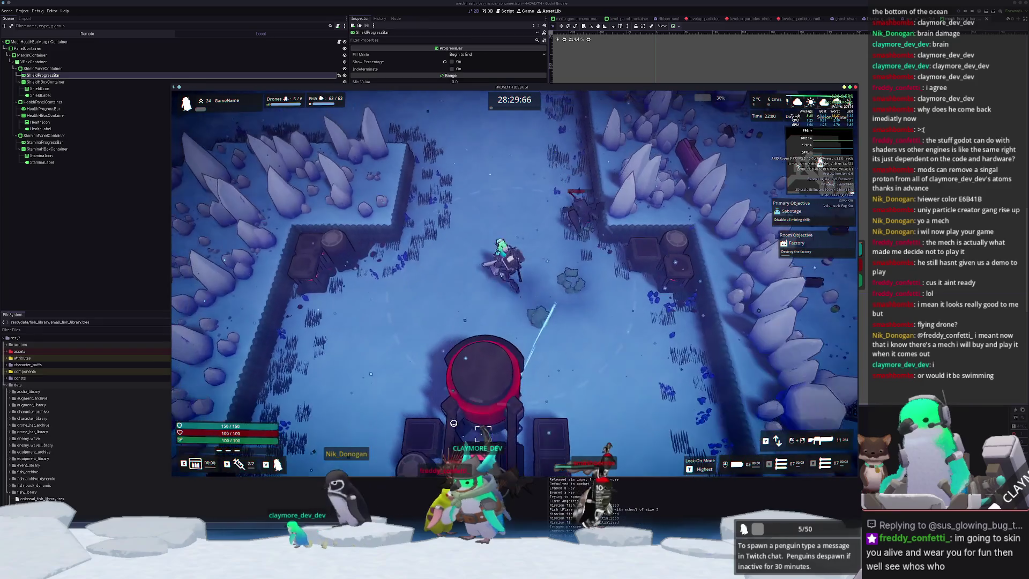
Walk the mech around the ice level with WASD, then pause with Esc and stop the game with F8.
{"action": "key", "text": "a"}
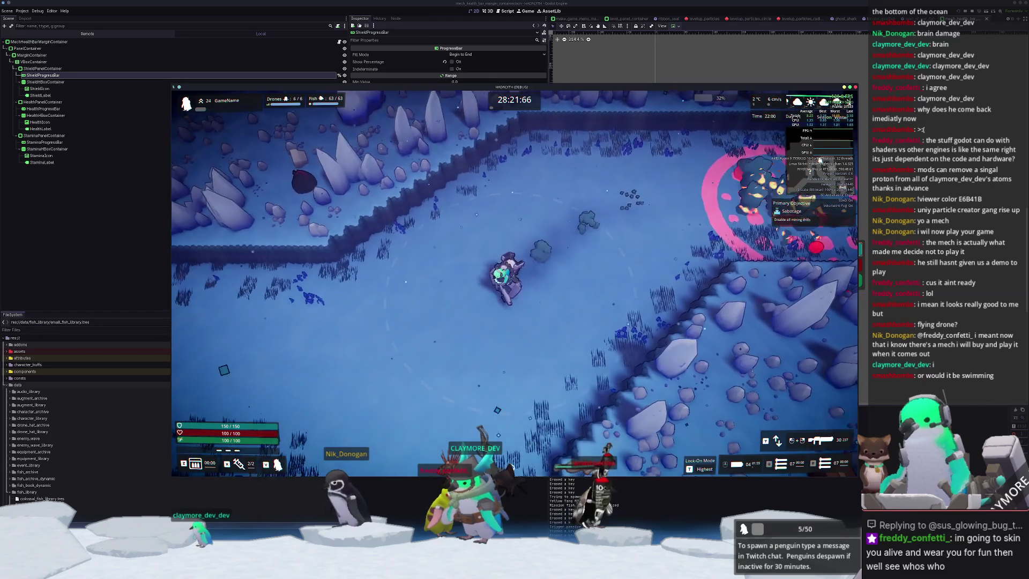
{"action": "key", "text": "s"}
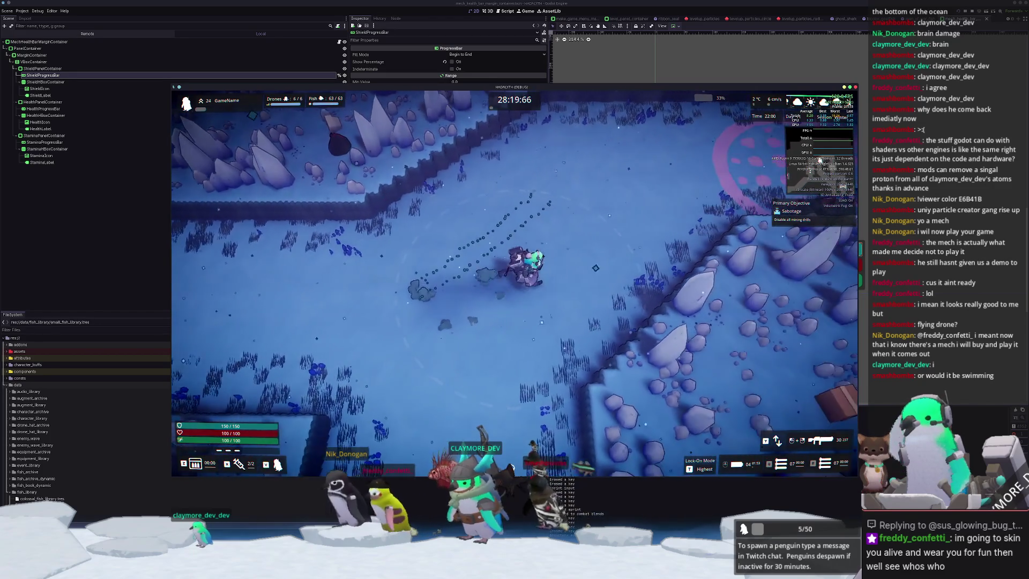
{"action": "key", "text": "w"}
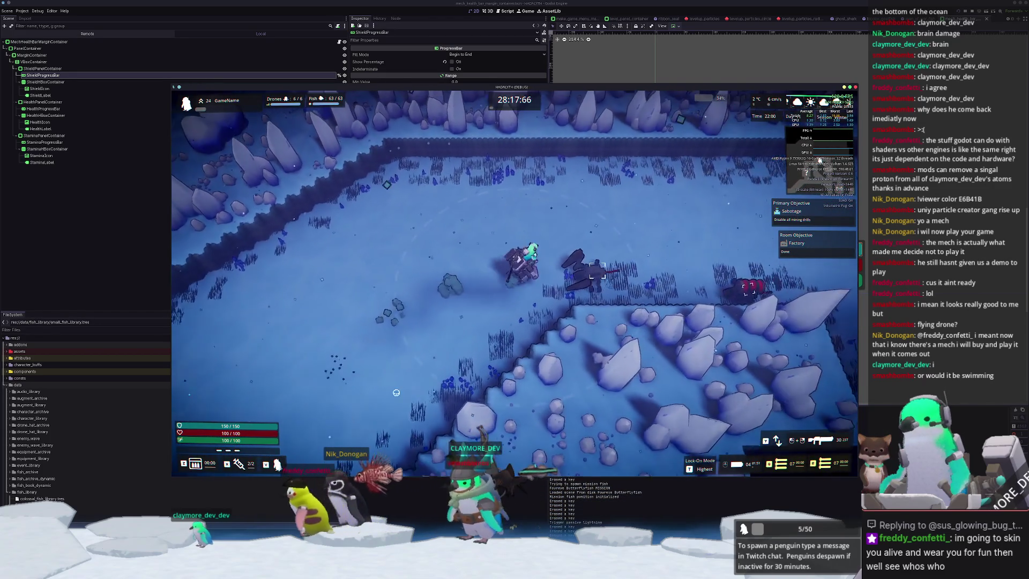
{"action": "key", "text": "d"}
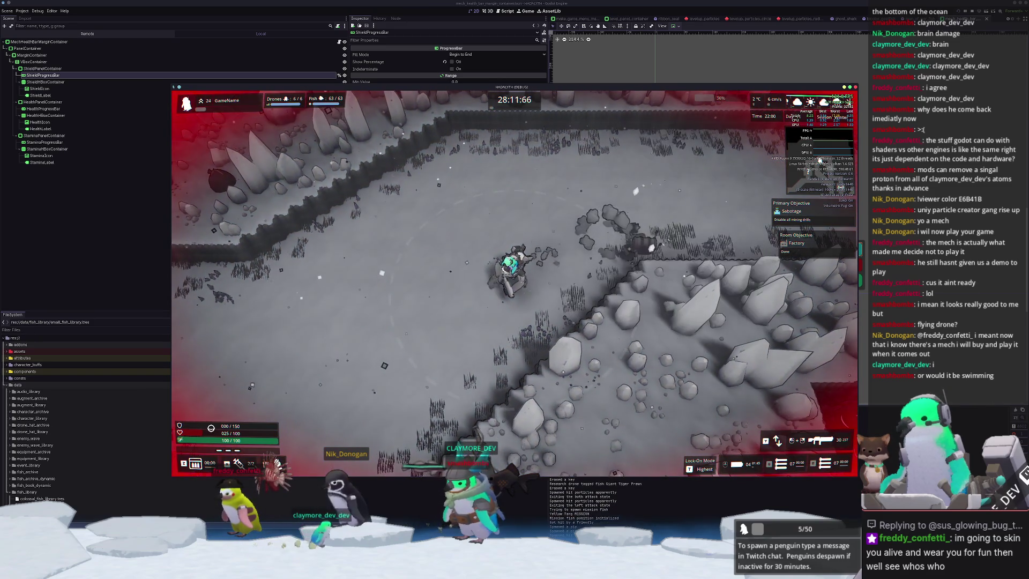
{"action": "key", "text": "w"}
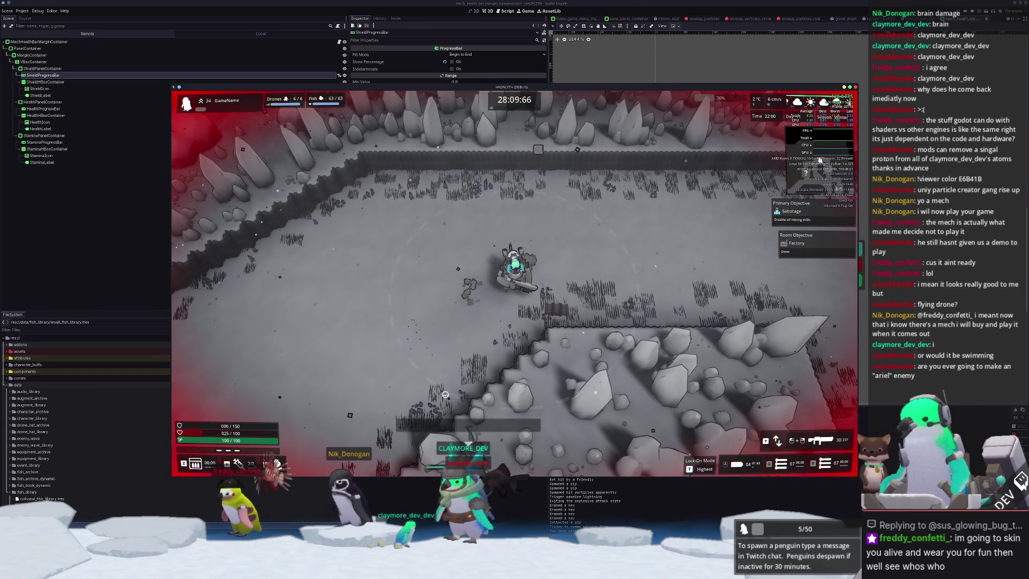
{"action": "key", "text": "Escape"}
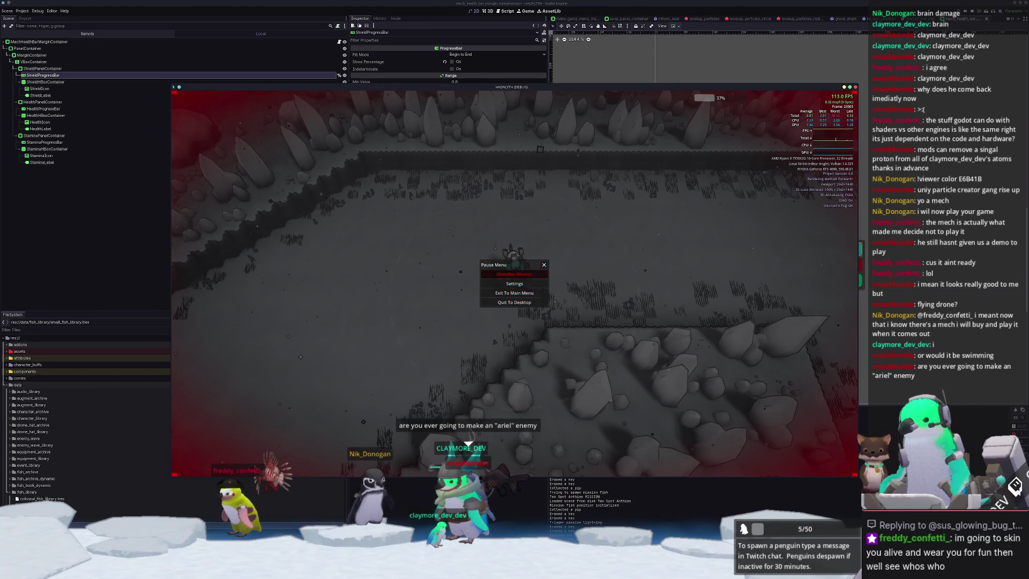
{"action": "key", "text": "F8"}
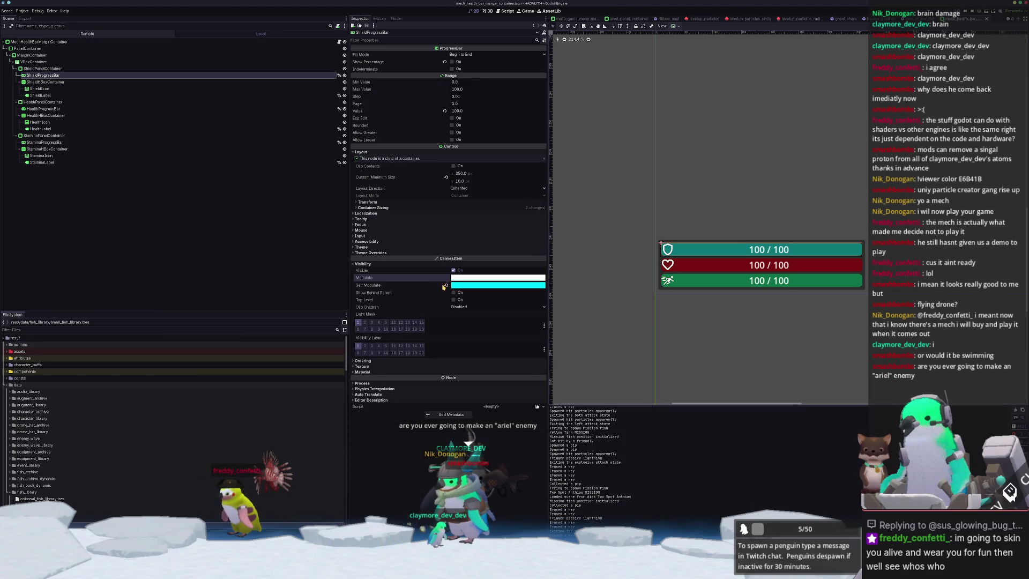
Move the shield bar's cyan tint from Self Modulate into Modulate and reset Self Modulate to white.
{"action": "right_click", "coordinate": [432, 287]}
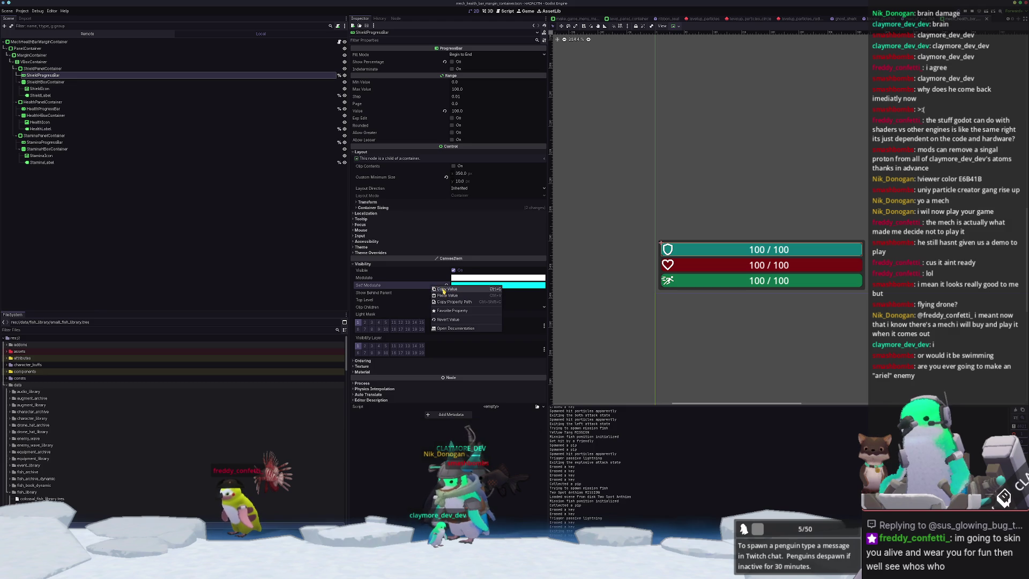
{"action": "left_click", "coordinate": [428, 281]}
{"action": "right_click", "coordinate": [428, 281]}
{"action": "left_click", "coordinate": [435, 288]}
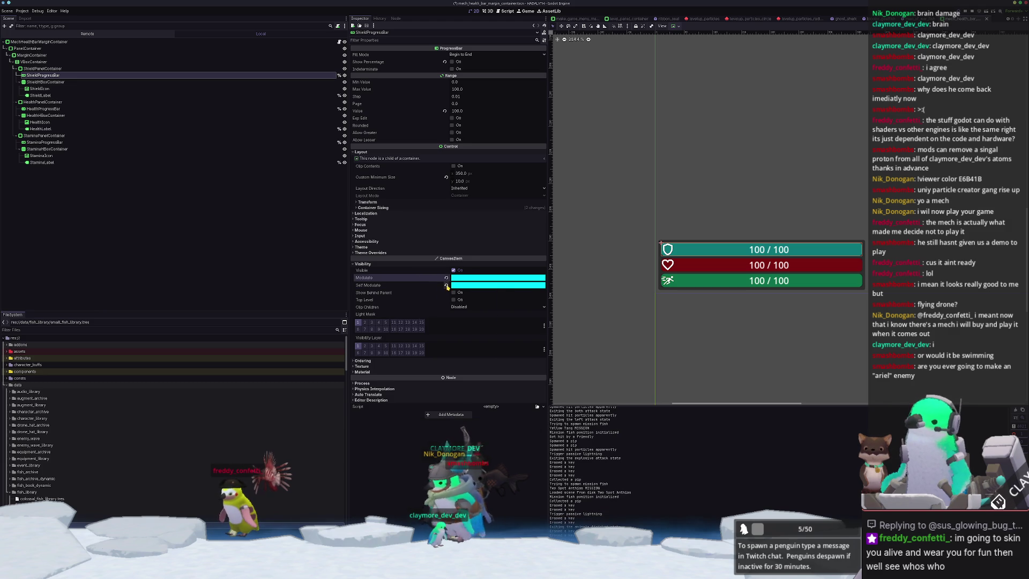
{"action": "left_click", "coordinate": [446, 285]}
Move HealthProgressBar's red tint from Self Modulate into Modulate and reset Self Modulate to white.
{"action": "left_click", "coordinate": [75, 109]}
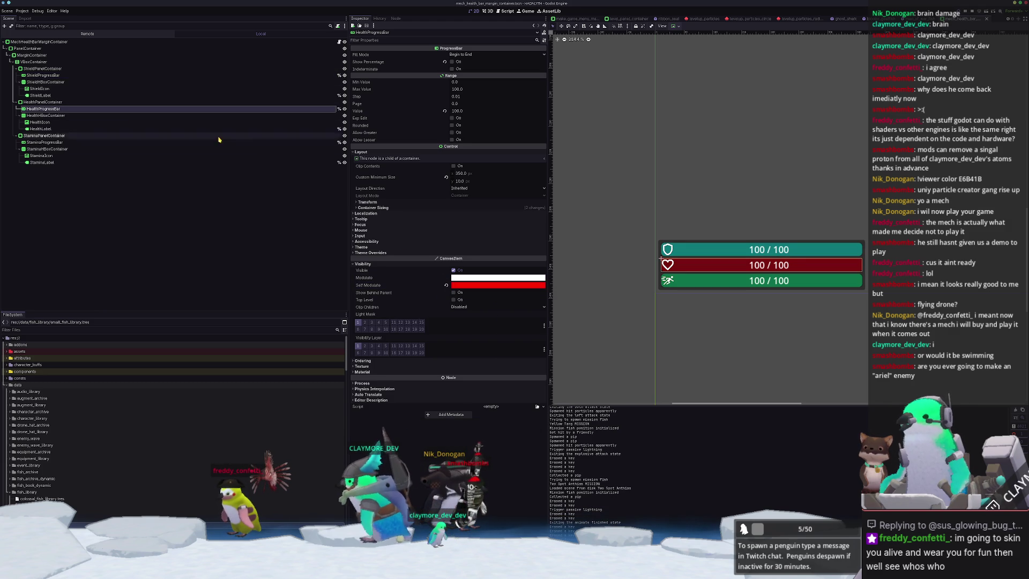
{"action": "right_click", "coordinate": [412, 286]}
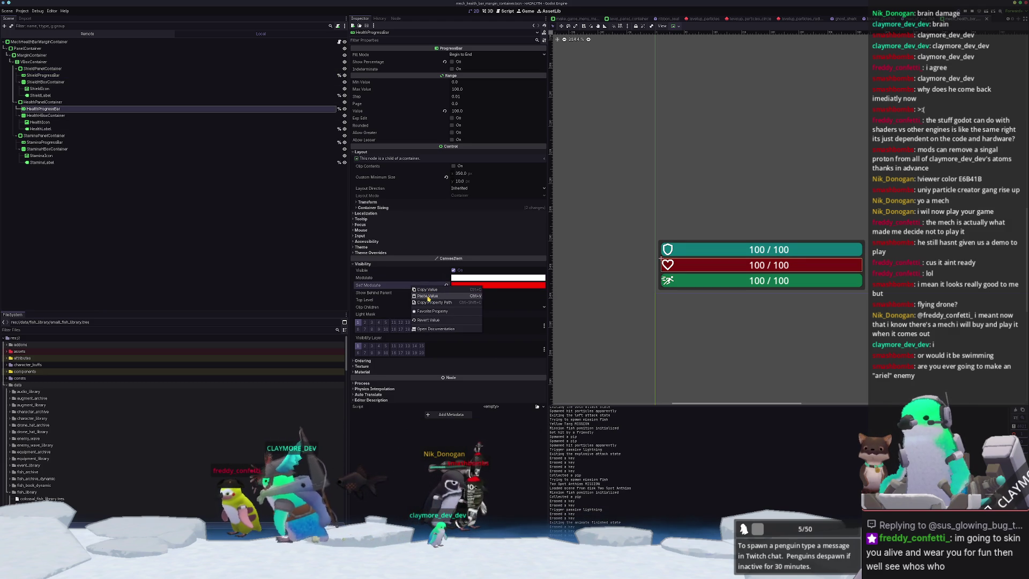
{"action": "left_click", "coordinate": [431, 290]}
{"action": "right_click", "coordinate": [419, 277]}
{"action": "left_click", "coordinate": [429, 285]}
{"action": "left_click", "coordinate": [445, 286]}
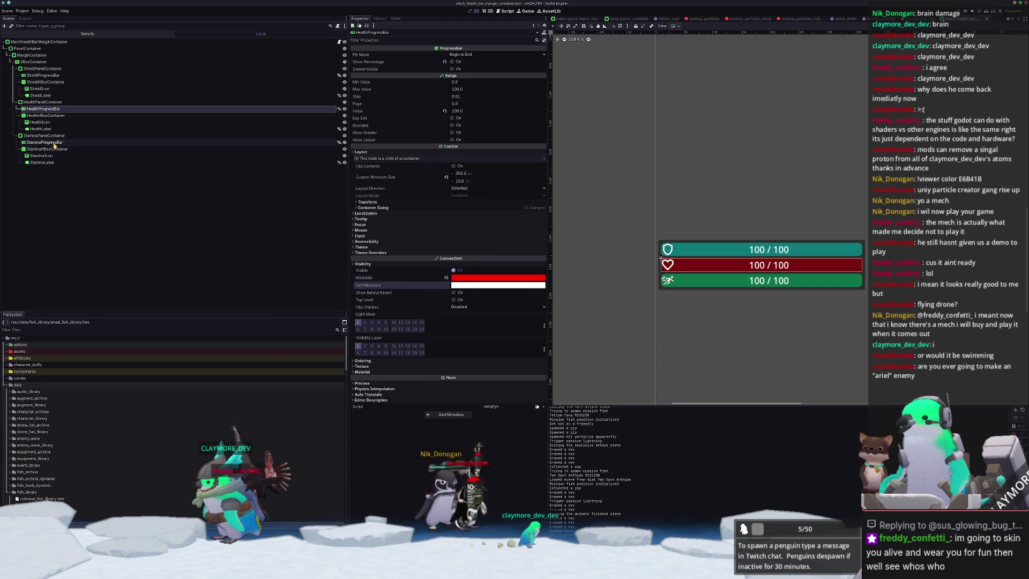
Move StaminaProgressBar's green tint from Self Modulate into Modulate and reset Self Modulate to white.
{"action": "left_click", "coordinate": [56, 143]}
{"action": "right_click", "coordinate": [431, 285]}
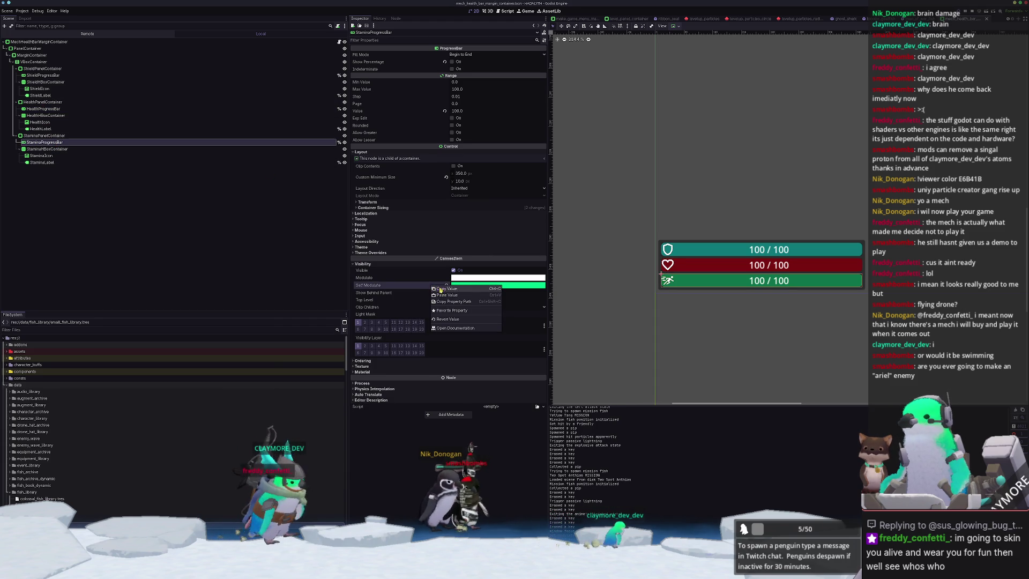
{"action": "left_click", "coordinate": [446, 288]}
{"action": "right_click", "coordinate": [434, 278]}
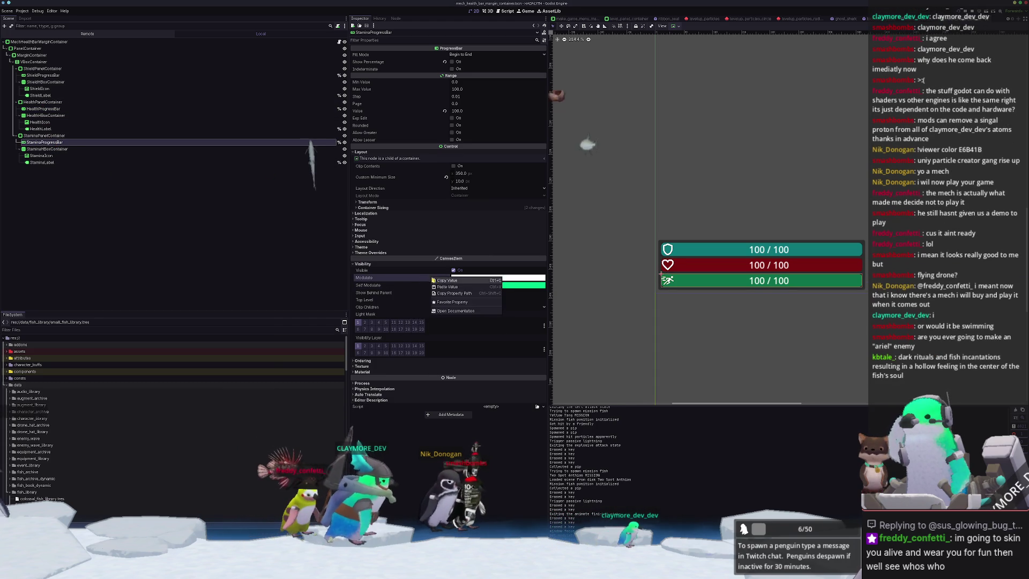
{"action": "left_click", "coordinate": [444, 286]}
{"action": "left_click", "coordinate": [446, 285]}
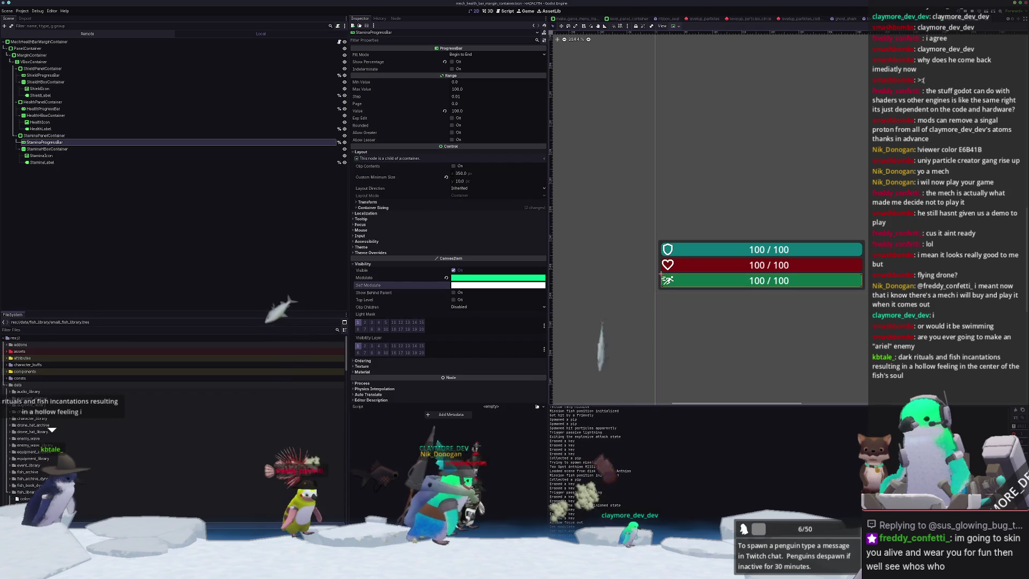
{"action": "key", "text": "alt+Tab"}
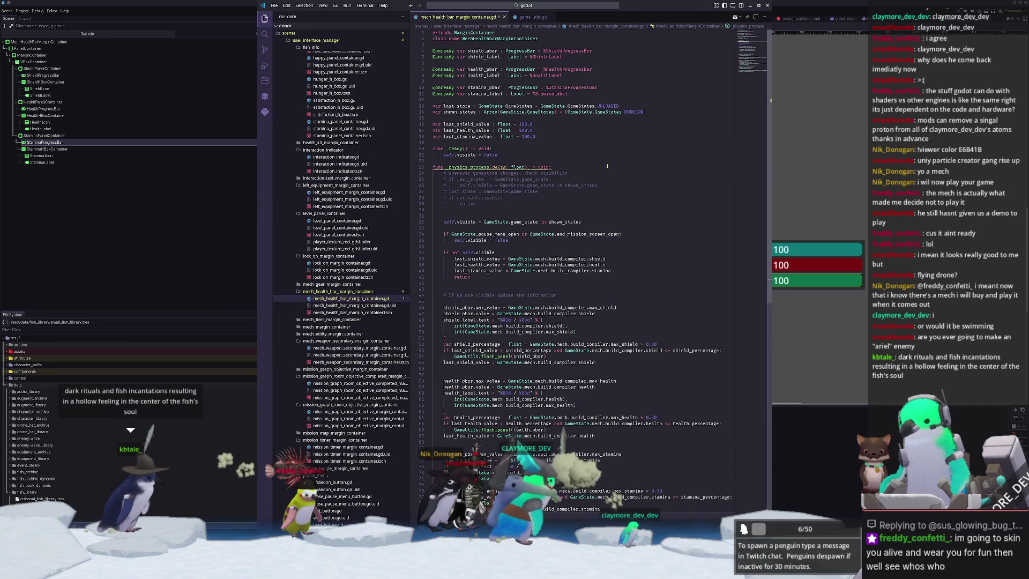
Open game_utils.gd and go to the flash_panel function.
{"action": "left_click", "coordinate": [554, 173]}
{"action": "left_click", "coordinate": [532, 17]}
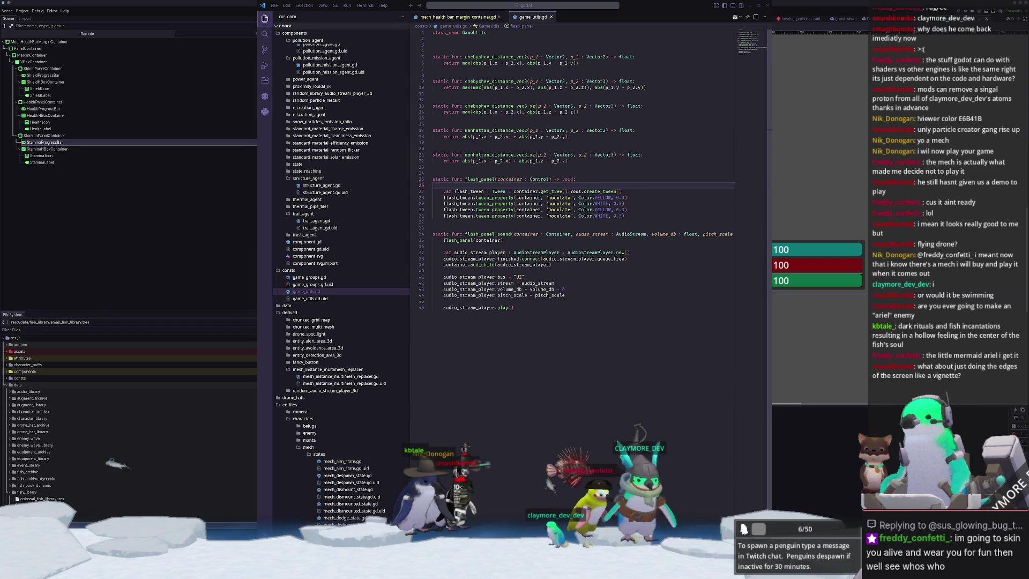
{"action": "left_click", "coordinate": [591, 327]}
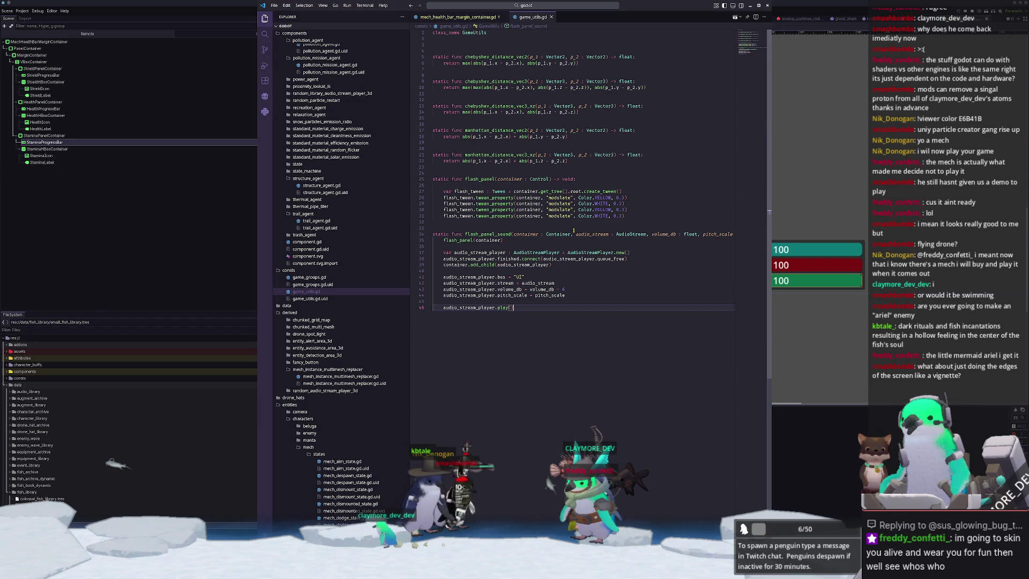
{"action": "left_click", "coordinate": [553, 221]}
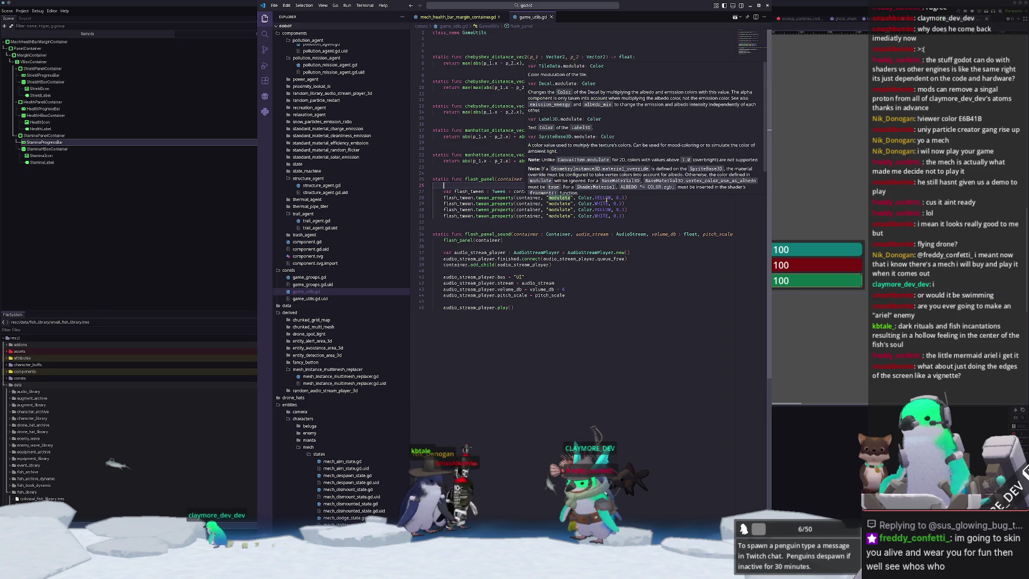
Replace Color.WHITE on lines 29 and 31 with container.modulate.
{"action": "double_click", "coordinate": [606, 198]}
{"action": "double_click", "coordinate": [604, 204]}
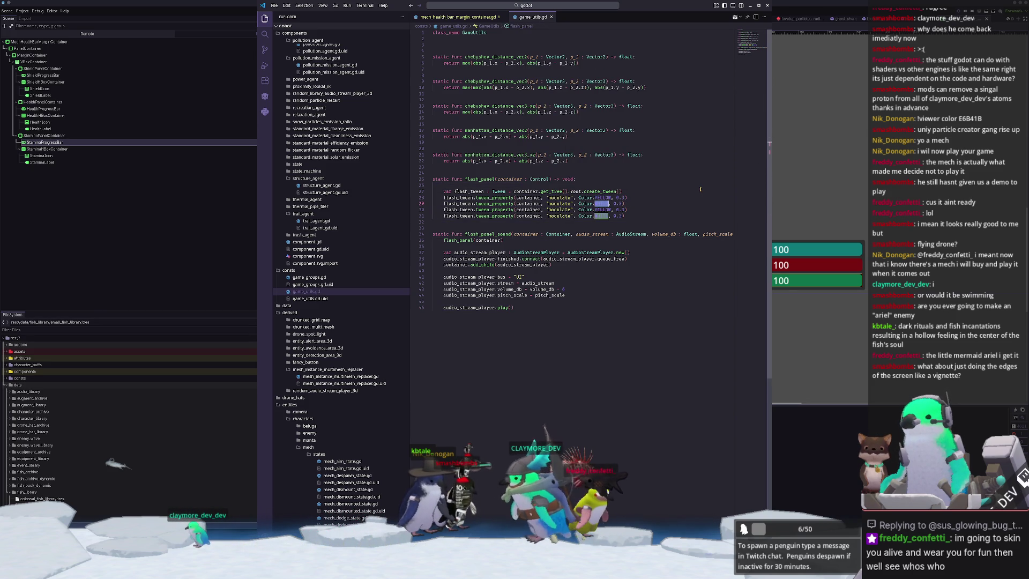
{"action": "key", "text": "shift+alt+Right"}
{"action": "type", "text": "container.mo"}
{"action": "key", "text": "Tab"}
{"action": "key", "text": "End"}
{"action": "key", "text": "Left"}
{"action": "key", "text": "shift+ctrl+Left"}
{"action": "key", "text": "ctrl+shift+l"}
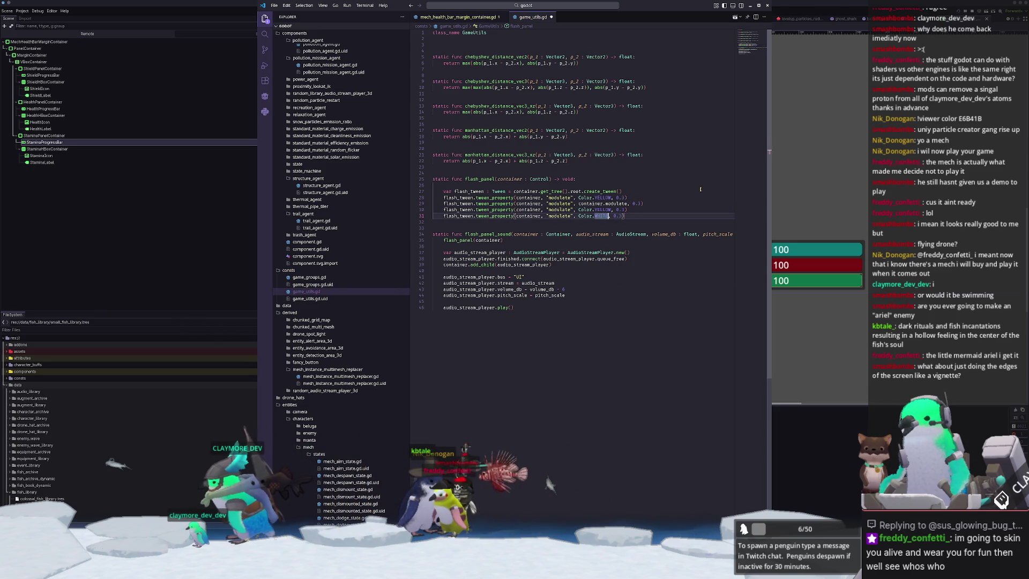
{"action": "key", "text": "Down"}
Save game_utils.gd and return to the Godot editor.
{"action": "key", "text": "ctrl+s"}
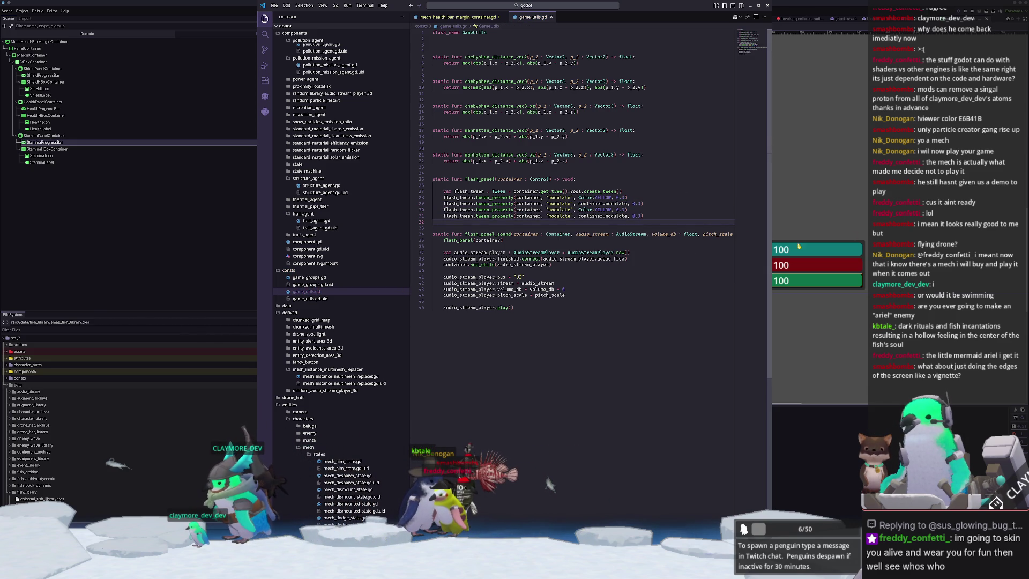
{"action": "key", "text": "alt+Tab"}
{"action": "key", "text": "alt+Tab"}
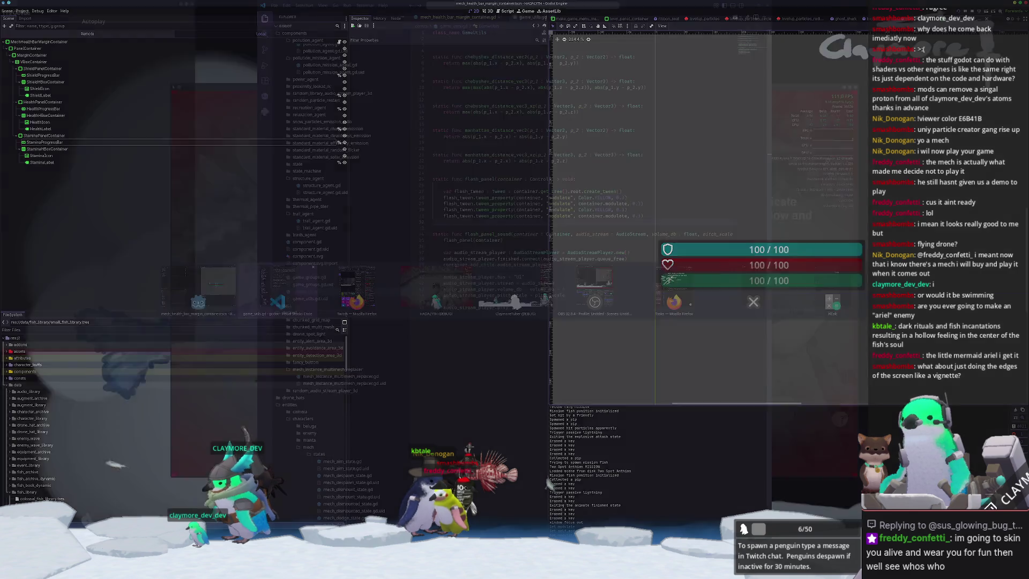
{"action": "key", "text": "alt+Tab"}
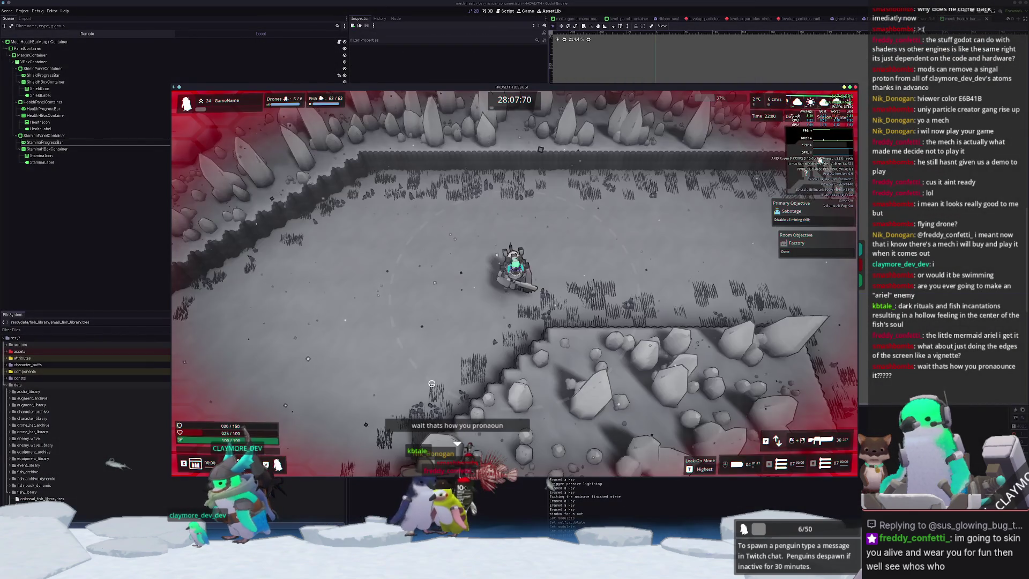
Run the game again, walk and dodge the mech, and loot a container for +10 metal.
{"action": "key", "text": "a"}
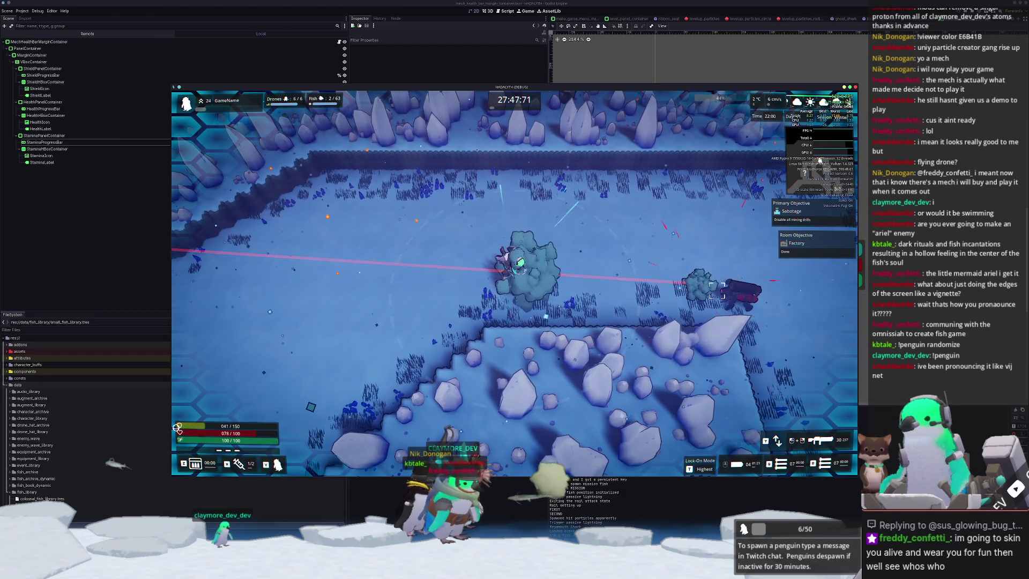
{"action": "key", "text": "space"}
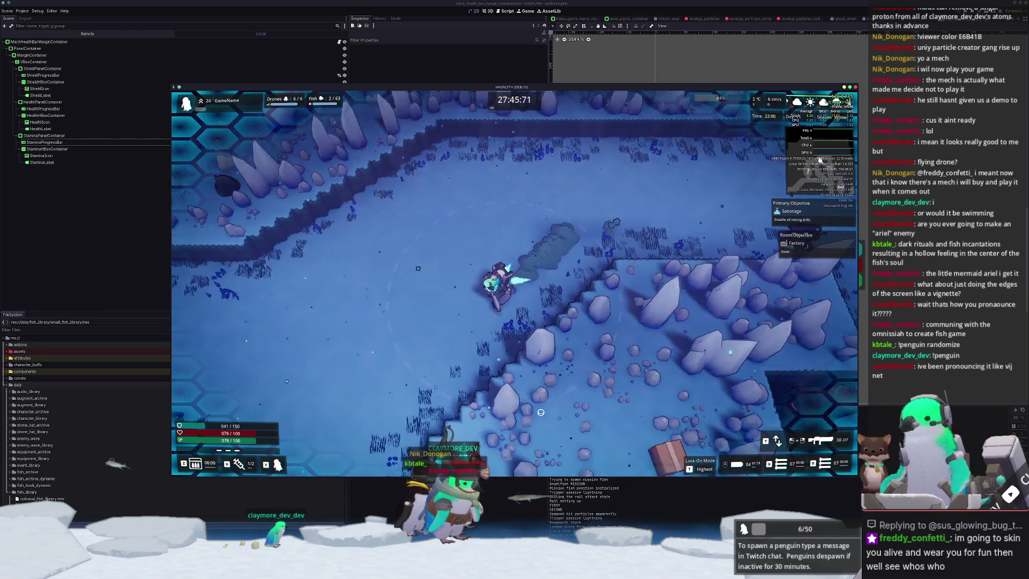
{"action": "key", "text": "a"}
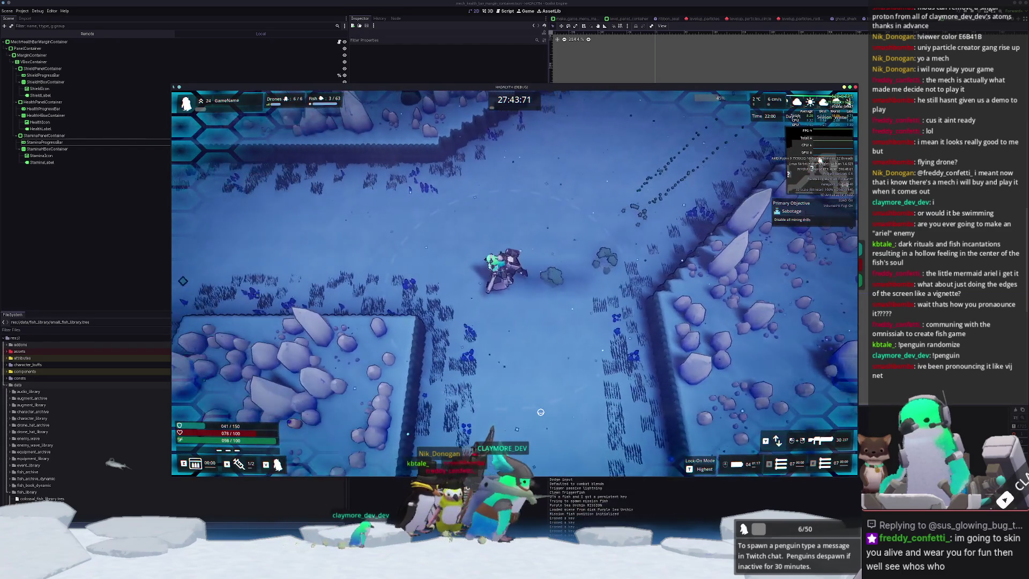
{"action": "key", "text": "a"}
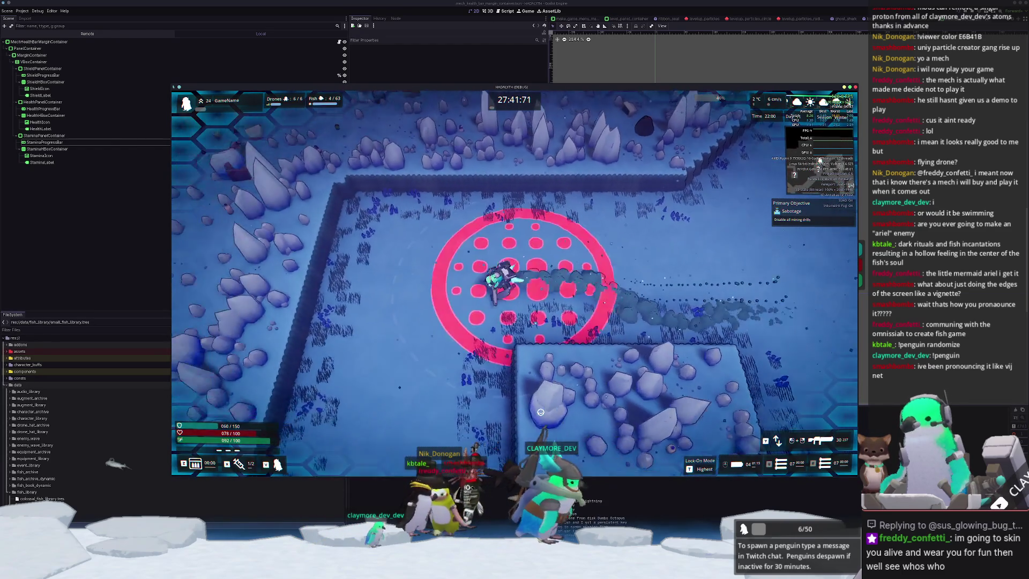
{"action": "key", "text": "s"}
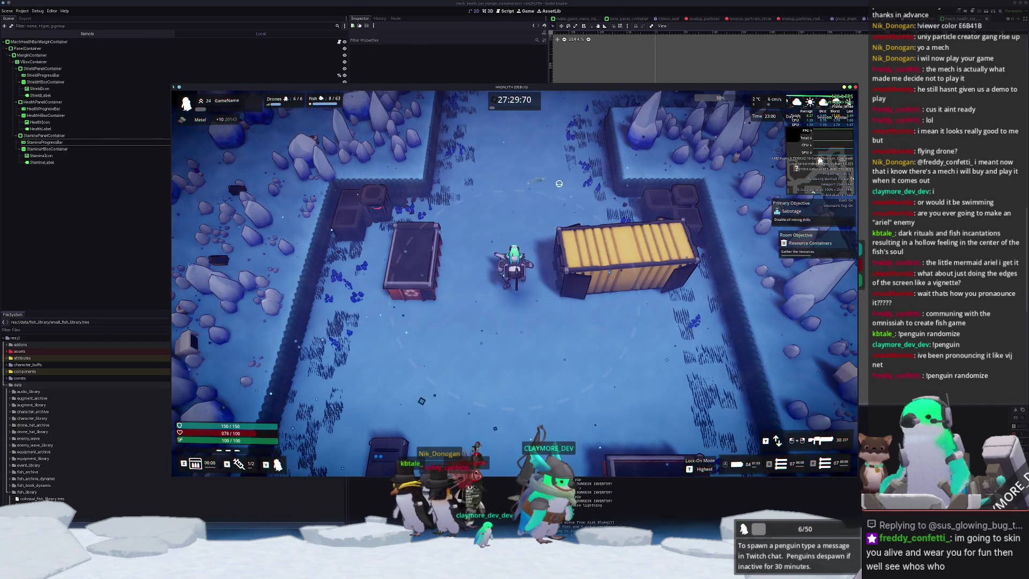
Fire the laser, walk the mech to break a container for +10 plastic, collect fish, then pause.
{"action": "mouse_move", "coordinate": [616, 204]}
{"action": "left_mouse_down"}
{"action": "mouse_move", "coordinate": [649, 161]}
{"action": "mouse_move", "coordinate": [638, 125]}
{"action": "mouse_move", "coordinate": [659, 129]}
{"action": "mouse_move", "coordinate": [661, 145]}
{"action": "mouse_move", "coordinate": [685, 161]}
{"action": "left_mouse_up"}
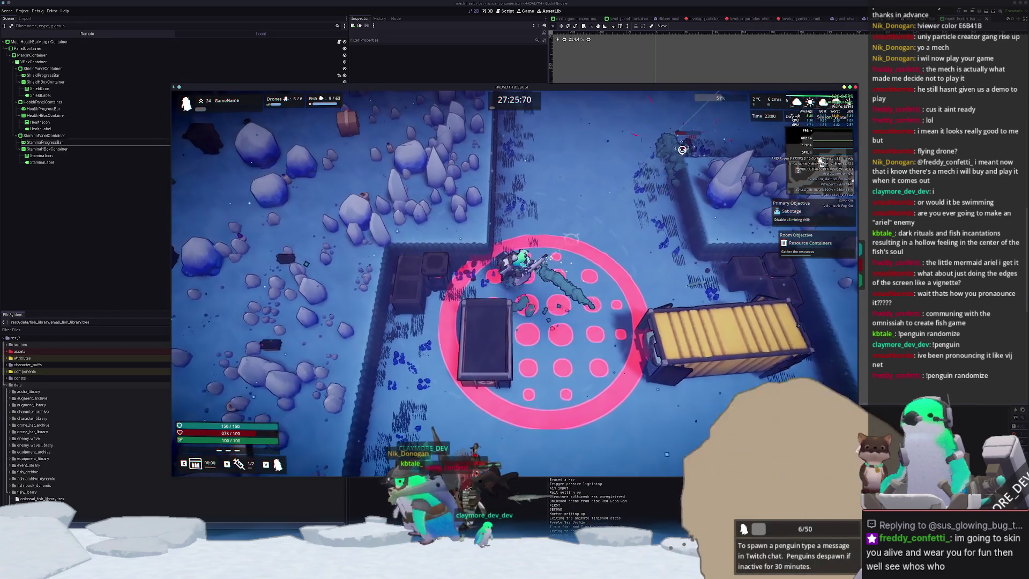
{"action": "key", "text": "w"}
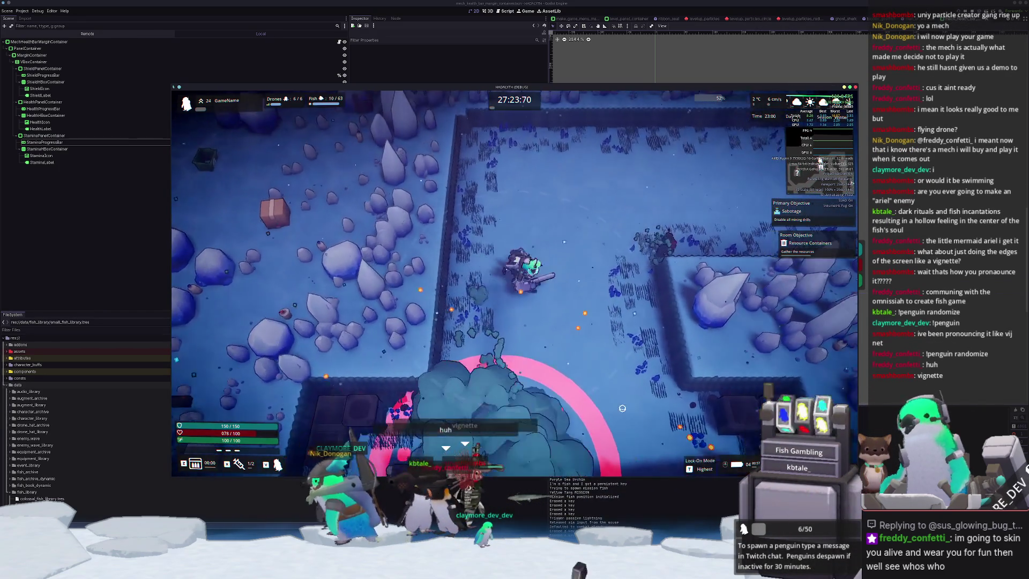
{"action": "key", "text": "w"}
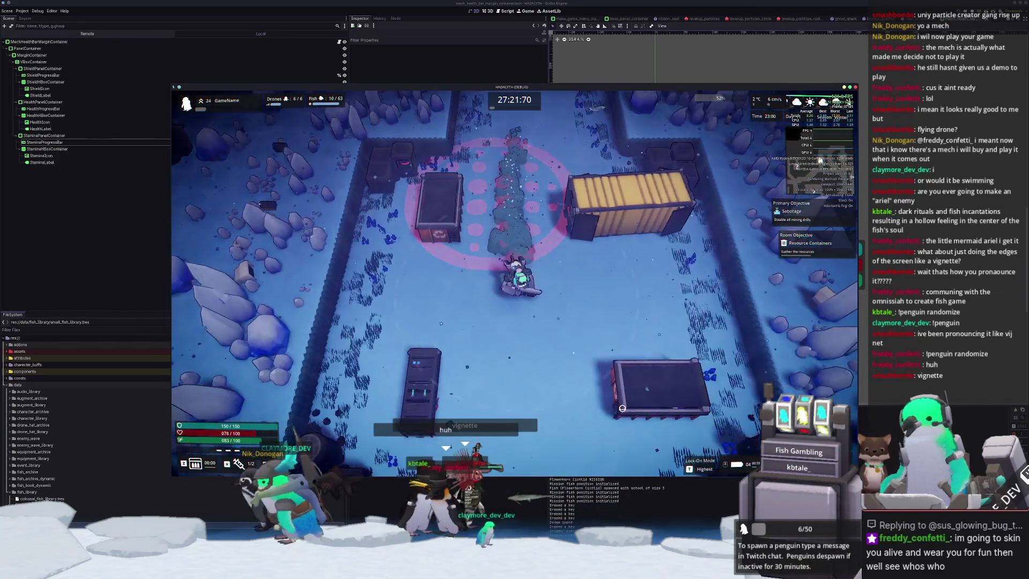
{"action": "key", "text": "s"}
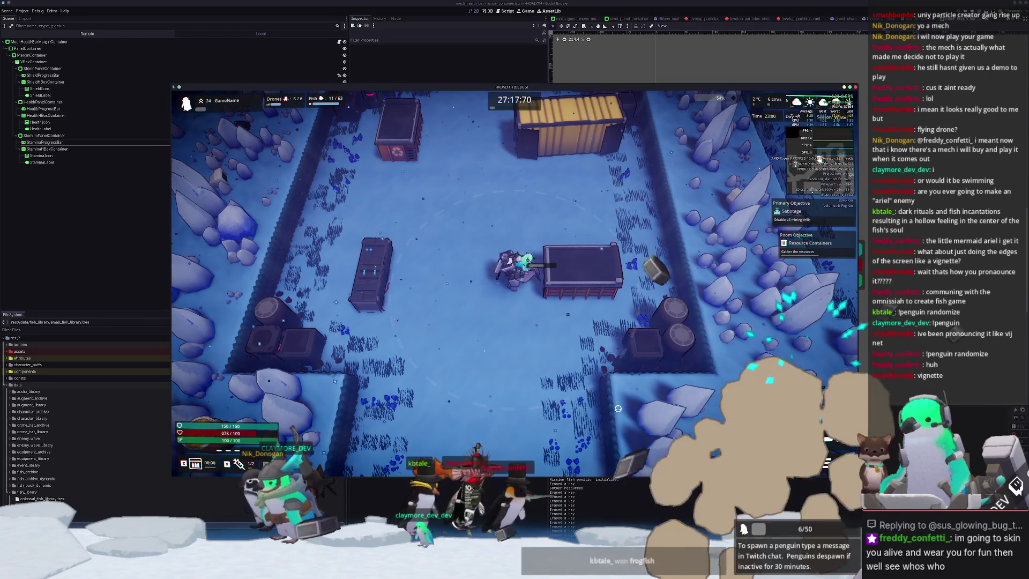
{"action": "key", "text": "a"}
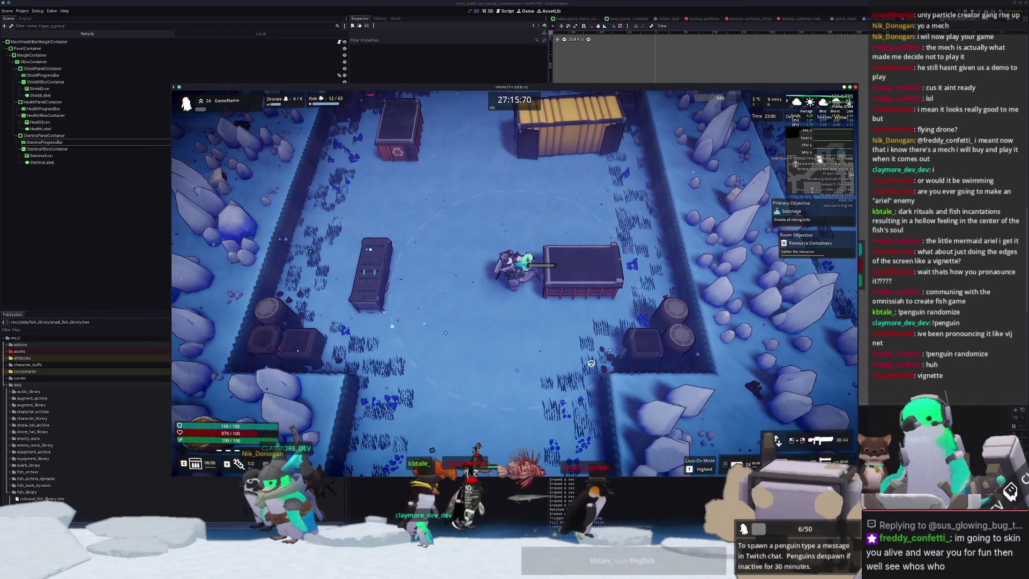
{"action": "left_click", "coordinate": [596, 356]}
{"action": "key", "text": "a"}
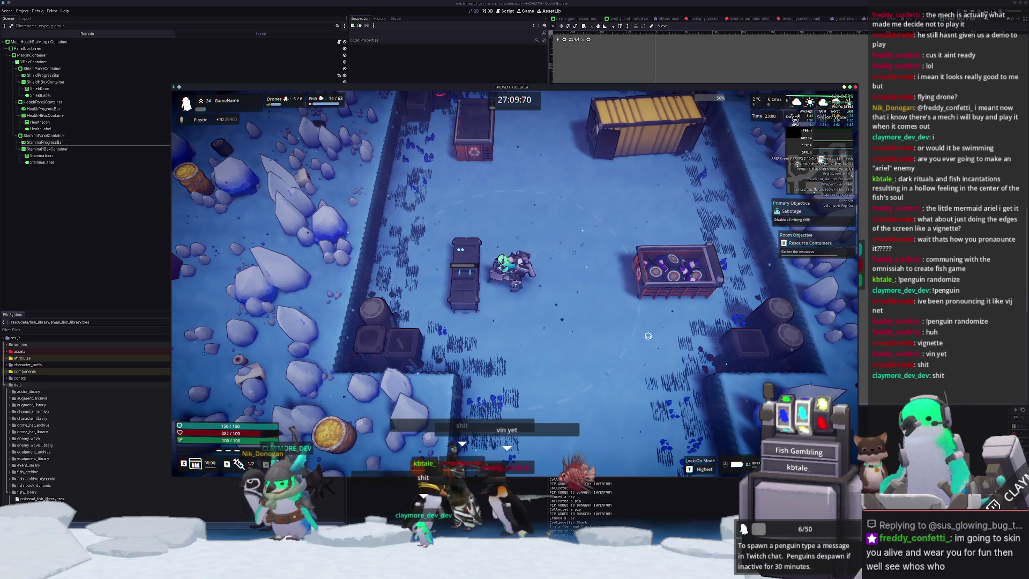
{"action": "key", "text": "s"}
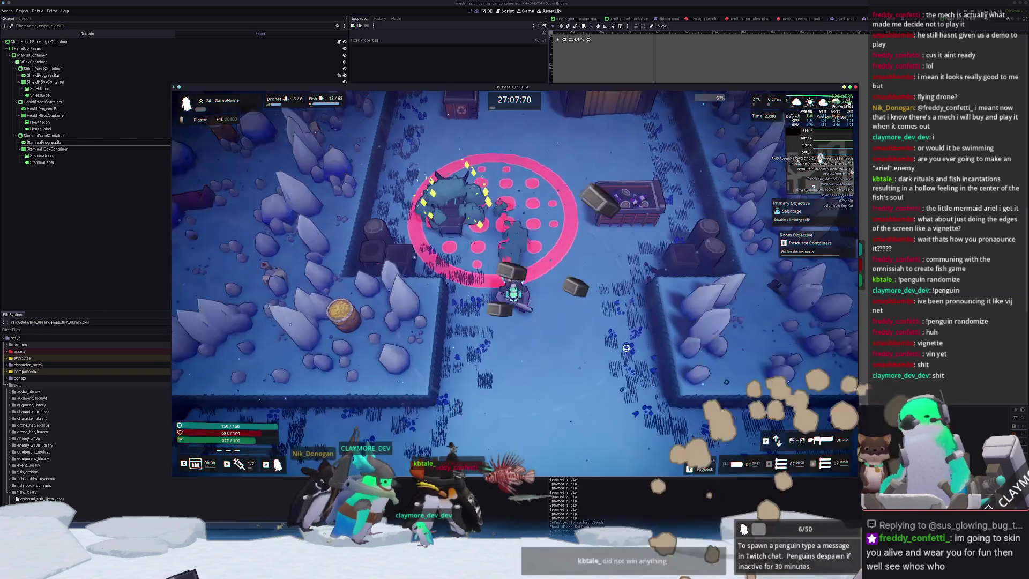
{"action": "key", "text": "Escape"}
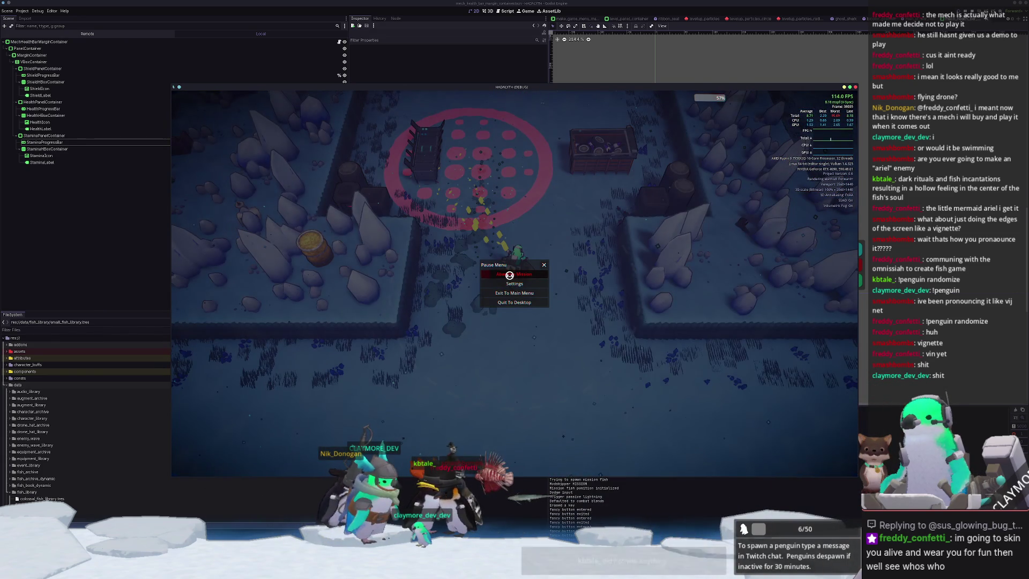
Resume from the pause menu, then choose Return From Mission on the Mission Failure screen.
{"action": "key", "text": "Escape"}
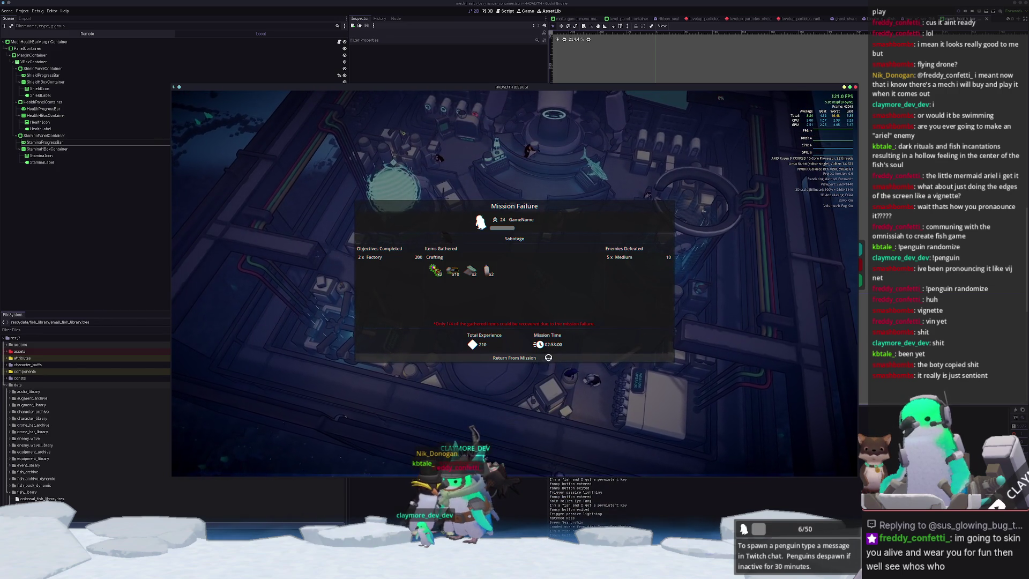
{"action": "left_click", "coordinate": [548, 357]}
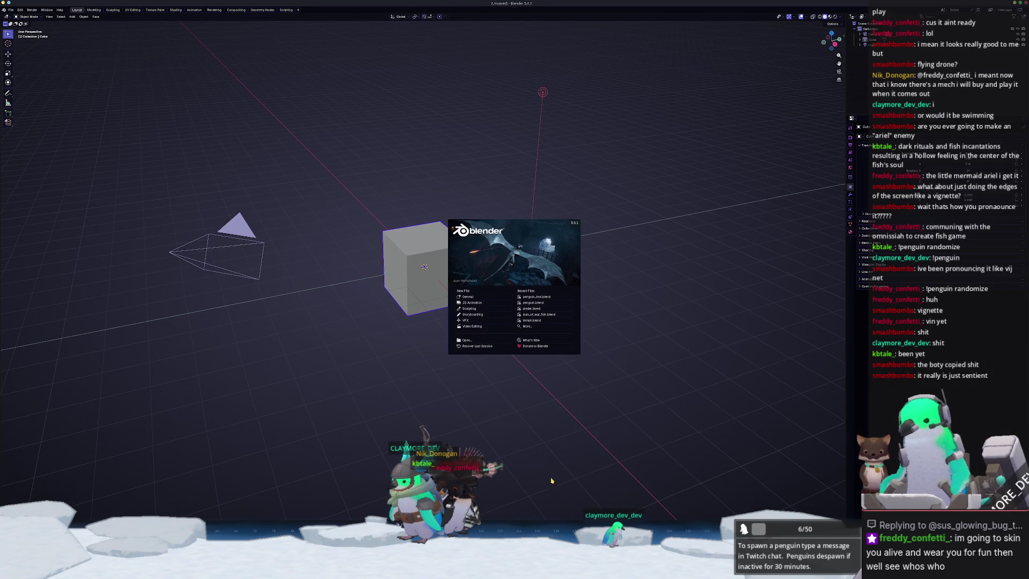
Dismiss the Blender splash screen and delete the default cube, camera and light.
{"action": "left_click", "coordinate": [478, 299]}
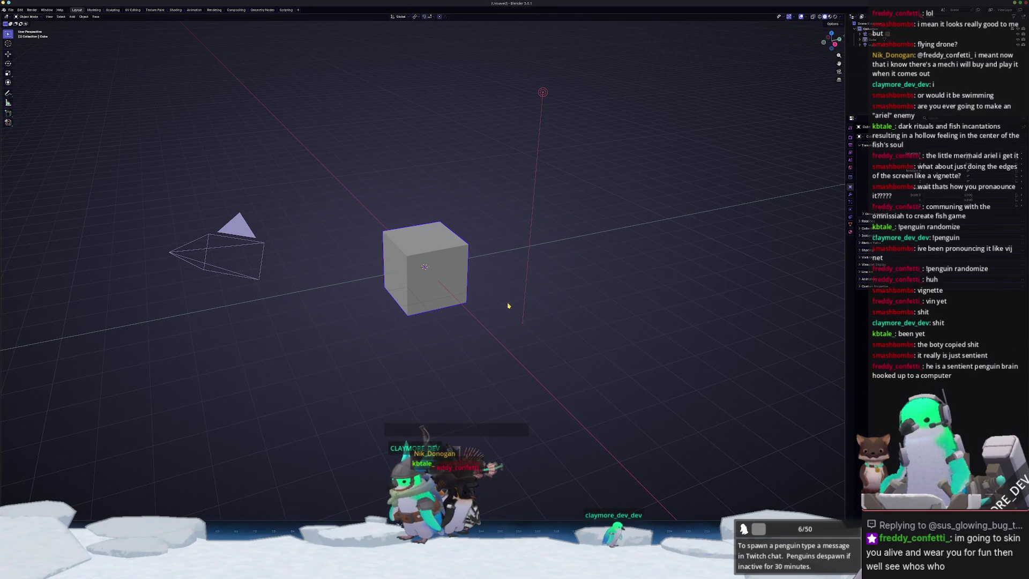
{"action": "key", "text": "a"}
{"action": "key", "text": "x"}
{"action": "left_click", "coordinate": [493, 298]}
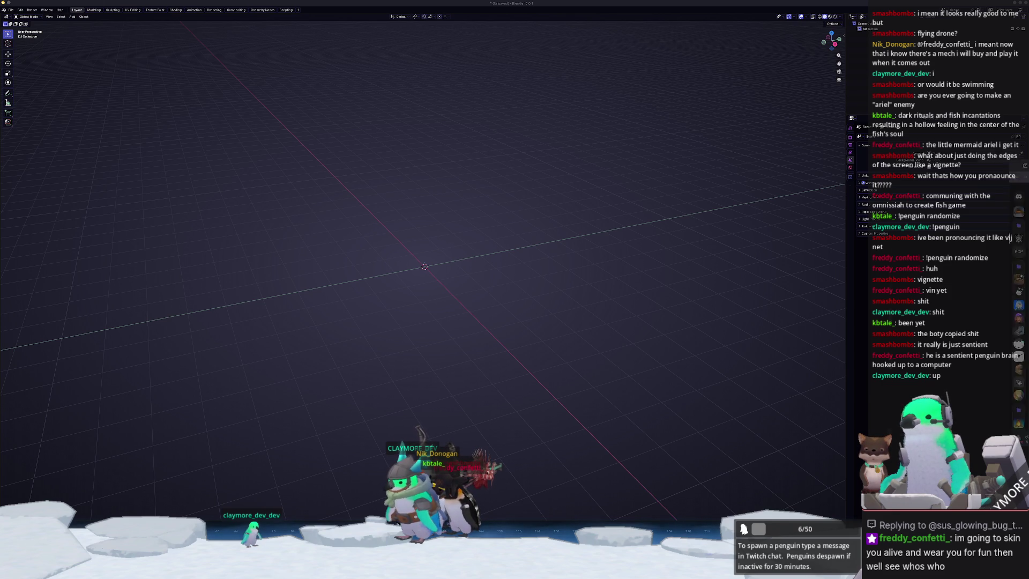
{"action": "key", "text": "alt+Tab"}
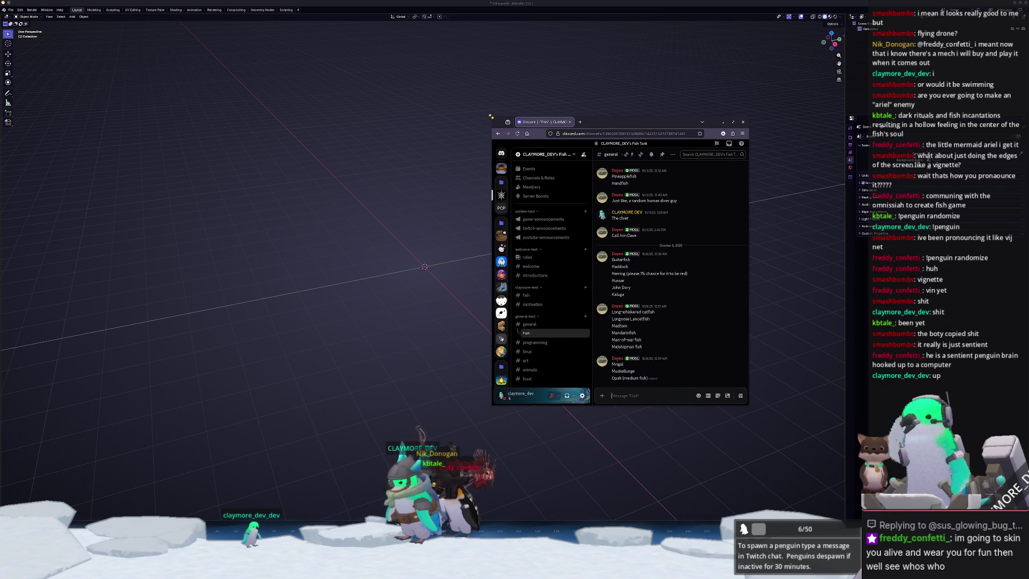
Widen the Discord window and browse the Fish thread's list of fish names.
{"action": "left_click_drag", "start_coordinate": [490, 116], "coordinate": [358, 113]}
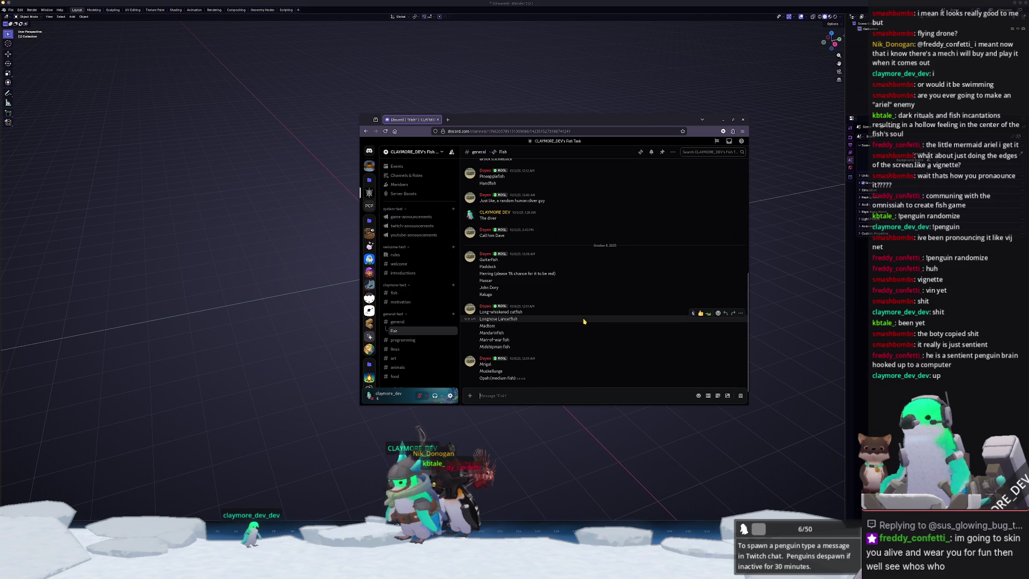
{"action": "scroll", "coordinate": [369, 223], "scroll_direction": "down", "scroll_amount": 5}
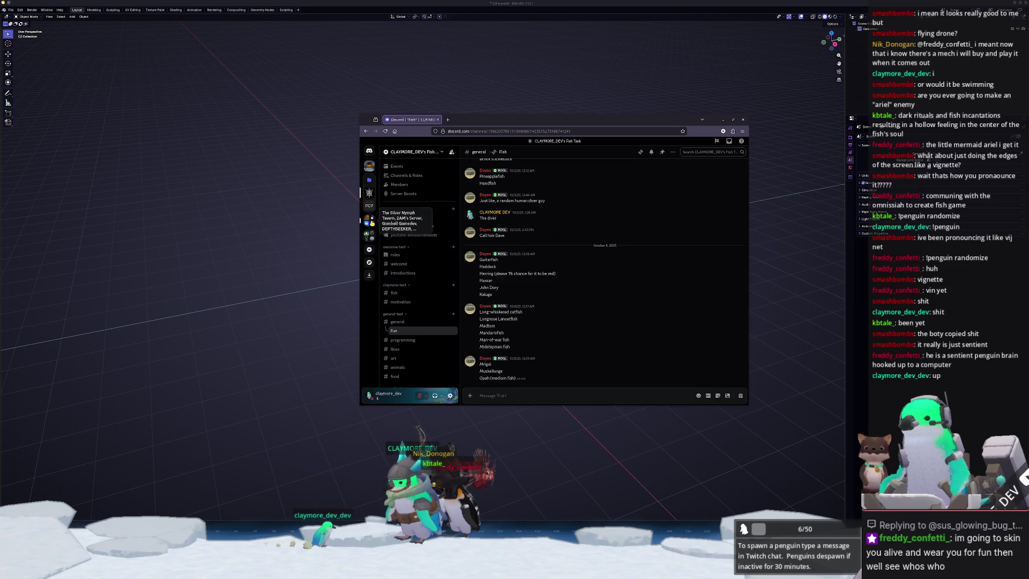
{"action": "scroll", "coordinate": [369, 252], "scroll_direction": "up", "scroll_amount": 2}
{"action": "scroll", "coordinate": [557, 294], "scroll_direction": "up", "scroll_amount": 4}
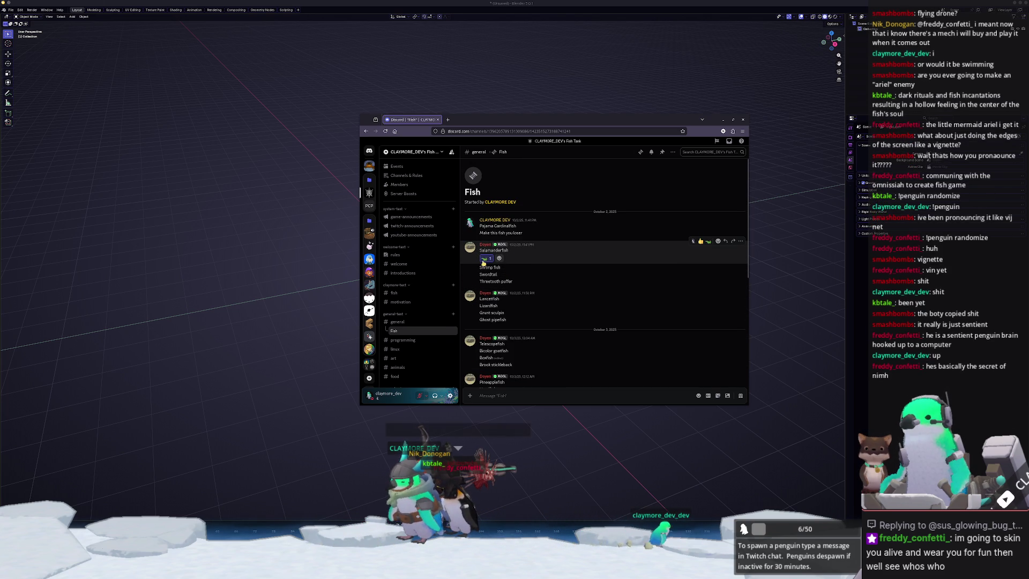
{"action": "mouse_move", "coordinate": [486, 261]}
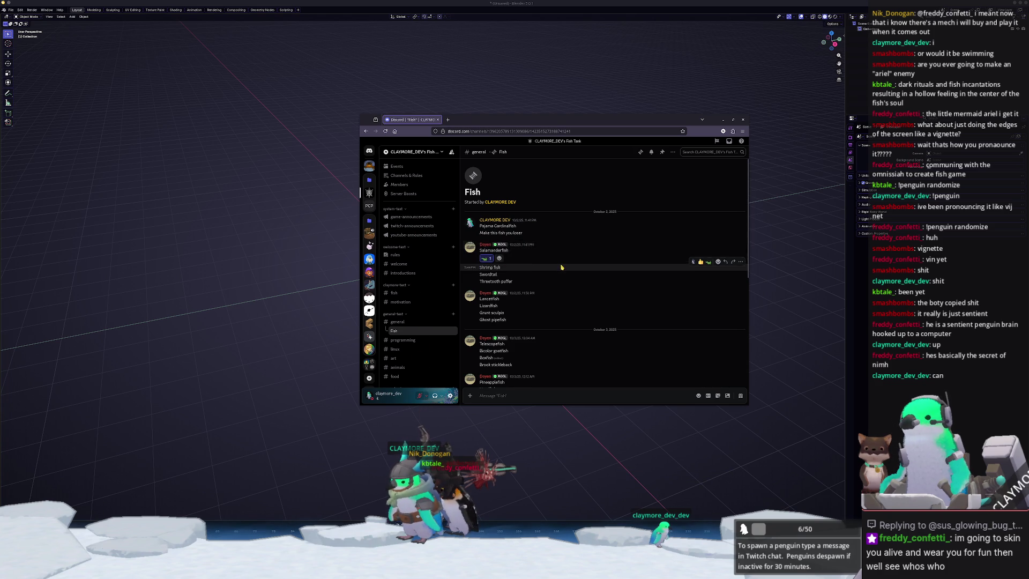
Scroll down to 'Pineapplefish' and search Google for it from the context menu.
{"action": "scroll", "coordinate": [547, 289], "scroll_direction": "down", "scroll_amount": 1}
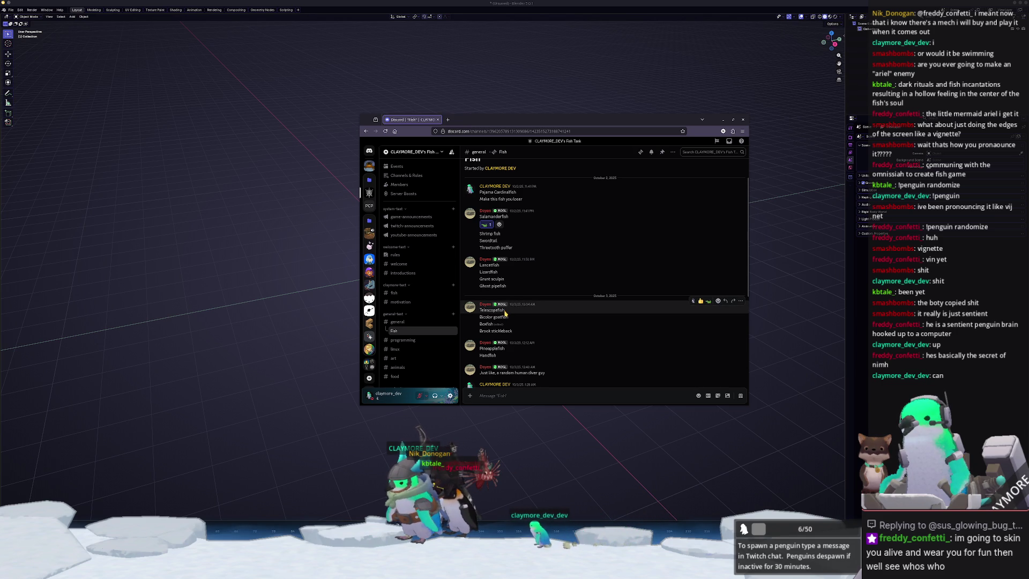
{"action": "scroll", "coordinate": [506, 308], "scroll_direction": "down", "scroll_amount": 1}
{"action": "scroll", "coordinate": [511, 294], "scroll_direction": "down", "scroll_amount": 1}
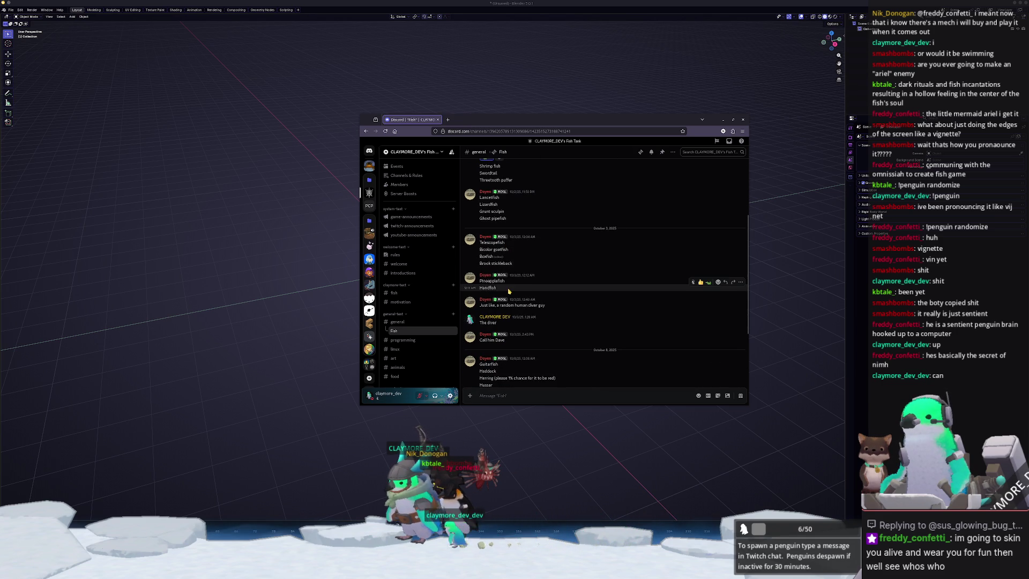
{"action": "right_click", "coordinate": [488, 282]}
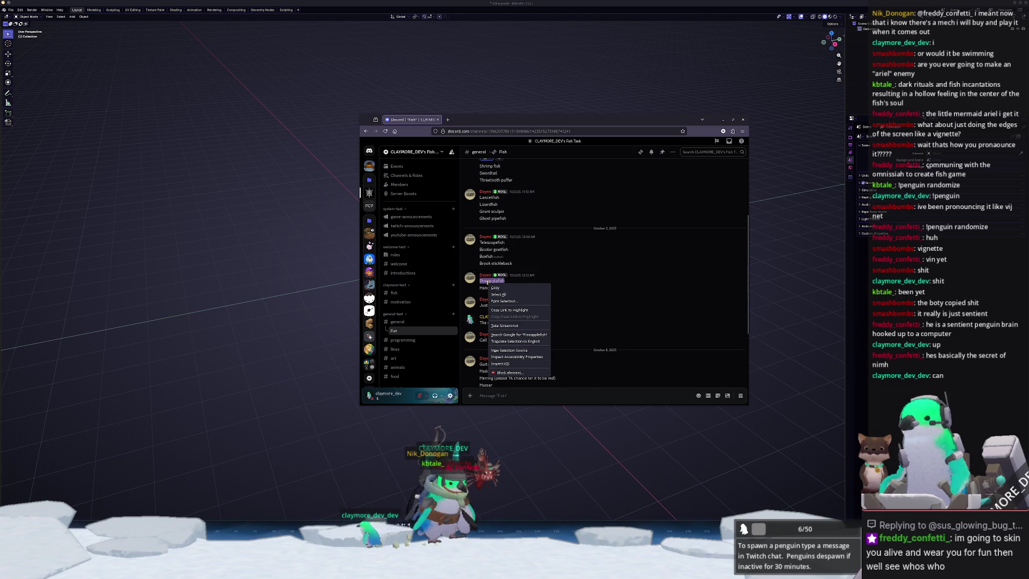
{"action": "left_click", "coordinate": [509, 335]}
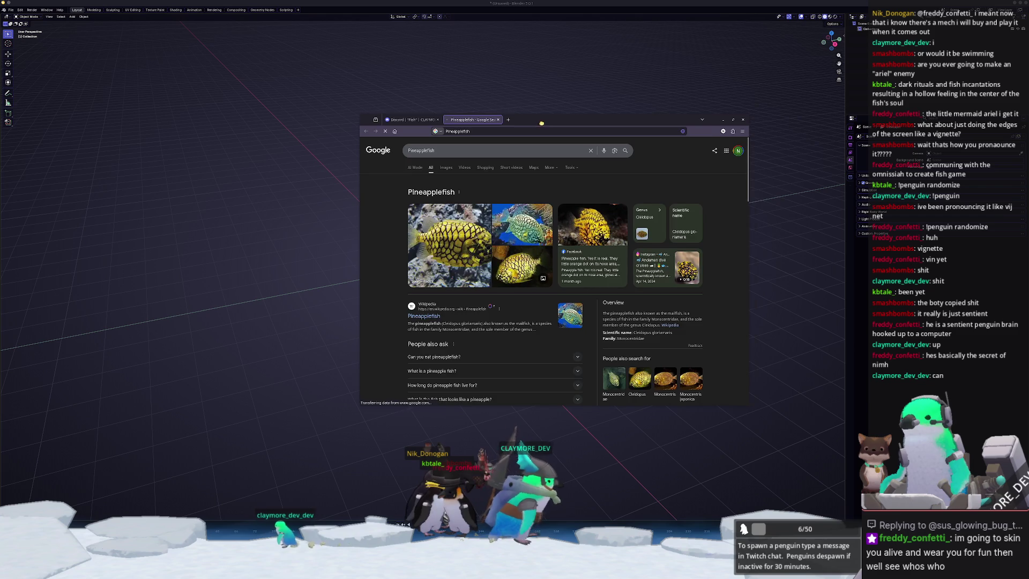
Reposition and widen the browser, switch to pineapplefish images, and preview the Wikipedia photo.
{"action": "left_click_drag", "start_coordinate": [538, 124], "coordinate": [604, 135]}
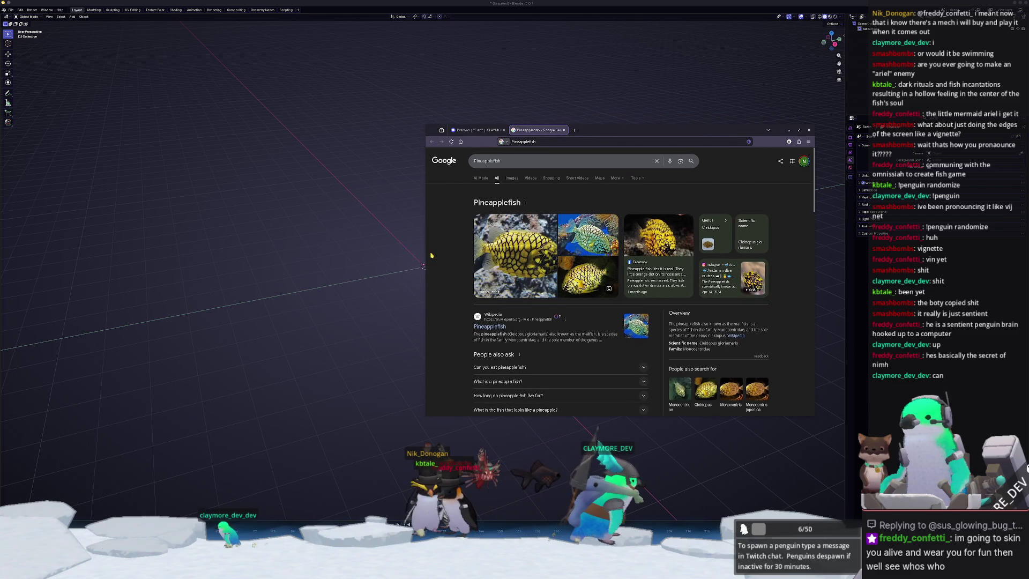
{"action": "left_click_drag", "start_coordinate": [425, 257], "coordinate": [394, 258]}
{"action": "left_click", "coordinate": [486, 178]}
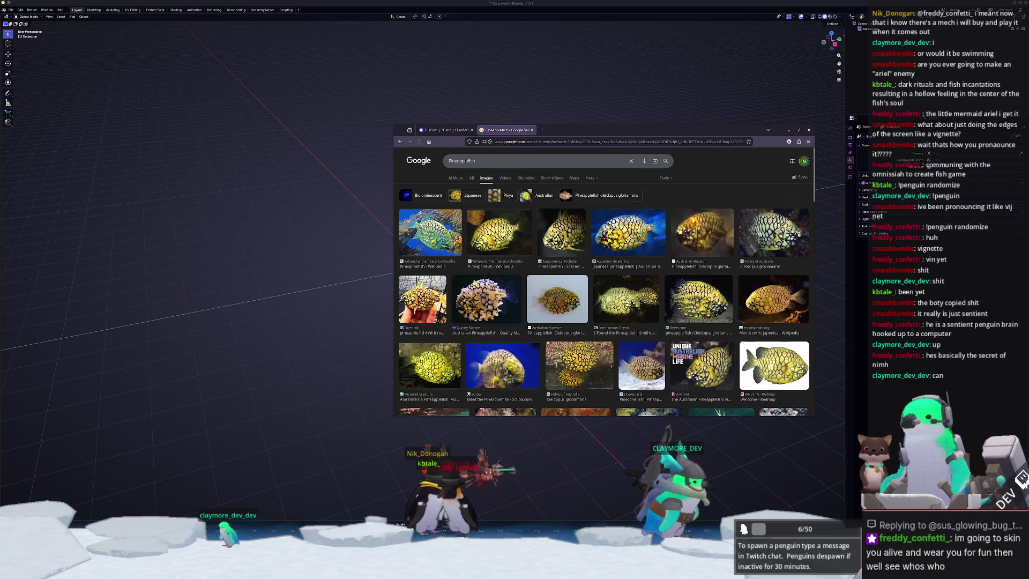
{"action": "left_click", "coordinate": [430, 232]}
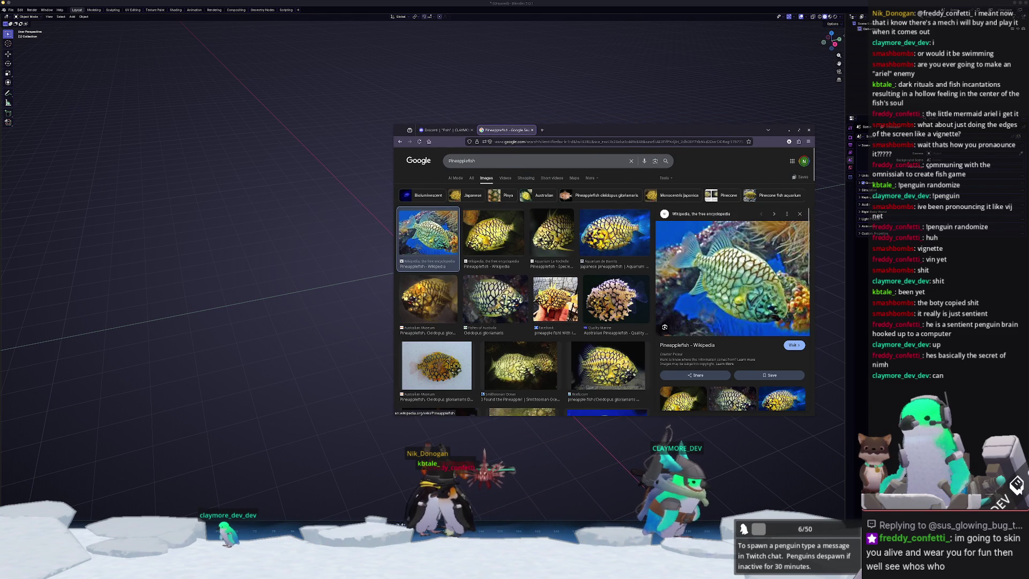
Preview the Reefs.com, Featured Creature, Monocentris japonica and FreedivingUAE pineapplefish photos.
{"action": "left_click", "coordinate": [608, 364]}
{"action": "scroll", "coordinate": [608, 364], "scroll_direction": "down", "scroll_amount": 2}
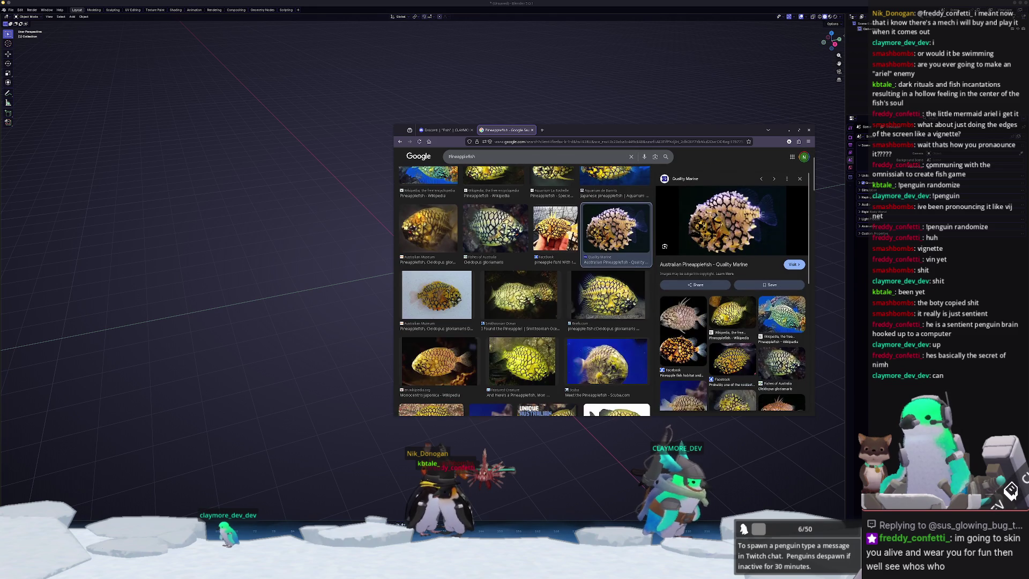
{"action": "scroll", "coordinate": [525, 289], "scroll_direction": "down", "scroll_amount": 2}
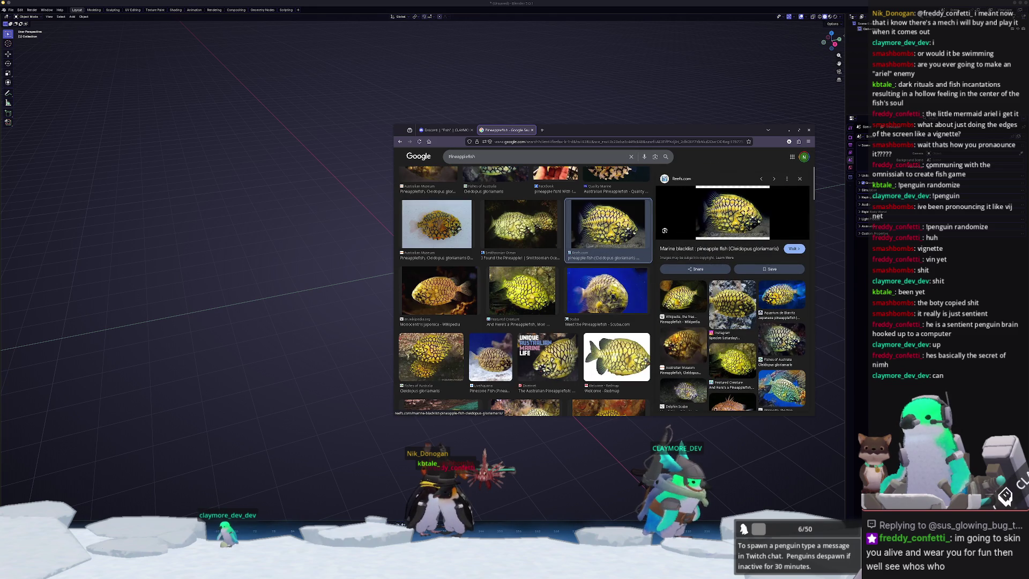
{"action": "left_click", "coordinate": [521, 290]}
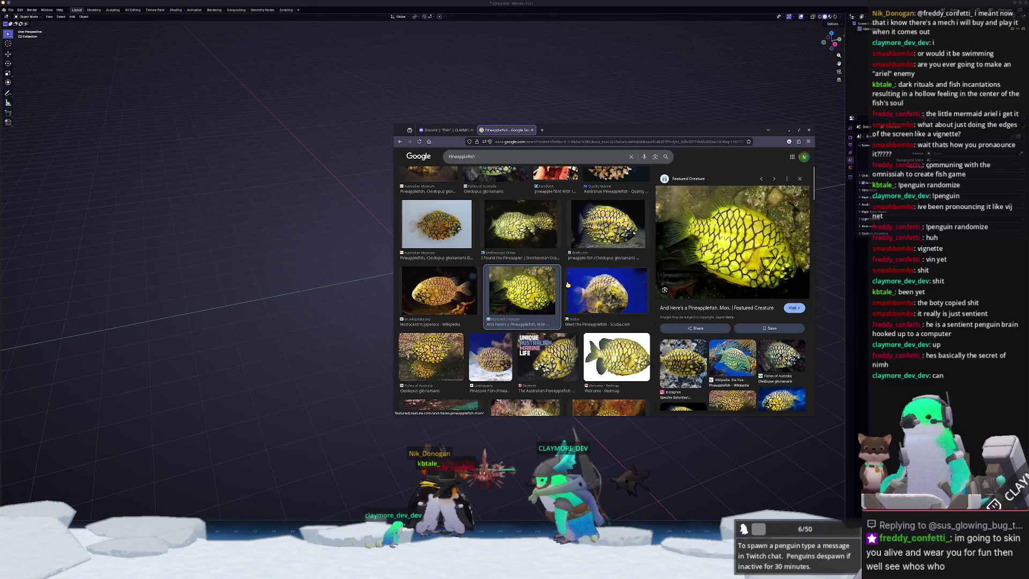
{"action": "scroll", "coordinate": [567, 286], "scroll_direction": "down", "scroll_amount": 2}
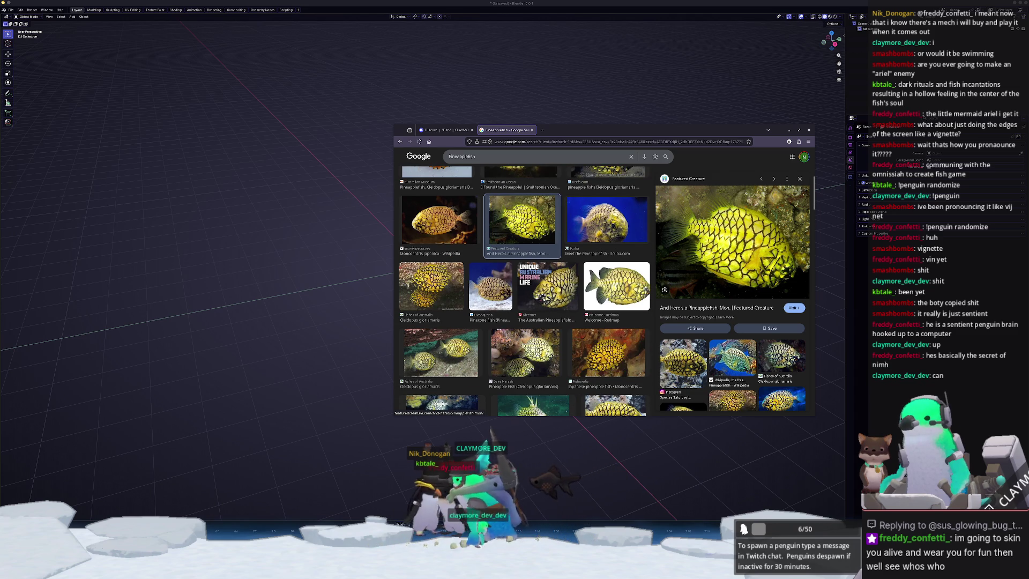
{"action": "left_click", "coordinate": [439, 220]}
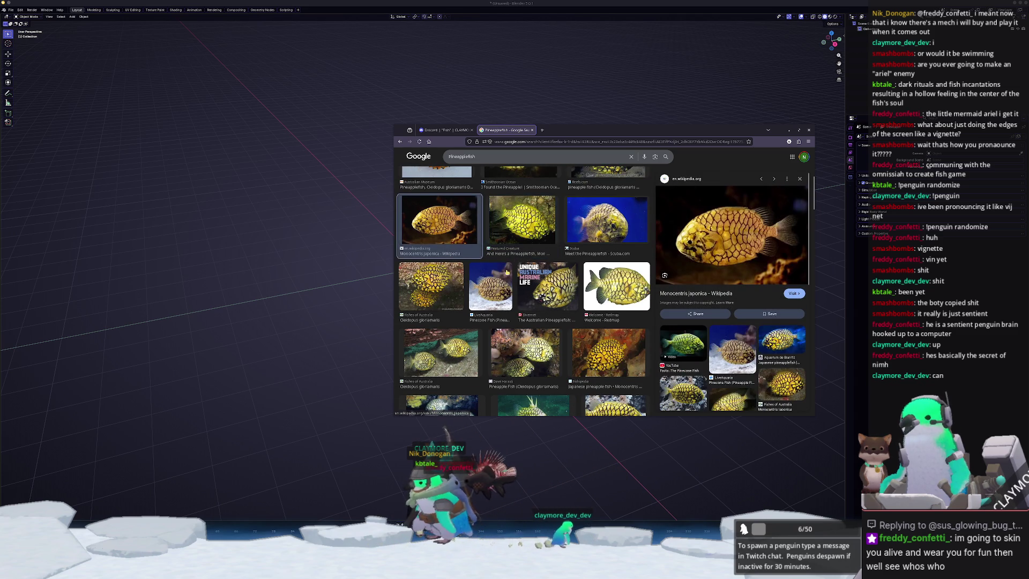
{"action": "scroll", "coordinate": [522, 289], "scroll_direction": "down", "scroll_amount": 4}
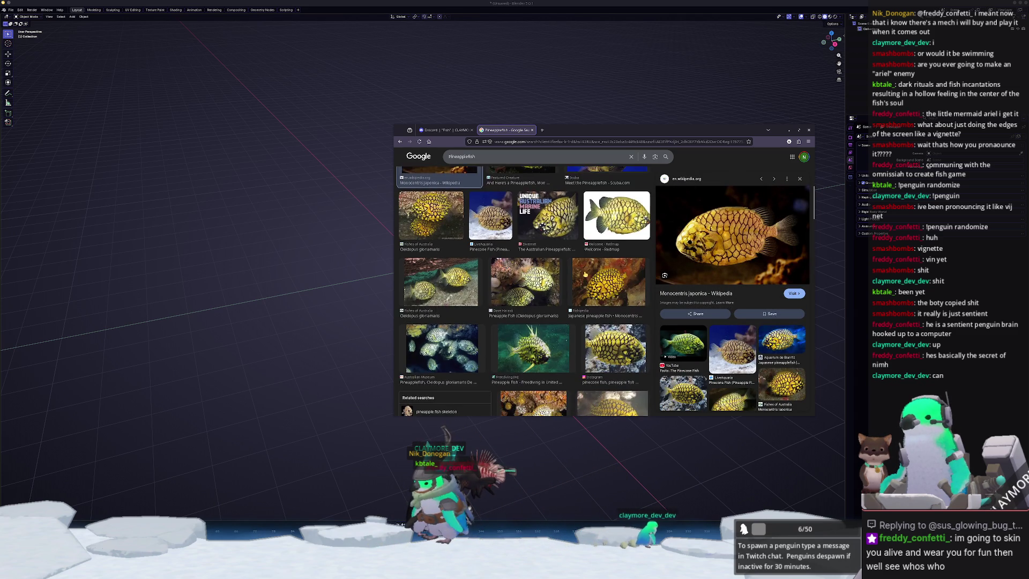
{"action": "left_click", "coordinate": [533, 277]}
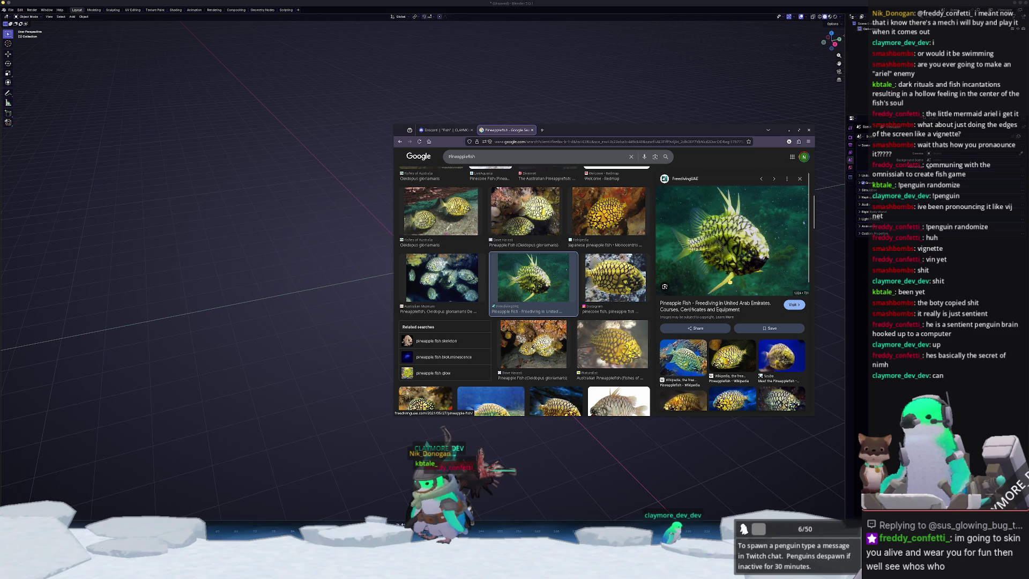
Compare the iNaturalist and FreedivingUAE photos, then preview the white-background Atlas of Living Australia image.
{"action": "left_click", "coordinate": [609, 348]}
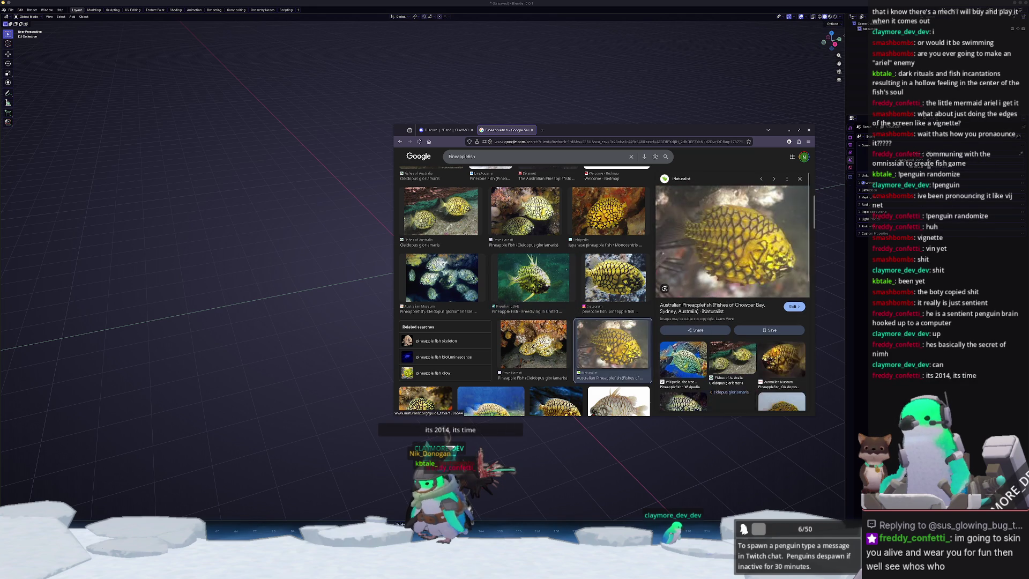
{"action": "left_click", "coordinate": [520, 294]}
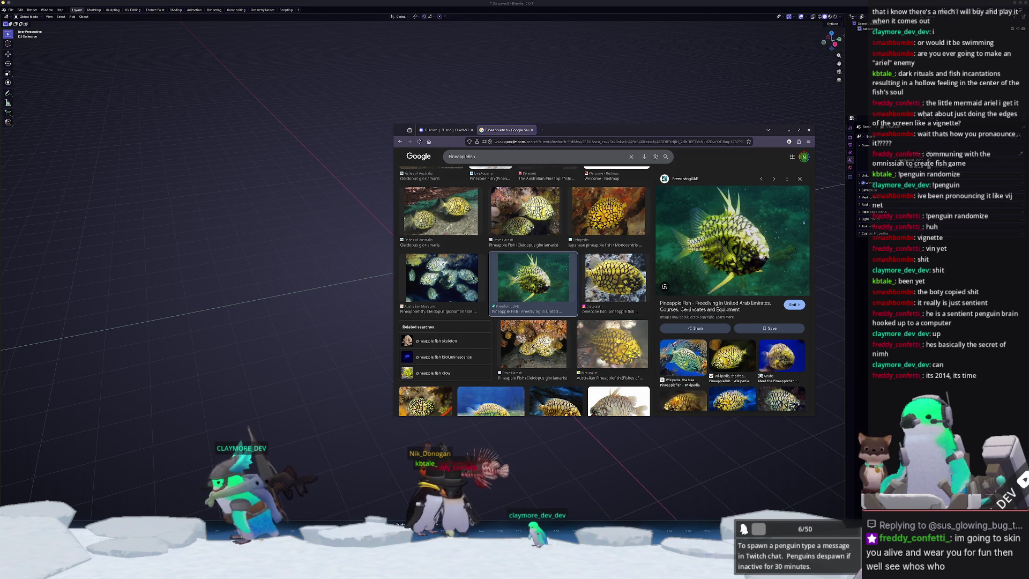
{"action": "left_click", "coordinate": [612, 346]}
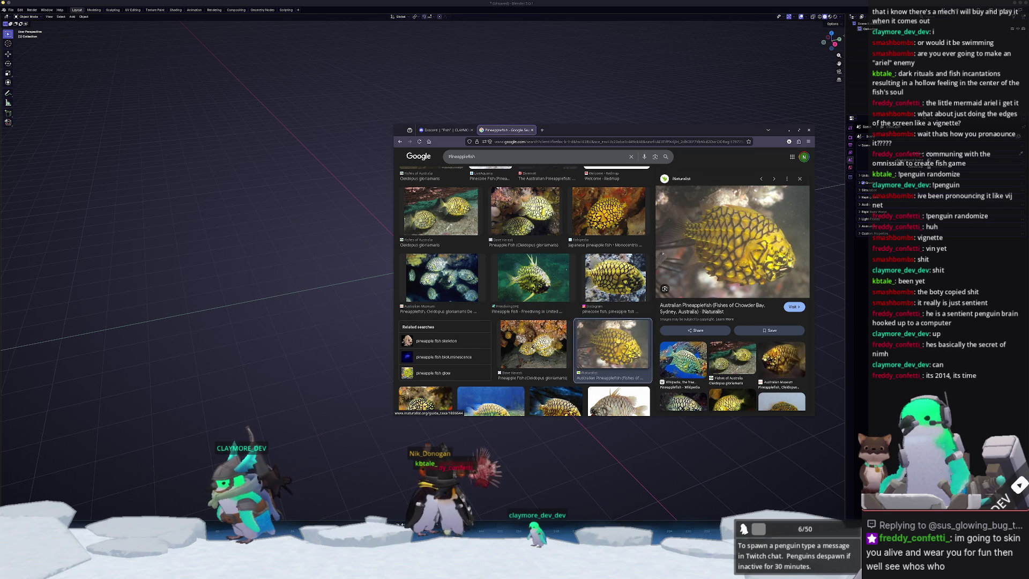
{"action": "left_click", "coordinate": [525, 292]}
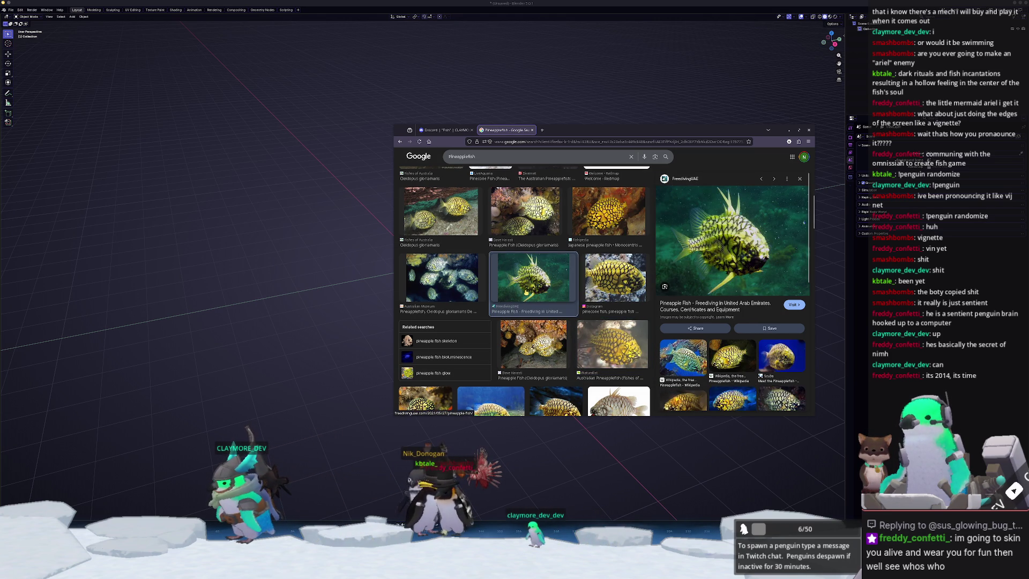
{"action": "scroll", "coordinate": [482, 292], "scroll_direction": "down", "scroll_amount": 3}
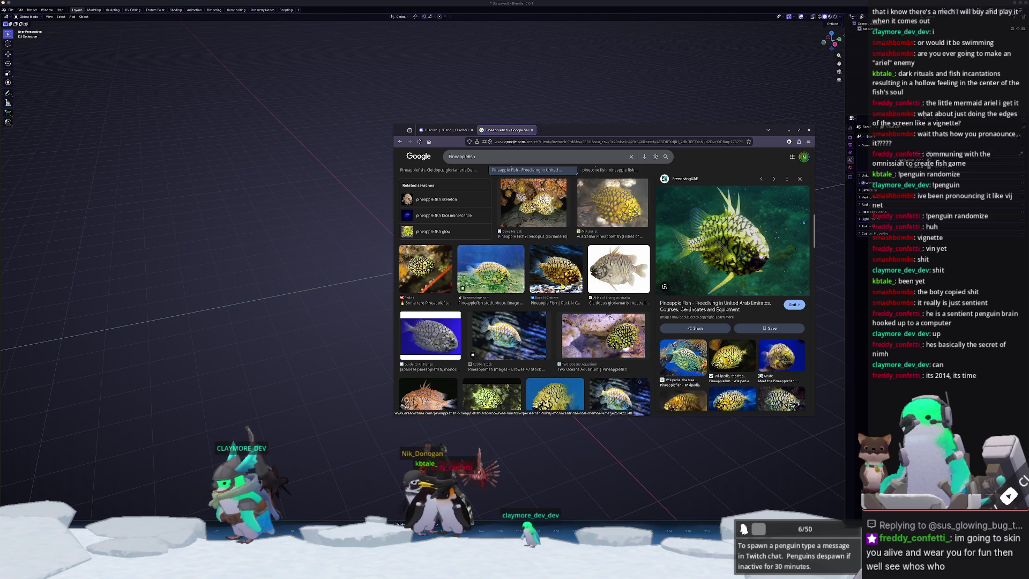
{"action": "left_click", "coordinate": [619, 268]}
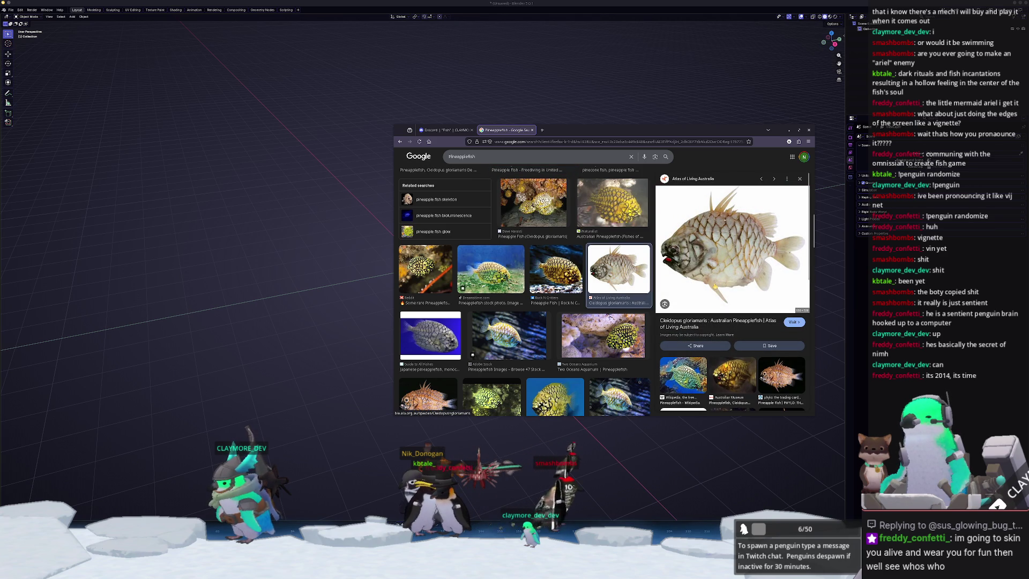
{"action": "right_click", "coordinate": [706, 273]}
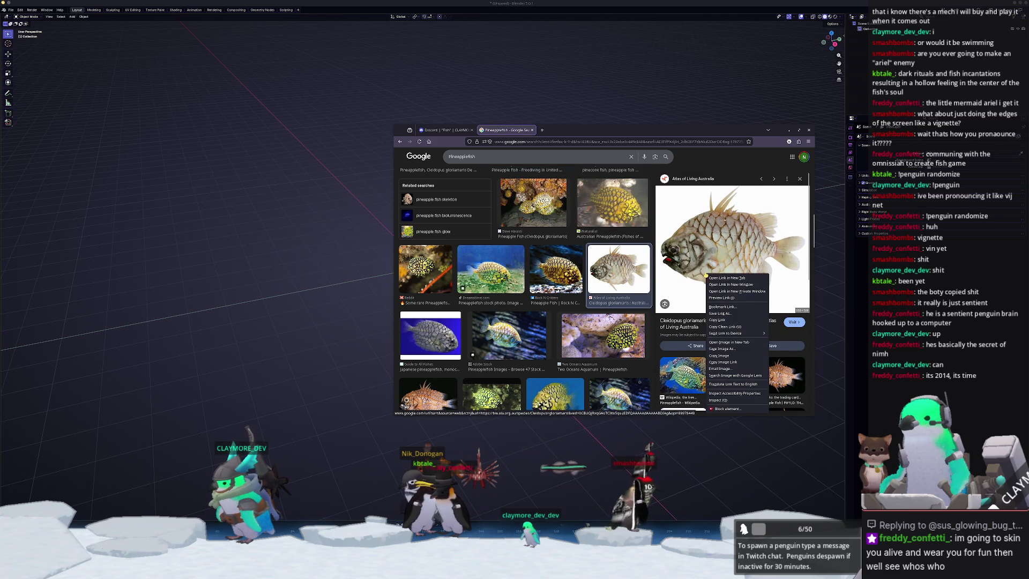
Open the Atlas of Living Australia fish image in a new tab and scroll the results.
{"action": "left_click", "coordinate": [723, 342]}
{"action": "scroll", "coordinate": [563, 326], "scroll_direction": "down", "scroll_amount": 5}
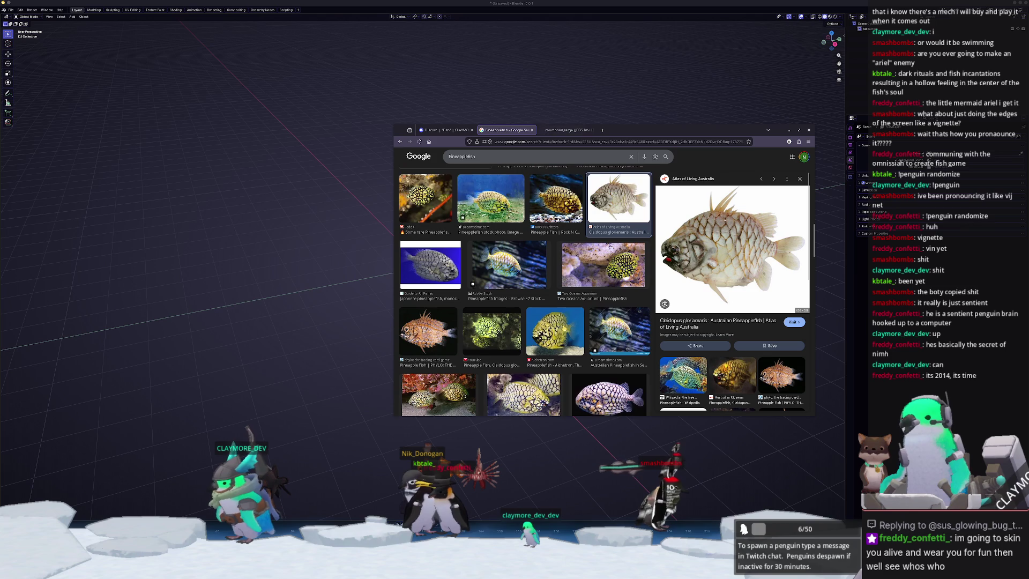
{"action": "scroll", "coordinate": [562, 325], "scroll_direction": "down", "scroll_amount": 5}
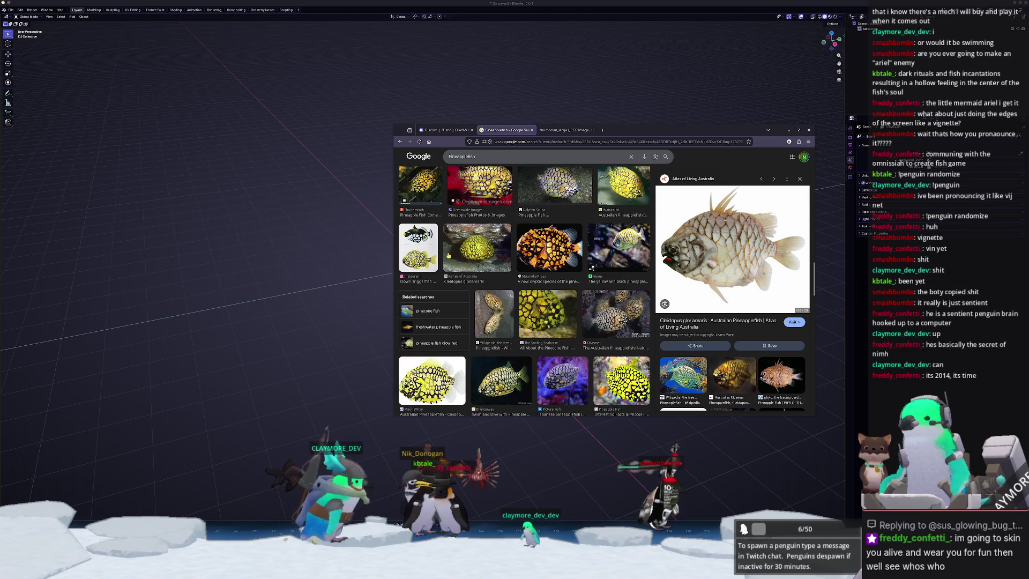
{"action": "scroll", "coordinate": [514, 257], "scroll_direction": "down", "scroll_amount": 3}
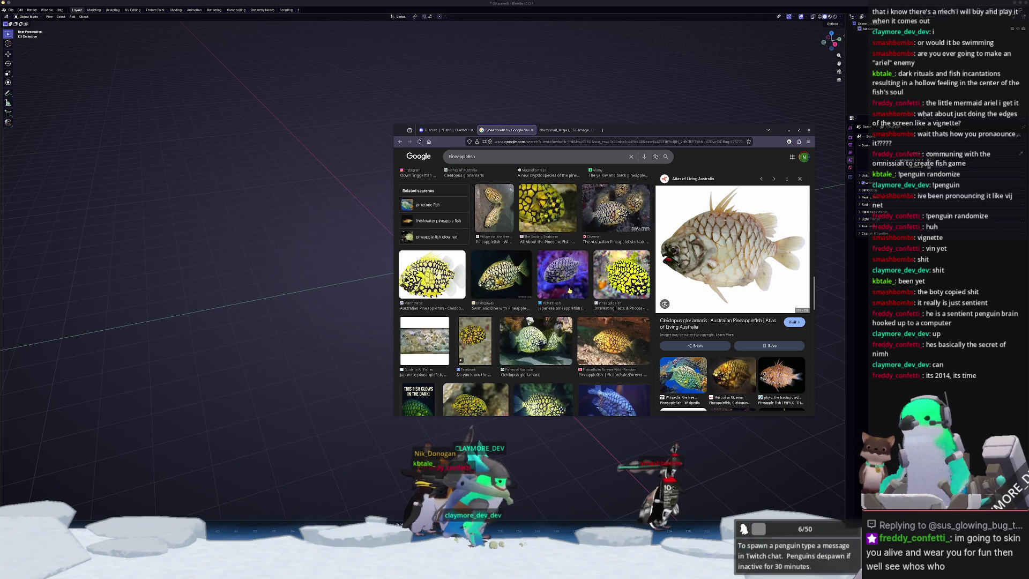
{"action": "scroll", "coordinate": [566, 292], "scroll_direction": "down", "scroll_amount": 2}
{"action": "scroll", "coordinate": [738, 293], "scroll_direction": "down", "scroll_amount": 3}
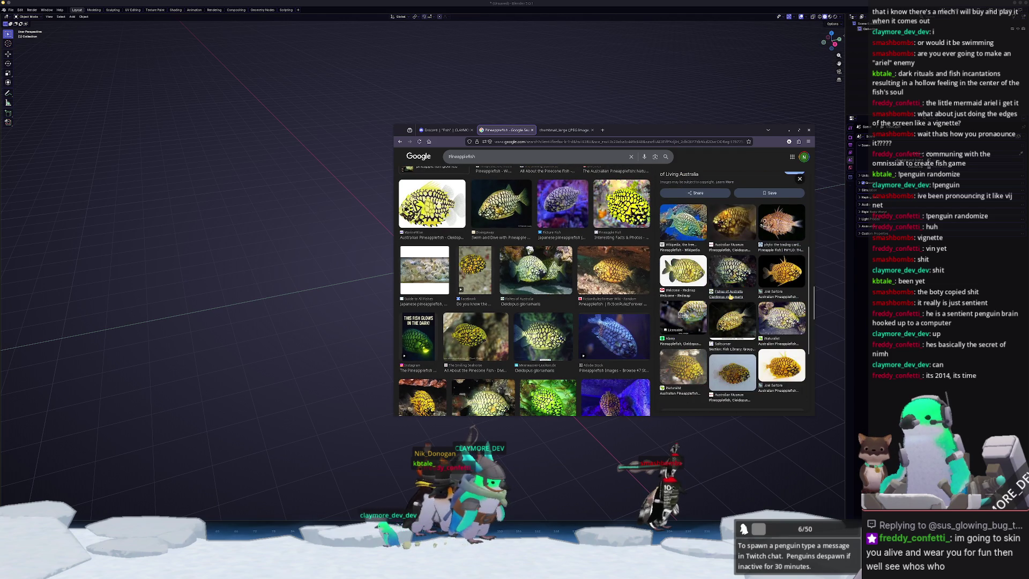
Scroll back to the top and preview the Pineapplefish Wikipedia result.
{"action": "scroll", "coordinate": [729, 295], "scroll_direction": "up", "scroll_amount": 3}
{"action": "scroll", "coordinate": [593, 305], "scroll_direction": "up", "scroll_amount": 3}
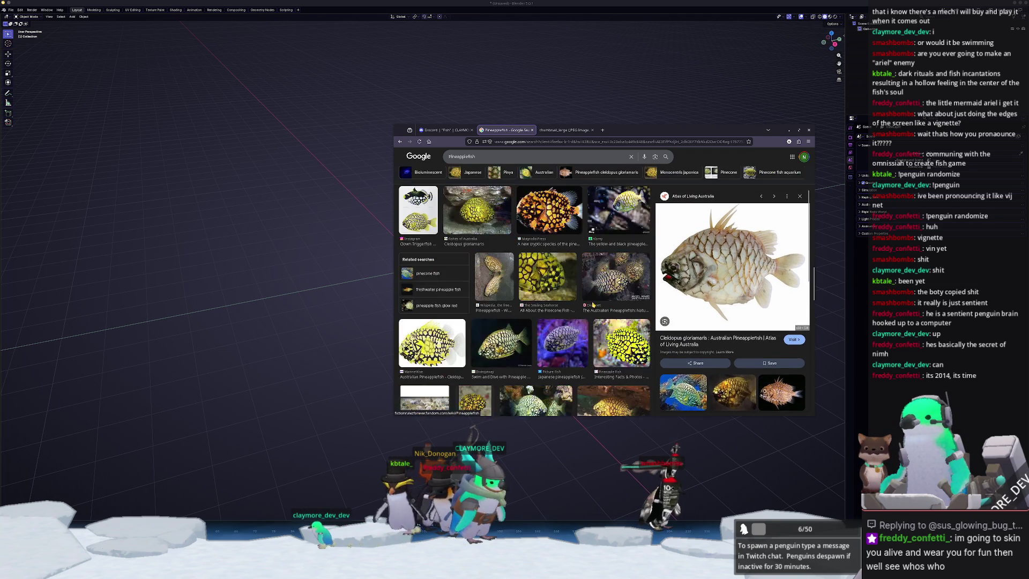
{"action": "scroll", "coordinate": [593, 305], "scroll_direction": "up", "scroll_amount": 10}
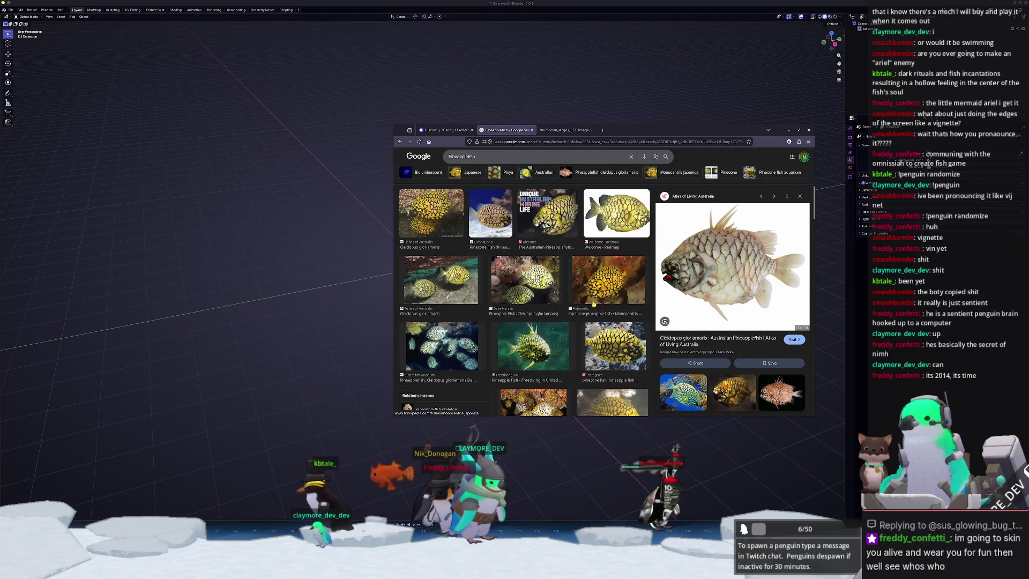
{"action": "scroll", "coordinate": [552, 323], "scroll_direction": "up", "scroll_amount": 5}
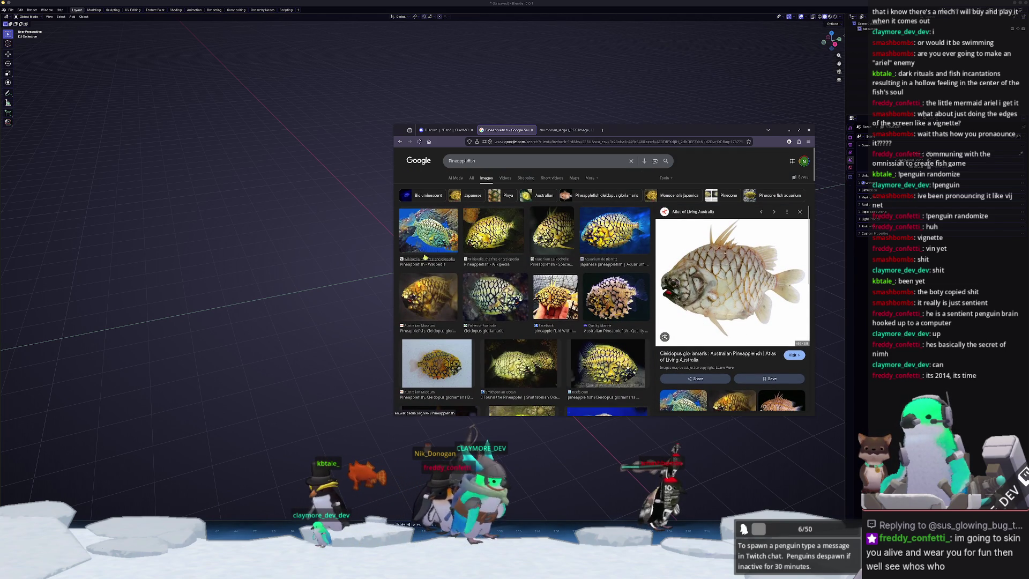
{"action": "left_click", "coordinate": [428, 230]}
Open the Pineapplefish Wikipedia article, reset its zoom to default, then enlarge it.
{"action": "left_click", "coordinate": [685, 343]}
{"action": "left_click", "coordinate": [503, 177]}
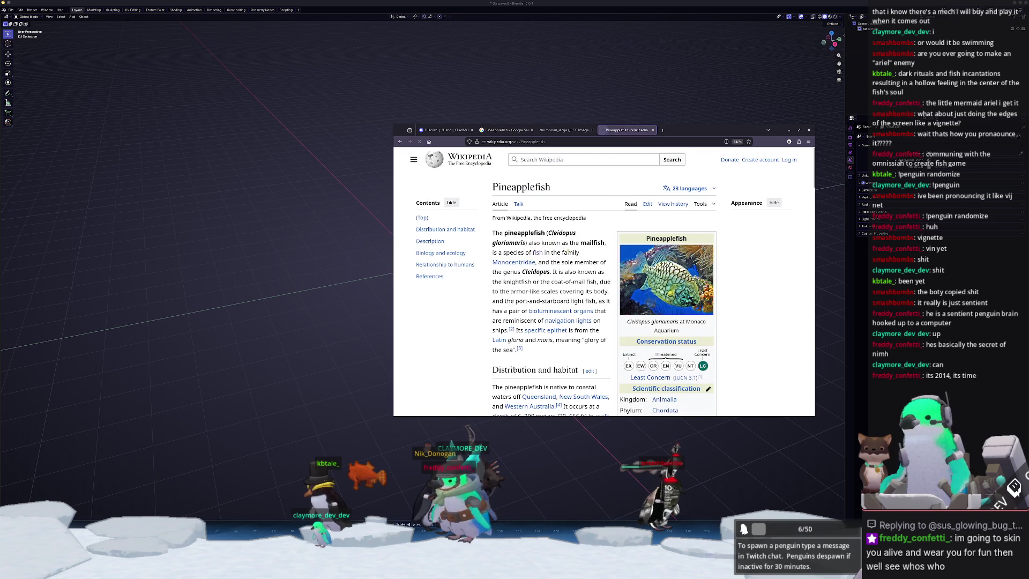
{"action": "scroll", "coordinate": [608, 205], "scroll_direction": "down", "scroll_amount": 2}
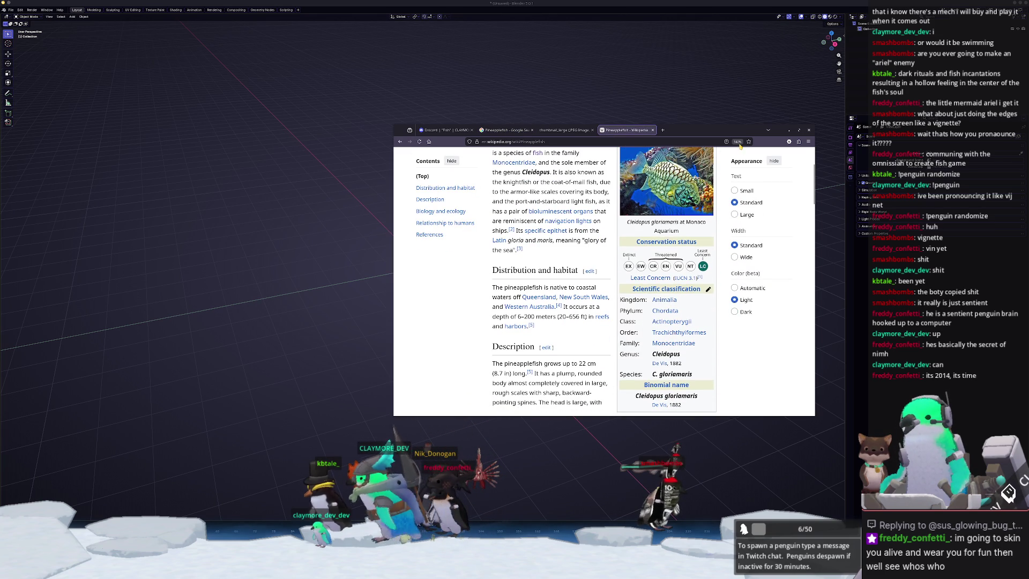
{"action": "key", "text": "ctrl+0"}
{"action": "scroll", "coordinate": [589, 282], "scroll_direction": "down", "scroll_amount": 3}
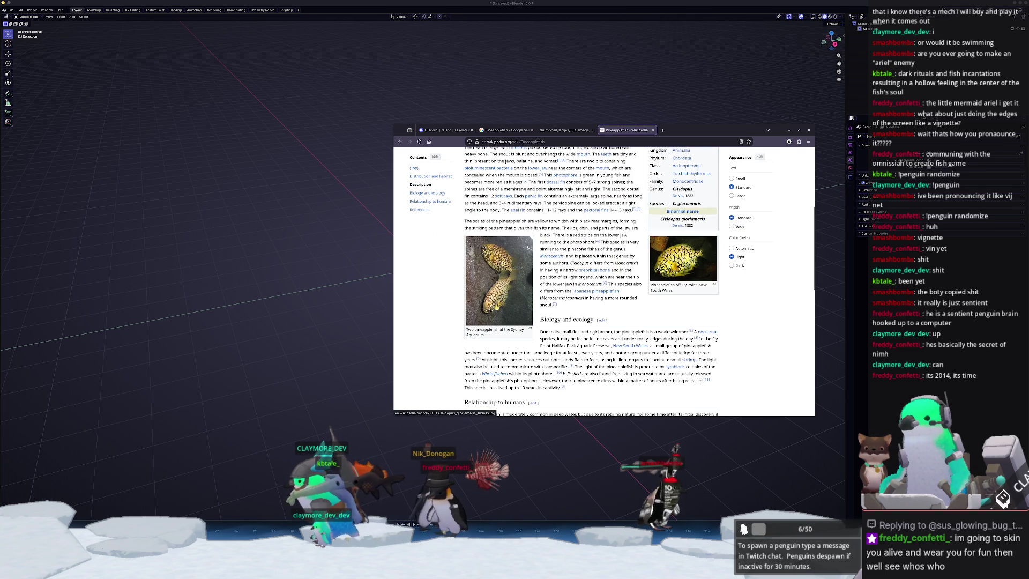
{"action": "scroll", "coordinate": [597, 310], "scroll_direction": "down", "scroll_amount": 7}
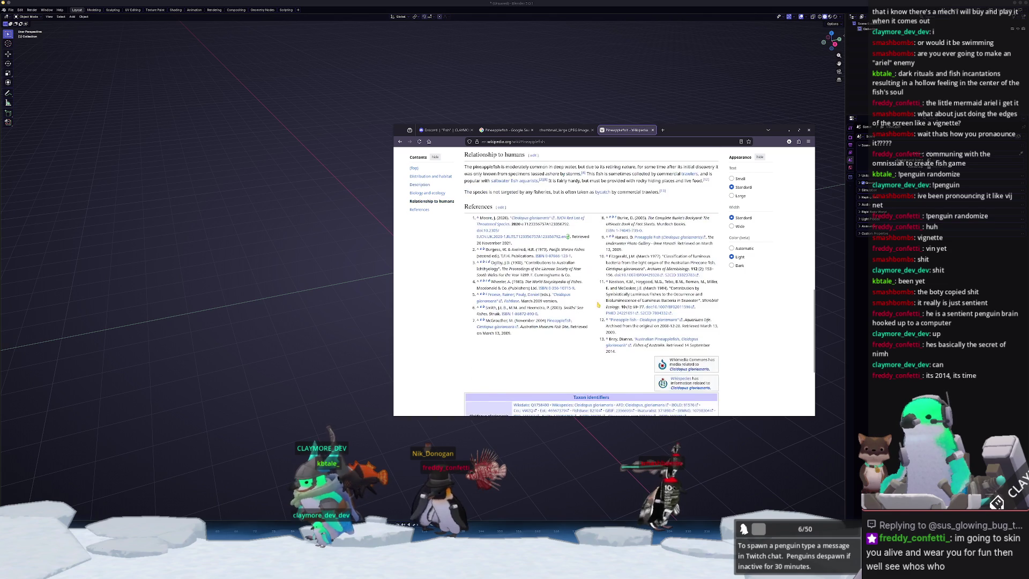
{"action": "scroll", "coordinate": [597, 310], "scroll_direction": "up", "scroll_amount": 6}
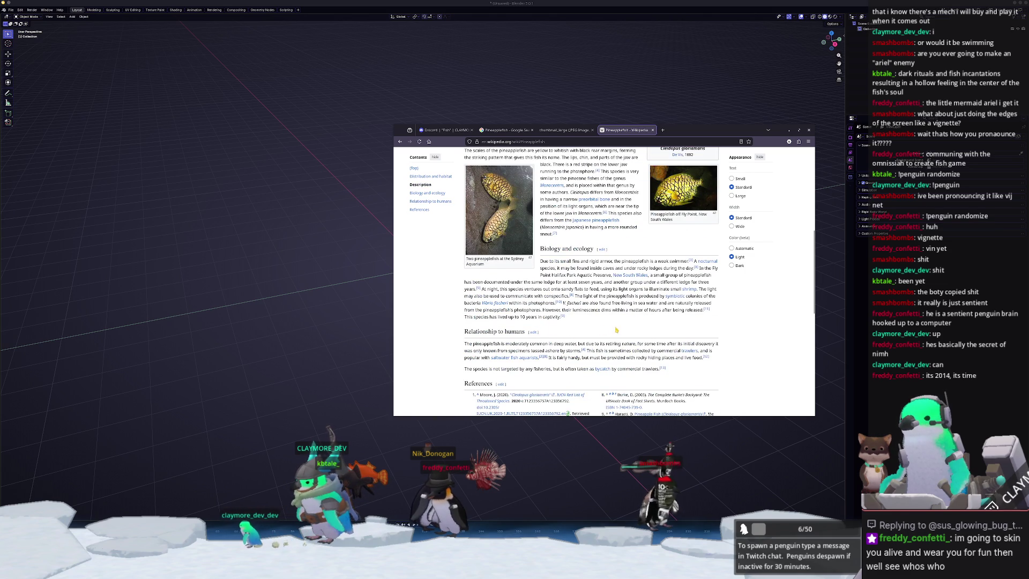
{"action": "scroll", "coordinate": [616, 328], "scroll_direction": "up", "scroll_amount": 3}
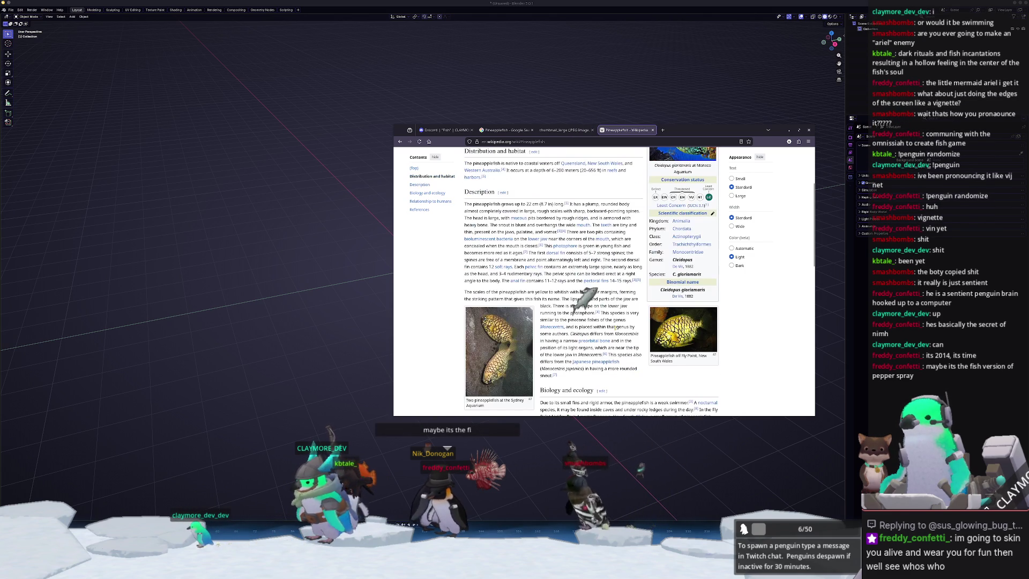
{"action": "scroll", "coordinate": [616, 329], "scroll_direction": "up", "scroll_amount": 5}
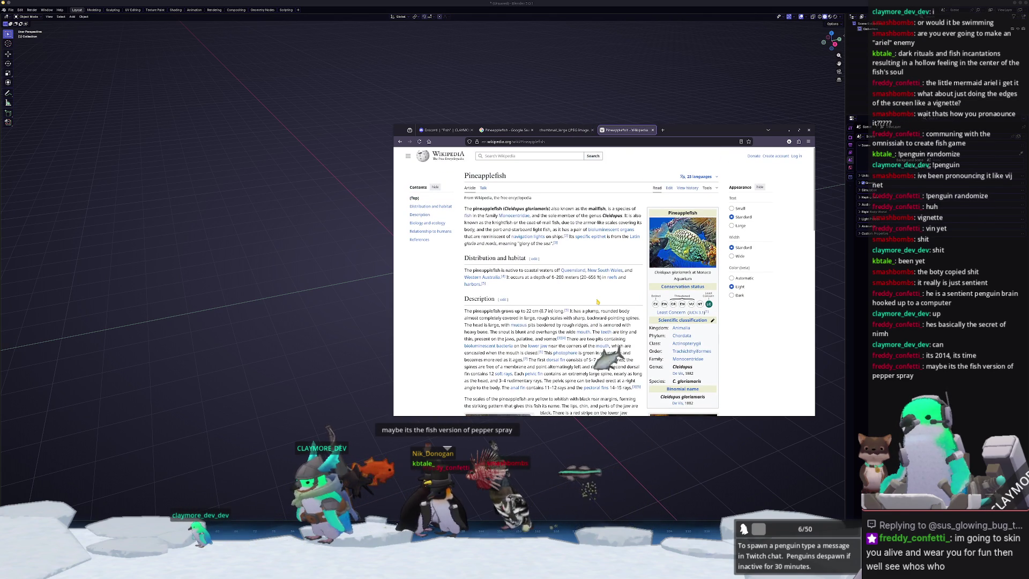
{"action": "key", "text": "ctrl+plus"}
{"action": "key", "text": "ctrl+plus"}
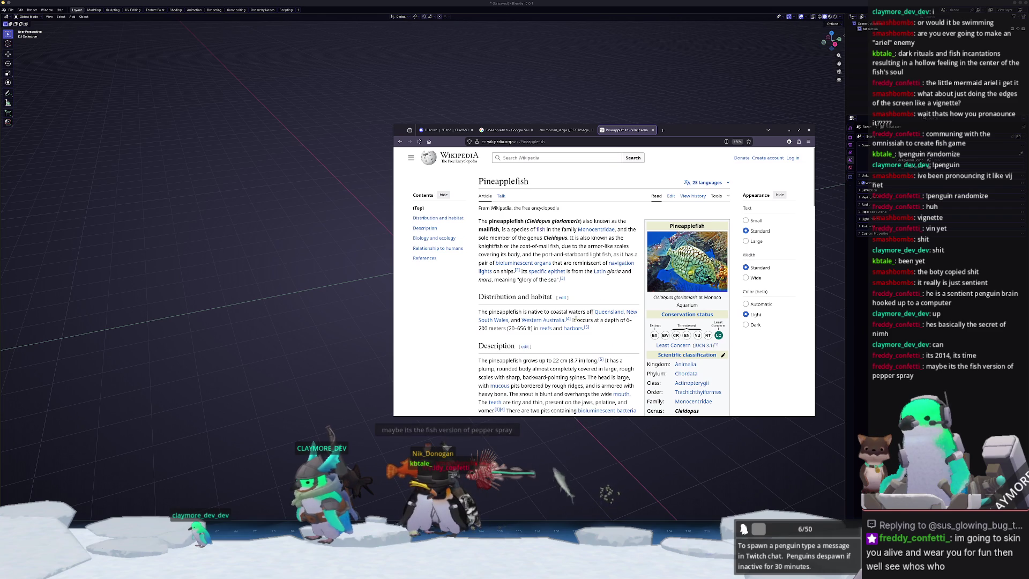
Read through the Pineapplefish article's description of the fish.
{"action": "scroll", "coordinate": [467, 344], "scroll_direction": "down", "scroll_amount": 3}
{"action": "scroll", "coordinate": [467, 344], "scroll_direction": "down", "scroll_amount": 2}
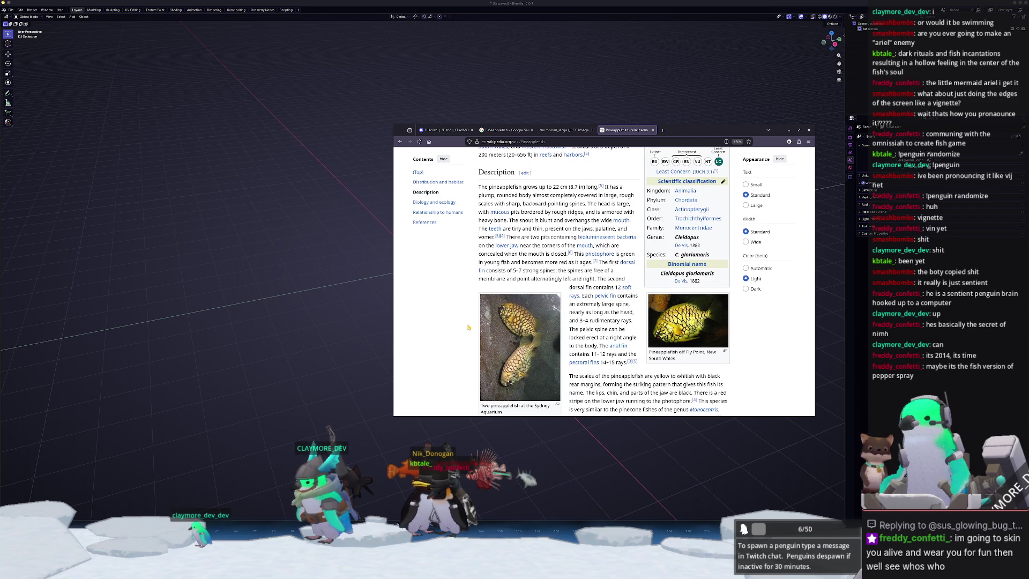
{"action": "scroll", "coordinate": [467, 328], "scroll_direction": "up", "scroll_amount": 1}
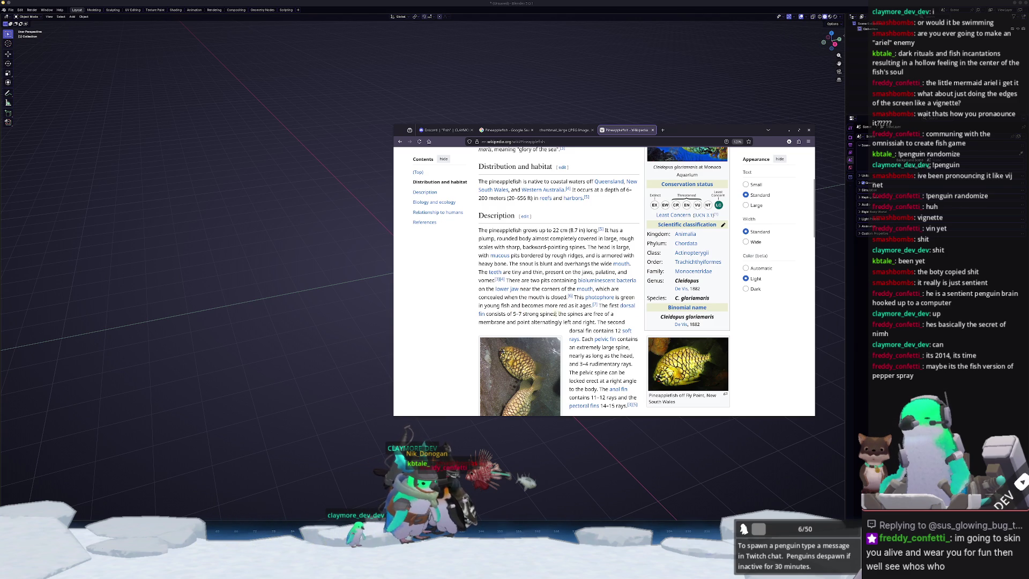
{"action": "scroll", "coordinate": [475, 324], "scroll_direction": "down", "scroll_amount": 2}
{"action": "scroll", "coordinate": [481, 280], "scroll_direction": "down", "scroll_amount": 4}
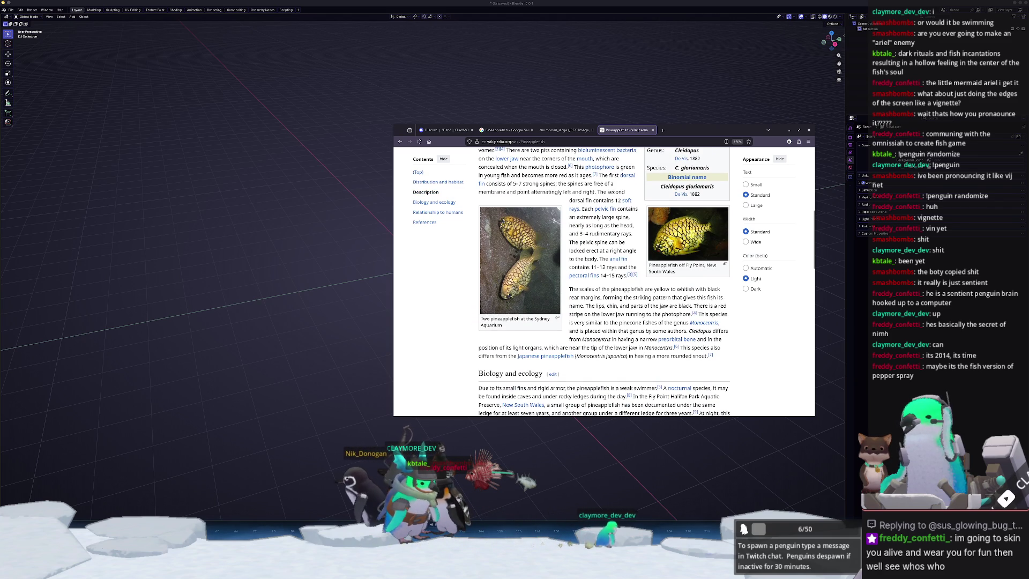
{"action": "scroll", "coordinate": [580, 247], "scroll_direction": "up", "scroll_amount": 12}
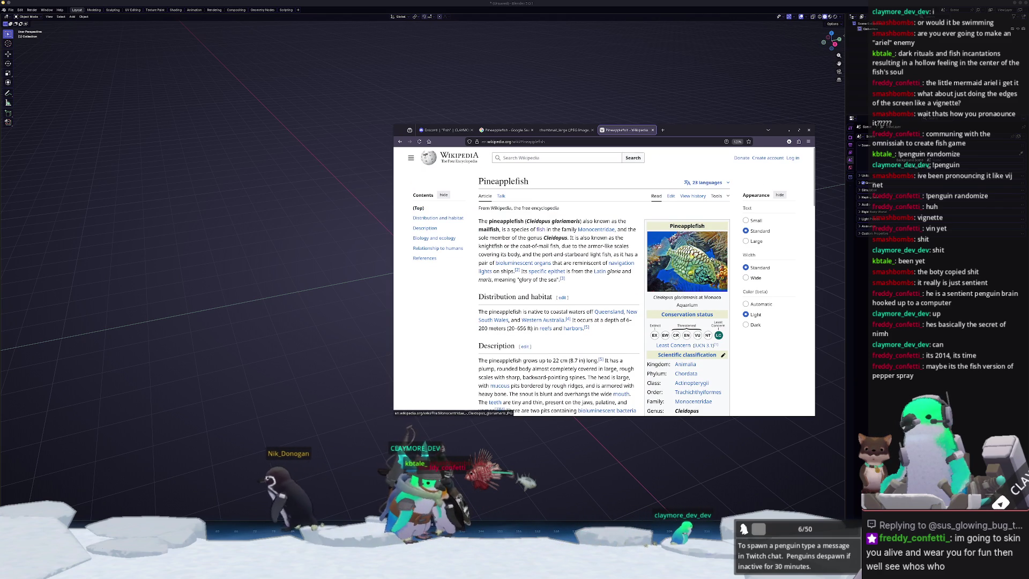
{"action": "scroll", "coordinate": [633, 266], "scroll_direction": "down", "scroll_amount": 4}
{"action": "scroll", "coordinate": [560, 307], "scroll_direction": "down", "scroll_amount": 8}
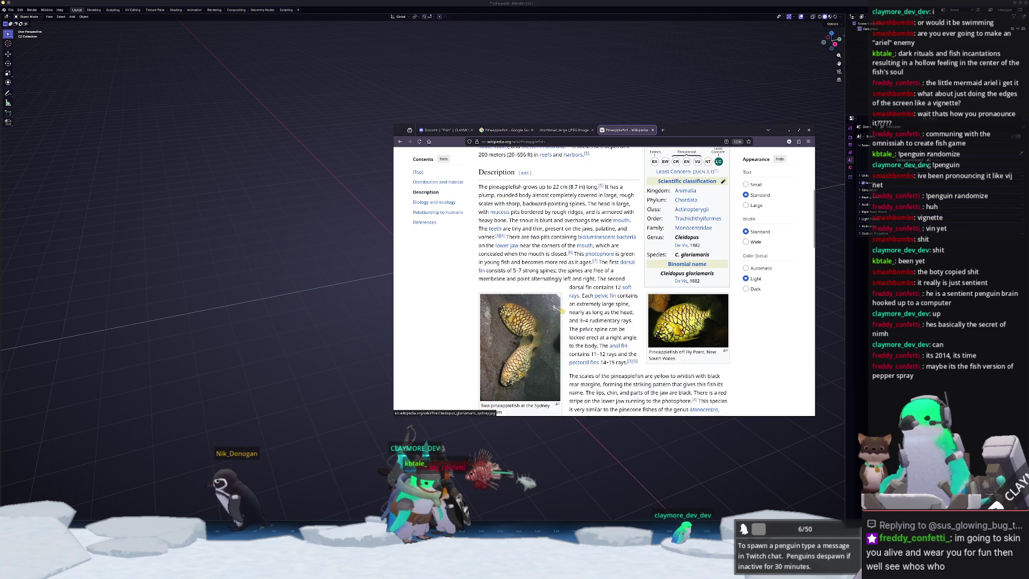
{"action": "scroll", "coordinate": [564, 313], "scroll_direction": "up", "scroll_amount": 4}
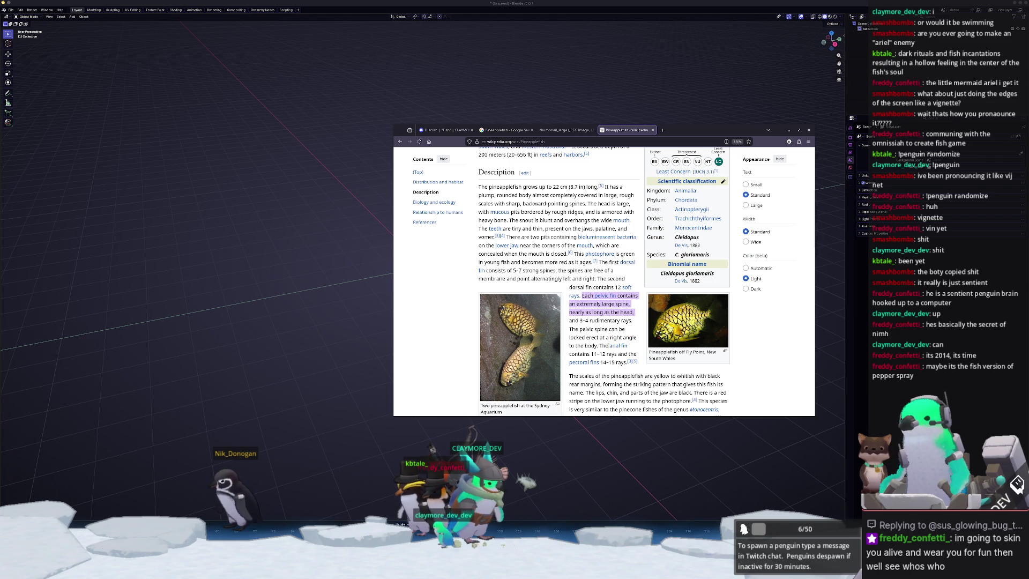
Clear the text selection and view the Sydney Aquarium photo of two pineapplefish full-size.
{"action": "left_click", "coordinate": [605, 361]}
{"action": "scroll", "coordinate": [606, 362], "scroll_direction": "down", "scroll_amount": 1}
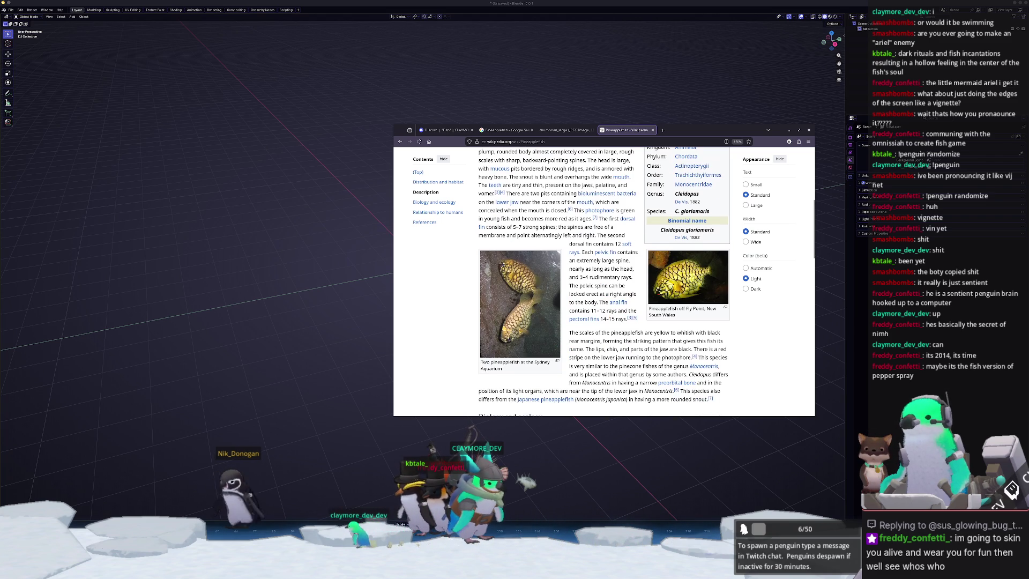
{"action": "left_click", "coordinate": [520, 302]}
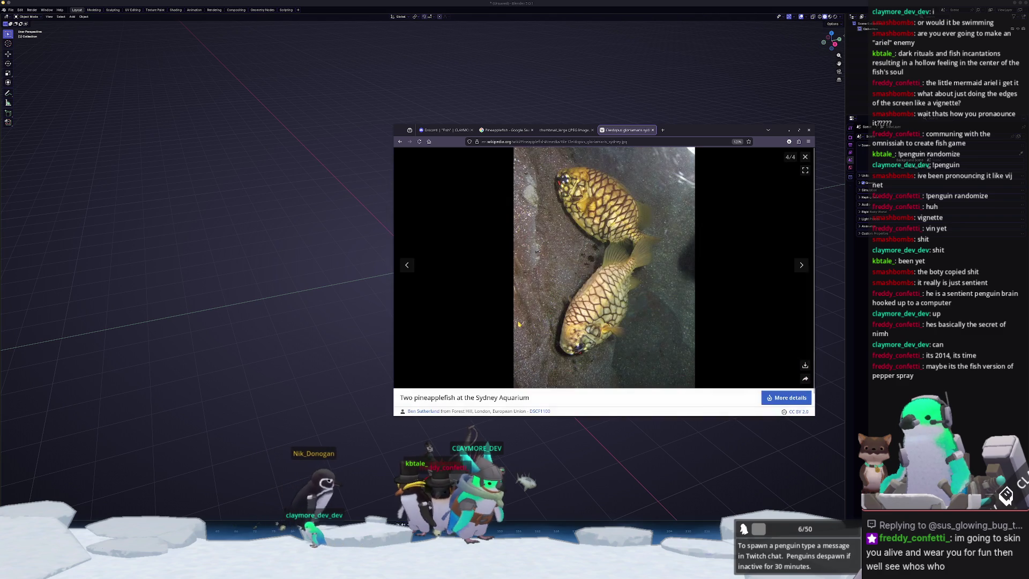
Step through the article's photos and open the Fly Point pineapplefish photo in a new tab.
{"action": "left_click", "coordinate": [805, 365]}
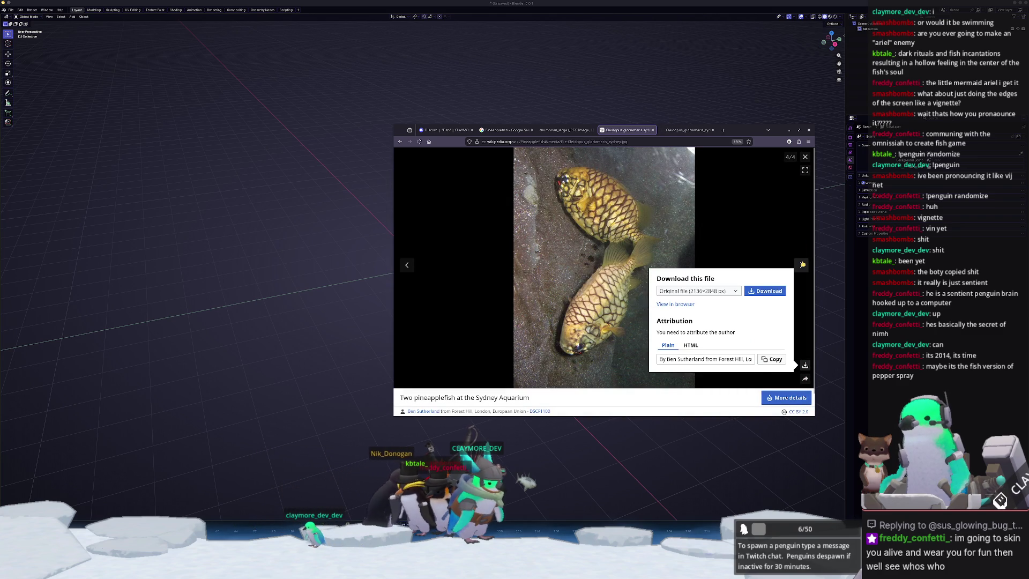
{"action": "left_click", "coordinate": [802, 264]}
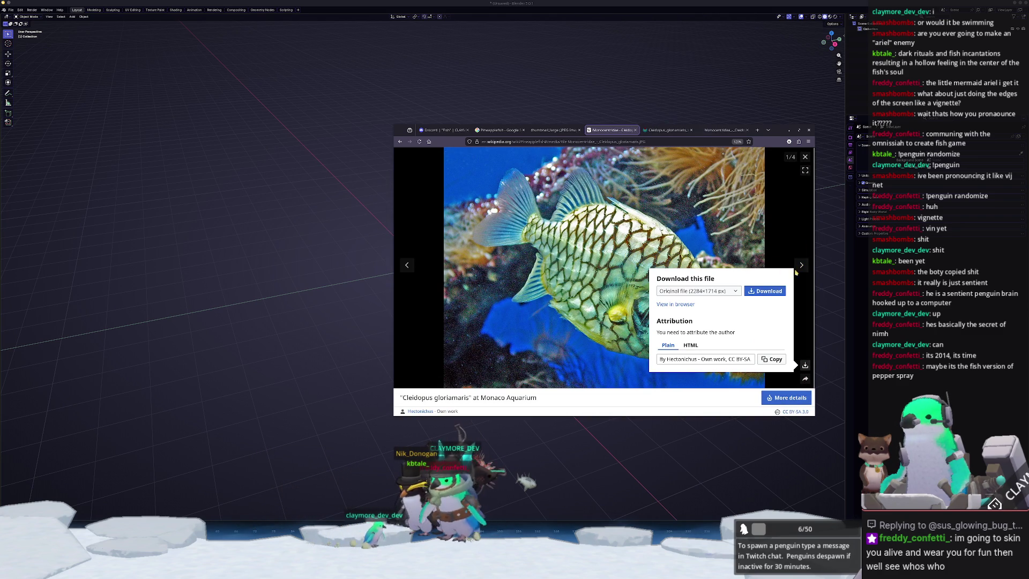
{"action": "left_click", "coordinate": [801, 265]}
{"action": "left_click", "coordinate": [800, 265]}
{"action": "right_click", "coordinate": [580, 280]}
{"action": "left_click", "coordinate": [603, 286]}
Back in Google Images, open the Aquarium La Rochelle pineapplefish photo in a new tab.
{"action": "left_click", "coordinate": [535, 134]}
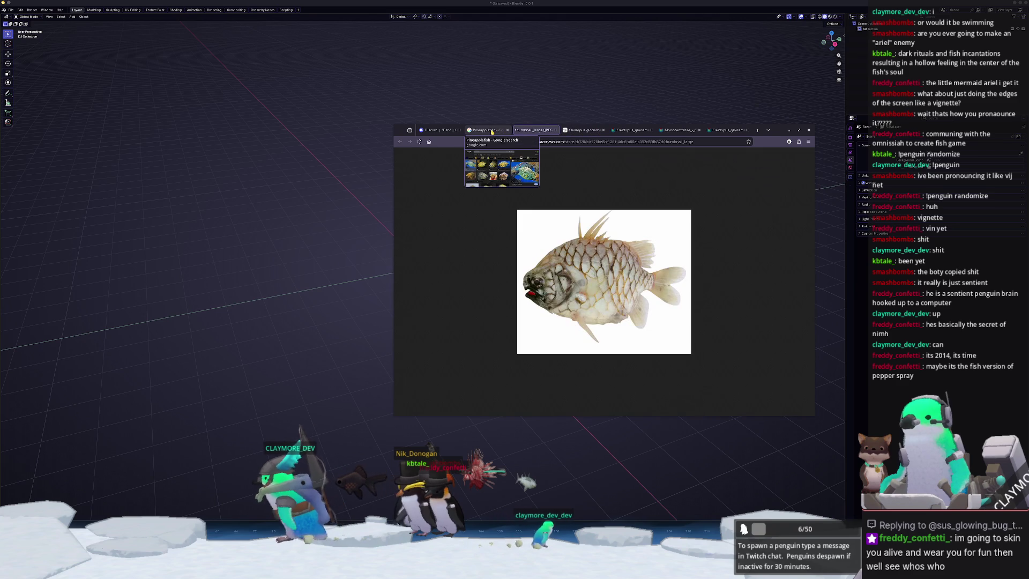
{"action": "left_click", "coordinate": [492, 131]}
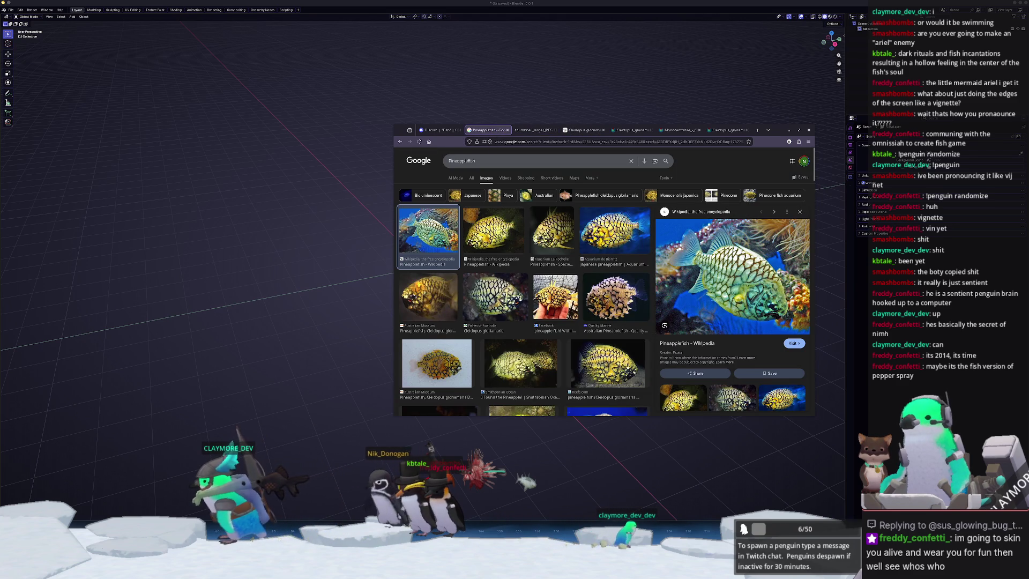
{"action": "left_click", "coordinate": [555, 297]}
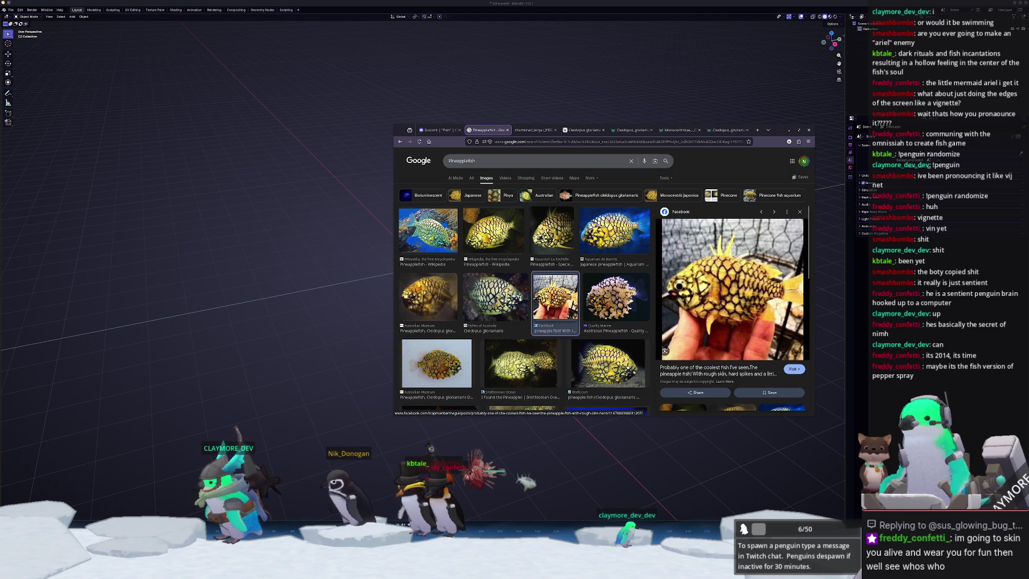
{"action": "left_click", "coordinate": [551, 230]}
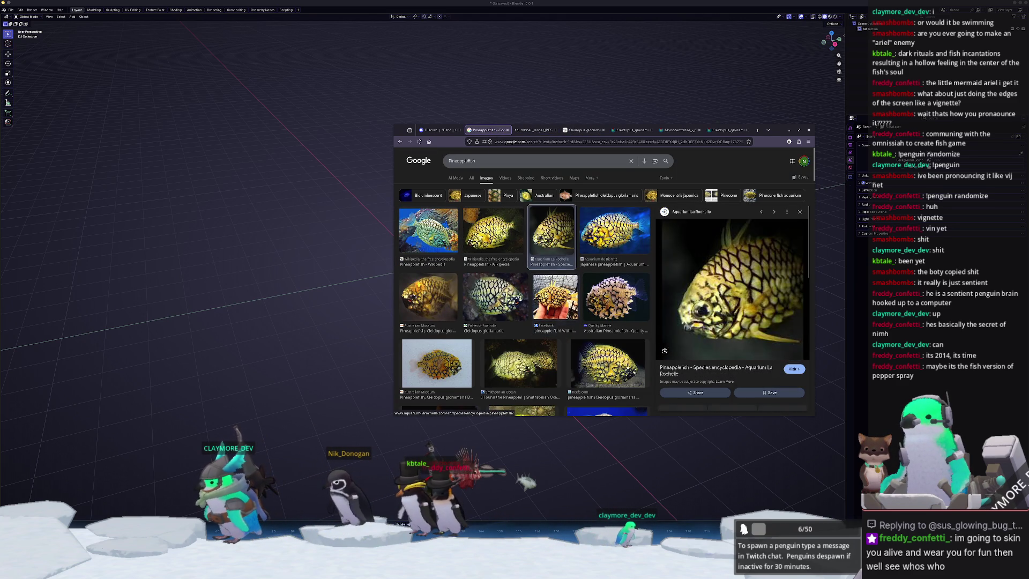
{"action": "right_click", "coordinate": [739, 292]}
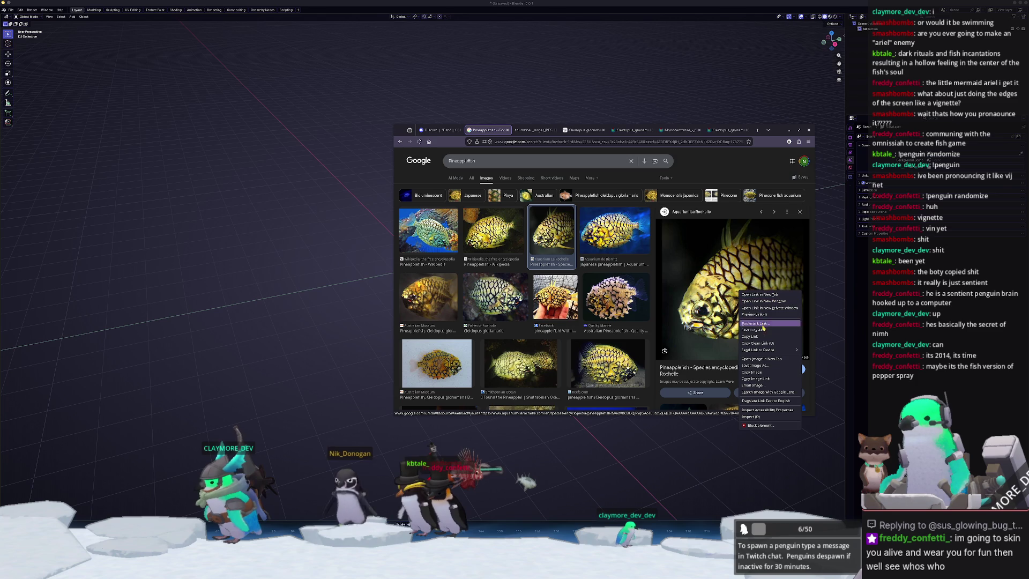
{"action": "left_click", "coordinate": [765, 359]}
Preview the Australian Museum photo and open the Scuba pineapplefish photo in a new tab.
{"action": "scroll", "coordinate": [489, 294], "scroll_direction": "down", "scroll_amount": 2}
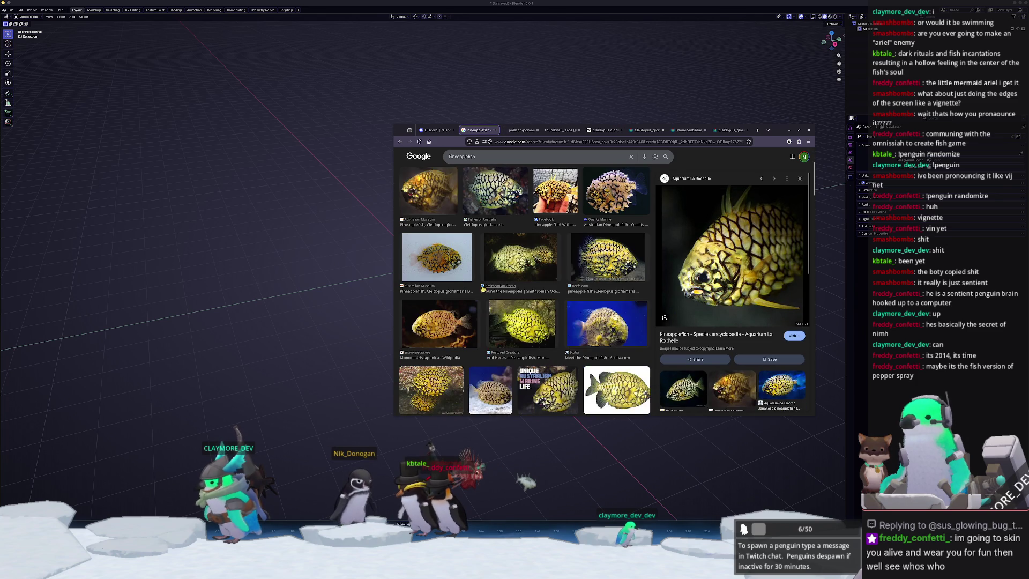
{"action": "left_click", "coordinate": [437, 257]}
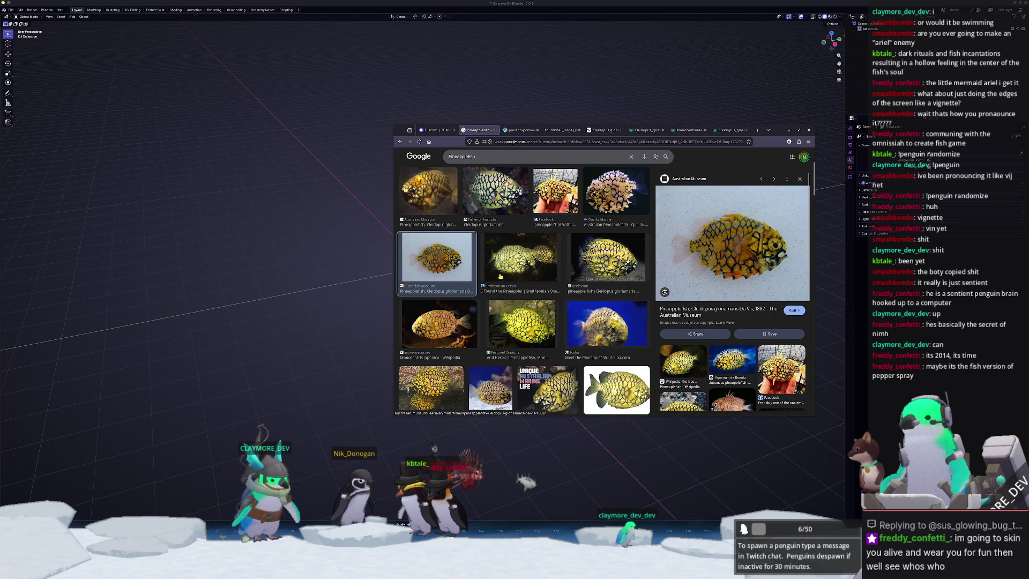
{"action": "scroll", "coordinate": [502, 281], "scroll_direction": "down", "scroll_amount": 1}
{"action": "left_click", "coordinate": [606, 252]}
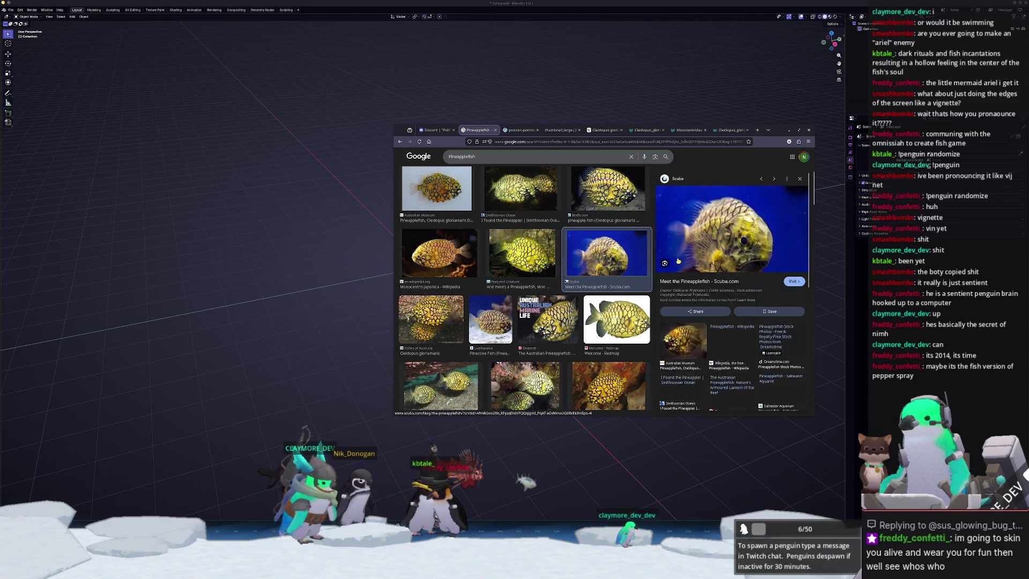
{"action": "right_click", "coordinate": [738, 252]}
{"action": "left_click", "coordinate": [761, 320]}
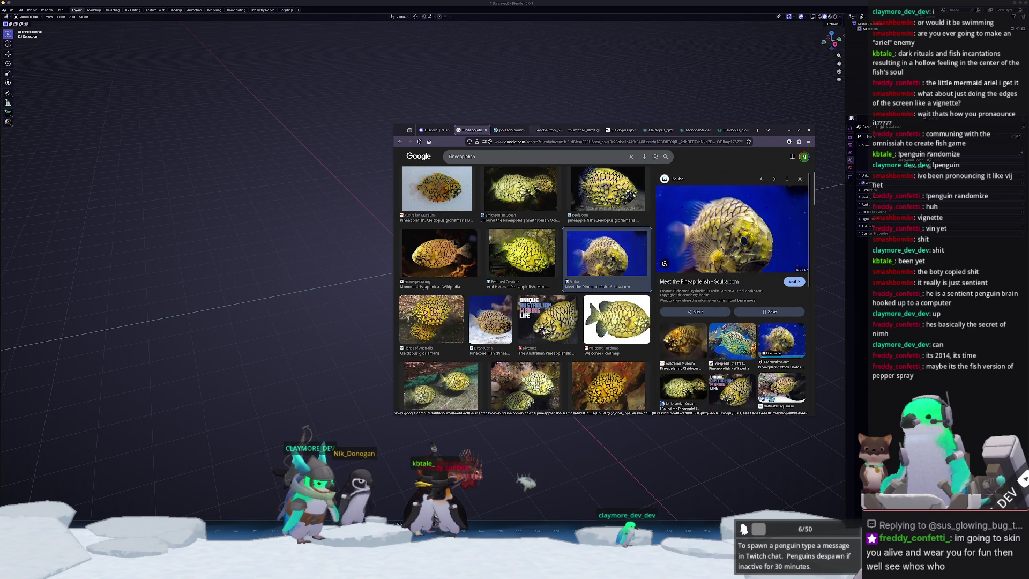
Open the FreedivingUAE pineapplefish photo in a new tab, then minimize the browser.
{"action": "scroll", "coordinate": [585, 318], "scroll_direction": "down", "scroll_amount": 2}
{"action": "left_click", "coordinate": [533, 345]}
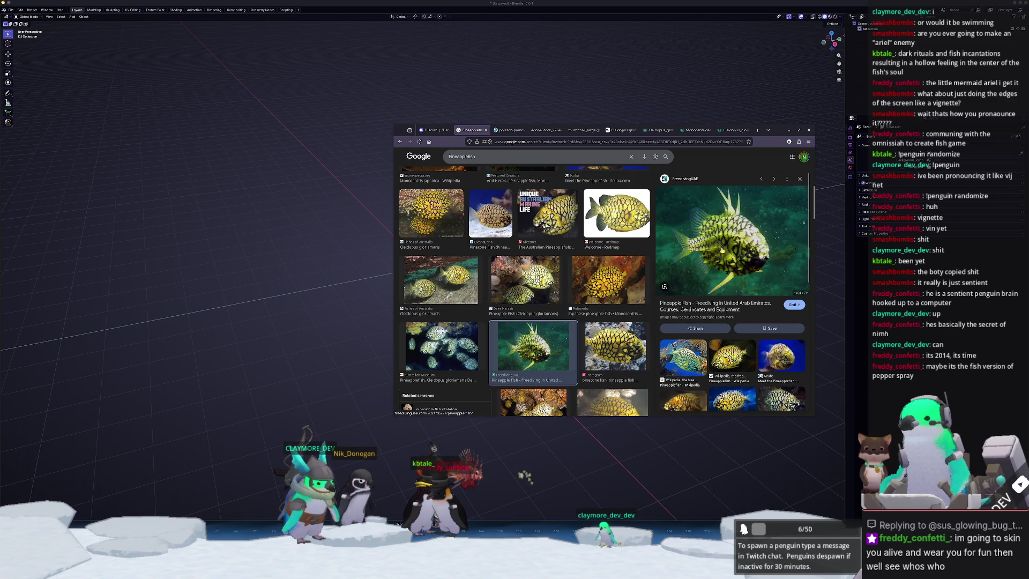
{"action": "right_click", "coordinate": [724, 248]}
{"action": "left_click", "coordinate": [738, 318]}
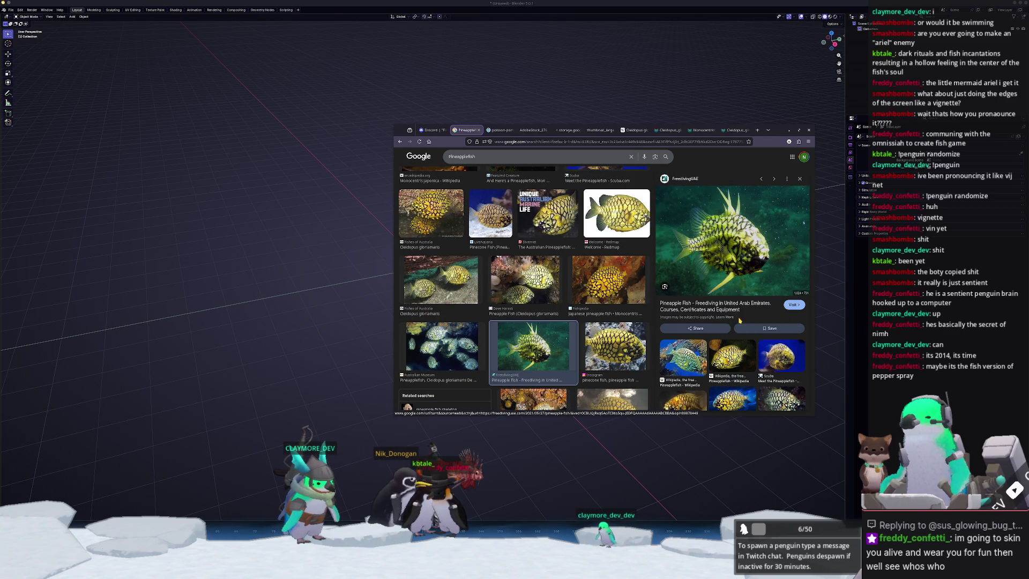
{"action": "left_click", "coordinate": [502, 131]}
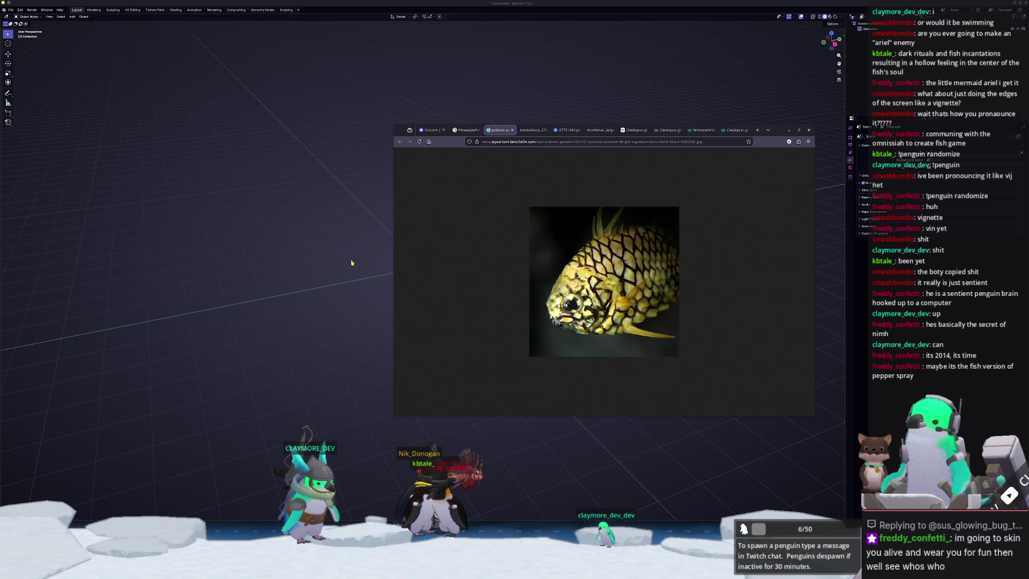
{"action": "left_click", "coordinate": [379, 257]}
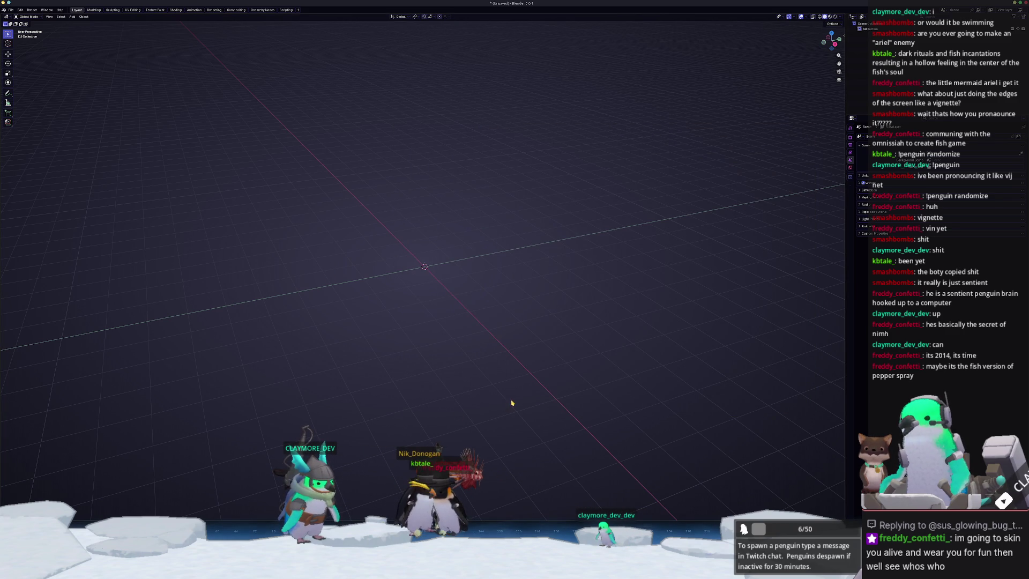
Save the scene as pineapple_fish.blend in a new pineapple_fish folder under fish/small.
{"action": "key", "text": "ctrl+o"}
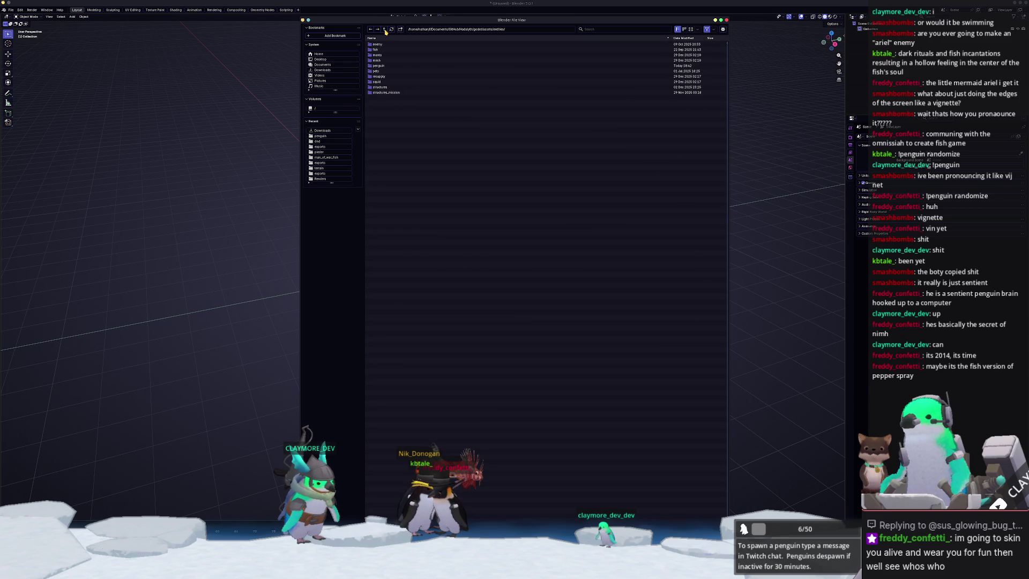
{"action": "double_click", "coordinate": [376, 50]}
{"action": "left_click", "coordinate": [378, 66]}
{"action": "double_click", "coordinate": [378, 66]}
{"action": "left_click", "coordinate": [401, 29]}
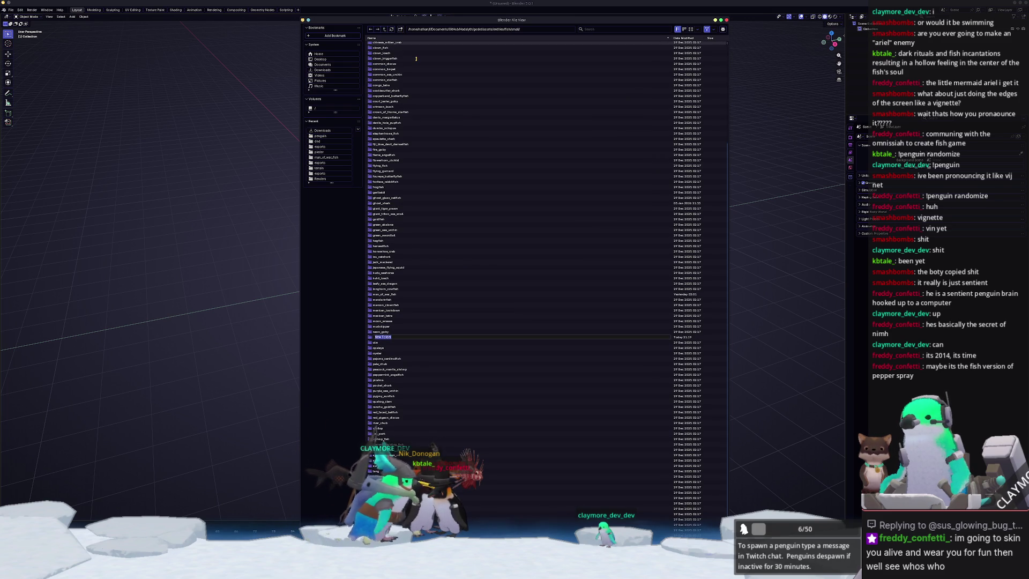
{"action": "type", "text": "ish"}
{"action": "key", "text": "Return"}
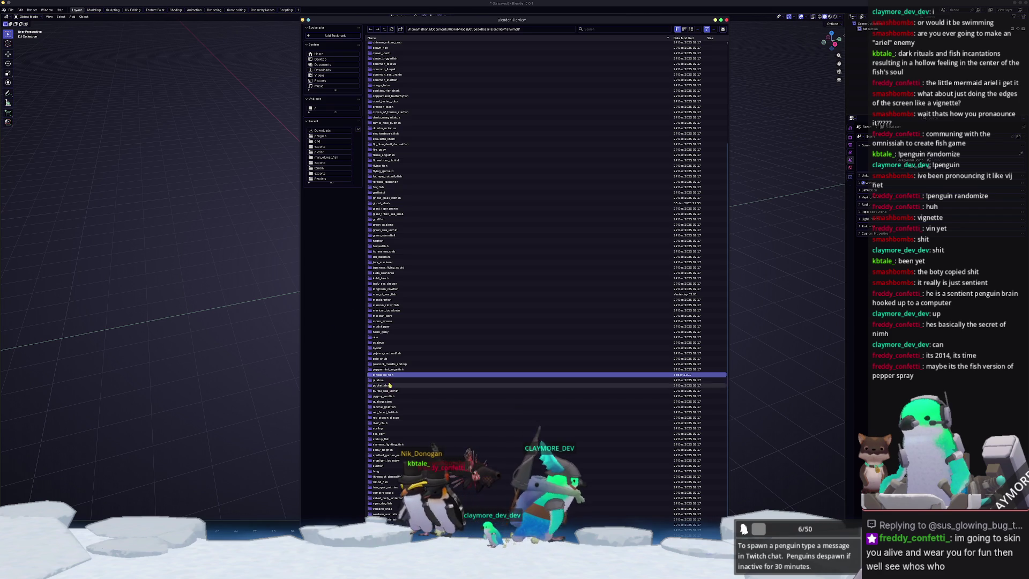
{"action": "double_click", "coordinate": [382, 375]}
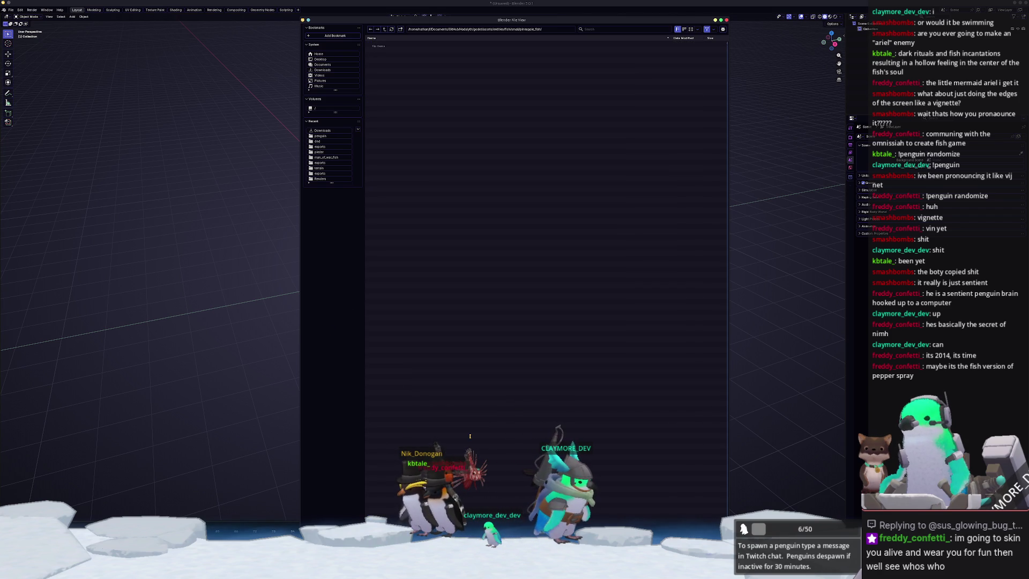
{"action": "key", "text": "Return"}
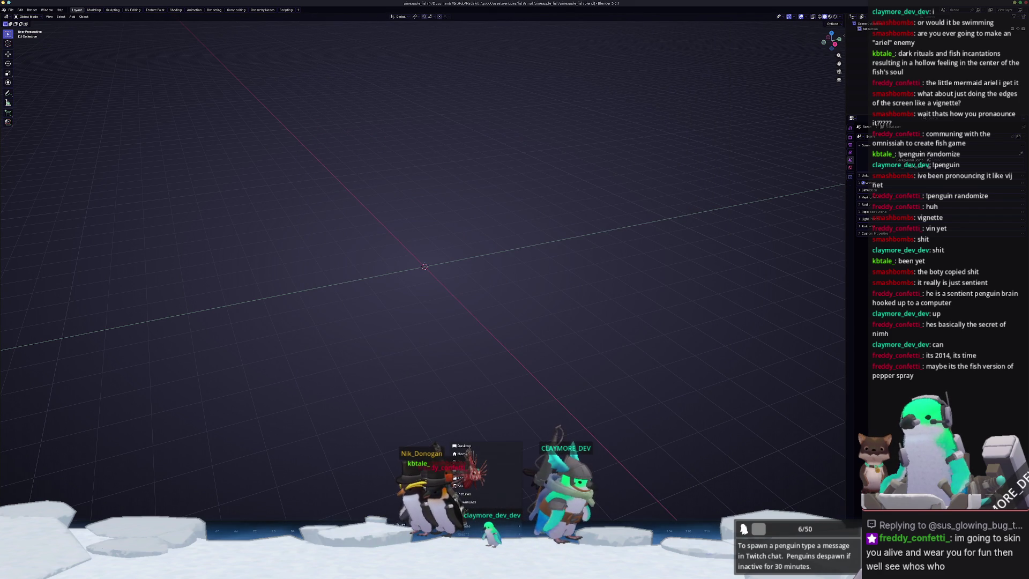
In Dolphin, browse to Hadalyth/godot/assets/entities/fish/small/pineapple_fish.
{"action": "key", "text": "super+e"}
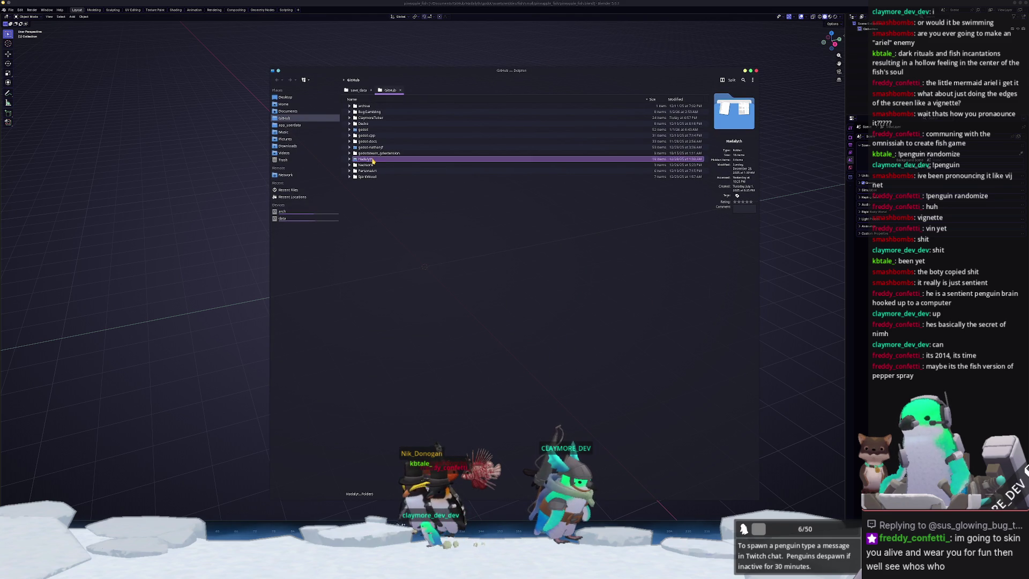
{"action": "double_click", "coordinate": [373, 160]}
{"action": "double_click", "coordinate": [367, 131]}
{"action": "double_click", "coordinate": [364, 123]}
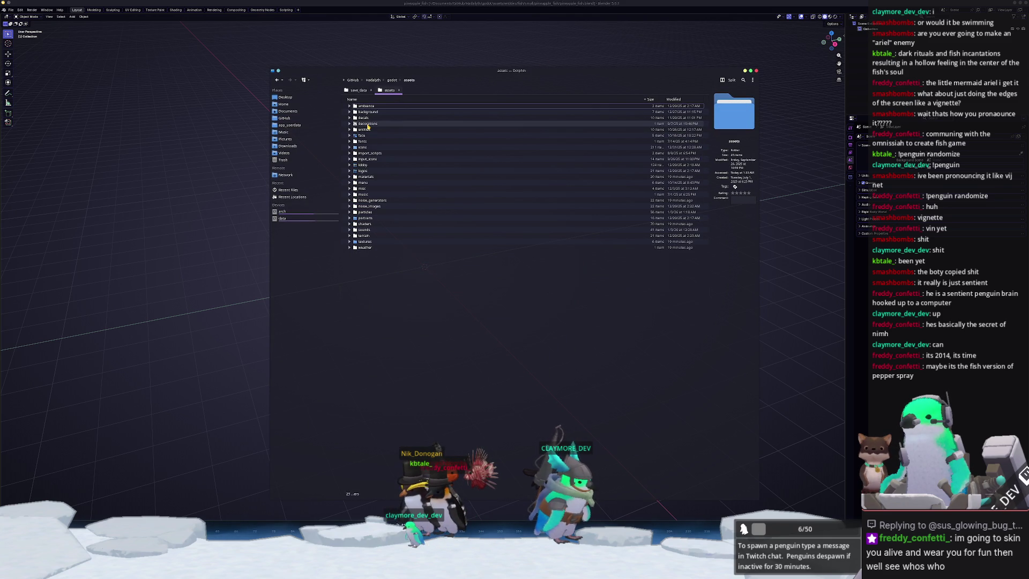
{"action": "double_click", "coordinate": [365, 117]}
{"action": "double_click", "coordinate": [363, 112]}
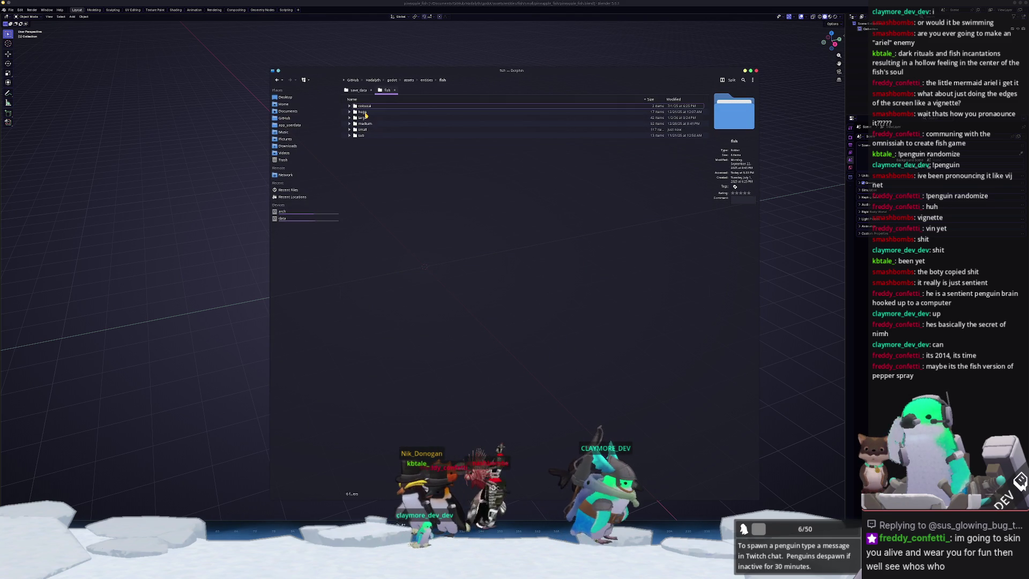
{"action": "double_click", "coordinate": [364, 124]}
{"action": "scroll", "coordinate": [386, 309], "scroll_direction": "down", "scroll_amount": 15}
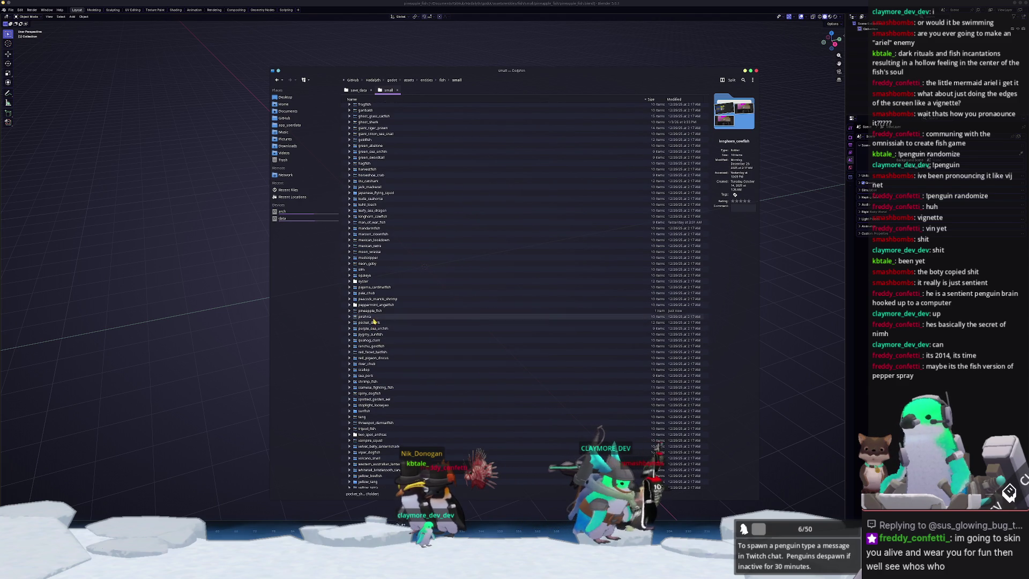
{"action": "double_click", "coordinate": [387, 311]}
Create a references folder there, open it, and move the window aside.
{"action": "left_click", "coordinate": [546, 224]}
{"action": "type", "text": "reference"}
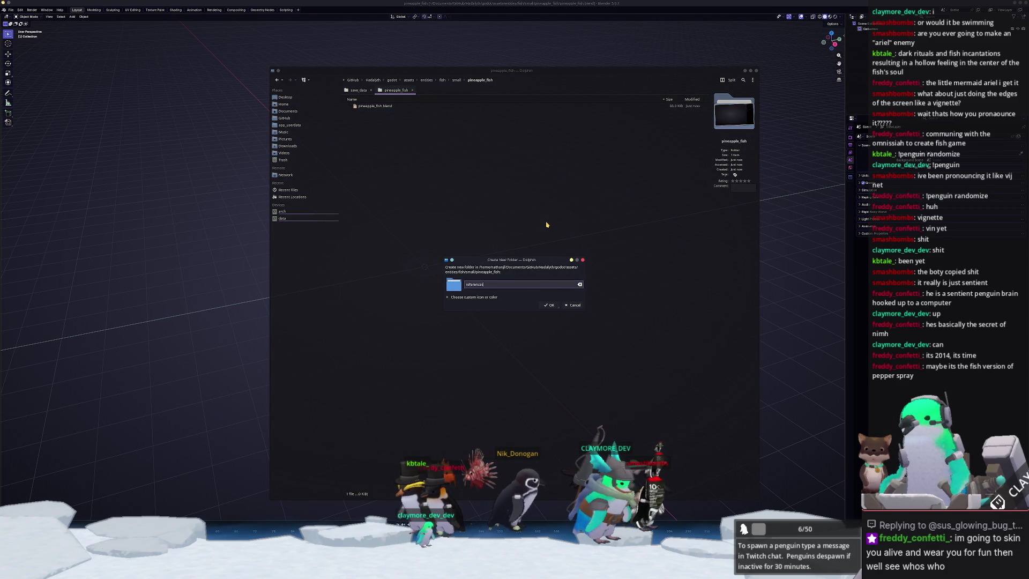
{"action": "type", "text": "s"}
{"action": "key", "text": "Return"}
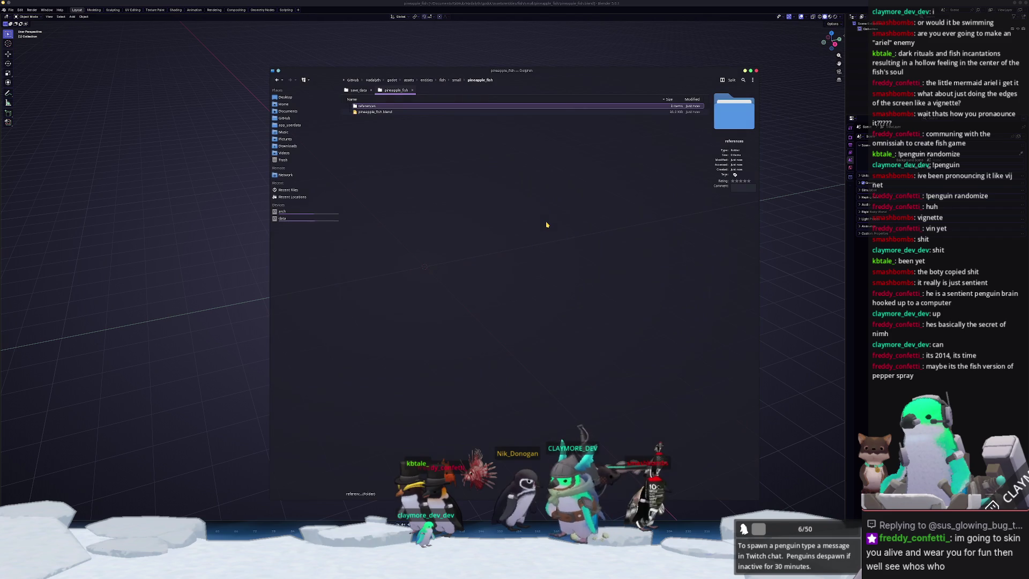
{"action": "double_click", "coordinate": [375, 106]}
{"action": "left_click_drag", "start_coordinate": [599, 442], "coordinate": [423, 440], "text": "super"}
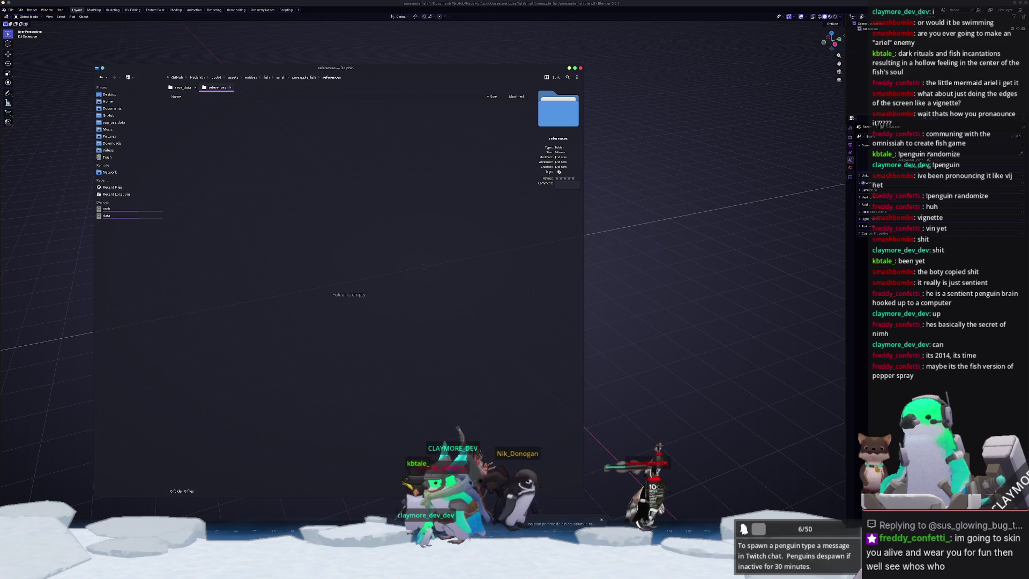
Download the first three fish photos, including the blue-background one, into references.
{"action": "key", "text": "alt+Tab"}
{"action": "left_click_drag", "start_coordinate": [604, 281], "coordinate": [314, 186]}
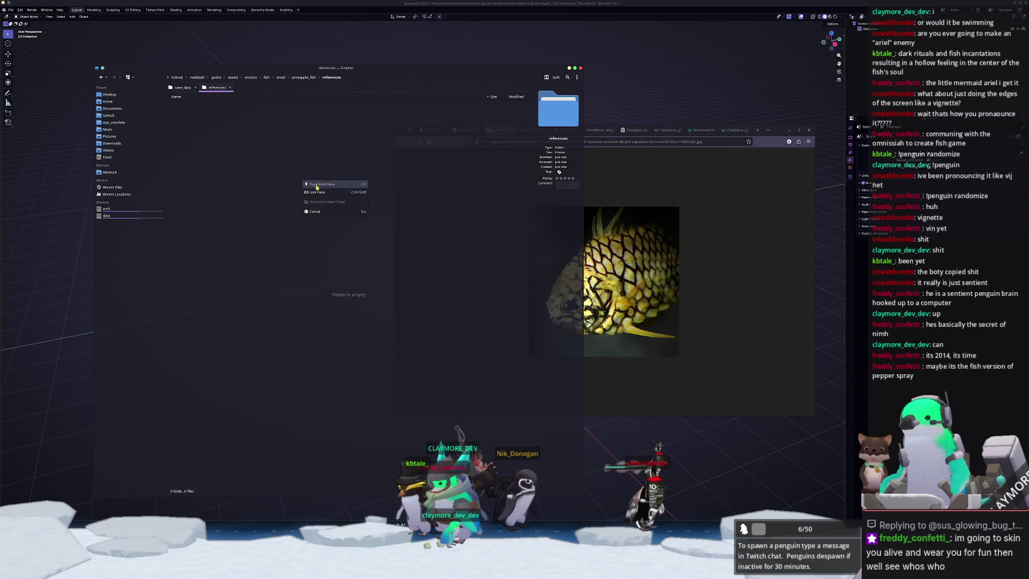
{"action": "left_click", "coordinate": [520, 130]}
{"action": "mouse_move", "coordinate": [616, 281]}
{"action": "left_mouse_down"}
{"action": "mouse_move", "coordinate": [289, 252]}
{"action": "mouse_move", "coordinate": [315, 245]}
{"action": "left_mouse_up"}
{"action": "left_click", "coordinate": [316, 244]}
{"action": "left_click", "coordinate": [536, 130]}
{"action": "mouse_move", "coordinate": [621, 281]}
{"action": "left_mouse_down"}
{"action": "mouse_move", "coordinate": [426, 241]}
{"action": "mouse_move", "coordinate": [324, 245]}
{"action": "left_mouse_up"}
Download the white-background fish, Cleidopus and Sydney Cleidopus photos into references.
{"action": "left_click", "coordinate": [599, 130]}
{"action": "mouse_move", "coordinate": [633, 278]}
{"action": "left_mouse_down"}
{"action": "mouse_move", "coordinate": [325, 261]}
{"action": "mouse_move", "coordinate": [338, 256]}
{"action": "left_mouse_up"}
{"action": "left_click", "coordinate": [633, 130]}
{"action": "left_click_drag", "start_coordinate": [616, 252], "coordinate": [323, 238]}
{"action": "left_click", "coordinate": [323, 239]}
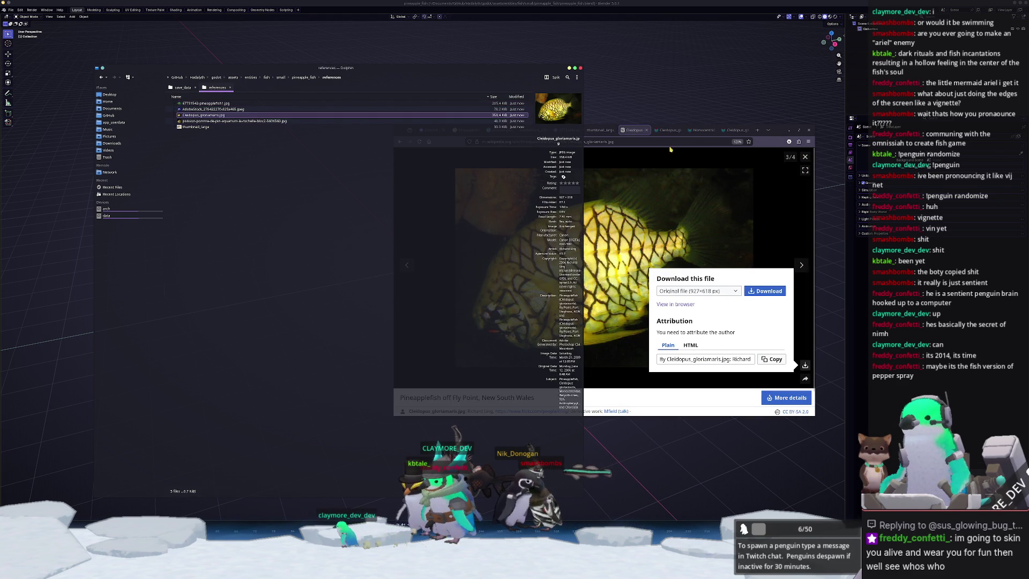
{"action": "left_click", "coordinate": [666, 130]}
{"action": "left_click_drag", "start_coordinate": [616, 257], "coordinate": [373, 258]}
{"action": "left_click", "coordinate": [373, 258]}
Download the Monocentridae photo and another Cleidopus photo, keeping both Cleidopus copies.
{"action": "left_click", "coordinate": [701, 130]}
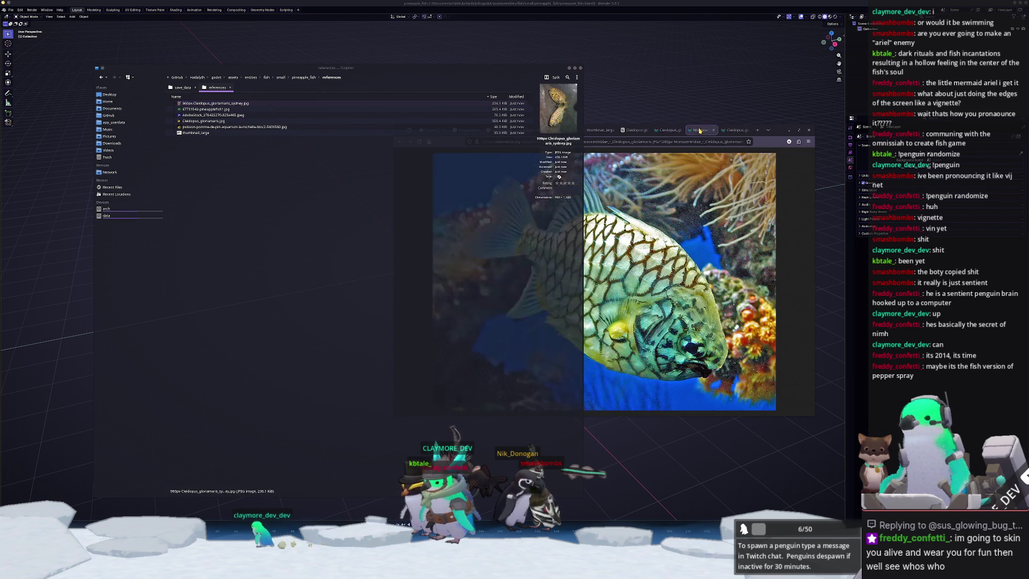
{"action": "left_click_drag", "start_coordinate": [616, 257], "coordinate": [319, 248]}
{"action": "left_click", "coordinate": [321, 249]}
{"action": "left_click", "coordinate": [735, 129]}
{"action": "left_click_drag", "start_coordinate": [616, 257], "coordinate": [303, 252]}
{"action": "left_click", "coordinate": [310, 254]}
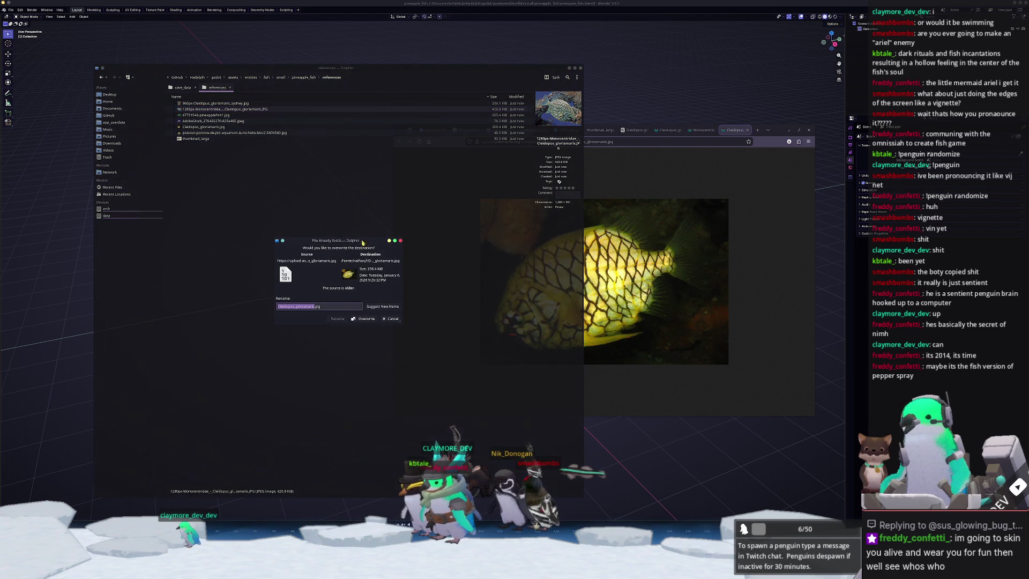
{"action": "left_click", "coordinate": [336, 318]}
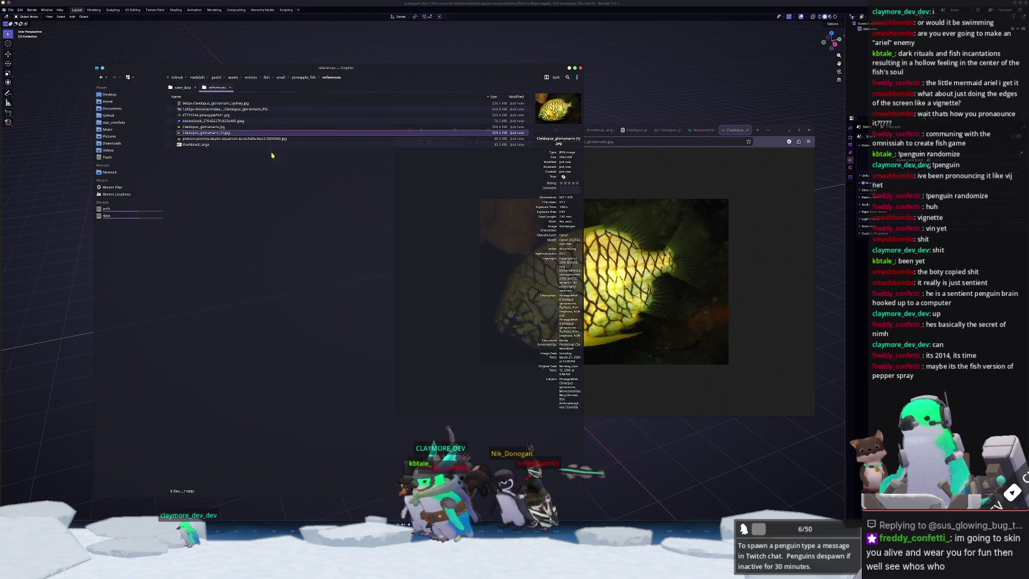
Rename thumbnail_large to thumbnail_large.jpeg.
{"action": "left_click", "coordinate": [229, 145]}
{"action": "key", "text": "F2"}
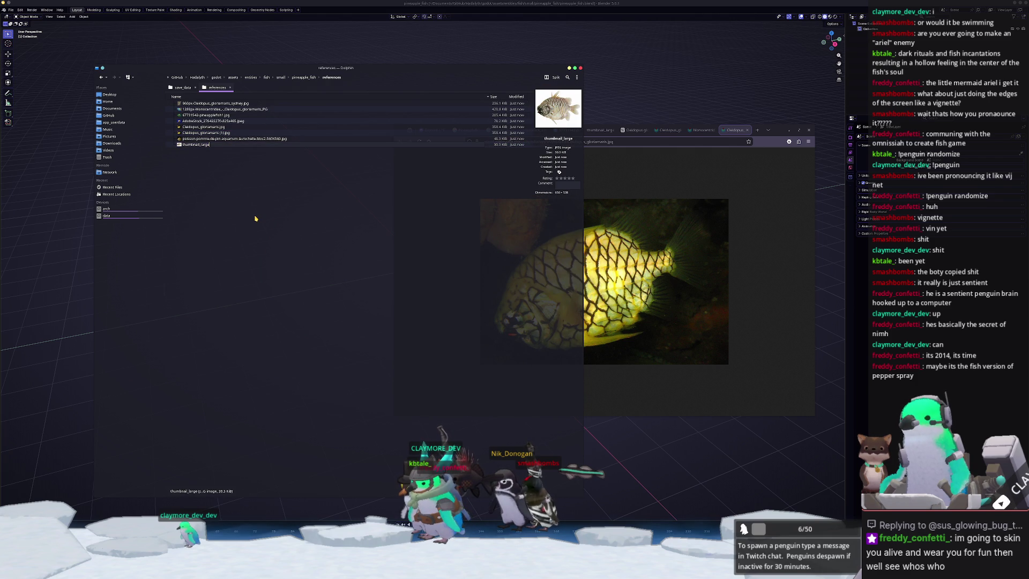
{"action": "type", "text": ".jpg"}
{"action": "key", "text": "Return"}
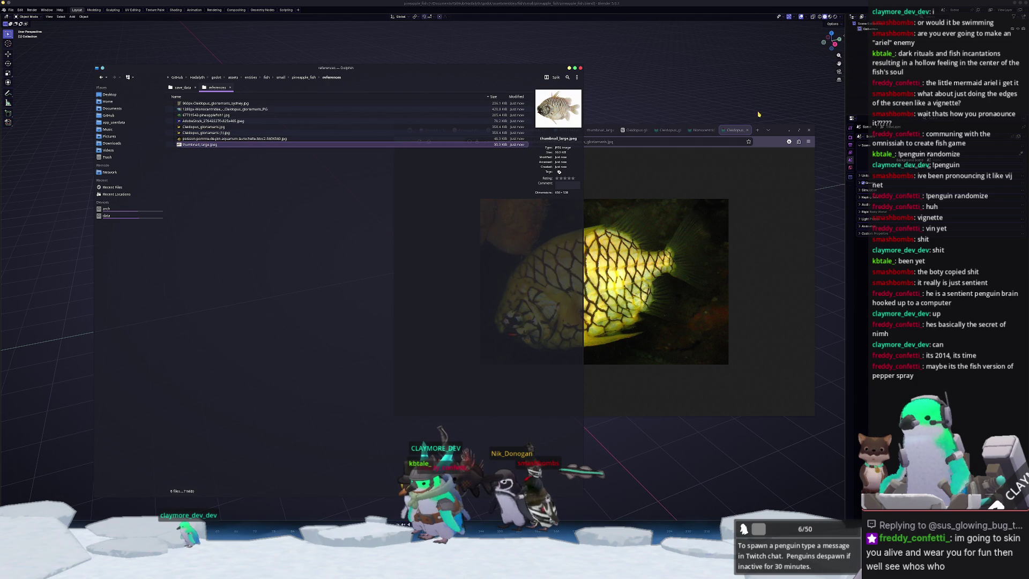
Minimize the browser and add thumbnail_large.jpeg to the Blender scene as a reference.
{"action": "left_click", "coordinate": [790, 131]}
{"action": "left_click_drag", "start_coordinate": [488, 75], "coordinate": [900, 203]}
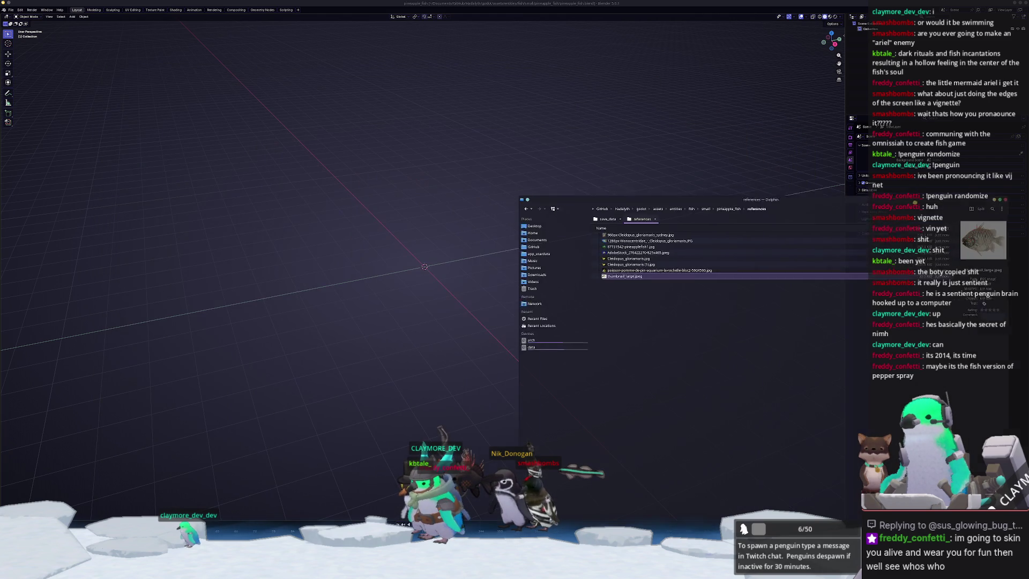
{"action": "left_click_drag", "start_coordinate": [612, 272], "coordinate": [403, 149]}
{"action": "key", "text": "alt+Tab"}
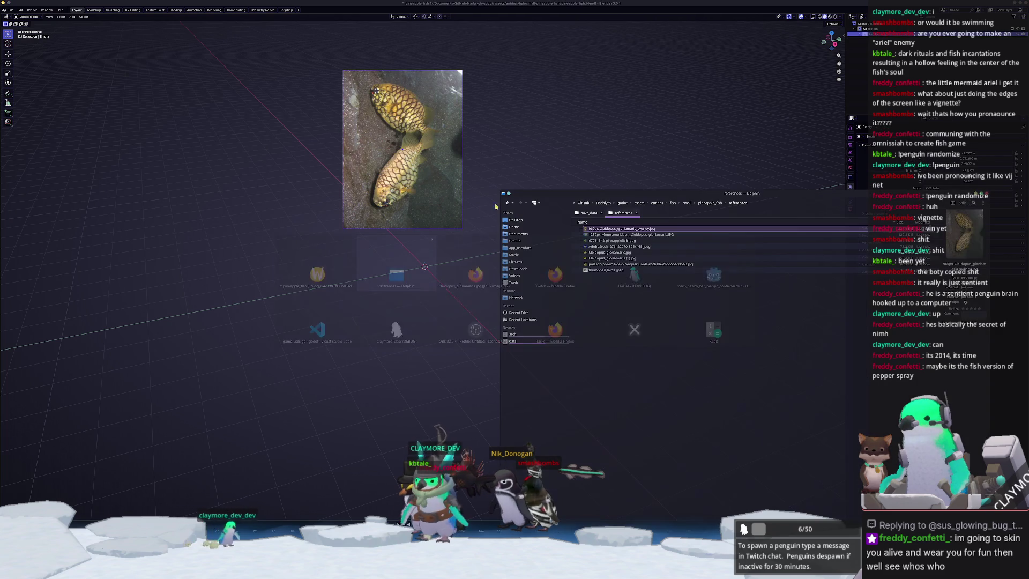
Add the Monocentridae, pineapplefish1, AdobeStock and a fifth fish photo to the viewport.
{"action": "left_click_drag", "start_coordinate": [630, 234], "coordinate": [521, 147]}
{"action": "key", "text": "alt+Tab"}
{"action": "left_click_drag", "start_coordinate": [611, 240], "coordinate": [623, 134]}
{"action": "key", "text": "alt+Tab"}
{"action": "left_click_drag", "start_coordinate": [612, 247], "coordinate": [750, 132]}
{"action": "key", "text": "alt+Tab"}
{"action": "left_click_drag", "start_coordinate": [622, 253], "coordinate": [429, 266]}
{"action": "key", "text": "alt+Tab"}
Add Cleidopus_gloriamaris (1).jpg, the poisson-pomme photo and thumbnail_large.jpeg to the viewport.
{"action": "mouse_move", "coordinate": [616, 257]}
{"action": "left_mouse_down"}
{"action": "mouse_move", "coordinate": [525, 102]}
{"action": "mouse_move", "coordinate": [519, 68]}
{"action": "left_mouse_up"}
{"action": "key", "text": "alt+Tab"}
{"action": "mouse_move", "coordinate": [612, 264]}
{"action": "left_mouse_down"}
{"action": "mouse_move", "coordinate": [423, 329]}
{"action": "mouse_move", "coordinate": [426, 343]}
{"action": "left_mouse_up"}
{"action": "key", "text": "alt+Tab"}
{"action": "left_click", "coordinate": [603, 270]}
{"action": "mouse_move", "coordinate": [604, 270]}
{"action": "left_mouse_down"}
{"action": "mouse_move", "coordinate": [300, 295]}
{"action": "mouse_move", "coordinate": [514, 291]}
{"action": "left_mouse_up"}
Delete one of the fish reference images from the viewport.
{"action": "left_click", "coordinate": [426, 265]}
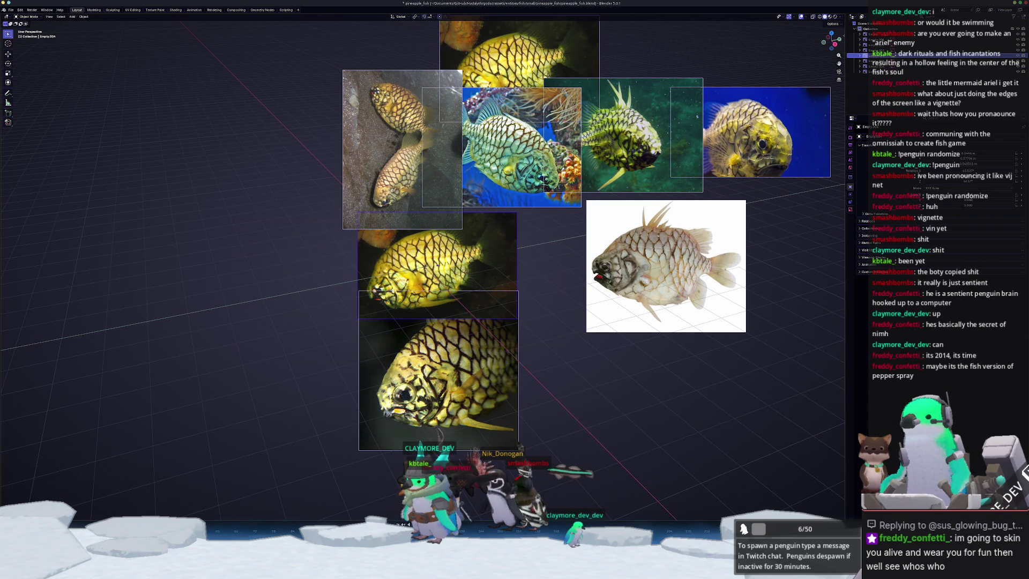
{"action": "key", "text": "Delete"}
{"action": "scroll", "coordinate": [514, 268], "scroll_direction": "down", "scroll_amount": 4}
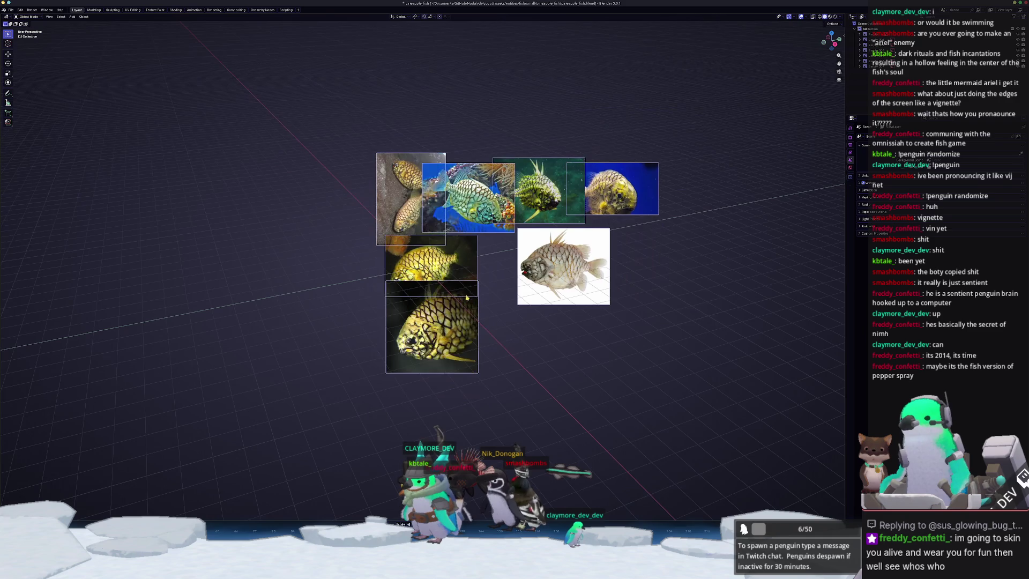
Move the yellow fish images and the blue fish image toward the top right.
{"action": "scroll", "coordinate": [514, 268], "scroll_direction": "up", "scroll_amount": 1}
{"action": "key", "text": "g"}
{"action": "left_click", "coordinate": [658, 92]}
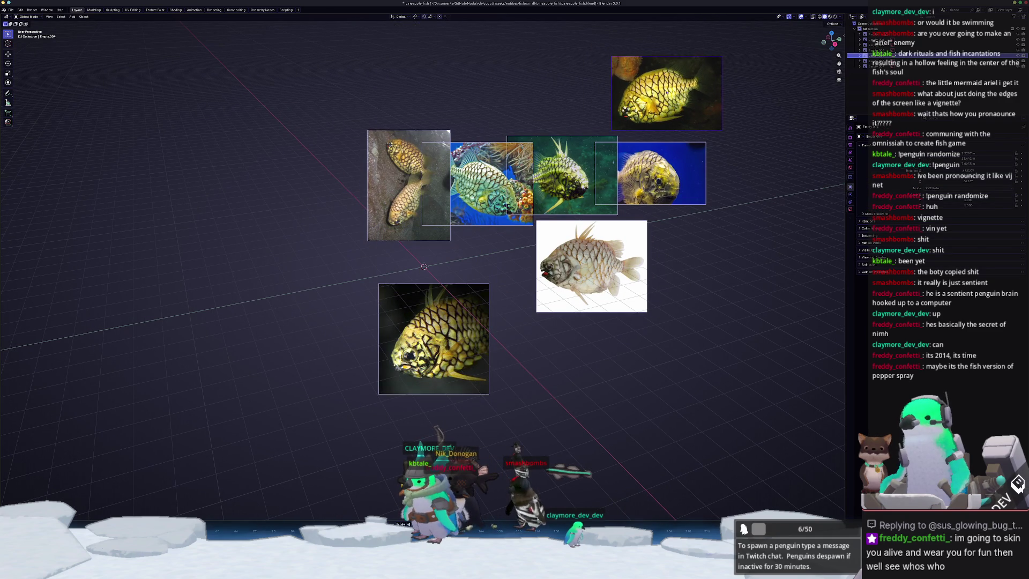
{"action": "left_click", "coordinate": [662, 172]}
{"action": "key", "text": "g"}
{"action": "left_click", "coordinate": [700, 168]}
{"action": "left_click", "coordinate": [669, 93]}
{"action": "key", "text": "g"}
{"action": "left_click", "coordinate": [690, 99]}
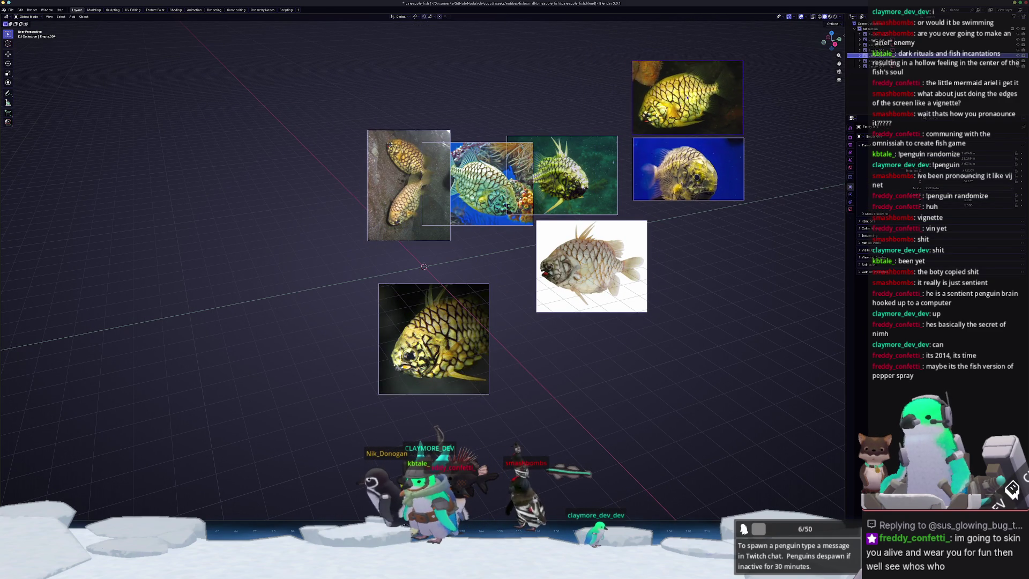
Move the green and blue-coral fish into the top row and the white fish top-left.
{"action": "key", "text": "g"}
{"action": "left_click", "coordinate": [496, 180]}
{"action": "key", "text": "g"}
{"action": "left_click", "coordinate": [589, 256]}
{"action": "key", "text": "g"}
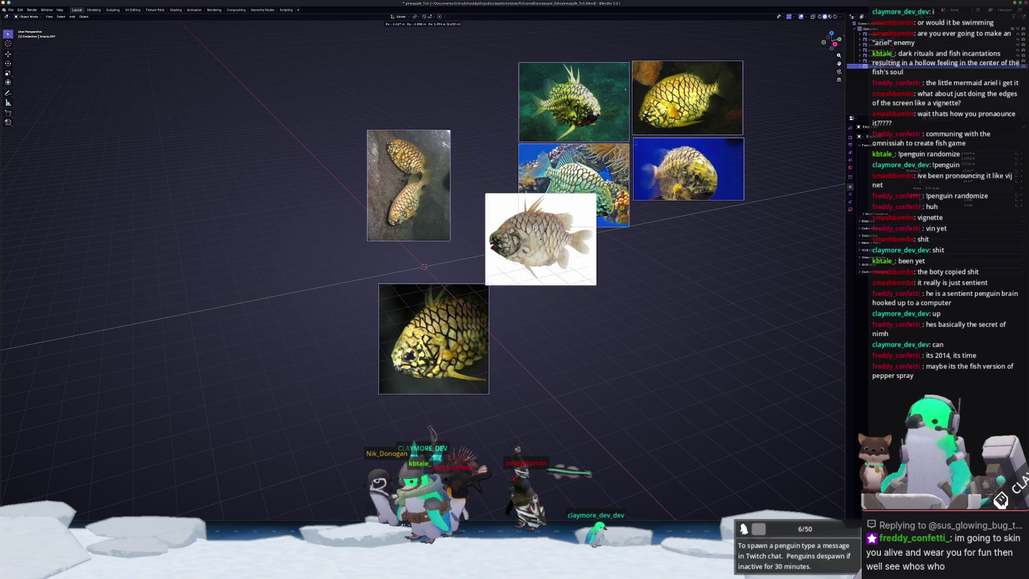
{"action": "left_click", "coordinate": [456, 85]}
Move the two-fish and bottom images beside the grid, then select two right-side images.
{"action": "left_click", "coordinate": [397, 189]}
{"action": "key", "text": "g"}
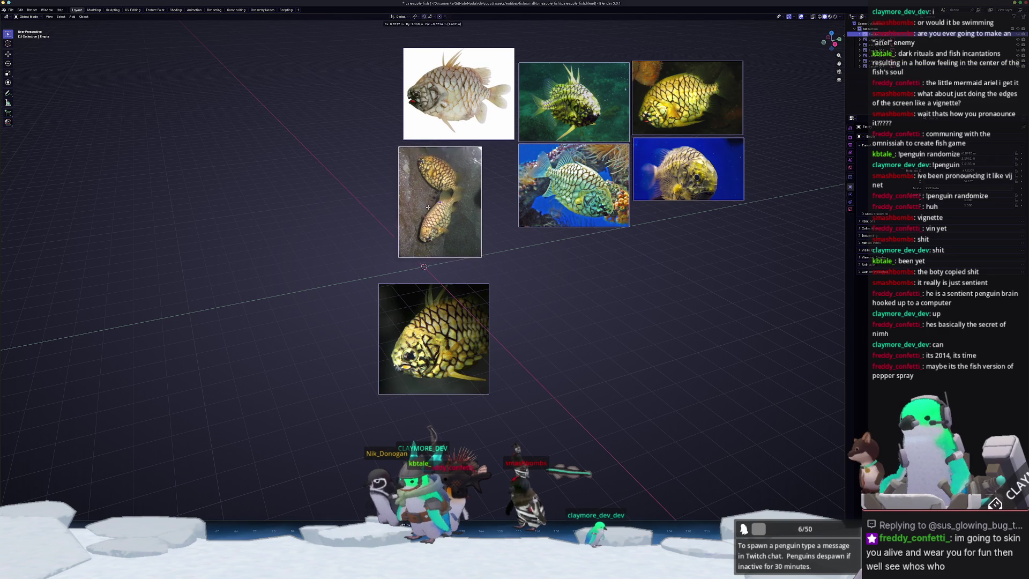
{"action": "left_click", "coordinate": [453, 304]}
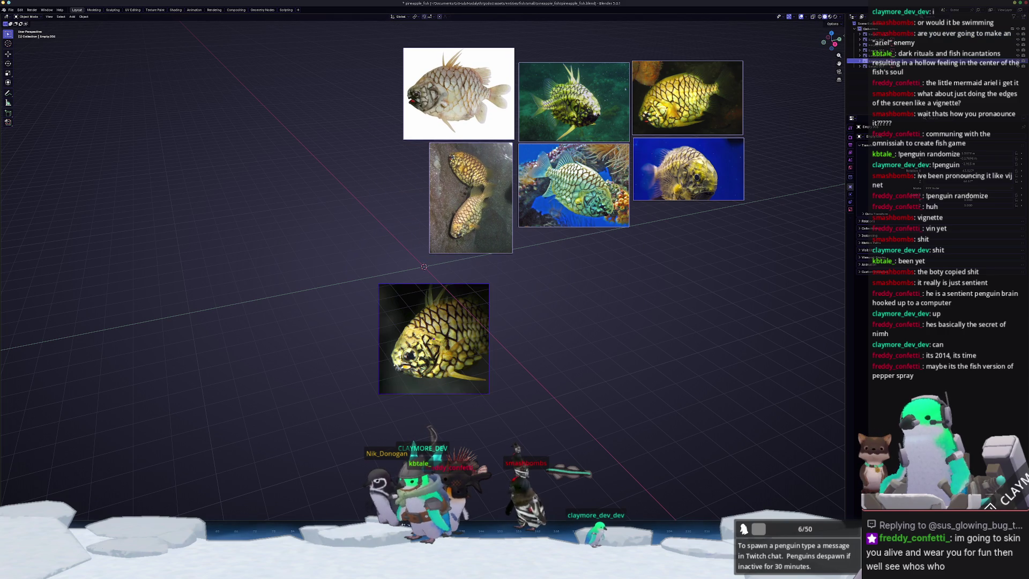
{"action": "key", "text": "g"}
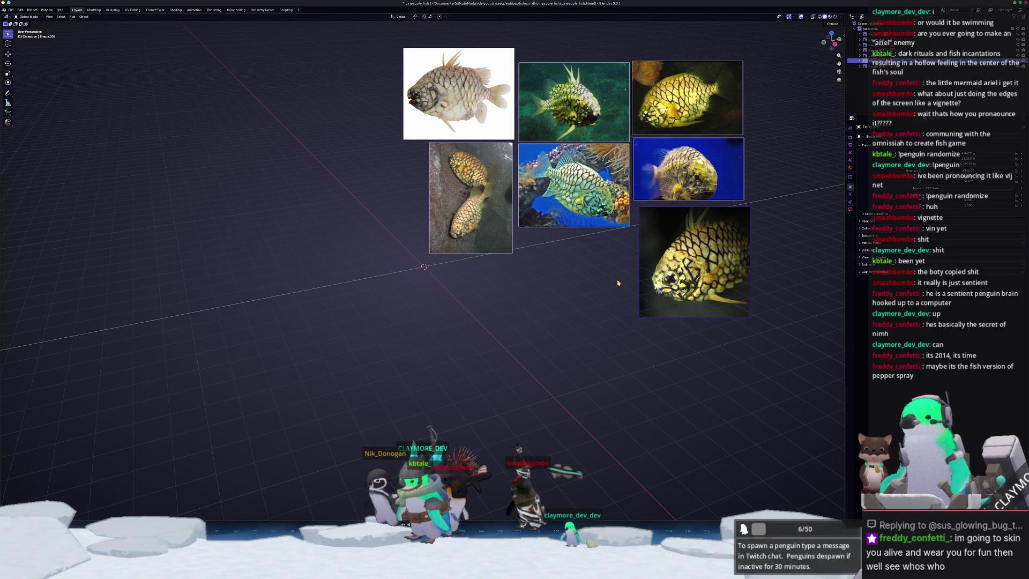
{"action": "left_click", "coordinate": [694, 262]}
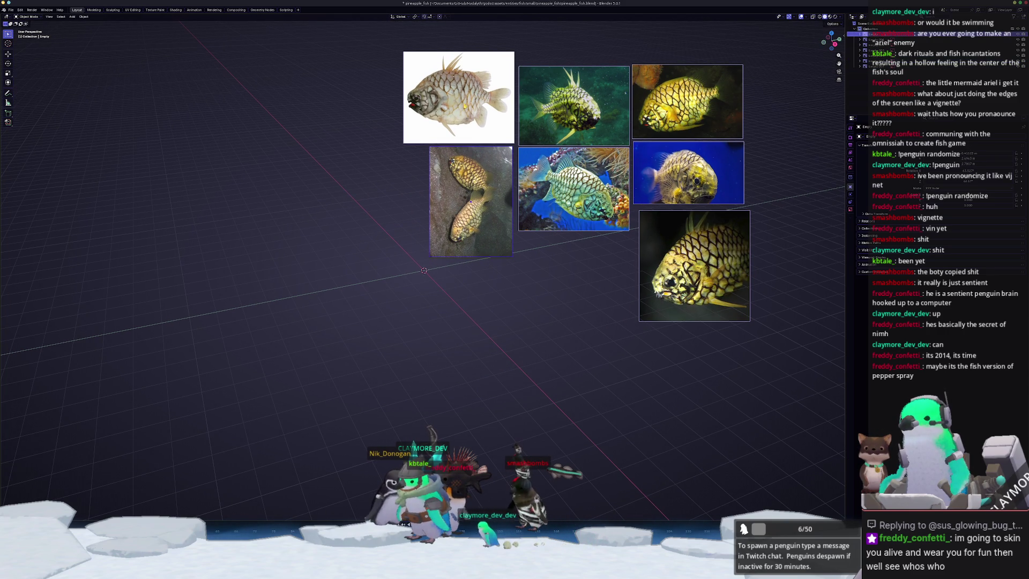
{"action": "left_click", "coordinate": [687, 101]}
{"action": "left_click", "coordinate": [688, 172], "text": "shift"}
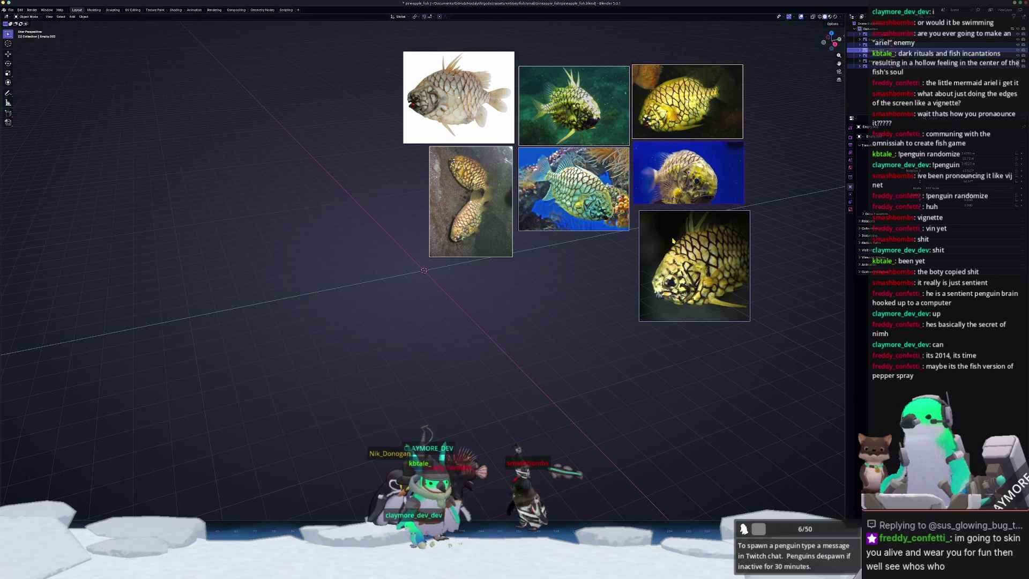
Move the reef fish photo to the origin, rotate it 90° about X and shift it -0.5 along X.
{"action": "key", "text": "g"}
{"action": "key", "text": "z"}
{"action": "key", "text": "y"}
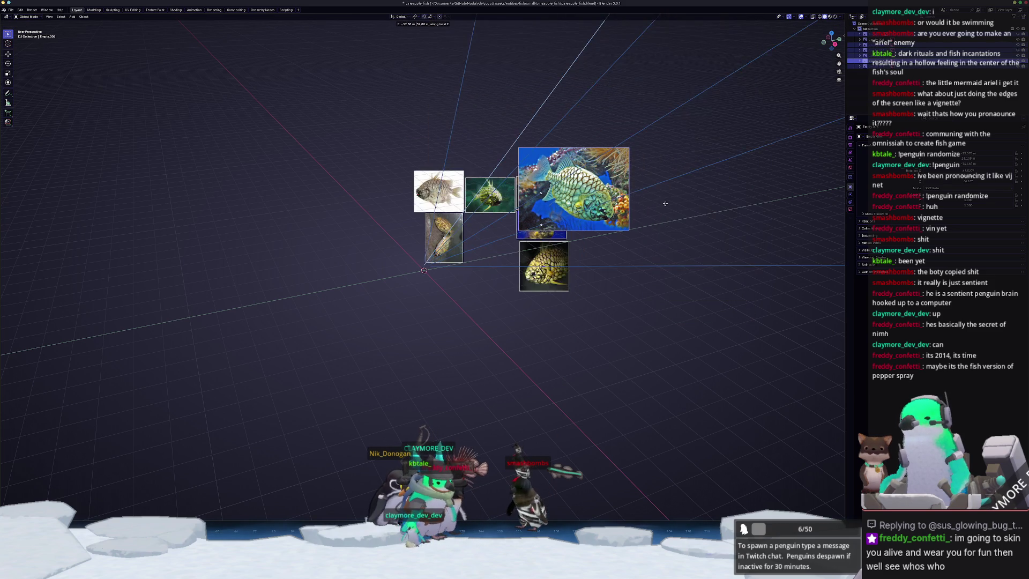
{"action": "key", "text": "y"}
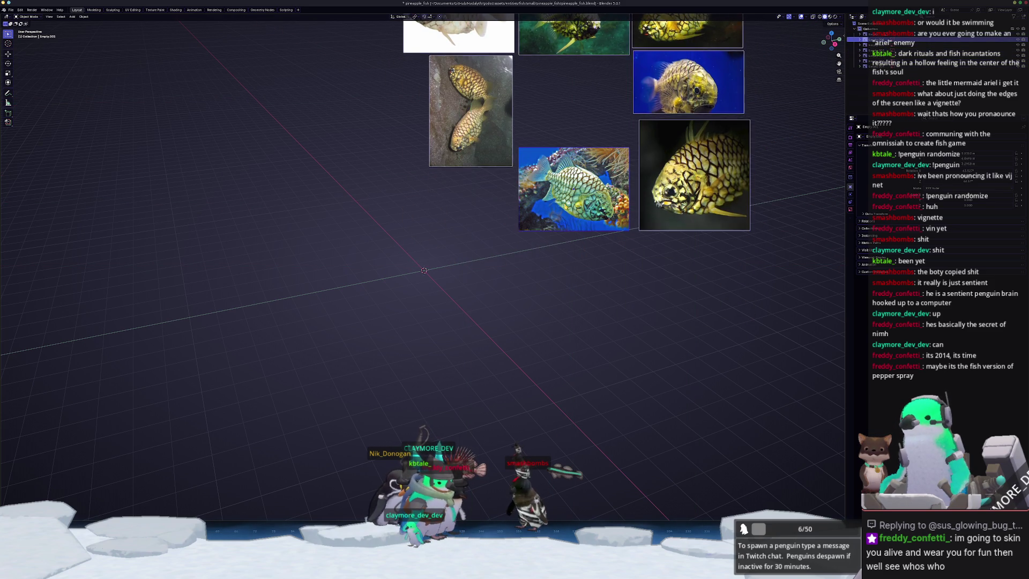
{"action": "key", "text": "Escape"}
{"action": "left_click", "coordinate": [567, 207]}
{"action": "key", "text": "alt+g"}
{"action": "type", "text": "rx90"}
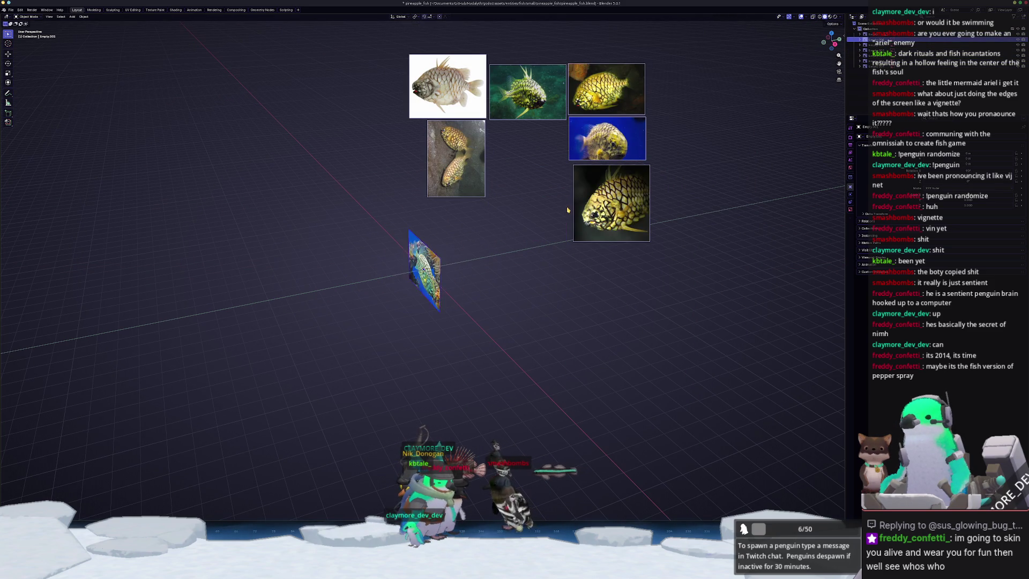
{"action": "key", "text": "Return"}
{"action": "type", "text": "gx"}
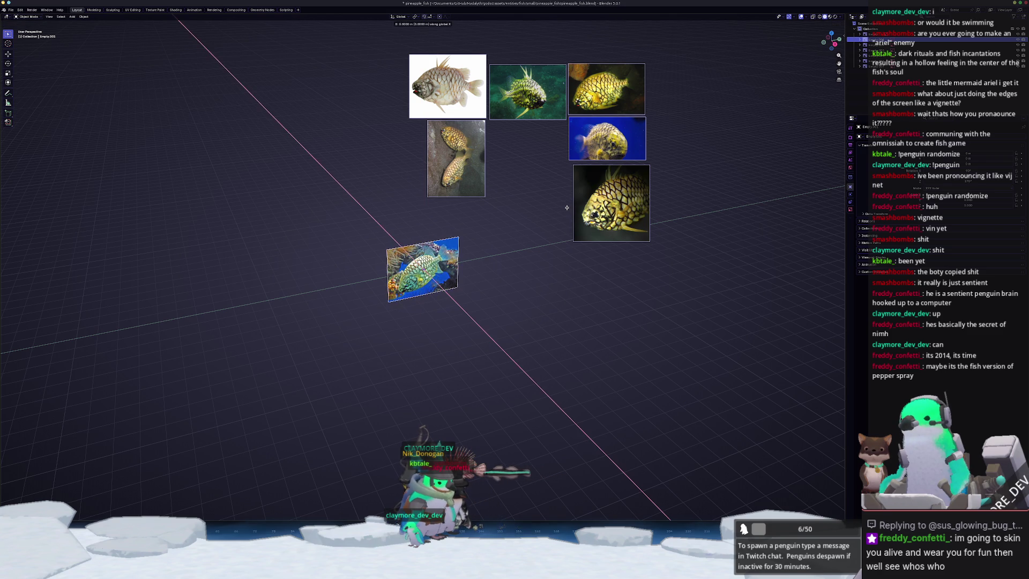
{"action": "type", "text": "-0.5"}
{"action": "key", "text": "Return"}
Lower the reef photo's opacity, then tilt and enlarge it in the right-side view.
{"action": "left_click", "coordinate": [850, 209]}
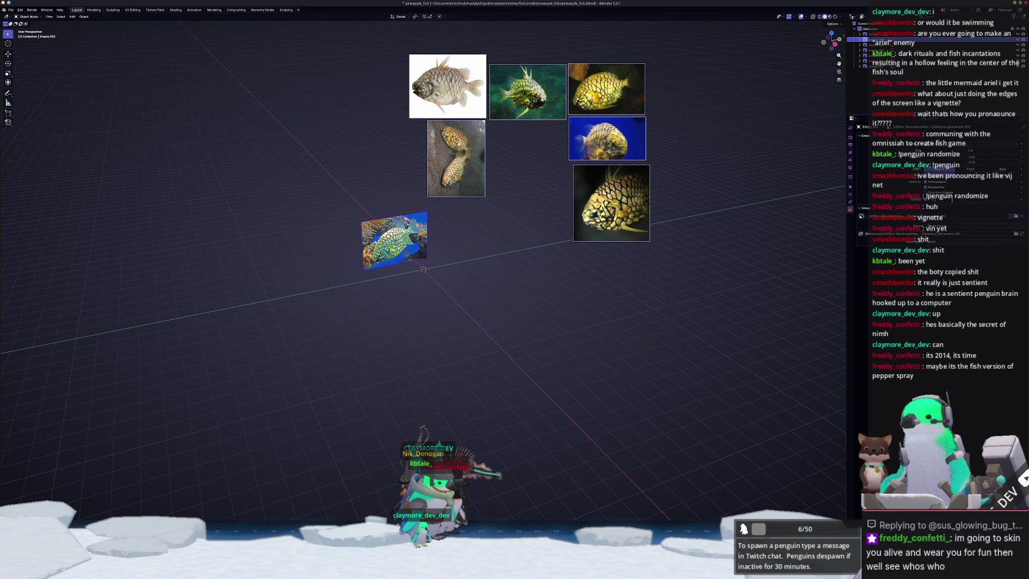
{"action": "left_click", "coordinate": [952, 199]}
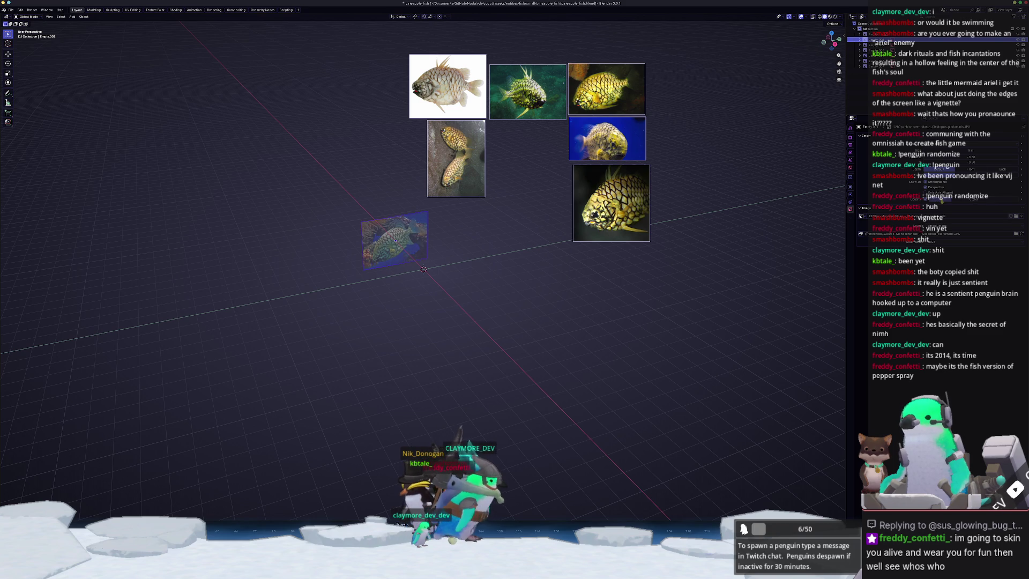
{"action": "scroll", "coordinate": [470, 273], "scroll_direction": "up", "scroll_amount": 5}
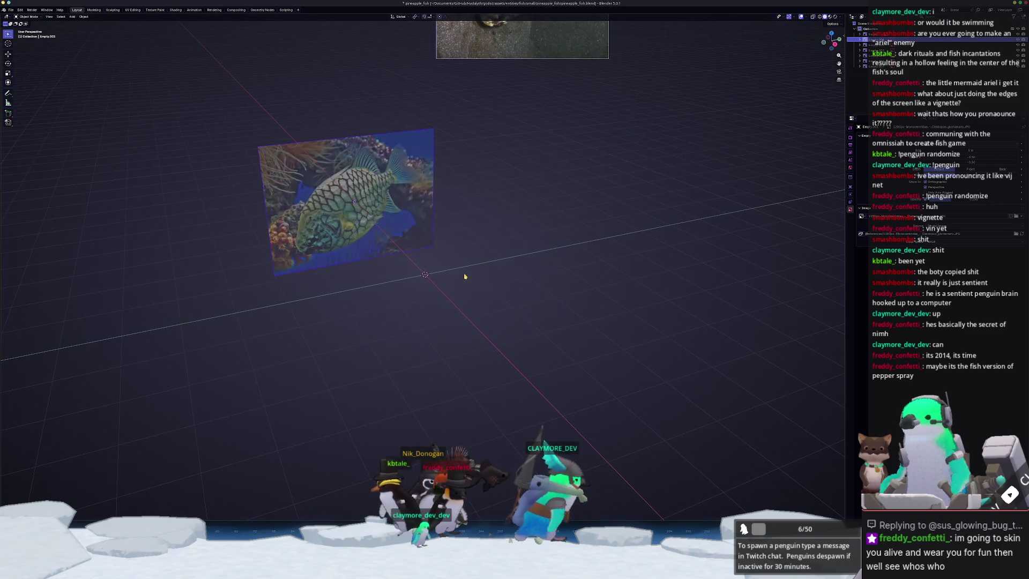
{"action": "key", "text": "KP_3"}
{"action": "key", "text": "r"}
{"action": "key", "text": "s"}
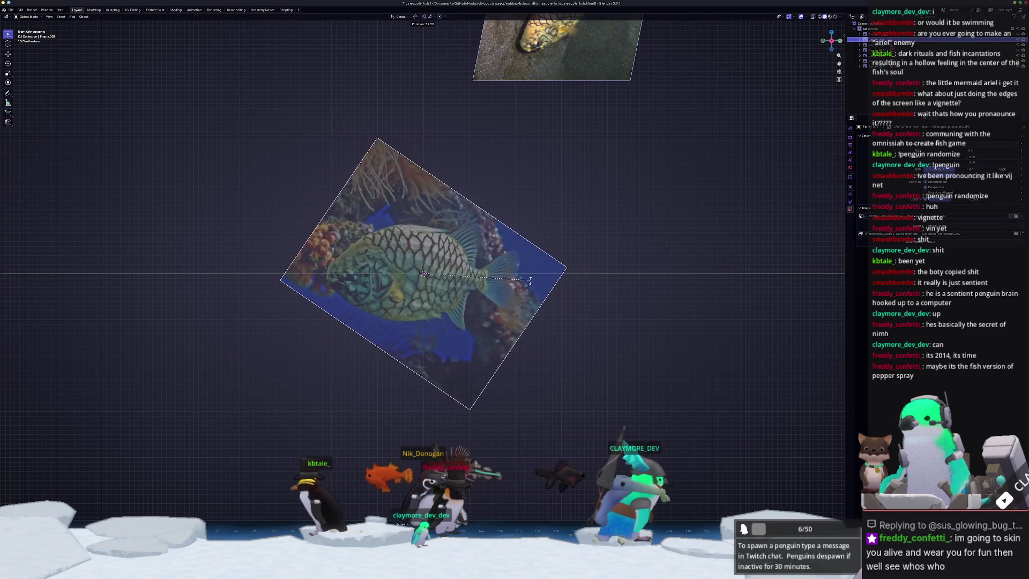
{"action": "left_click", "coordinate": [624, 272]}
Move the reef photo vertically to its final height.
{"action": "key", "text": "g"}
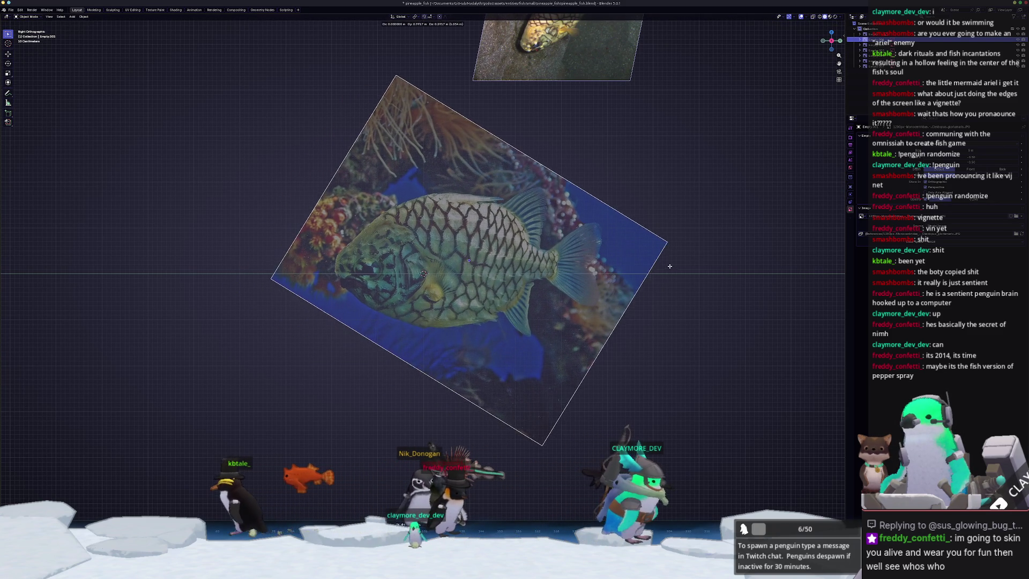
{"action": "key", "text": "z"}
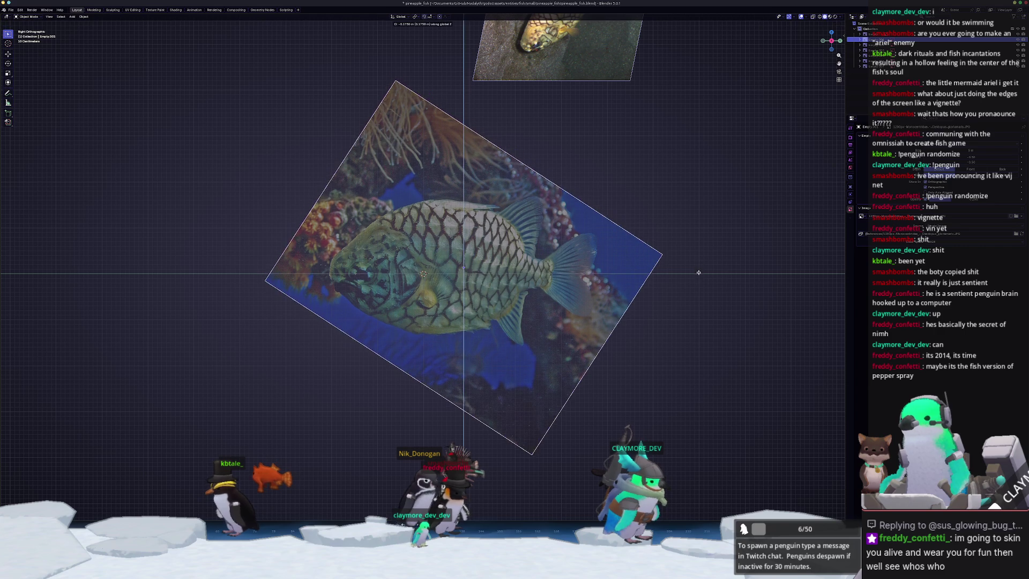
{"action": "left_click", "coordinate": [699, 272]}
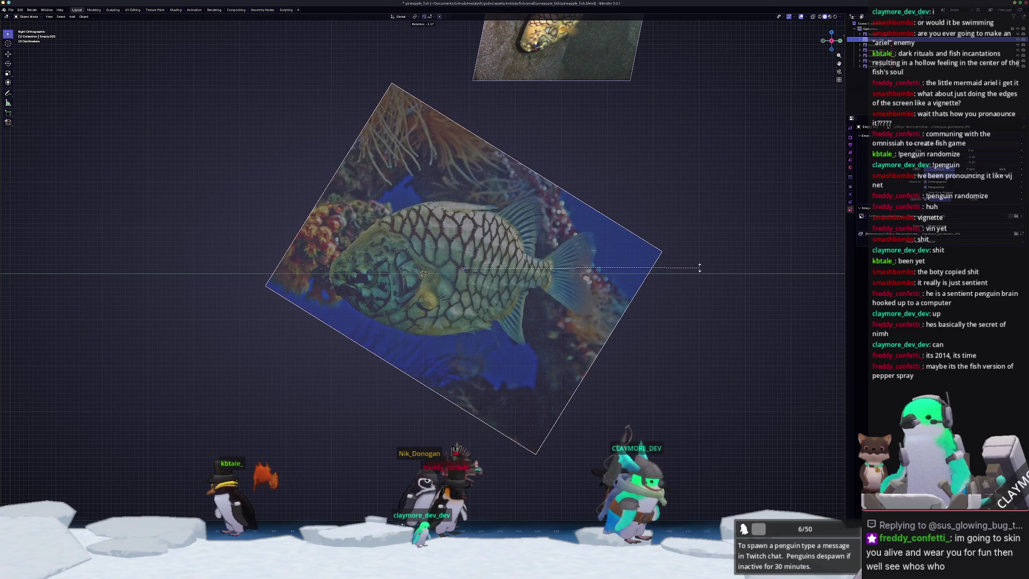
{"action": "key", "text": "g"}
{"action": "key", "text": "z"}
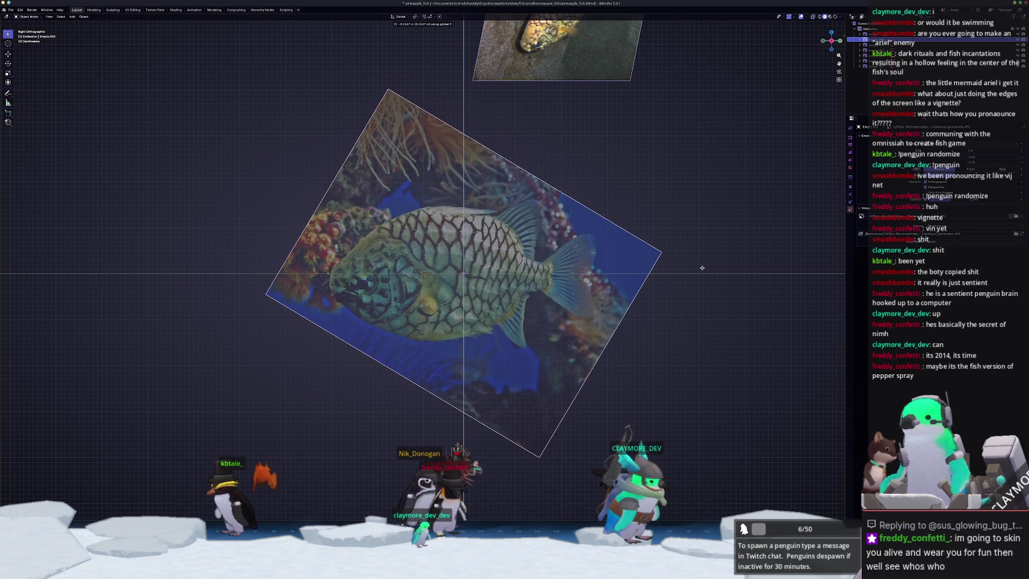
{"action": "left_click", "coordinate": [702, 266]}
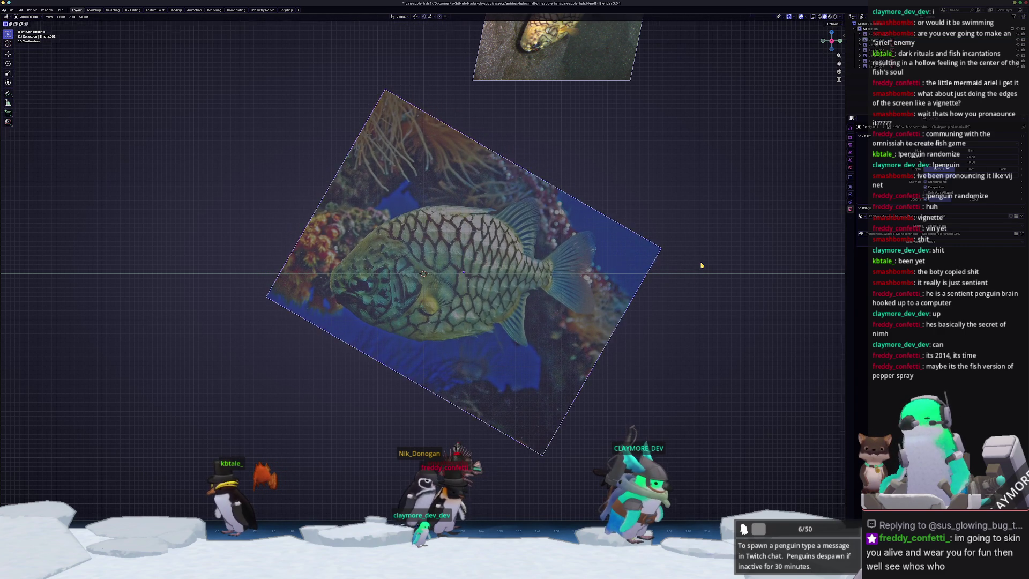
Add a cube mesh at the origin.
{"action": "scroll", "coordinate": [674, 265], "scroll_direction": "down", "scroll_amount": 4}
{"action": "key", "text": "shift+a"}
{"action": "left_click", "coordinate": [673, 275]}
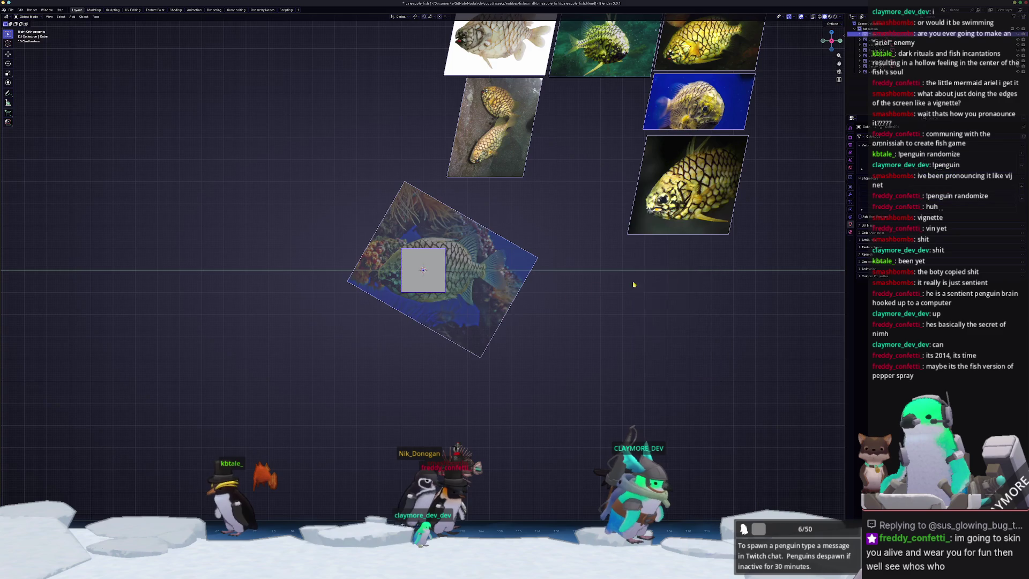
Enter Edit Mode on the cube, switch to the right-side view and turn on X-ray.
{"action": "middle_click_drag", "start_coordinate": [673, 280], "coordinate": [616, 301]}
{"action": "key", "text": "Tab"}
{"action": "key", "text": "n"}
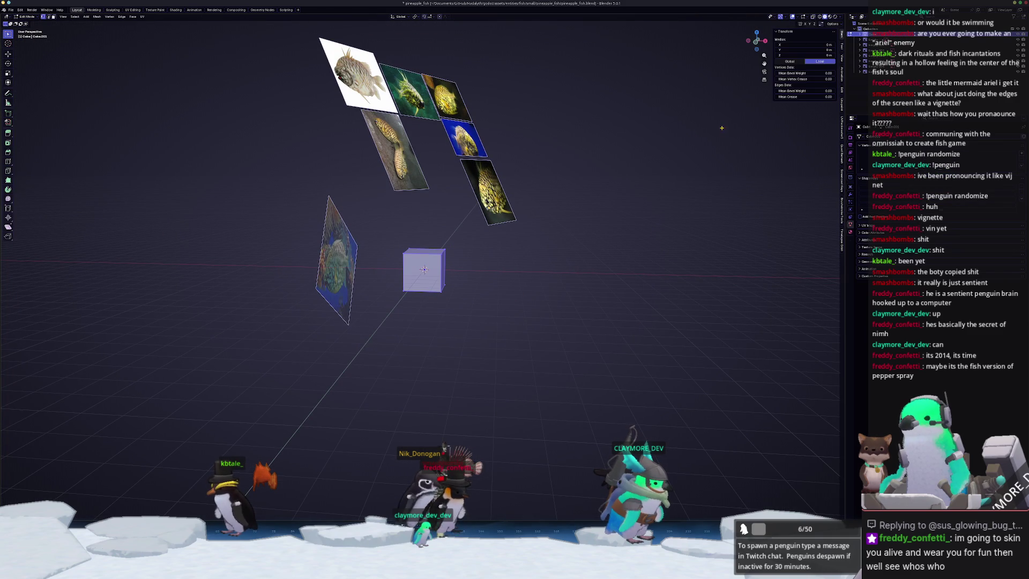
{"action": "left_click", "coordinate": [842, 91]}
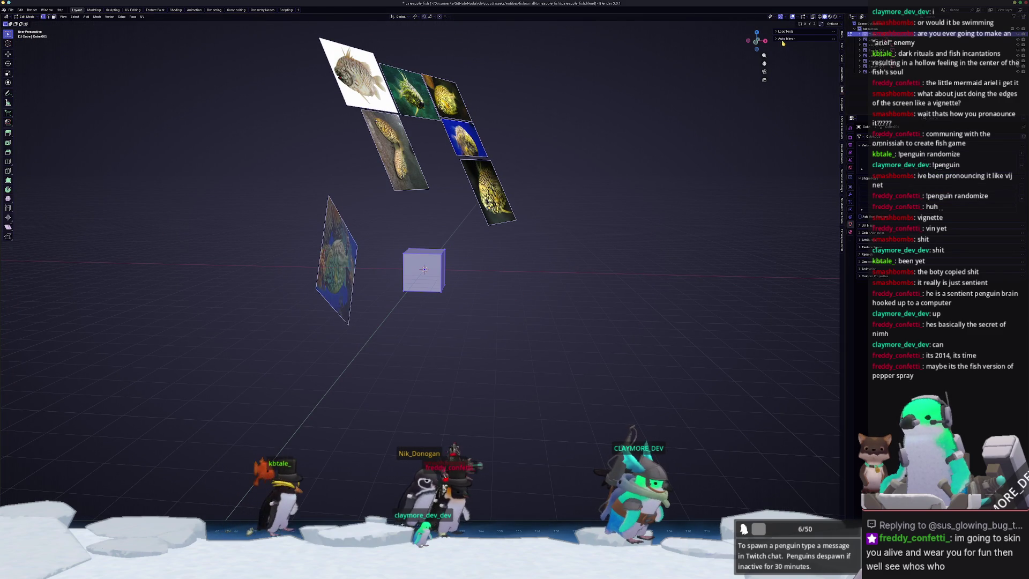
{"action": "left_click", "coordinate": [748, 96]}
{"action": "scroll", "coordinate": [748, 96], "scroll_direction": "up", "scroll_amount": 3}
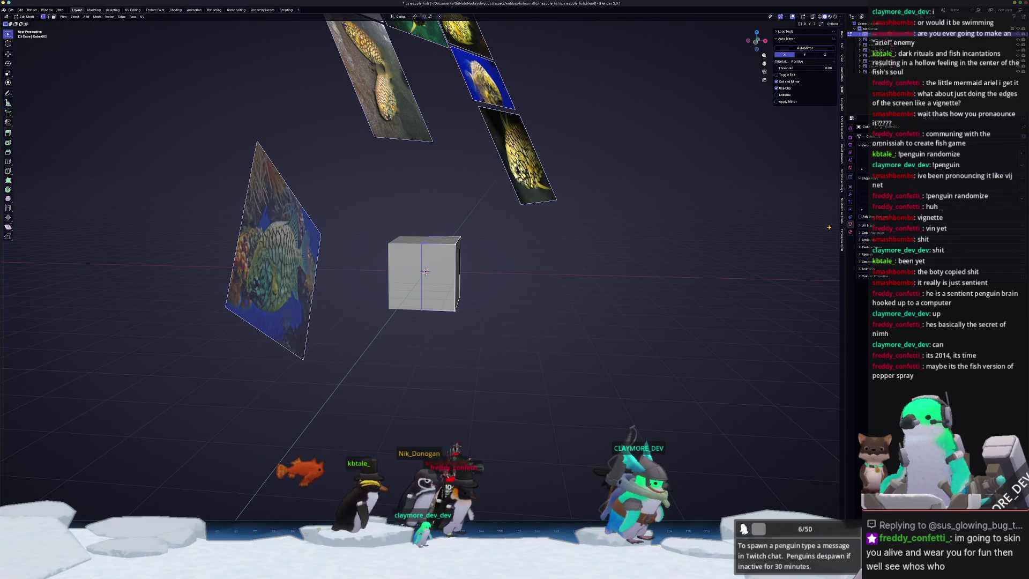
{"action": "key", "text": "KP_3"}
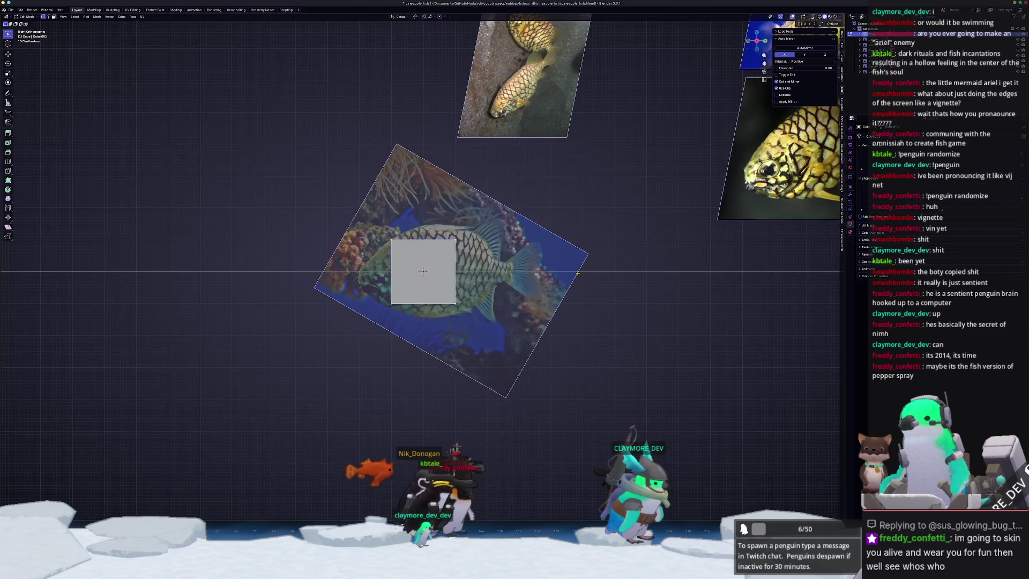
{"action": "scroll", "coordinate": [490, 244], "scroll_direction": "up", "scroll_amount": 3}
{"action": "key", "text": "alt+z"}
Move the cube's vertices onto the fish outline in the photo.
{"action": "key", "text": "g"}
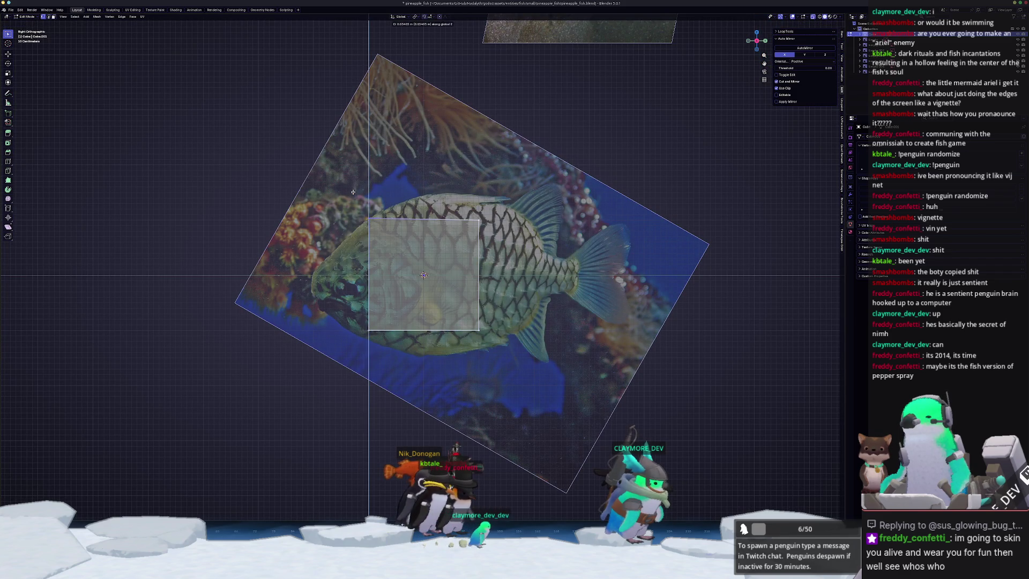
{"action": "left_click", "coordinate": [352, 316]}
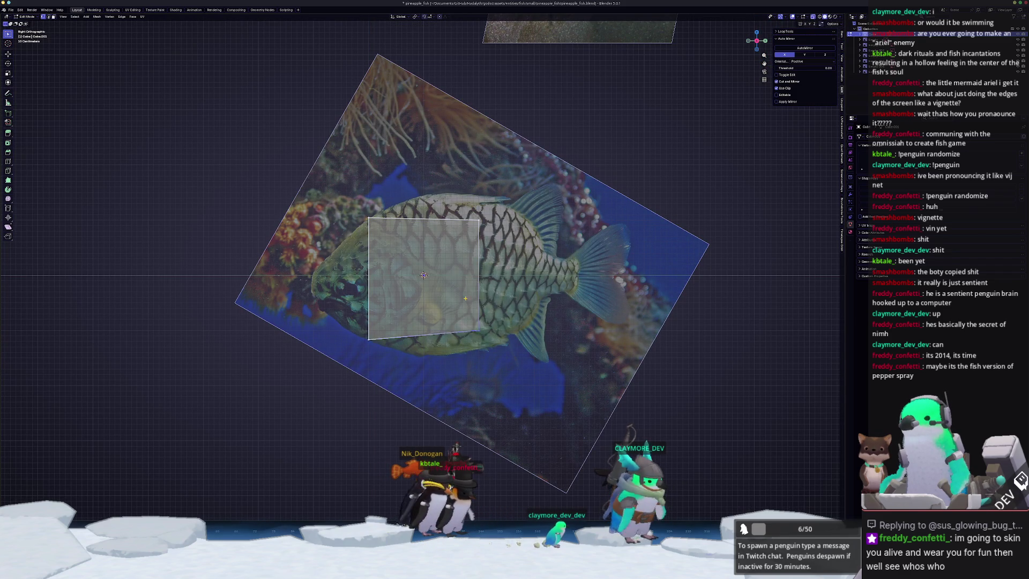
{"action": "key", "text": "g"}
{"action": "key", "text": "z"}
{"action": "left_click", "coordinate": [467, 147]}
Extrude the rear face twice toward the tail.
{"action": "key", "text": "e"}
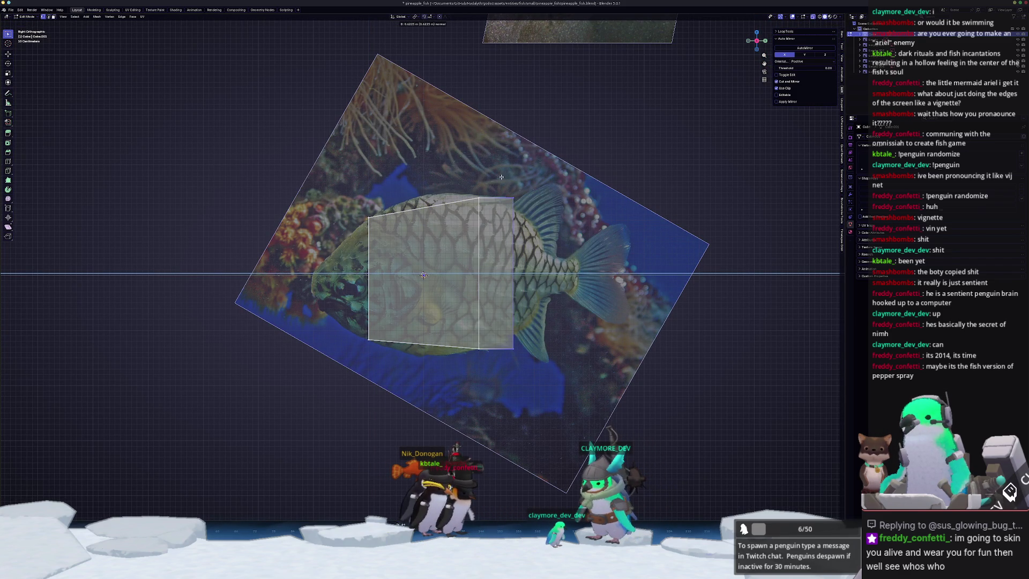
{"action": "left_click", "coordinate": [503, 177]}
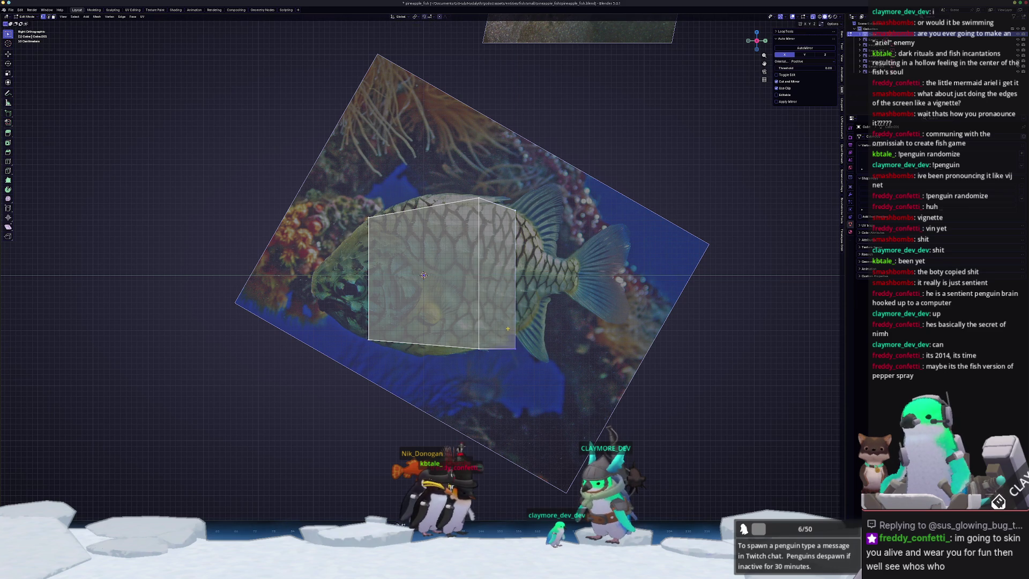
{"action": "key", "text": "e"}
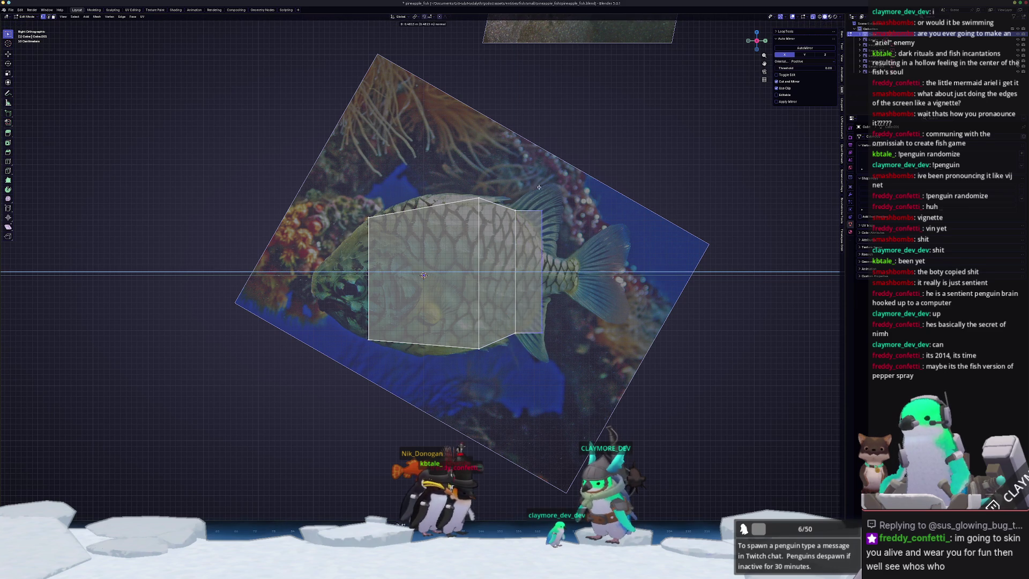
{"action": "left_click", "coordinate": [542, 188]}
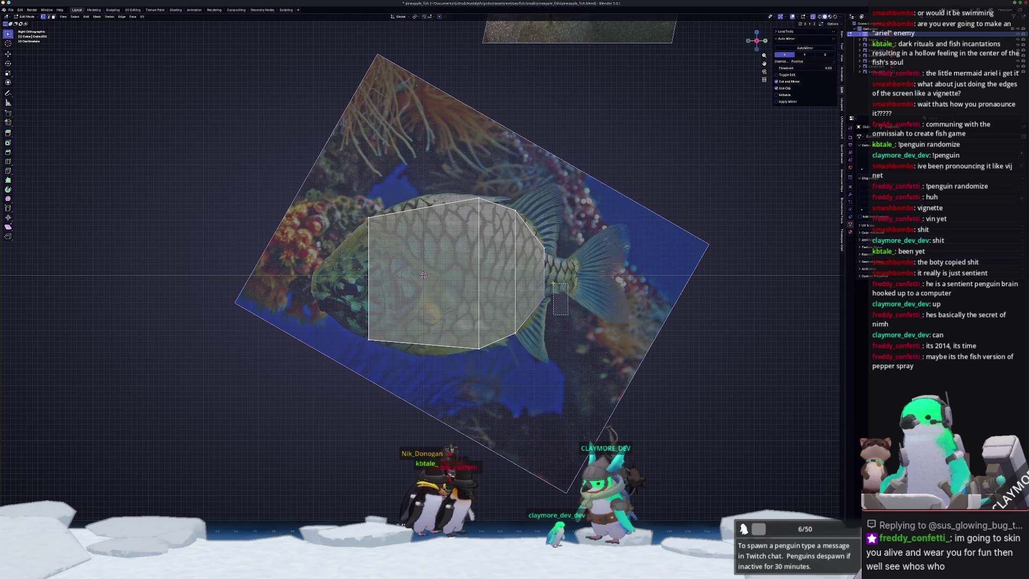
Extrude a tail section and move its end vertices vertically to fit the tail stalk.
{"action": "scroll", "coordinate": [560, 298], "scroll_direction": "up", "scroll_amount": 2}
{"action": "key", "text": "e"}
{"action": "left_click", "coordinate": [648, 253]}
{"action": "key", "text": "g"}
{"action": "key", "text": "z"}
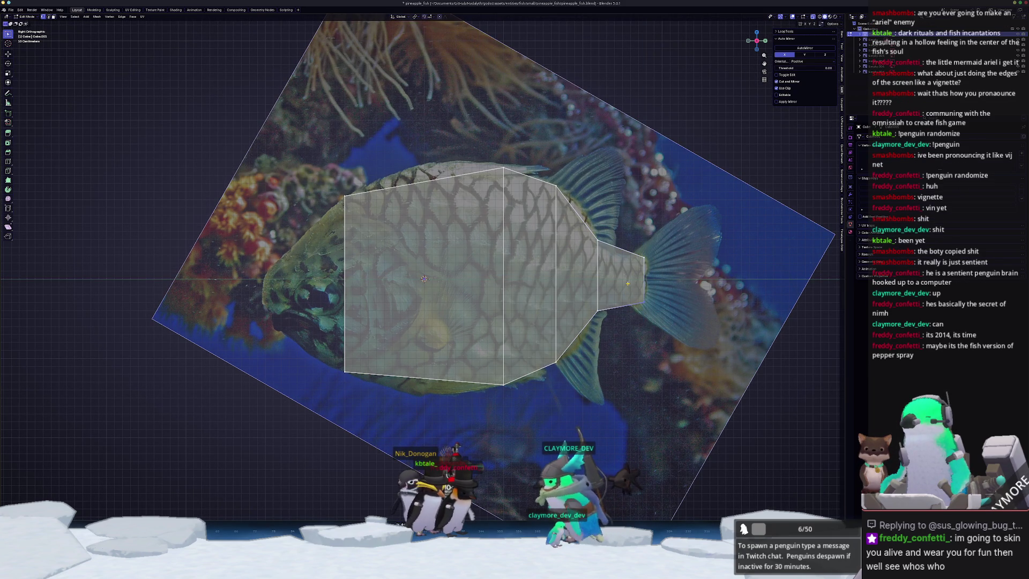
{"action": "left_click_drag", "start_coordinate": [612, 237], "coordinate": [611, 236]}
{"action": "key", "text": "g"}
{"action": "key", "text": "z"}
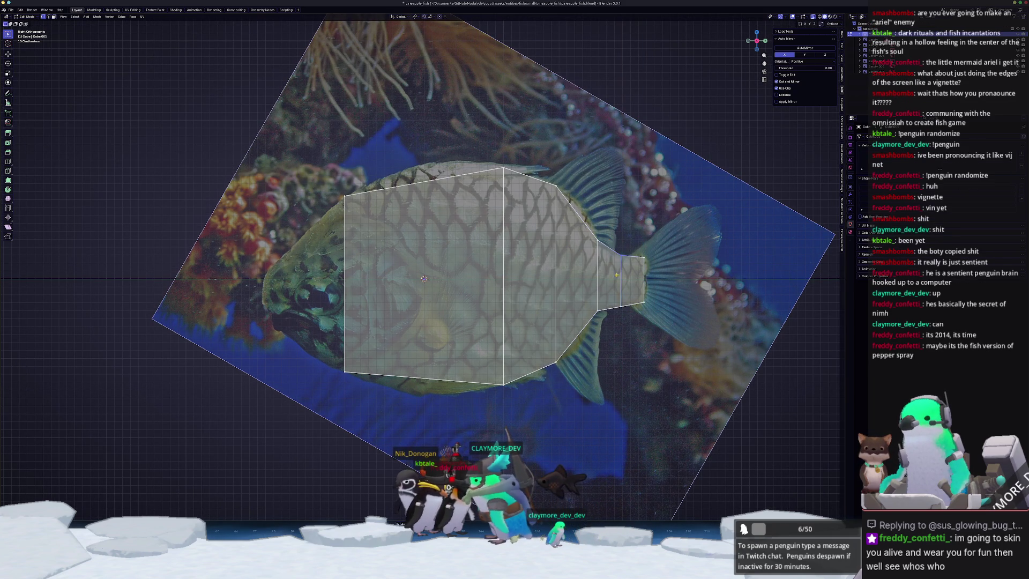
{"action": "key", "text": "g"}
{"action": "key", "text": "z"}
{"action": "scroll", "coordinate": [592, 252], "scroll_direction": "up", "scroll_amount": 2}
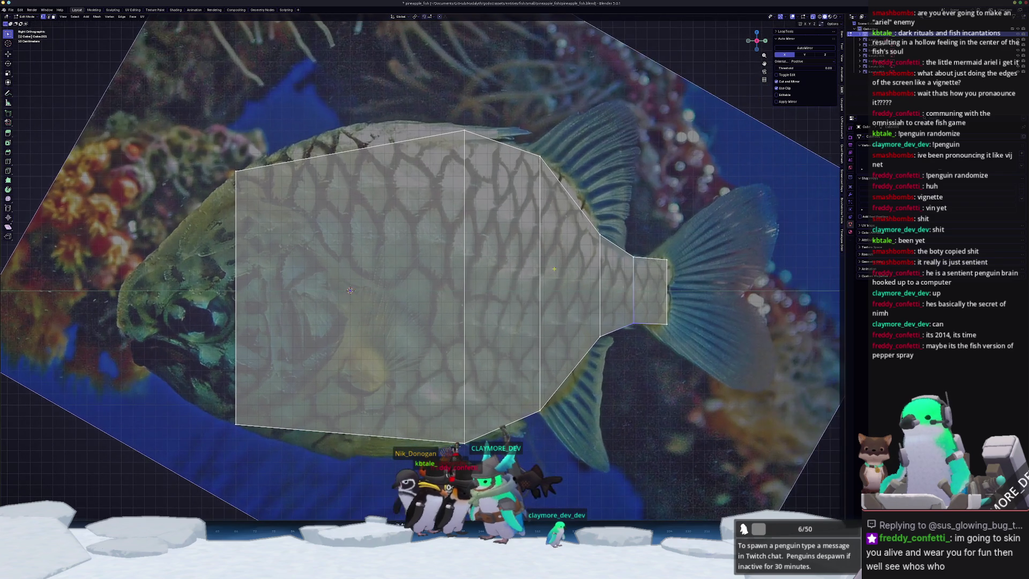
{"action": "left_click_drag", "start_coordinate": [617, 243], "coordinate": [616, 242]}
{"action": "key", "text": "g"}
{"action": "key", "text": "z"}
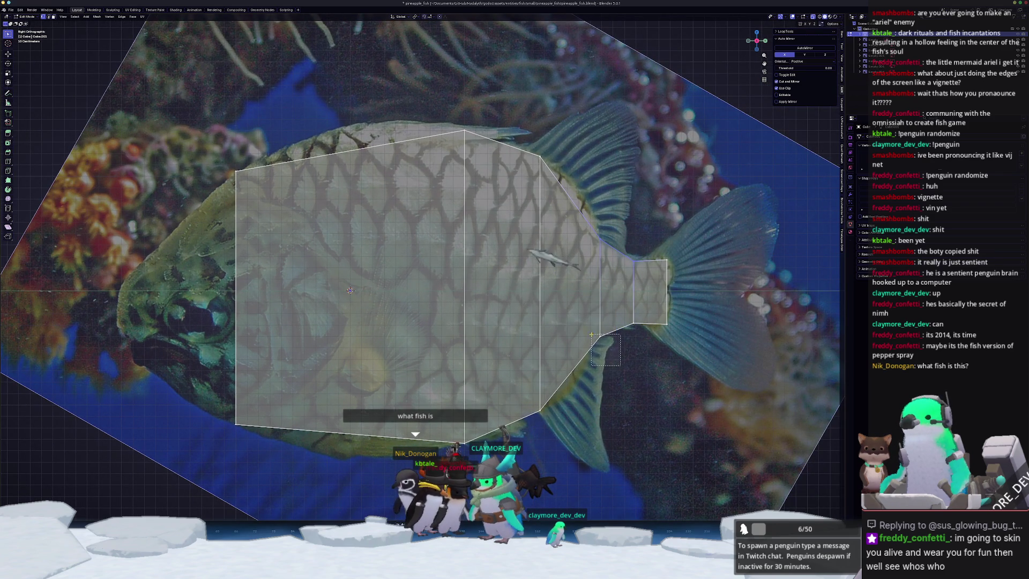
{"action": "left_click", "coordinate": [579, 311]}
Adjust the tail base vertex and add an edge loop in the tail stalk.
{"action": "left_click", "coordinate": [648, 321]}
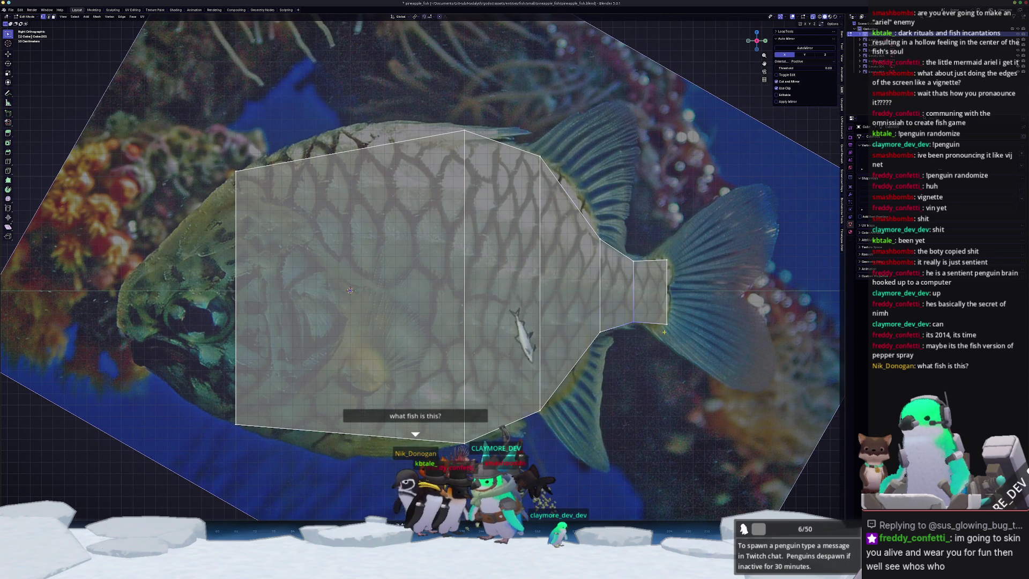
{"action": "key", "text": "g"}
{"action": "key", "text": "z"}
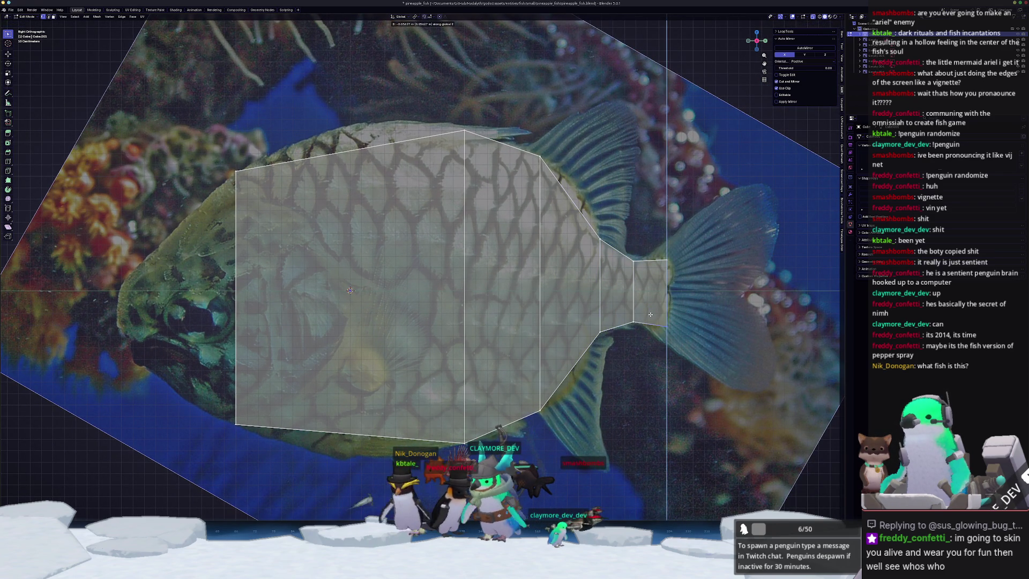
{"action": "key", "text": "g"}
{"action": "key", "text": "z"}
{"action": "left_click", "coordinate": [658, 256]}
{"action": "right_click", "coordinate": [657, 256]}
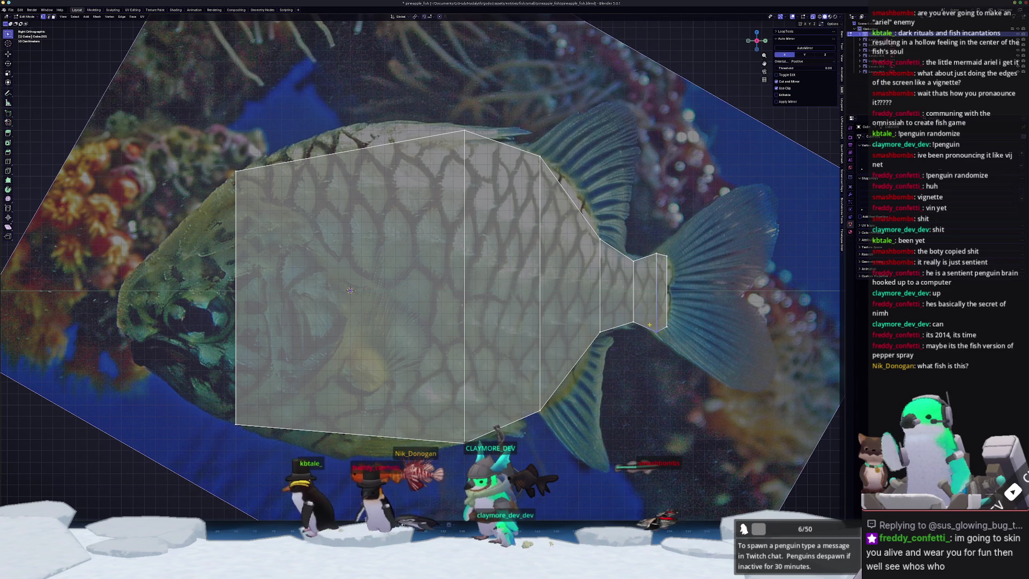
Move the selected vertices vertically to match the fish outline.
{"action": "scroll", "coordinate": [584, 286], "scroll_direction": "down", "scroll_amount": 1}
{"action": "middle_click_drag", "start_coordinate": [409, 215], "coordinate": [539, 251], "text": "shift"}
{"action": "key", "text": "g"}
{"action": "key", "text": "z"}
{"action": "key", "text": "g"}
{"action": "key", "text": "z"}
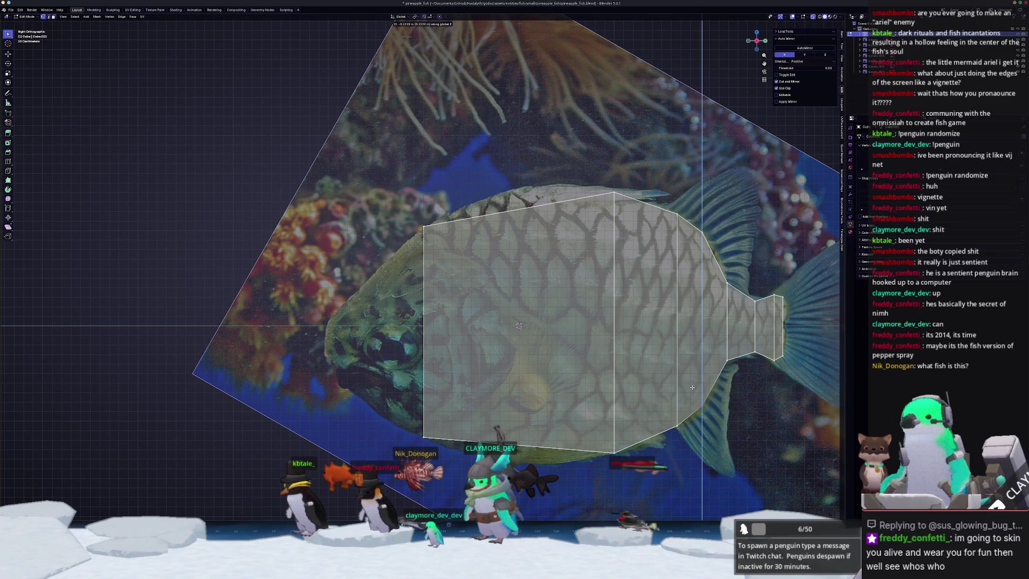
{"action": "left_click", "coordinate": [692, 393]}
Add a vertical edge loop across the fish body.
{"action": "middle_click_drag", "start_coordinate": [692, 392], "coordinate": [624, 263], "text": "shift"}
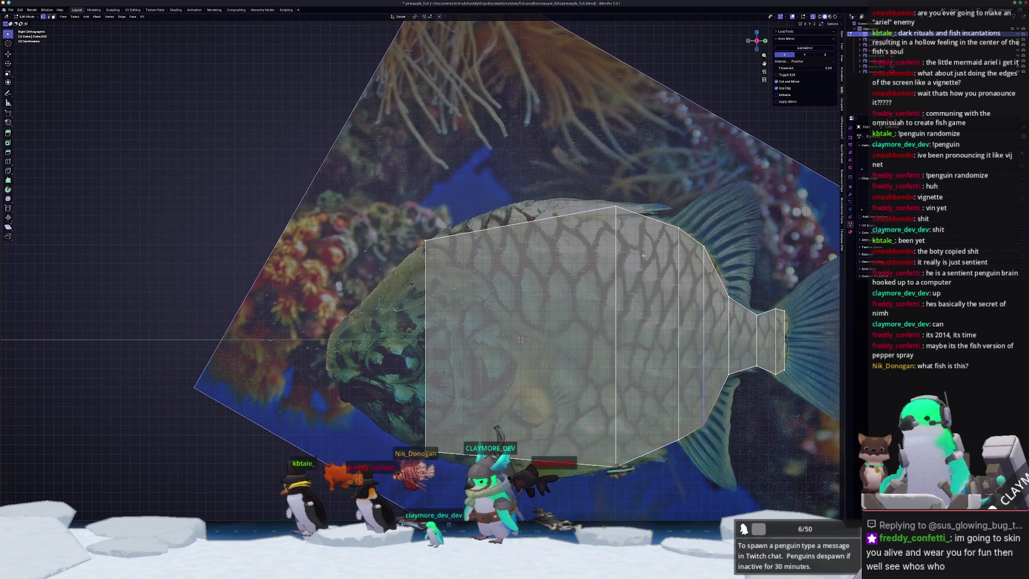
{"action": "left_click", "coordinate": [656, 230]}
{"action": "left_click", "coordinate": [656, 413]}
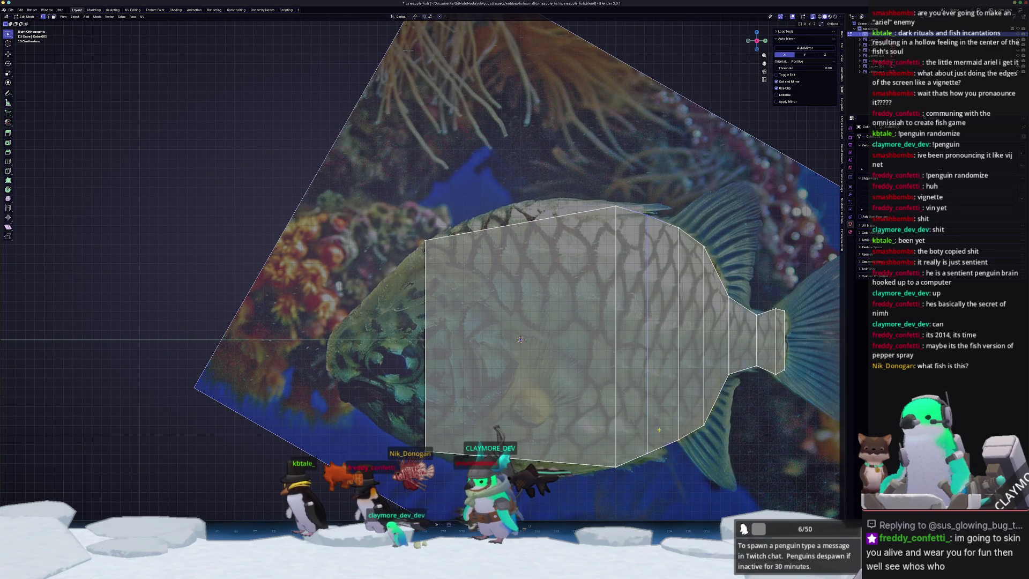
{"action": "left_click_drag", "start_coordinate": [633, 436], "coordinate": [633, 436]}
{"action": "key", "text": "g"}
{"action": "key", "text": "z"}
Raise the loop's top vertex to the fish's back and lower bottom vertices to the belly.
{"action": "middle_click_drag", "start_coordinate": [622, 442], "coordinate": [669, 415], "text": "shift"}
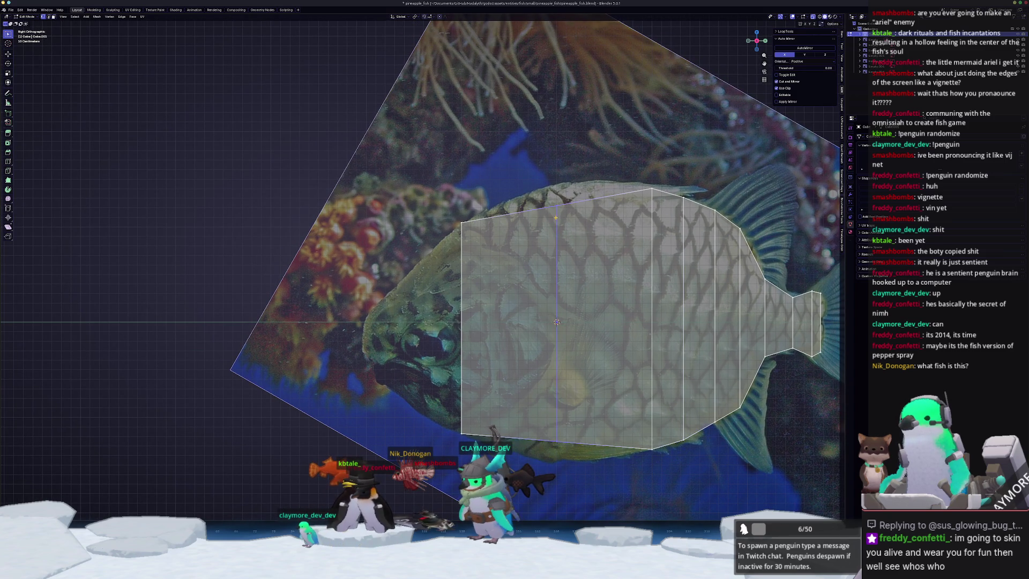
{"action": "left_click_drag", "start_coordinate": [545, 183], "coordinate": [544, 183]}
{"action": "key", "text": "g"}
{"action": "key", "text": "z"}
{"action": "left_click", "coordinate": [544, 155]}
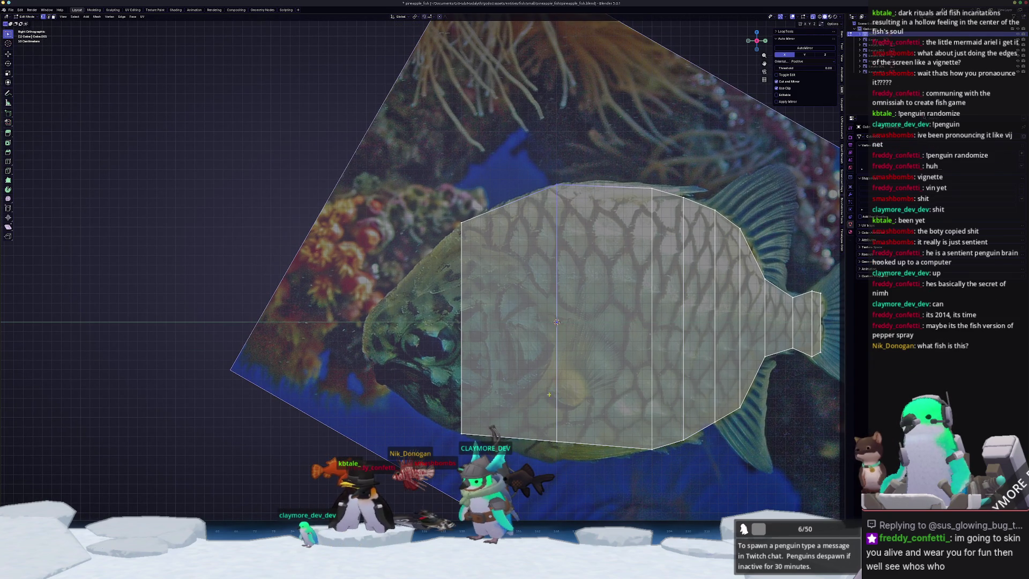
{"action": "left_click_drag", "start_coordinate": [534, 414], "coordinate": [534, 414]}
{"action": "key", "text": "g"}
{"action": "key", "text": "z"}
{"action": "left_click", "coordinate": [522, 431]}
{"action": "left_click_drag", "start_coordinate": [585, 443], "coordinate": [584, 444]}
{"action": "key", "text": "g"}
{"action": "key", "text": "z"}
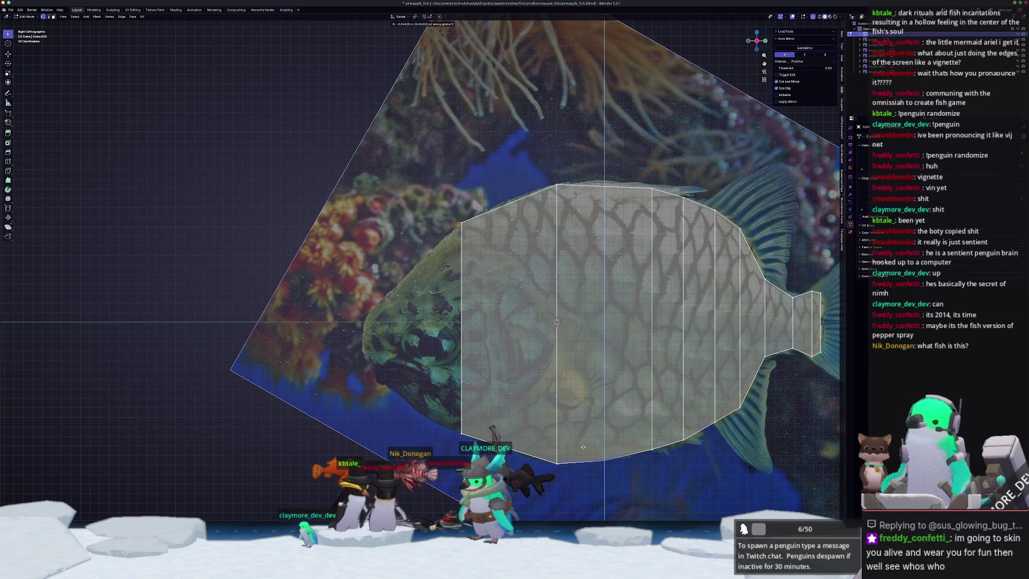
{"action": "left_click", "coordinate": [584, 445]}
Adjust another vertex's height toward the head and slide a vertex along its edge.
{"action": "middle_click_drag", "start_coordinate": [484, 368], "coordinate": [569, 352], "text": "shift"}
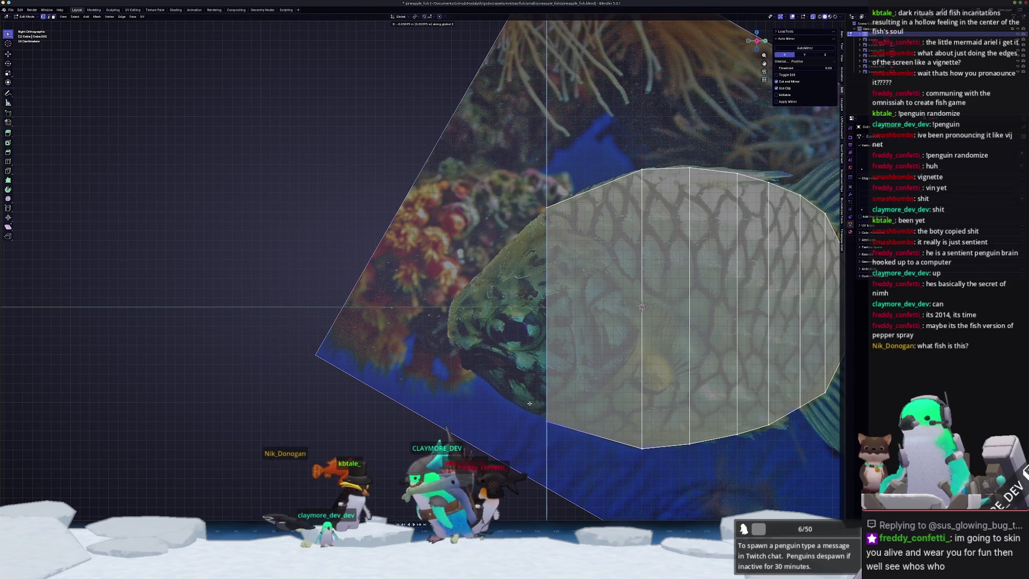
{"action": "key", "text": "g"}
{"action": "key", "text": "z"}
{"action": "left_click", "coordinate": [576, 426]}
{"action": "middle_click_drag", "start_coordinate": [540, 326], "coordinate": [574, 295], "text": "shift"}
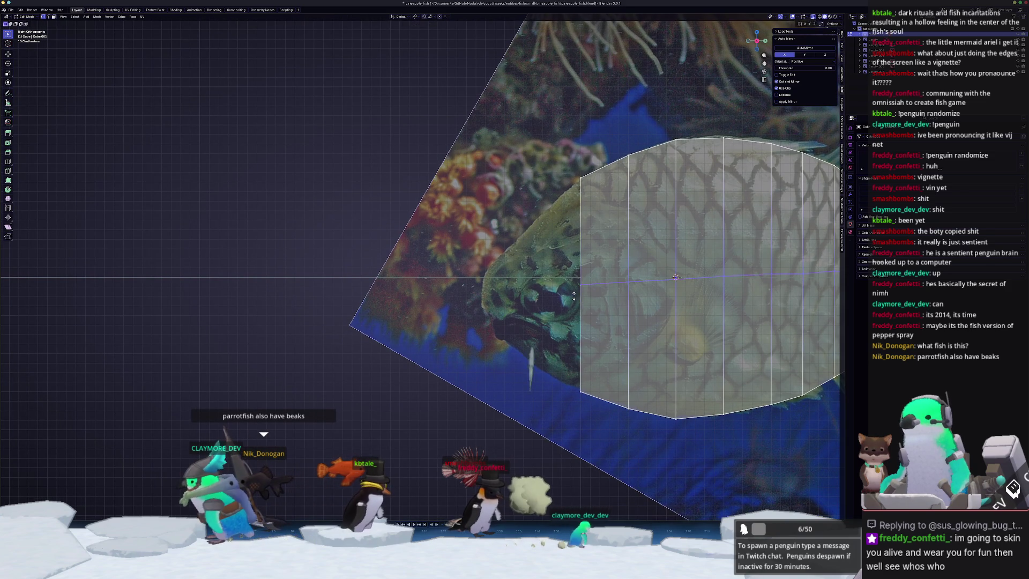
{"action": "key", "text": "g"}
{"action": "key", "text": "g"}
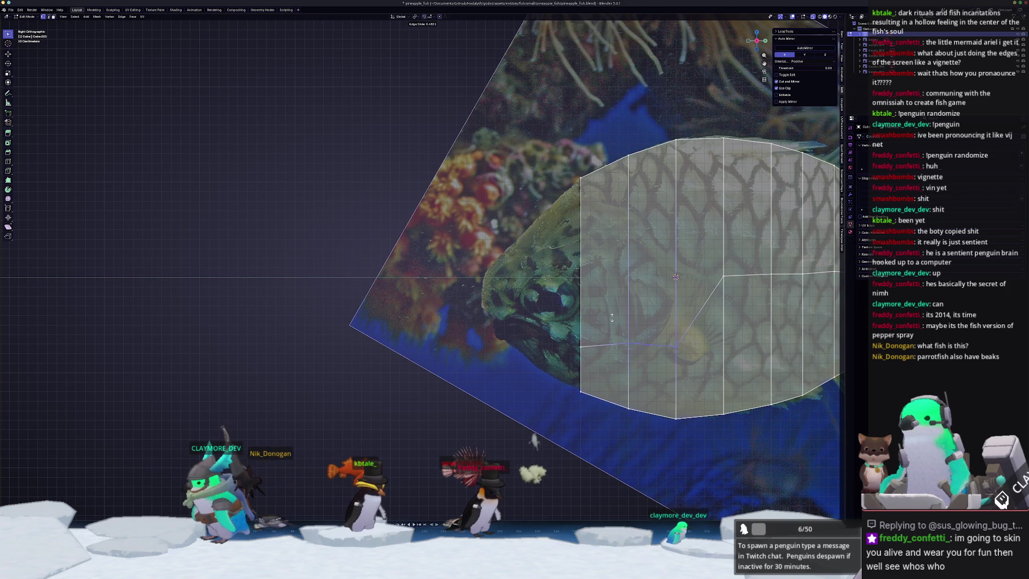
Slide the side vertices along their edges to fit the fish outline in the photo.
{"action": "left_click", "coordinate": [710, 310]}
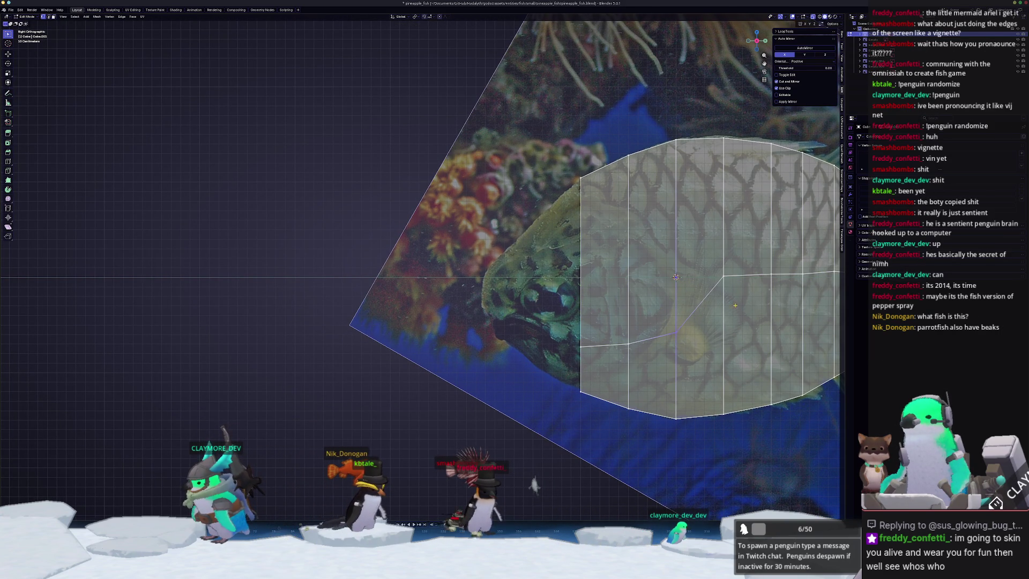
{"action": "scroll", "coordinate": [710, 310], "scroll_direction": "down", "scroll_amount": 3, "text": "ctrl"}
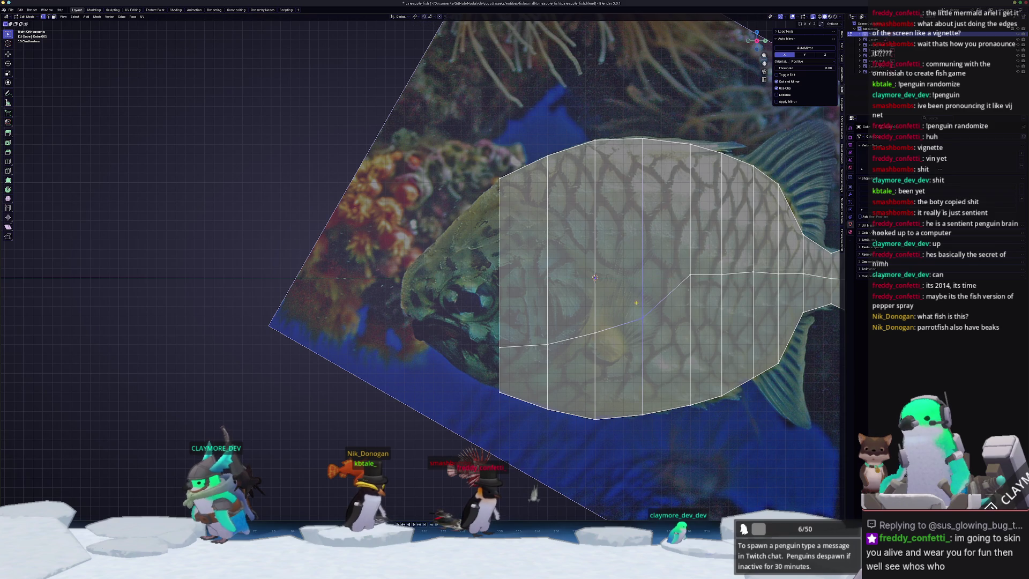
{"action": "key", "text": "g"}
{"action": "key", "text": "g"}
{"action": "left_click", "coordinate": [688, 300]}
{"action": "left_click", "coordinate": [721, 274]}
{"action": "key", "text": "g"}
{"action": "key", "text": "g"}
{"action": "scroll", "coordinate": [718, 278], "scroll_direction": "down", "scroll_amount": 4, "text": "ctrl"}
{"action": "left_click", "coordinate": [446, 346]}
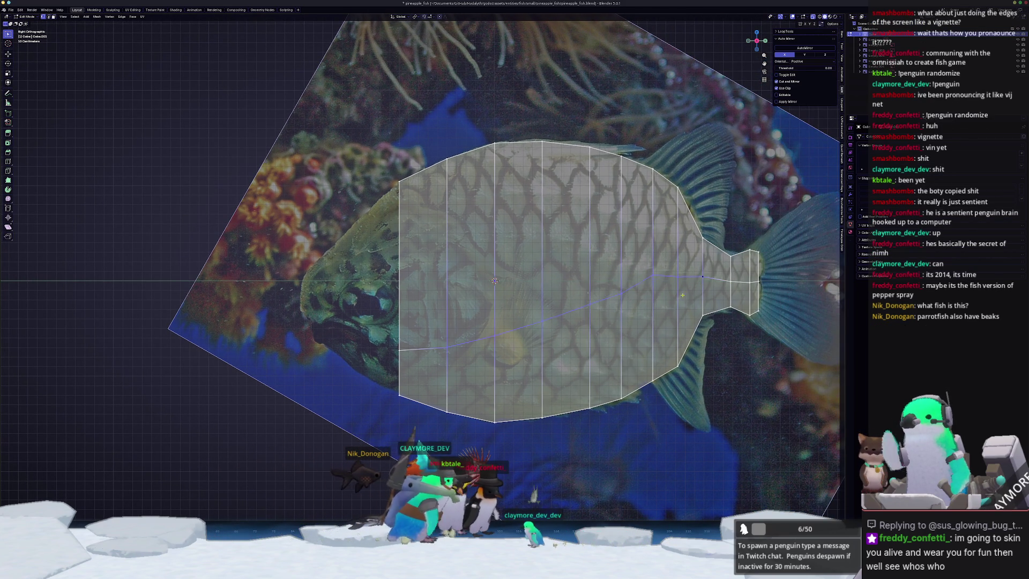
Lower the side-line vertices toward the head to match the reference outline.
{"action": "left_click_drag", "start_coordinate": [672, 298], "coordinate": [646, 269]}
{"action": "key", "text": "g"}
{"action": "key", "text": "z"}
{"action": "left_click", "coordinate": [648, 286]}
{"action": "left_click", "coordinate": [620, 294]}
{"action": "key", "text": "g"}
{"action": "key", "text": "z"}
{"action": "left_click", "coordinate": [609, 291]}
{"action": "left_click", "coordinate": [589, 304]}
{"action": "key", "text": "g"}
{"action": "key", "text": "z"}
{"action": "left_click", "coordinate": [674, 296]}
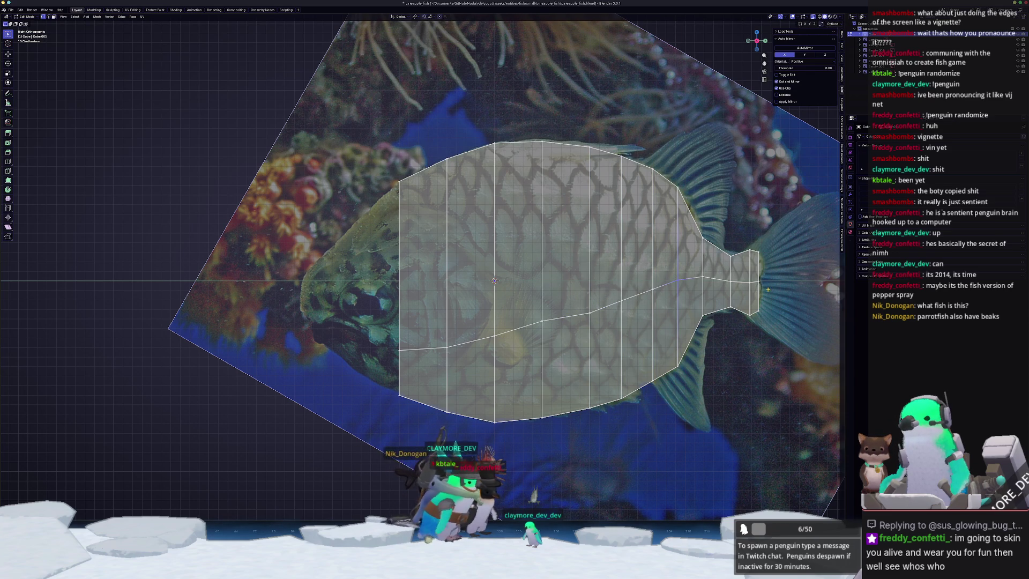
Lower the centre-line vertices along the tail to the photo's outline.
{"action": "left_click_drag", "start_coordinate": [766, 289], "coordinate": [696, 268]}
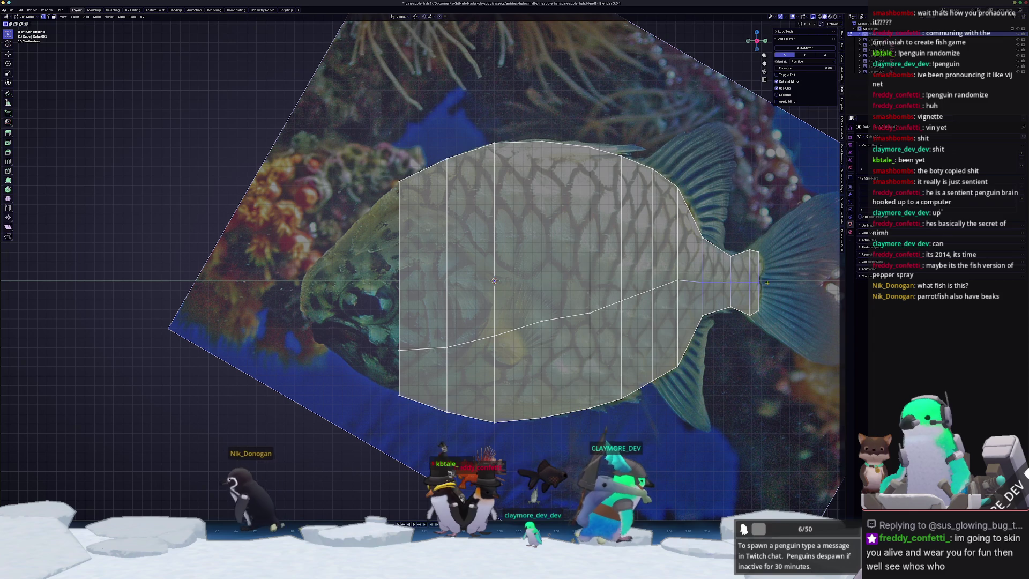
{"action": "mouse_move", "coordinate": [767, 285]}
{"action": "middle_mouse_down", "text": "shift"}
{"action": "mouse_move", "coordinate": [789, 252]}
{"action": "mouse_move", "coordinate": [819, 235]}
{"action": "middle_mouse_up", "text": "shift"}
{"action": "key", "text": "g"}
{"action": "key", "text": "z"}
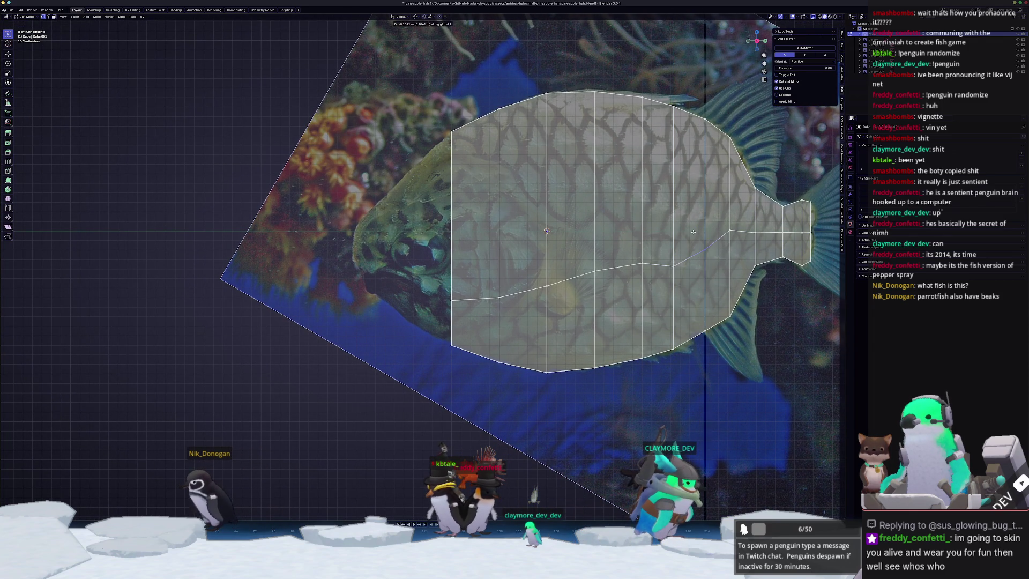
{"action": "left_click", "coordinate": [695, 236]}
{"action": "left_click", "coordinate": [721, 220]}
{"action": "key", "text": "g"}
{"action": "key", "text": "z"}
{"action": "left_click", "coordinate": [715, 231]}
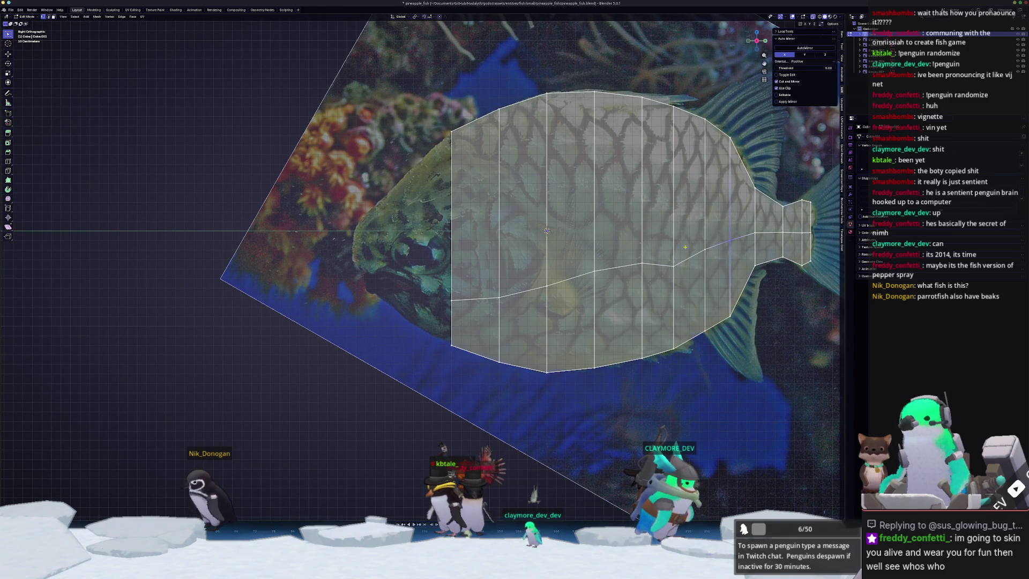
Adjust the heights of the next centre-line vertices toward the head.
{"action": "left_click", "coordinate": [630, 260]}
{"action": "key", "text": "g"}
{"action": "key", "text": "z"}
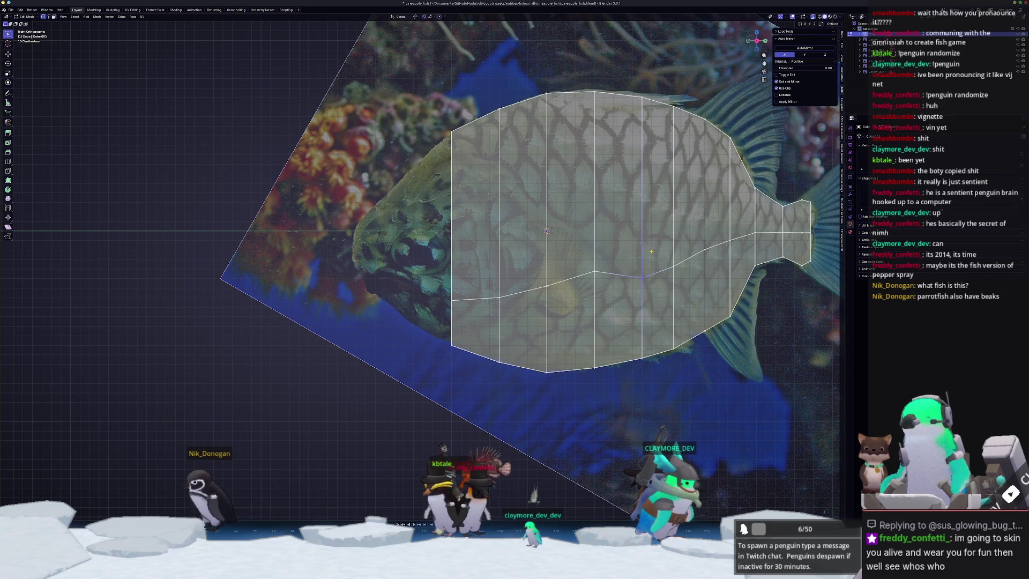
{"action": "left_click", "coordinate": [592, 261]}
{"action": "key", "text": "g"}
{"action": "key", "text": "z"}
{"action": "left_click", "coordinate": [579, 274]}
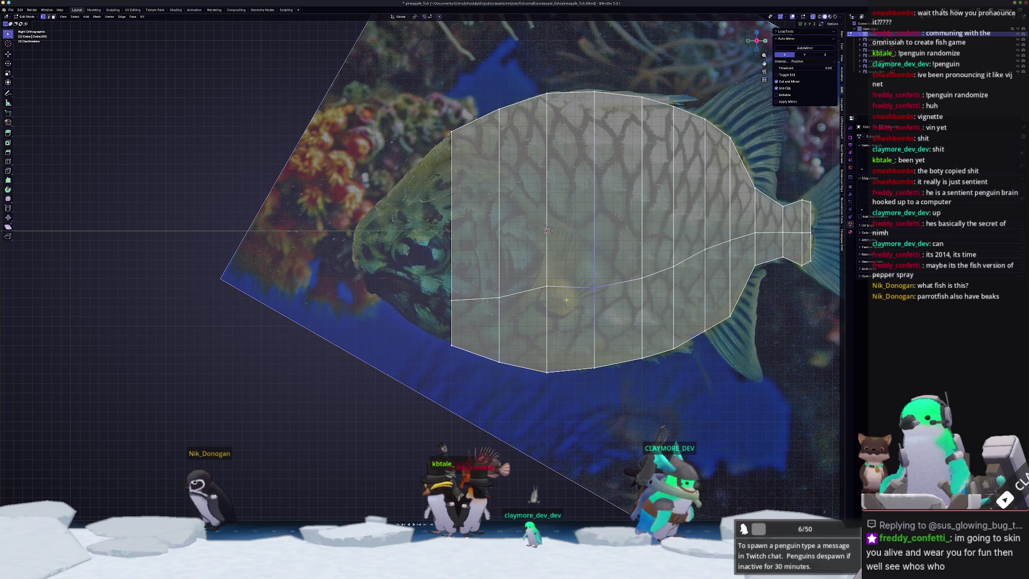
{"action": "key", "text": "g"}
{"action": "key", "text": "z"}
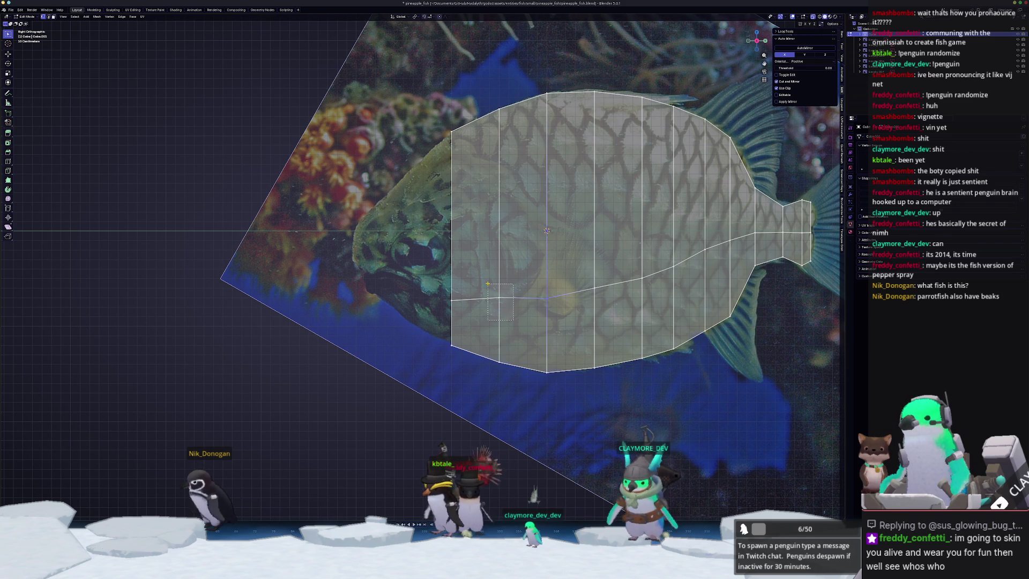
Raise the centre-line vertices near the head to match the reference.
{"action": "middle_click_drag", "start_coordinate": [490, 289], "coordinate": [559, 291], "text": "shift"}
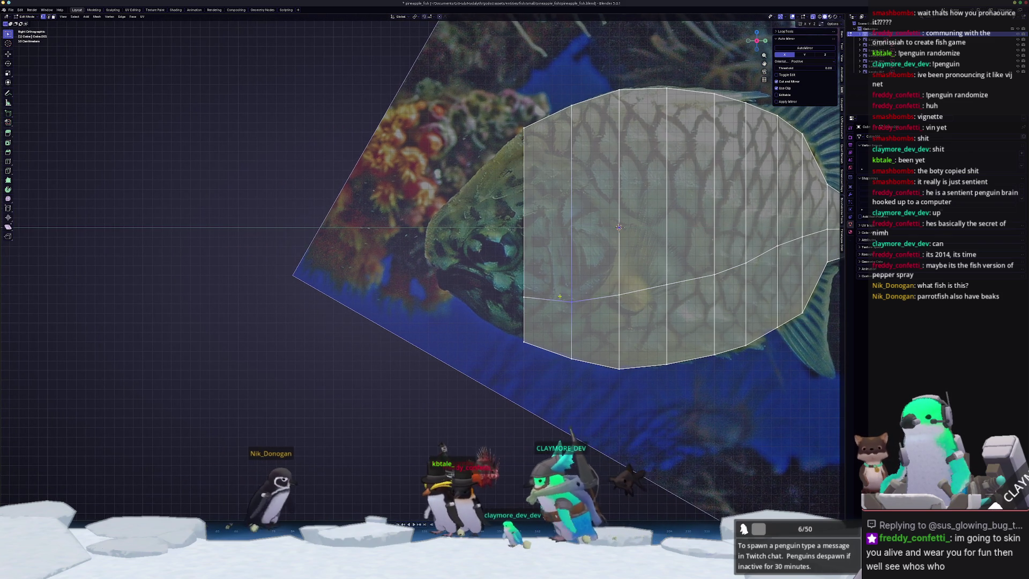
{"action": "middle_click_drag", "start_coordinate": [637, 304], "coordinate": [675, 306], "text": "shift"}
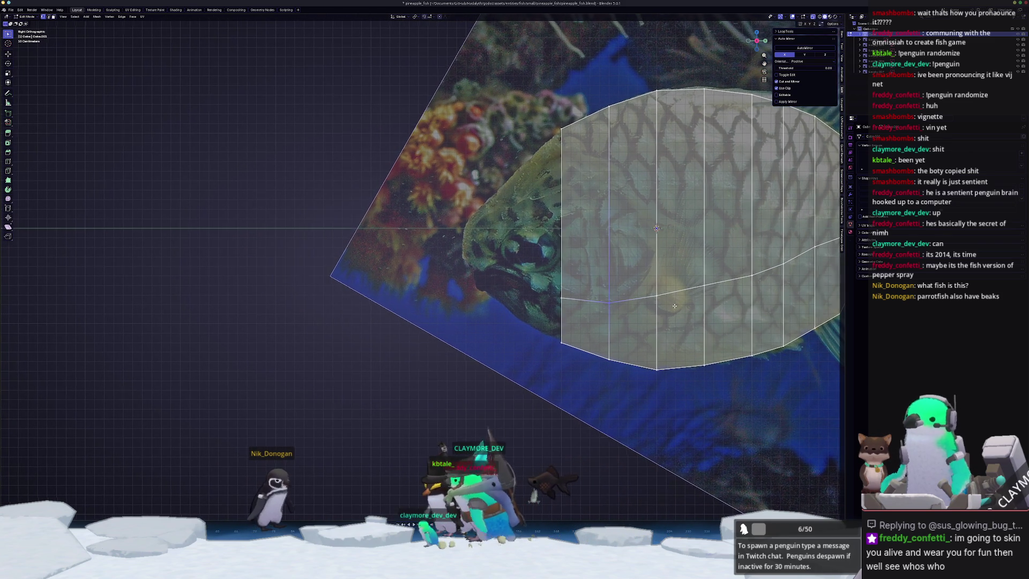
{"action": "scroll", "coordinate": [674, 306], "scroll_direction": "down", "scroll_amount": 3, "text": "ctrl"}
{"action": "left_click_drag", "start_coordinate": [647, 254], "coordinate": [647, 253]}
{"action": "key", "text": "g"}
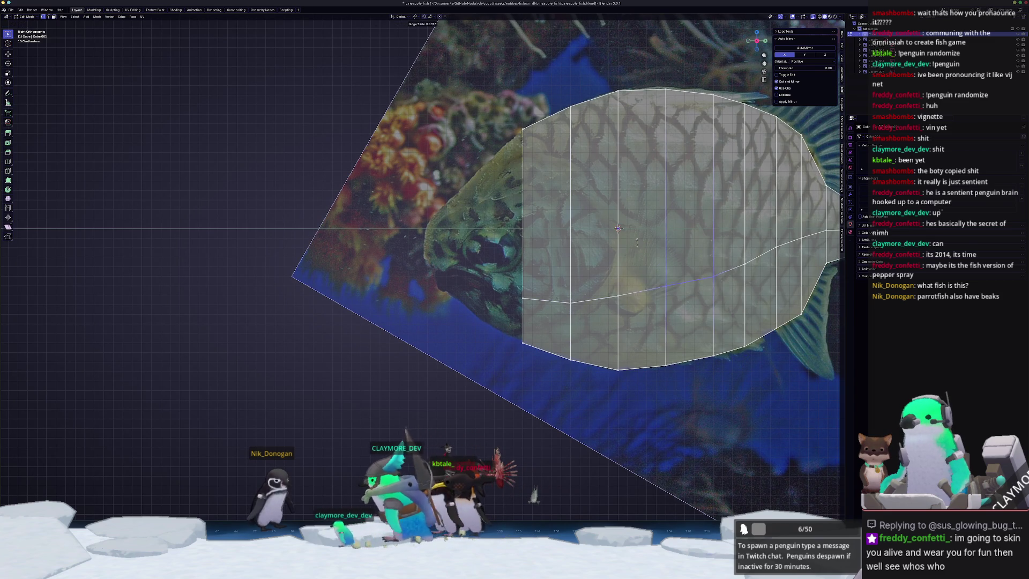
{"action": "left_click", "coordinate": [744, 264]}
{"action": "key", "text": "g"}
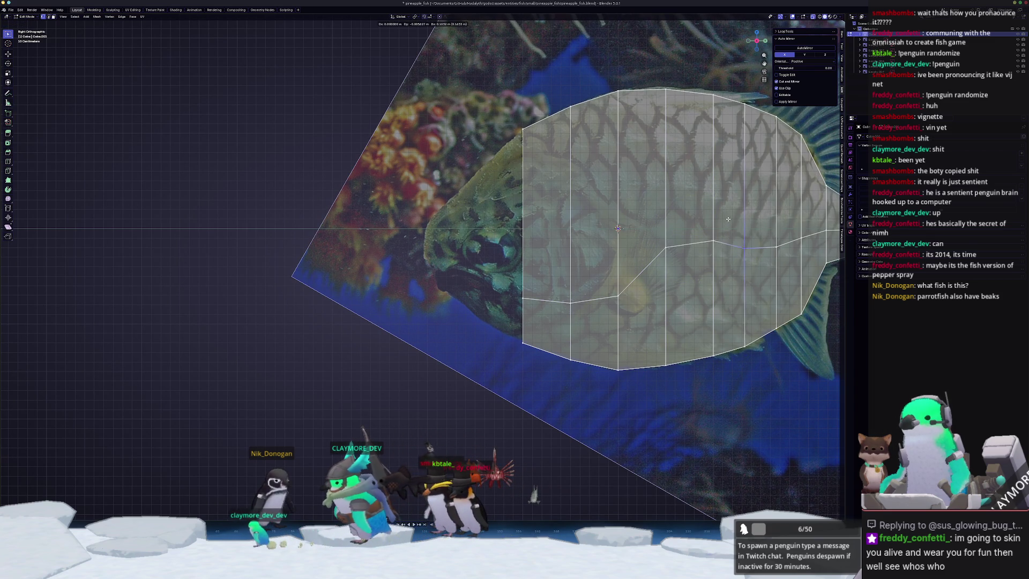
{"action": "left_click", "coordinate": [731, 210]}
{"action": "left_click", "coordinate": [775, 246]}
{"action": "key", "text": "g"}
{"action": "key", "text": "z"}
{"action": "left_click", "coordinate": [763, 223]}
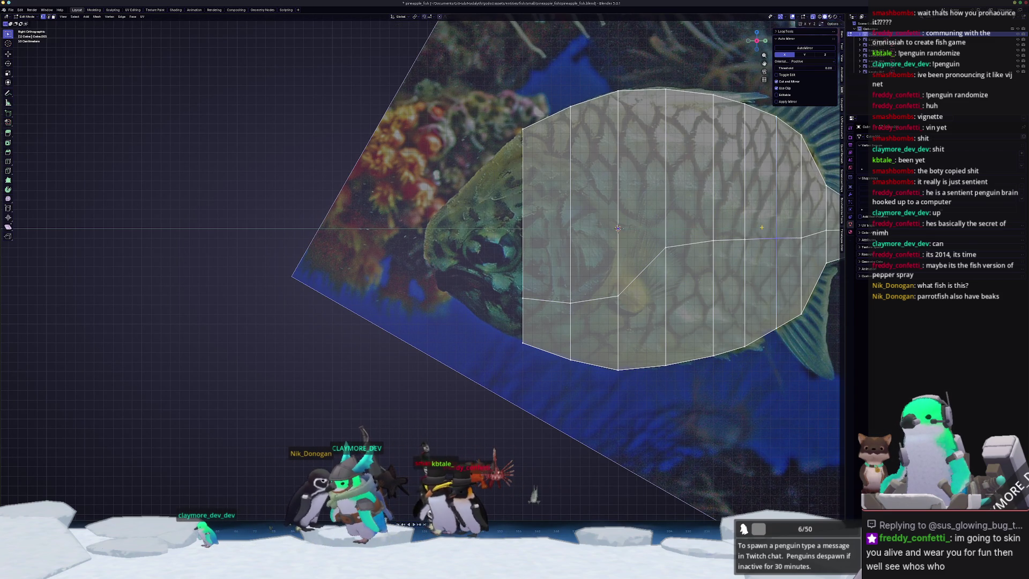
Set the heights of the vertex near the tail and the middle-edge vertices.
{"action": "middle_click_drag", "start_coordinate": [763, 224], "coordinate": [648, 250], "text": "shift"}
{"action": "left_click_drag", "start_coordinate": [672, 232], "coordinate": [673, 232]}
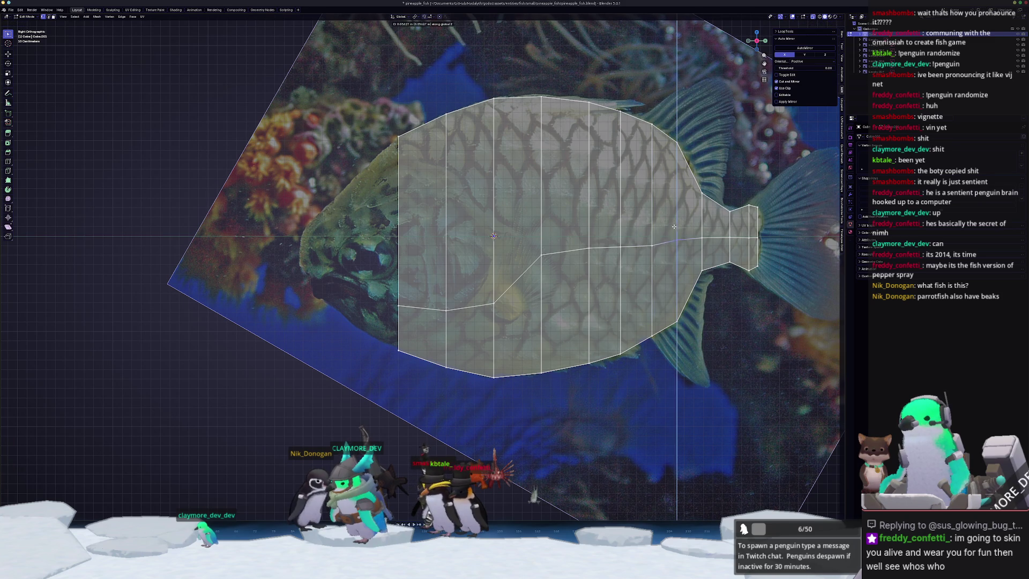
{"action": "key", "text": "g"}
{"action": "left_click", "coordinate": [645, 235]}
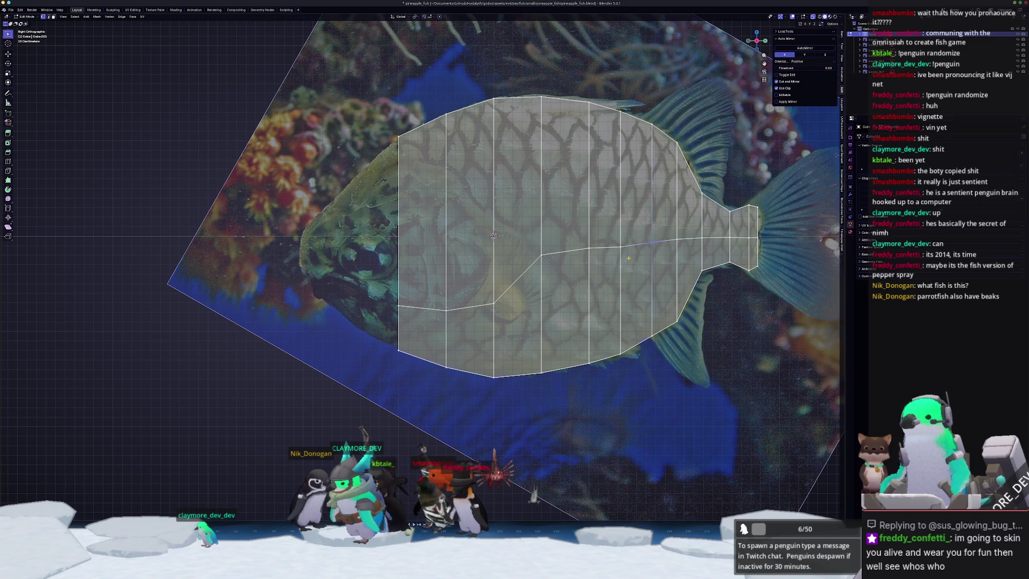
{"action": "left_click_drag", "start_coordinate": [581, 239], "coordinate": [581, 240]}
{"action": "key", "text": "g"}
{"action": "key", "text": "z"}
{"action": "left_click", "coordinate": [584, 244]}
{"action": "left_click", "coordinate": [541, 253]}
{"action": "key", "text": "g"}
{"action": "key", "text": "z"}
{"action": "left_click", "coordinate": [505, 256]}
Lower the bottom vertex at the front of the body.
{"action": "middle_click_drag", "start_coordinate": [505, 256], "coordinate": [584, 250], "text": "shift"}
{"action": "key", "text": "g"}
{"action": "key", "text": "z"}
{"action": "left_click", "coordinate": [559, 233]}
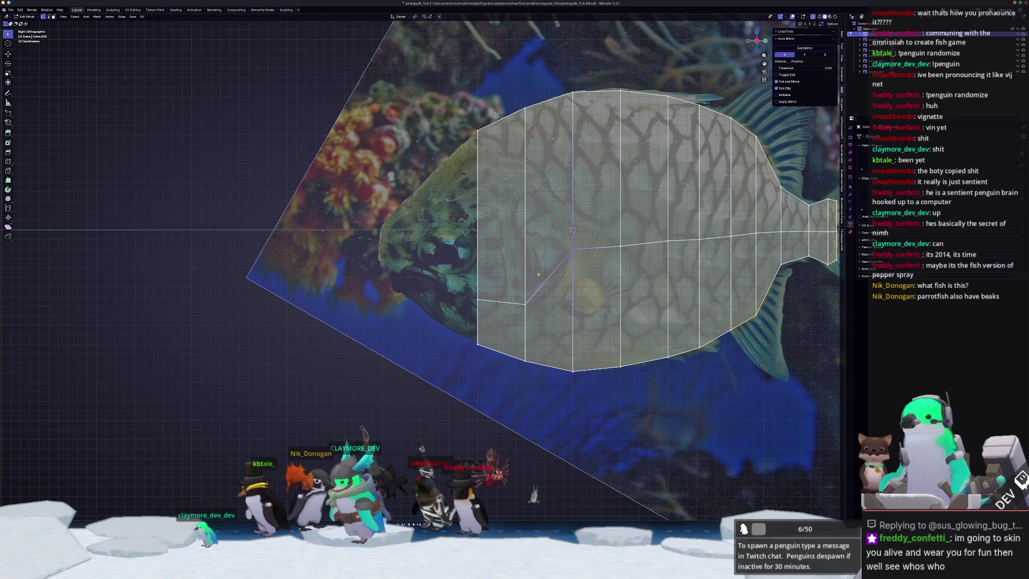
{"action": "left_click_drag", "start_coordinate": [513, 290], "coordinate": [513, 290]}
{"action": "key", "text": "g"}
{"action": "key", "text": "z"}
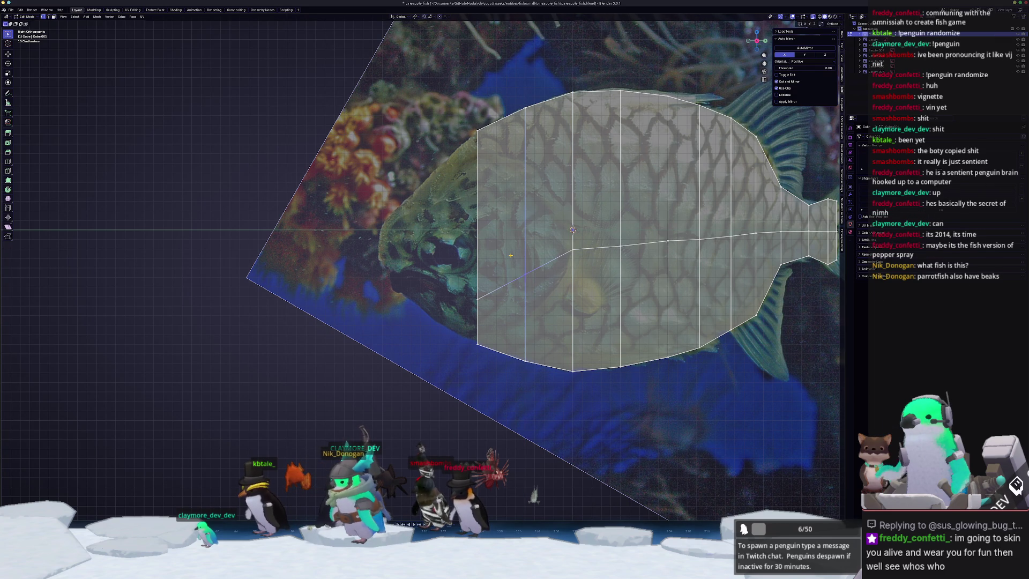
{"action": "left_click", "coordinate": [518, 269]}
Extrude the front edge column and raise its bottom vertex to the outline.
{"action": "middle_click_drag", "start_coordinate": [518, 269], "coordinate": [586, 270], "text": "shift"}
{"action": "left_click_drag", "start_coordinate": [552, 369], "coordinate": [509, 104]}
{"action": "key", "text": "e"}
{"action": "key", "text": "z"}
{"action": "left_click", "coordinate": [500, 141]}
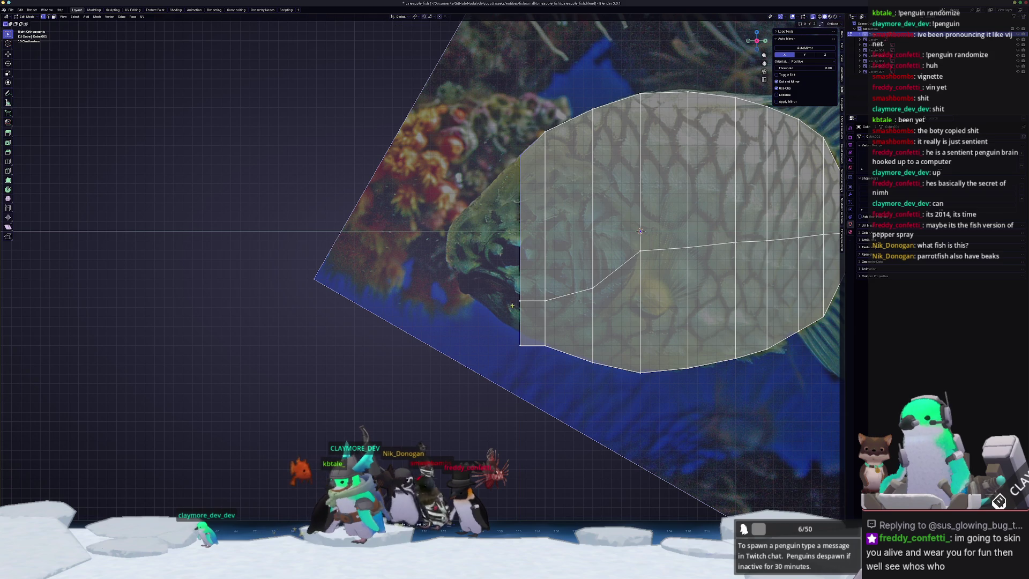
{"action": "left_click", "coordinate": [521, 345]}
{"action": "key", "text": "g"}
{"action": "key", "text": "z"}
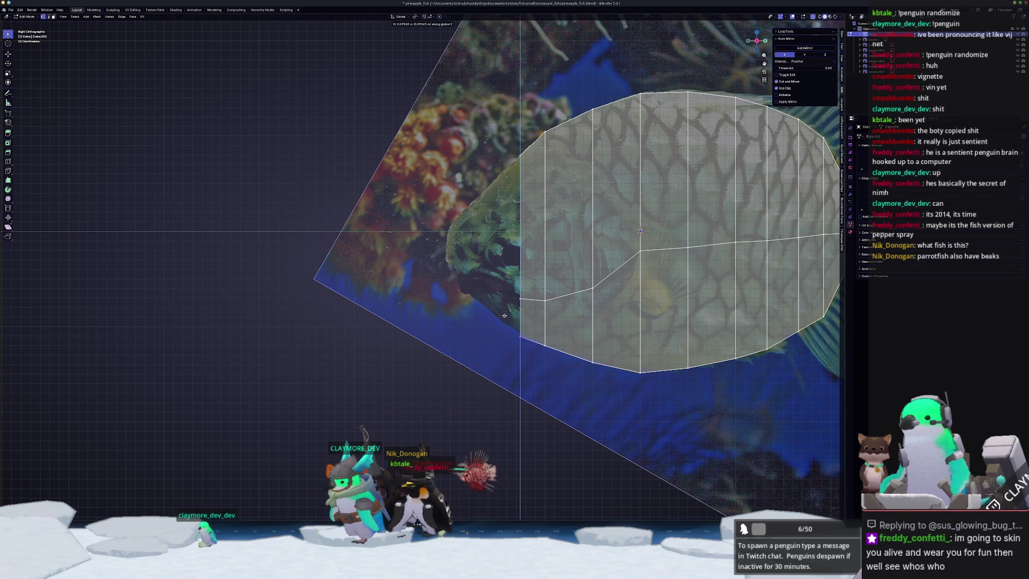
{"action": "left_click", "coordinate": [505, 312]}
Extrude the new front edge forward toward the head.
{"action": "left_click", "coordinate": [520, 298], "text": "shift"}
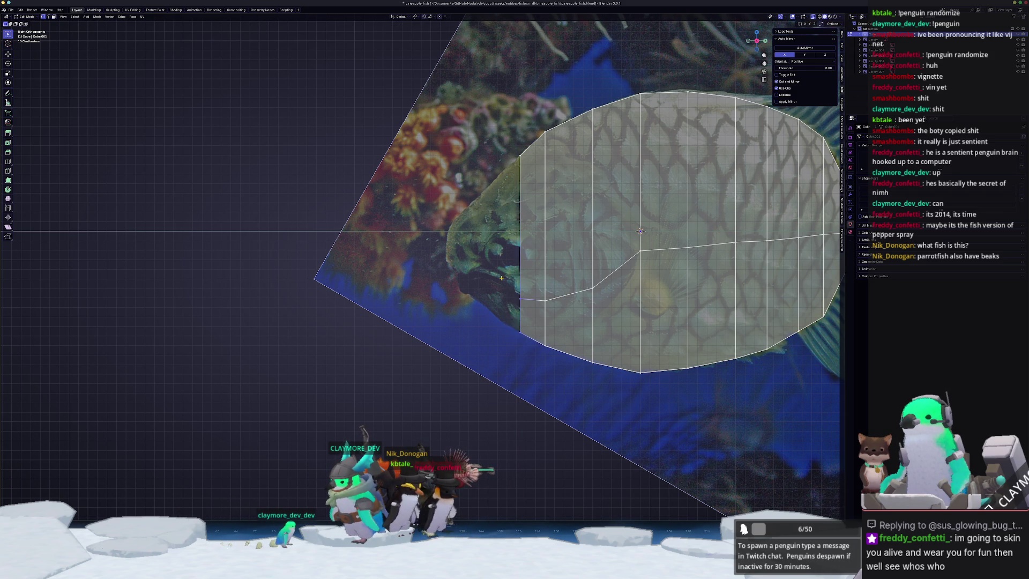
{"action": "key", "text": "e"}
{"action": "left_click", "coordinate": [429, 271]}
{"action": "left_click", "coordinate": [520, 155]}
{"action": "left_click", "coordinate": [519, 298], "text": "shift"}
Extrude the front edge over the head and fit its vertices to the outline.
{"action": "key", "text": "e"}
{"action": "left_click", "coordinate": [423, 138]}
{"action": "key", "text": "g"}
{"action": "key", "text": "z"}
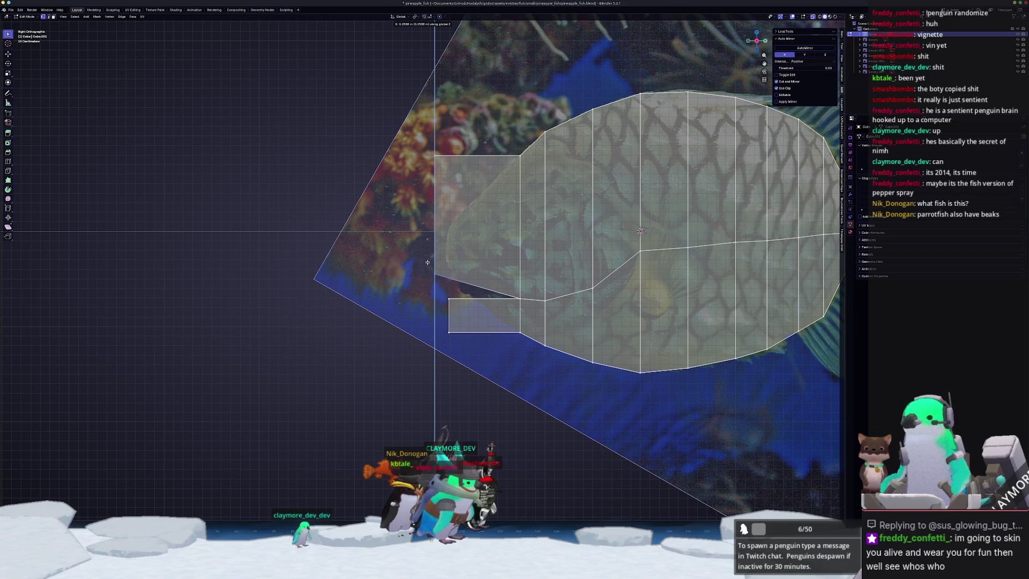
{"action": "left_click", "coordinate": [428, 204]}
{"action": "key", "text": "g"}
{"action": "key", "text": "g"}
{"action": "left_click", "coordinate": [421, 216]}
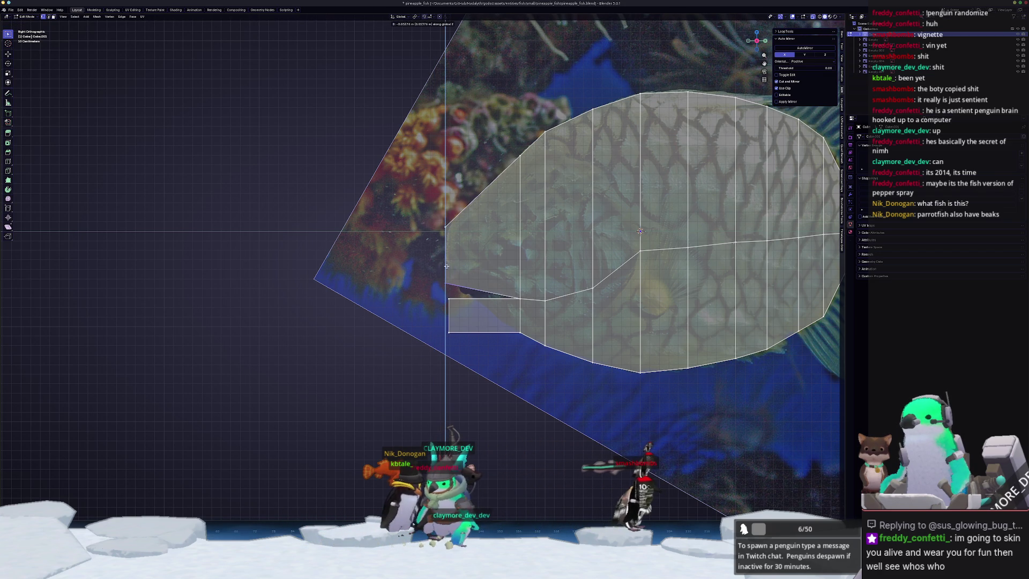
{"action": "left_click", "coordinate": [439, 279]}
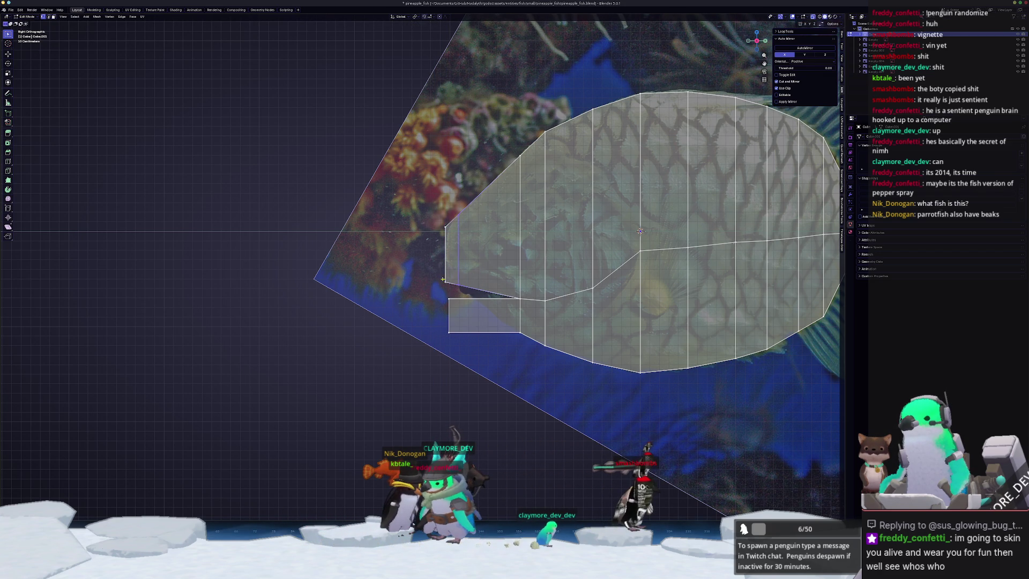
{"action": "key", "text": "g"}
{"action": "key", "text": "z"}
{"action": "left_click", "coordinate": [456, 269]}
Loop-cut the head faces and position the mouth vertex and lower-jaw edge.
{"action": "key", "text": "ctrl+r"}
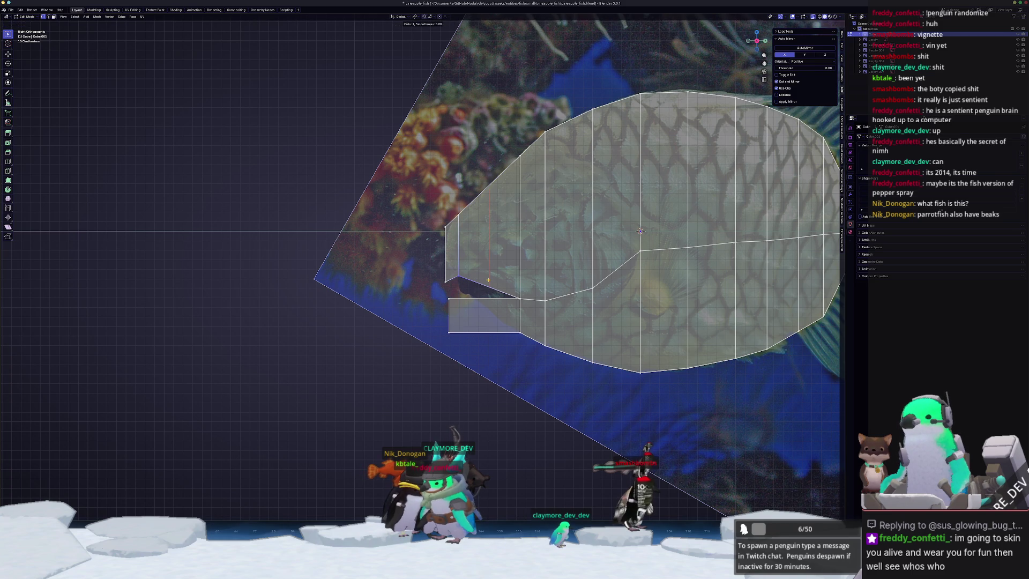
{"action": "key", "text": "g"}
{"action": "key", "text": "z"}
{"action": "left_click", "coordinate": [484, 269]}
{"action": "left_click", "coordinate": [440, 285]}
{"action": "key", "text": "g"}
{"action": "key", "text": "z"}
{"action": "key", "text": "y"}
{"action": "left_click", "coordinate": [456, 313]}
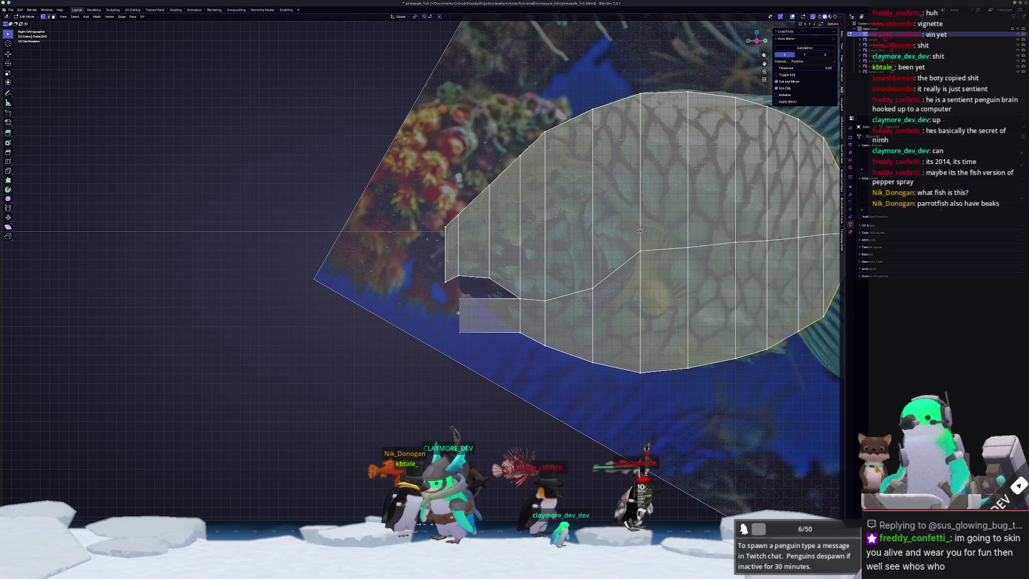
{"action": "key", "text": "g"}
{"action": "key", "text": "z"}
{"action": "left_click", "coordinate": [456, 293]}
Refine the lower lip to sit just below the upper lip.
{"action": "key", "text": "g"}
{"action": "key", "text": "y"}
{"action": "key", "text": "Escape"}
{"action": "key", "text": "g"}
{"action": "key", "text": "z"}
{"action": "left_click", "coordinate": [447, 275]}
{"action": "scroll", "coordinate": [447, 275], "scroll_direction": "up", "scroll_amount": 2}
{"action": "key", "text": "g"}
{"action": "key", "text": "z"}
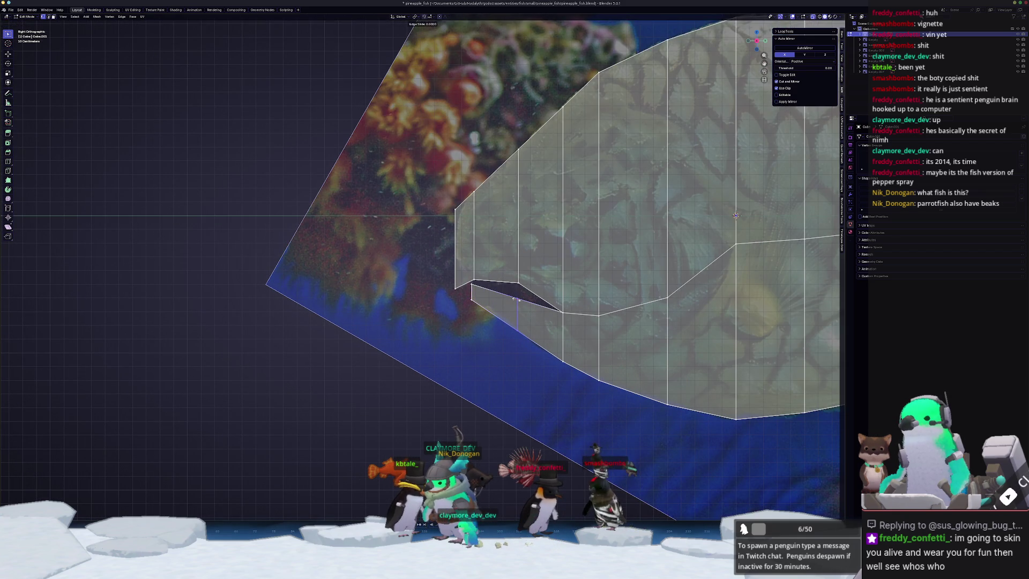
{"action": "left_click", "coordinate": [501, 268]}
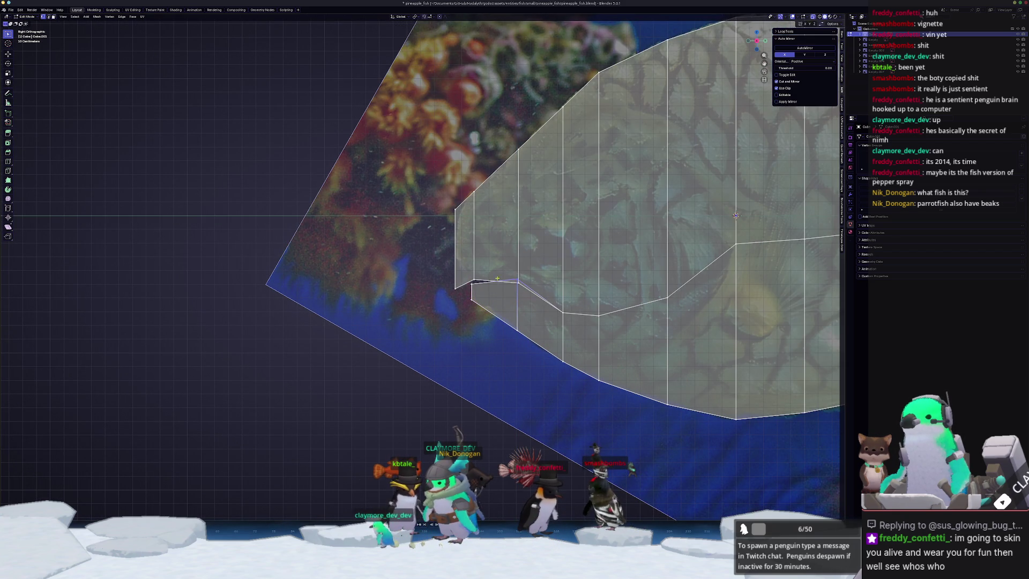
Split the lower lip with a loop cut, then view the mesh in perspective.
{"action": "key", "text": "ctrl+r"}
{"action": "left_click", "coordinate": [497, 295]}
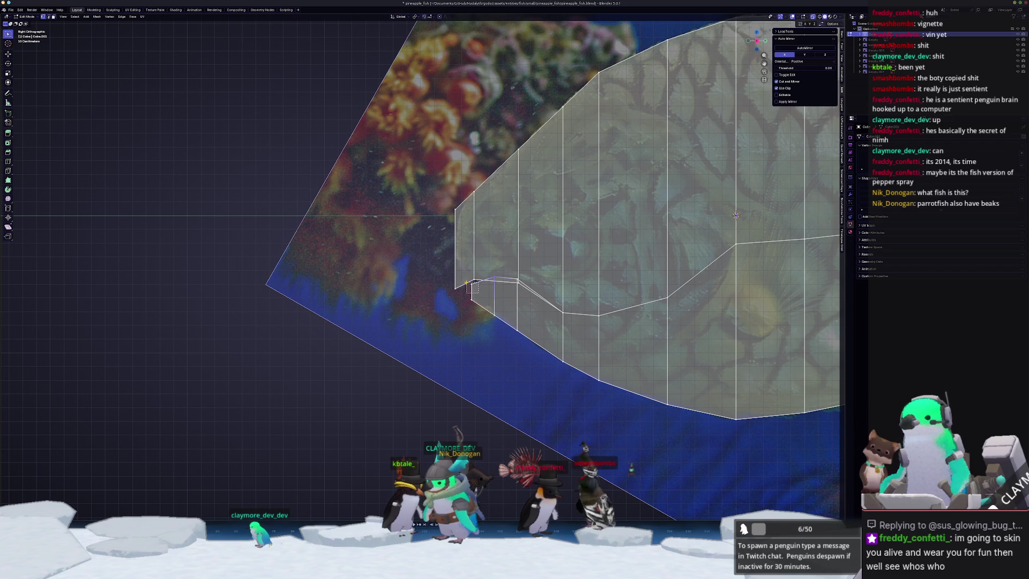
{"action": "key", "text": "g"}
{"action": "key", "text": "z"}
{"action": "left_click", "coordinate": [467, 276]}
{"action": "key", "text": "Tab"}
{"action": "middle_click_drag", "start_coordinate": [467, 276], "coordinate": [502, 335]}
In X-ray top view in Edit Mode, pull the bottom-right vertex inward along X.
{"action": "key", "text": "Tab"}
{"action": "key", "text": "KP_7"}
{"action": "key", "text": "alt+z"}
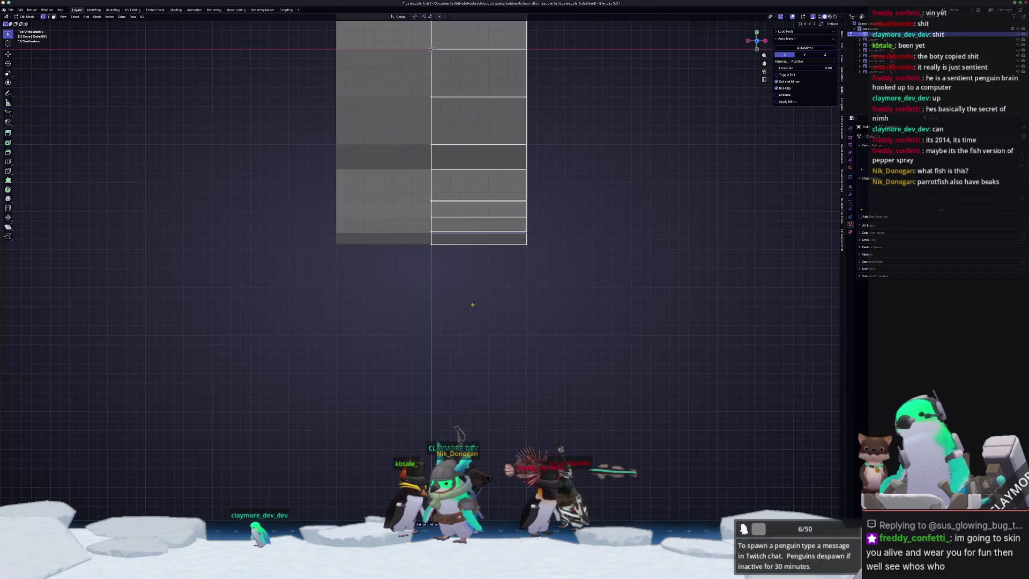
{"action": "left_click", "coordinate": [571, 279]}
{"action": "key", "text": "g"}
{"action": "key", "text": "x"}
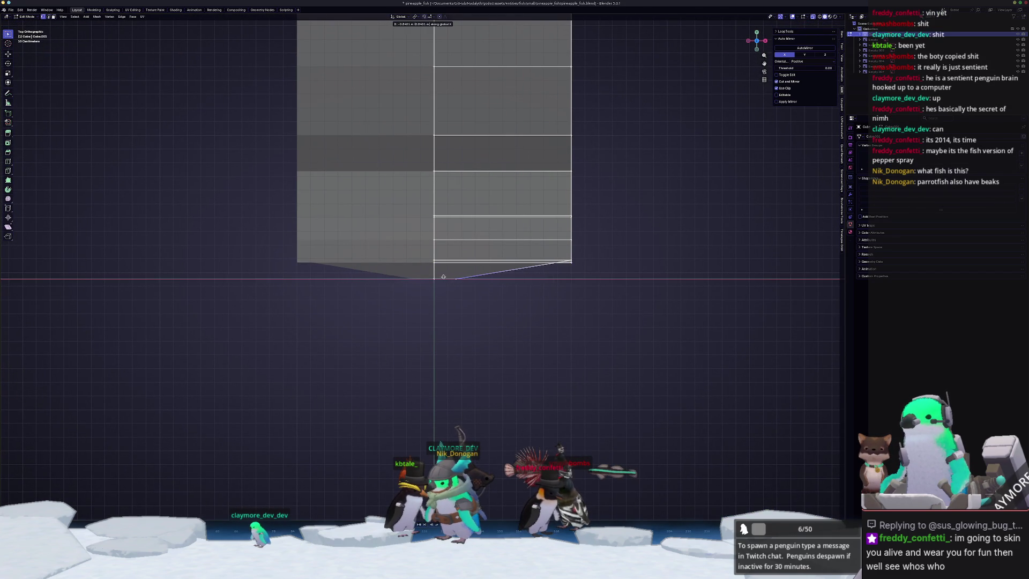
{"action": "left_click", "coordinate": [432, 276]}
Narrow the right-side vertices inward along the X axis.
{"action": "key", "text": "g"}
{"action": "key", "text": "x"}
{"action": "left_click_drag", "start_coordinate": [557, 254], "coordinate": [553, 211]}
{"action": "left_click", "coordinate": [437, 254]}
{"action": "key", "text": "g"}
{"action": "key", "text": "x"}
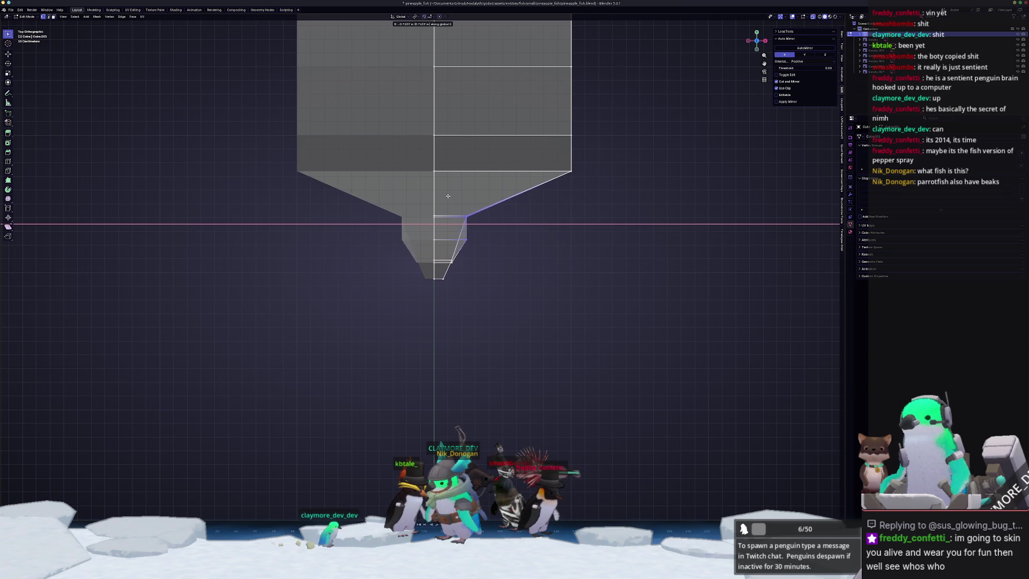
{"action": "left_click", "coordinate": [443, 215]}
Move the right corner vertex inward along X.
{"action": "left_click_drag", "start_coordinate": [610, 189], "coordinate": [536, 162]}
{"action": "key", "text": "g"}
{"action": "key", "text": "x"}
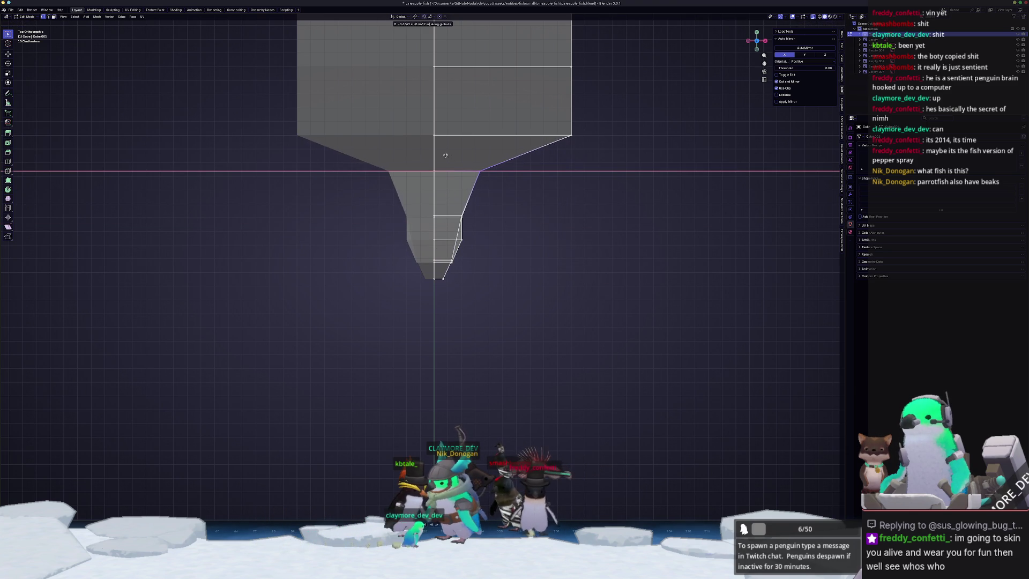
{"action": "left_click", "coordinate": [436, 153]}
Adjust the snout's right vertex and the corner vertex above it along X.
{"action": "left_click_drag", "start_coordinate": [477, 223], "coordinate": [458, 204]}
{"action": "key", "text": "g"}
{"action": "key", "text": "x"}
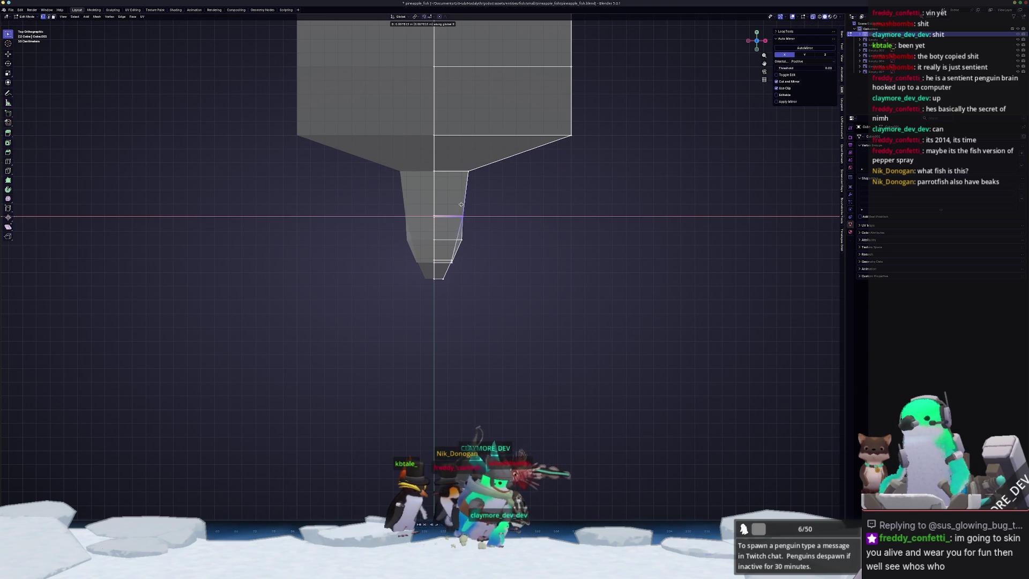
{"action": "left_click", "coordinate": [465, 204]}
{"action": "left_click", "coordinate": [468, 171]}
{"action": "key", "text": "g"}
{"action": "key", "text": "x"}
{"action": "left_click", "coordinate": [467, 164]}
Refine the snout vertex again and shift a lower jaw vertex along X.
{"action": "left_click", "coordinate": [469, 217]}
{"action": "key", "text": "g"}
{"action": "key", "text": "x"}
{"action": "left_click", "coordinate": [474, 216]}
{"action": "mouse_move", "coordinate": [477, 233]}
{"action": "middle_mouse_down", "text": "shift"}
{"action": "mouse_move", "coordinate": [474, 287]}
{"action": "mouse_move", "coordinate": [407, 245]}
{"action": "middle_mouse_up", "text": "shift"}
{"action": "left_click", "coordinate": [450, 292]}
{"action": "key", "text": "g"}
{"action": "key", "text": "x"}
{"action": "left_click", "coordinate": [455, 292]}
Back in top view, push the jaw edge's end vertex outward.
{"action": "left_click", "coordinate": [419, 204]}
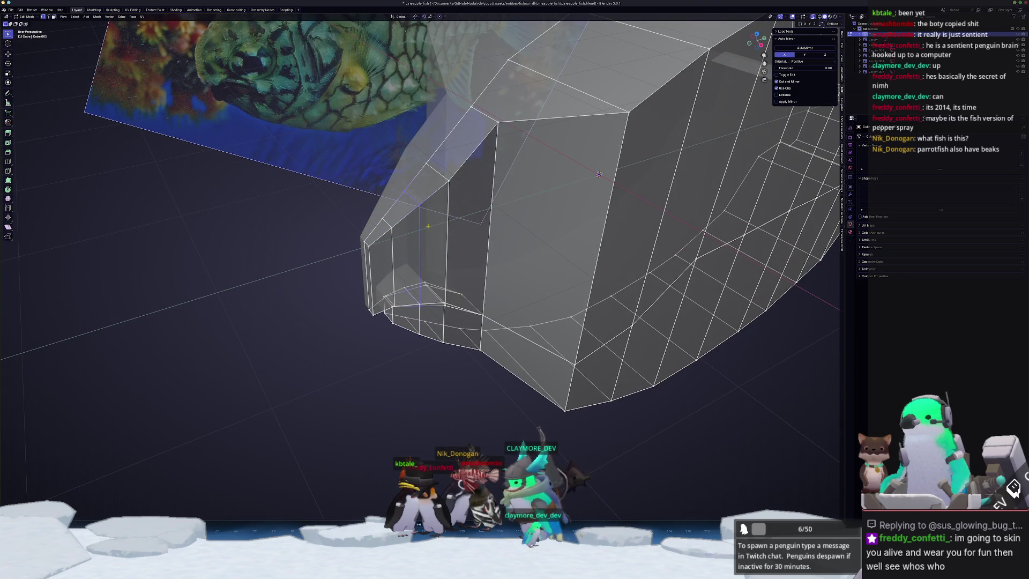
{"action": "key", "text": "KP_7"}
{"action": "scroll", "coordinate": [501, 314], "scroll_direction": "up", "scroll_amount": 3}
{"action": "left_click_drag", "start_coordinate": [464, 304], "coordinate": [464, 304]}
{"action": "key", "text": "g"}
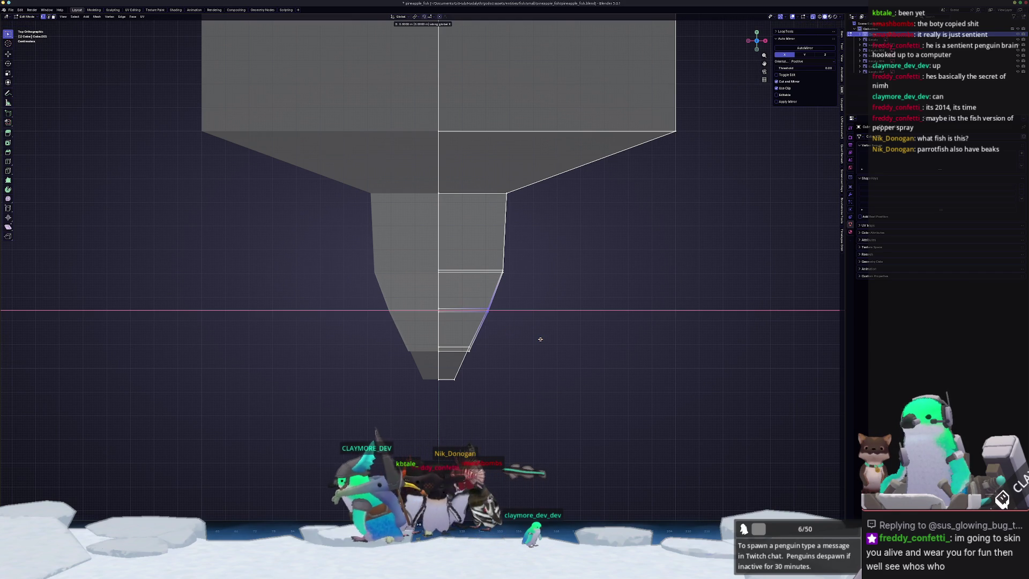
{"action": "left_click", "coordinate": [545, 338]}
Shift the lower-edge vertices and the edge's end vertex sideways along X.
{"action": "left_click_drag", "start_coordinate": [486, 360], "coordinate": [464, 346]}
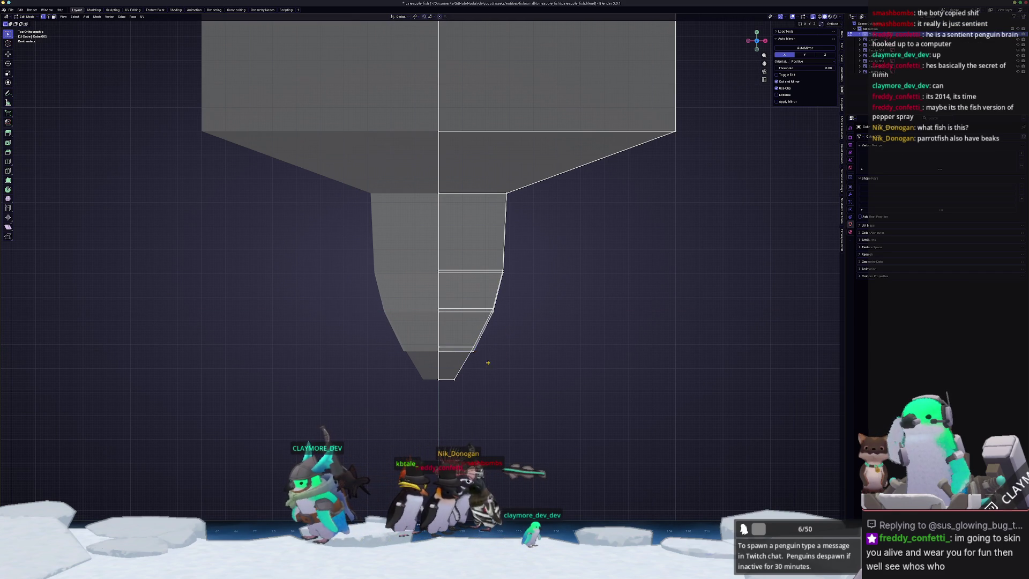
{"action": "key", "text": "g"}
{"action": "key", "text": "x"}
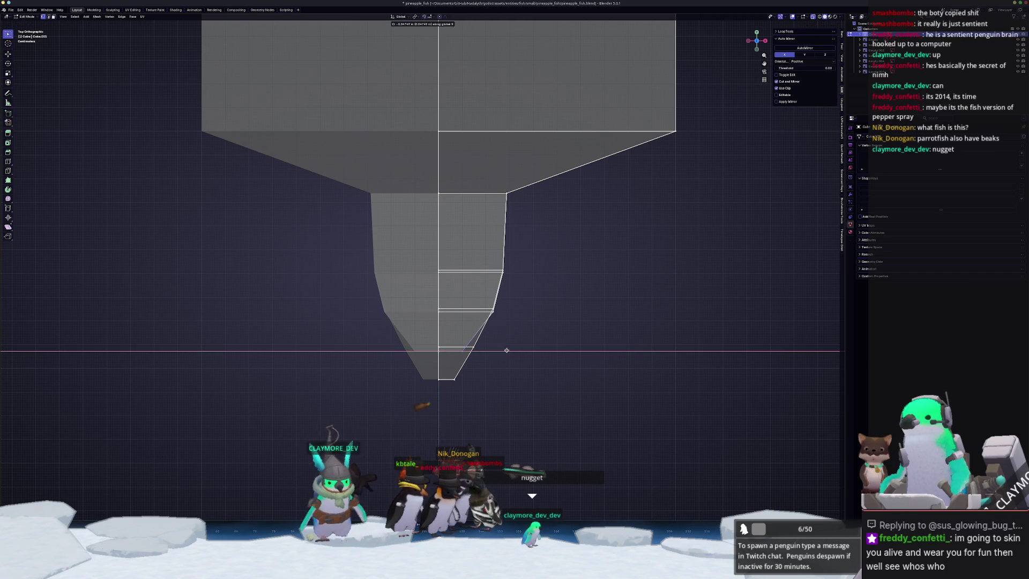
{"action": "left_click", "coordinate": [506, 350]}
{"action": "scroll", "coordinate": [506, 349], "scroll_direction": "up", "scroll_amount": 2}
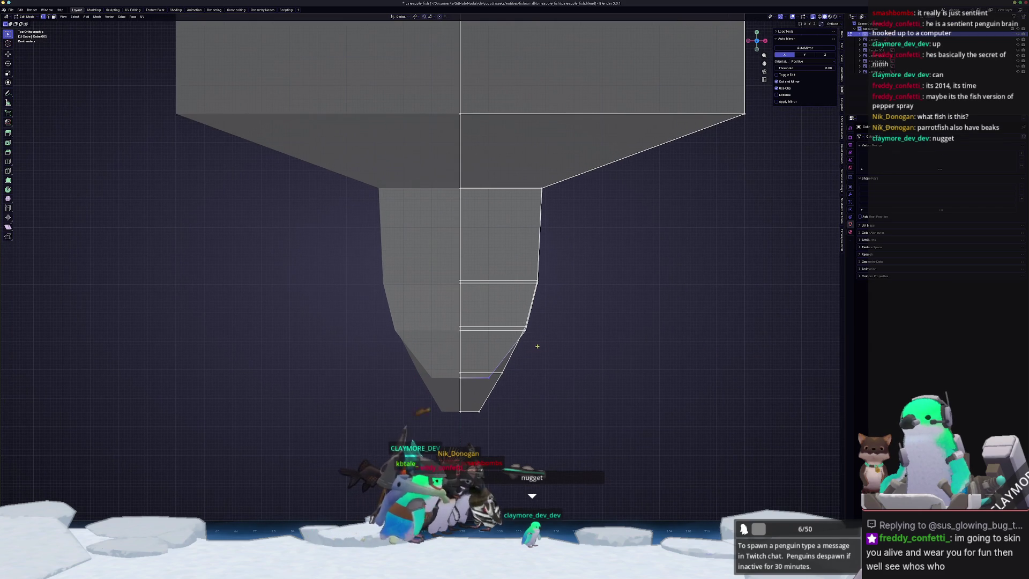
{"action": "left_click", "coordinate": [520, 329]}
{"action": "key", "text": "g"}
{"action": "key", "text": "x"}
{"action": "left_click", "coordinate": [539, 309]}
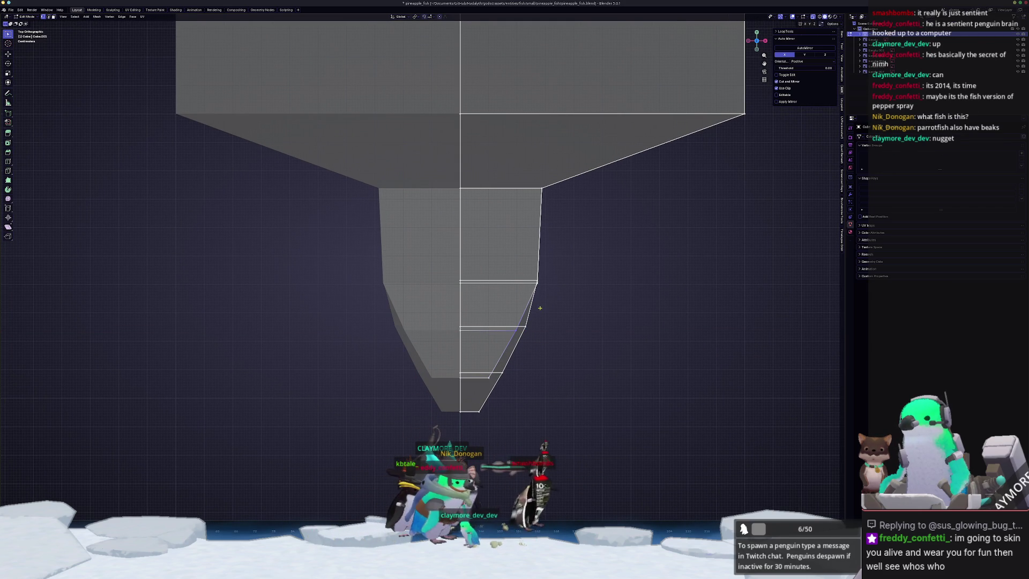
Try moving the next snout vertex along X, then cancel the move.
{"action": "left_click", "coordinate": [535, 282]}
{"action": "key", "text": "g"}
{"action": "key", "text": "x"}
{"action": "scroll", "coordinate": [526, 283], "scroll_direction": "down", "scroll_amount": 2}
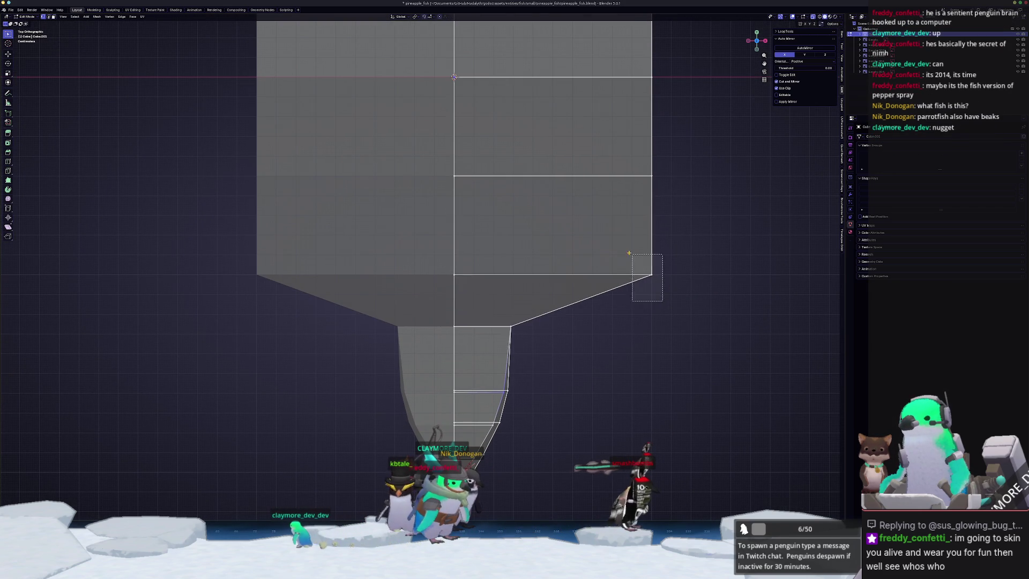
{"action": "key", "text": "Escape"}
{"action": "scroll", "coordinate": [485, 273], "scroll_direction": "down", "scroll_amount": 3}
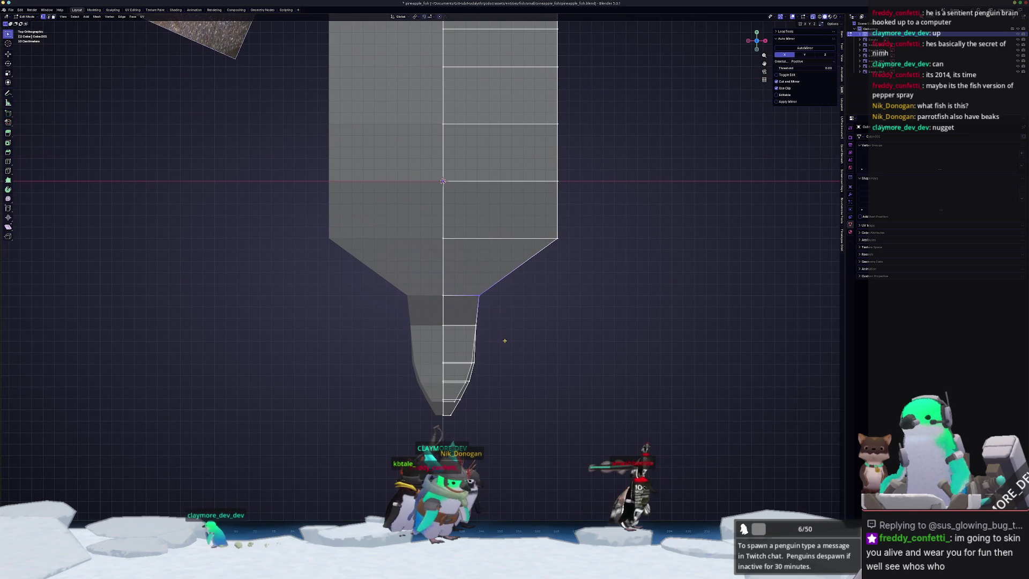
Test sideways moves on two more outline vertices, cancel both, and select the top-right vertex.
{"action": "left_click", "coordinate": [467, 325]}
{"action": "key", "text": "g"}
{"action": "key", "text": "x"}
{"action": "key", "text": "Escape"}
{"action": "left_click", "coordinate": [478, 295]}
{"action": "key", "text": "g"}
{"action": "key", "text": "x"}
{"action": "key", "text": "Escape"}
{"action": "scroll", "coordinate": [550, 329], "scroll_direction": "up", "scroll_amount": 3, "text": "shift"}
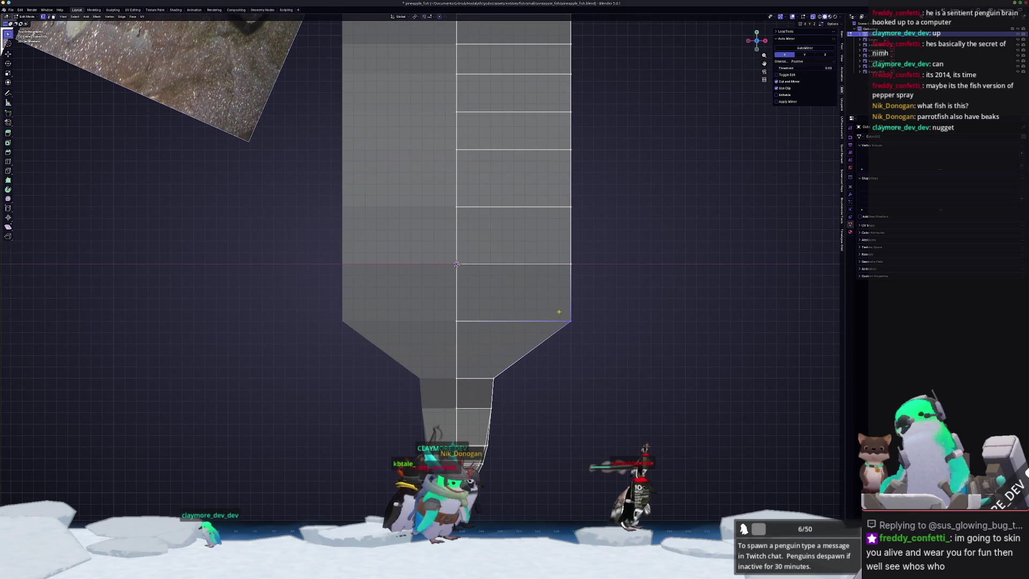
{"action": "scroll", "coordinate": [483, 298], "scroll_direction": "down", "scroll_amount": 5}
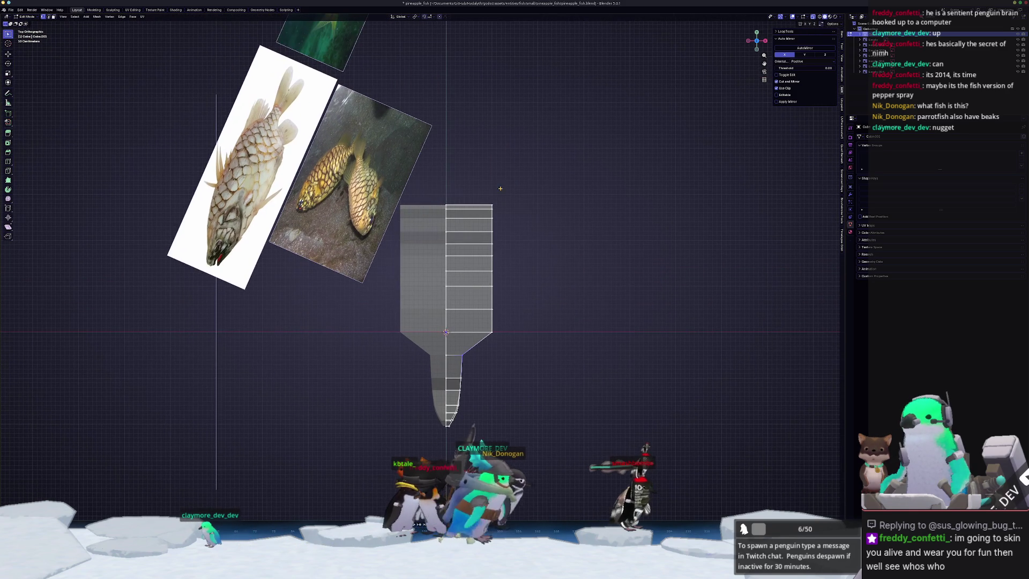
{"action": "left_click", "coordinate": [492, 203]}
Center the top vertex along X so the outline comes to a point.
{"action": "key", "text": "g"}
{"action": "key", "text": "x"}
{"action": "left_click", "coordinate": [466, 176]}
{"action": "key", "text": "g"}
{"action": "key", "text": "x"}
{"action": "key", "text": "Escape"}
{"action": "scroll", "coordinate": [467, 173], "scroll_direction": "up", "scroll_amount": 5}
{"action": "key", "text": "g"}
{"action": "key", "text": "x"}
{"action": "left_click", "coordinate": [547, 141]}
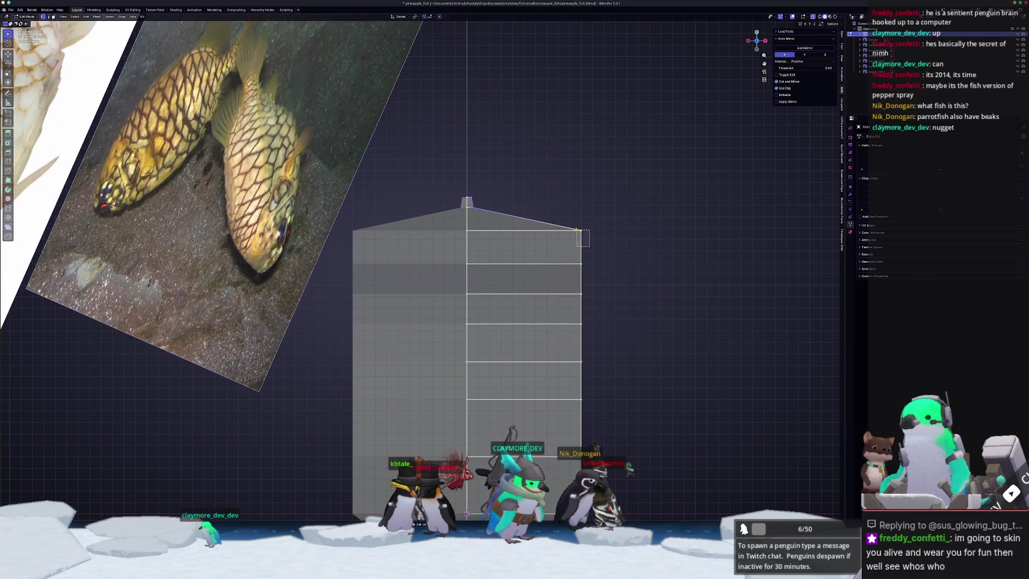
Lower the top vertex row down onto successive loops.
{"action": "key", "text": "g"}
{"action": "left_click", "coordinate": [497, 260]}
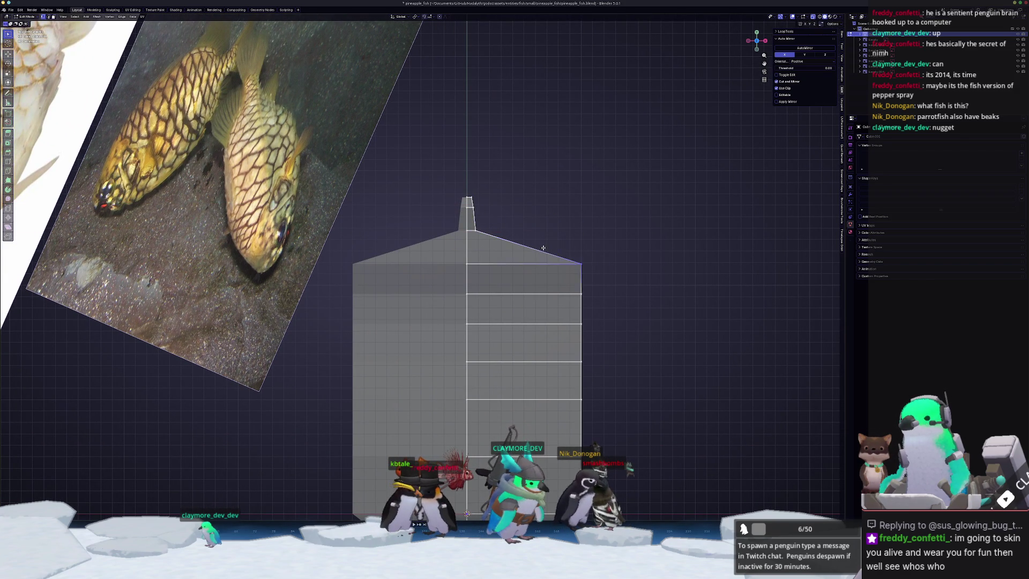
{"action": "key", "text": "g"}
{"action": "left_click", "coordinate": [447, 285]}
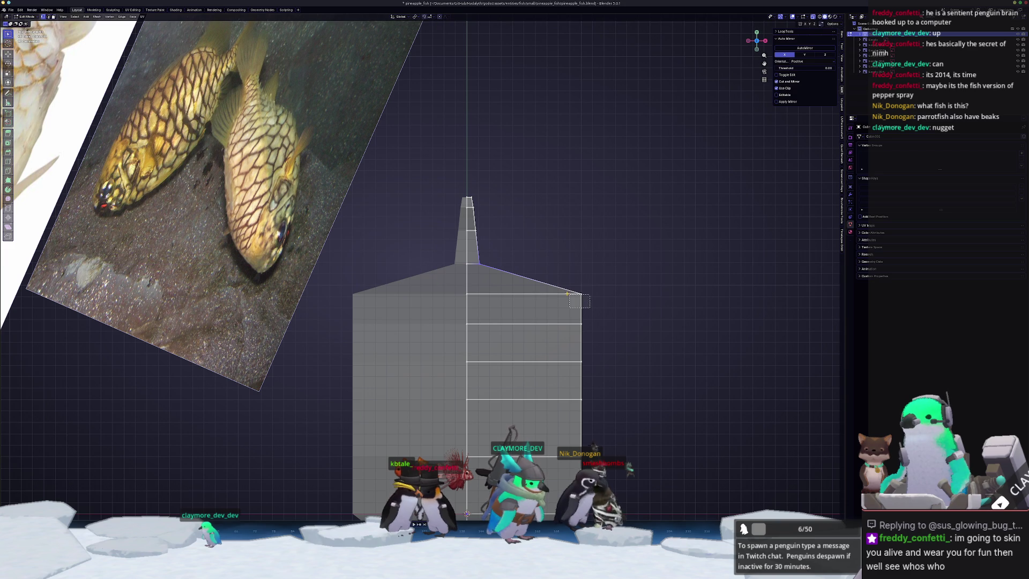
{"action": "key", "text": "g"}
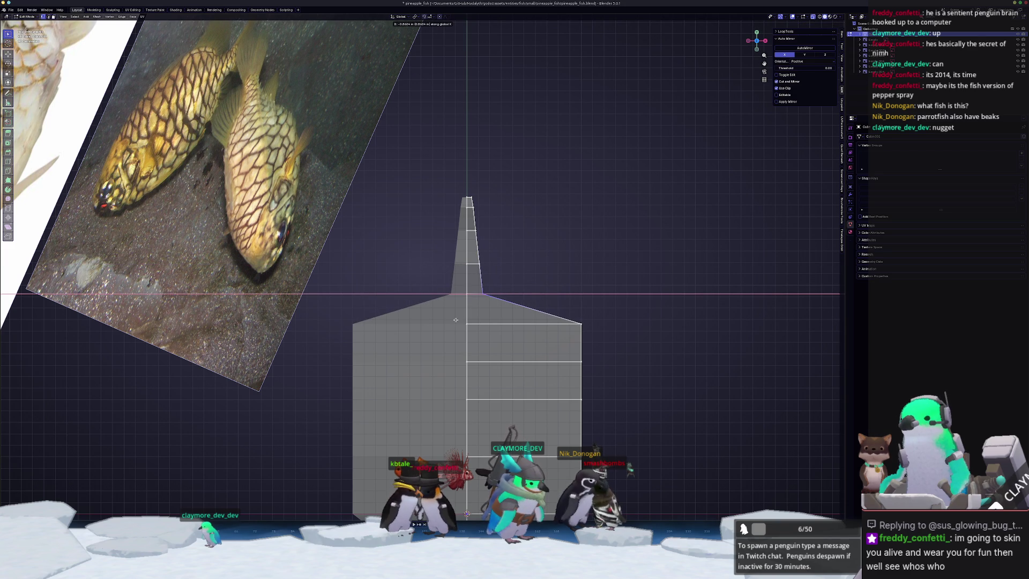
{"action": "left_click", "coordinate": [457, 321]}
{"action": "key", "text": "g"}
{"action": "left_click", "coordinate": [472, 337]}
Pull the shoulder vertex along X to reshape the outline.
{"action": "middle_click_drag", "start_coordinate": [472, 338], "coordinate": [491, 282], "text": "shift"}
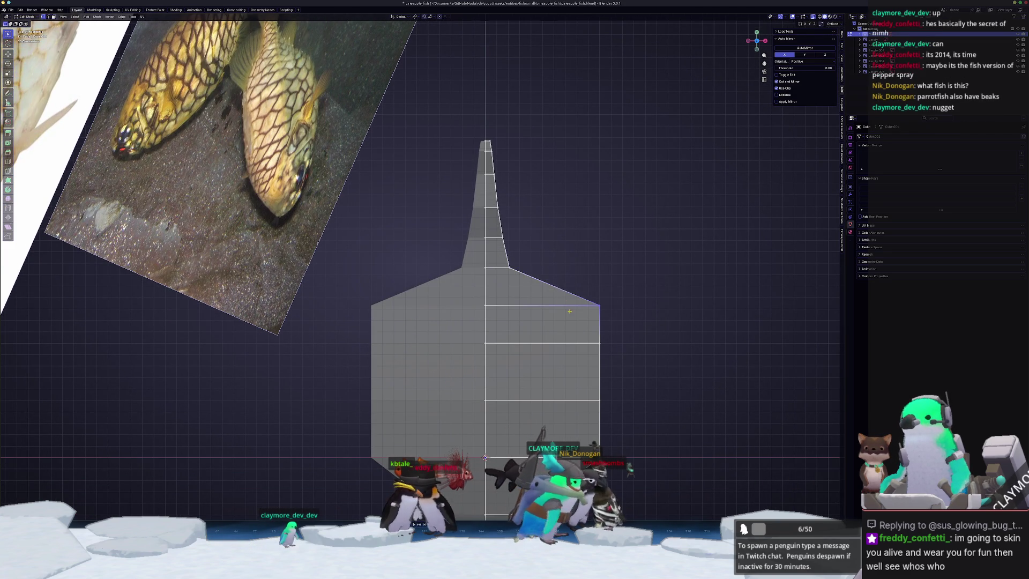
{"action": "key", "text": "g"}
{"action": "key", "text": "x"}
{"action": "middle_click_drag", "start_coordinate": [487, 328], "coordinate": [506, 246], "text": "shift"}
{"action": "left_click", "coordinate": [521, 281]}
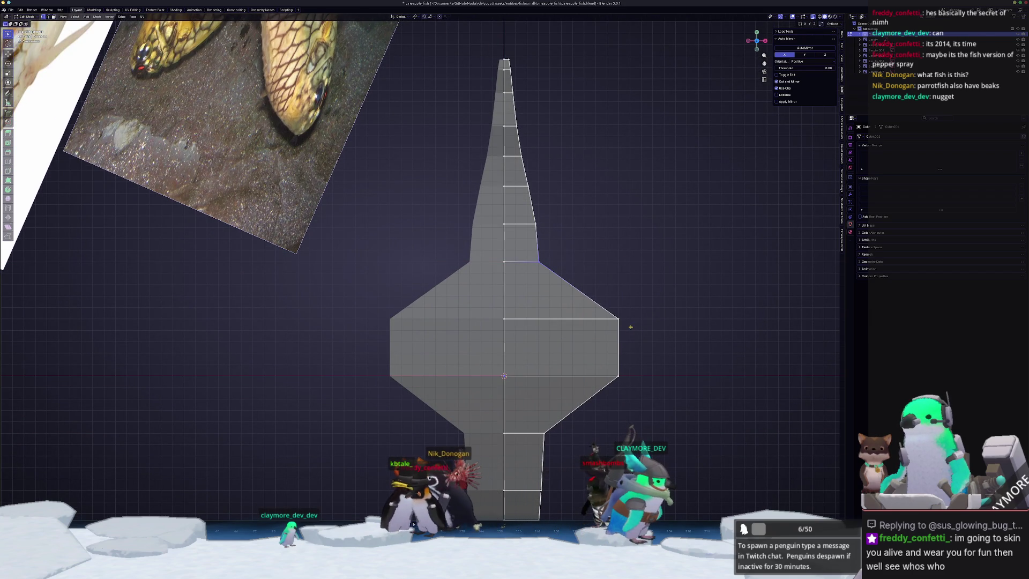
Scale the upper side vertices and the diamond's right tip inward on X.
{"action": "left_click", "coordinate": [619, 319]}
{"action": "key", "text": "s"}
{"action": "key", "text": "x"}
{"action": "left_click", "coordinate": [553, 336]}
{"action": "middle_click_drag", "start_coordinate": [552, 335], "coordinate": [567, 276], "text": "shift"}
{"action": "left_click", "coordinate": [633, 315]}
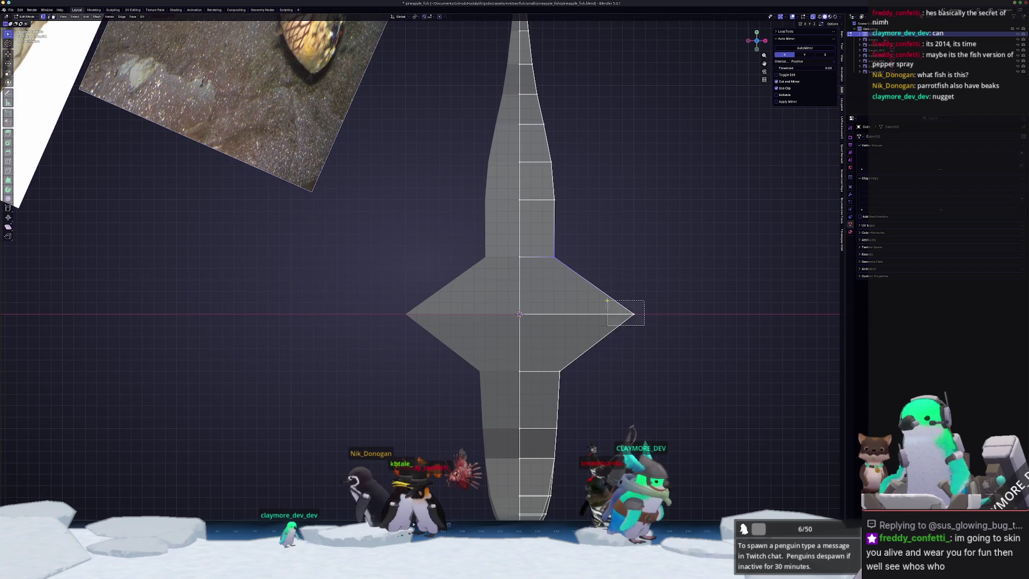
{"action": "key", "text": "s"}
{"action": "key", "text": "x"}
{"action": "left_click", "coordinate": [572, 320]}
Adjust the width of the two lower right-side vertices along X.
{"action": "middle_click_drag", "start_coordinate": [572, 320], "coordinate": [567, 268], "text": "shift"}
{"action": "left_click_drag", "start_coordinate": [534, 341], "coordinate": [537, 343]}
{"action": "key", "text": "g"}
{"action": "key", "text": "x"}
{"action": "left_click", "coordinate": [541, 340]}
{"action": "left_click", "coordinate": [540, 307]}
{"action": "key", "text": "g"}
{"action": "key", "text": "x"}
{"action": "left_click", "coordinate": [536, 292]}
Set the width of the upper right-side vertices along X to finish the spindle.
{"action": "left_click", "coordinate": [549, 263]}
{"action": "key", "text": "g"}
{"action": "key", "text": "x"}
{"action": "left_click", "coordinate": [579, 237]}
{"action": "left_click", "coordinate": [542, 213]}
{"action": "key", "text": "g"}
{"action": "key", "text": "x"}
{"action": "key", "text": "x"}
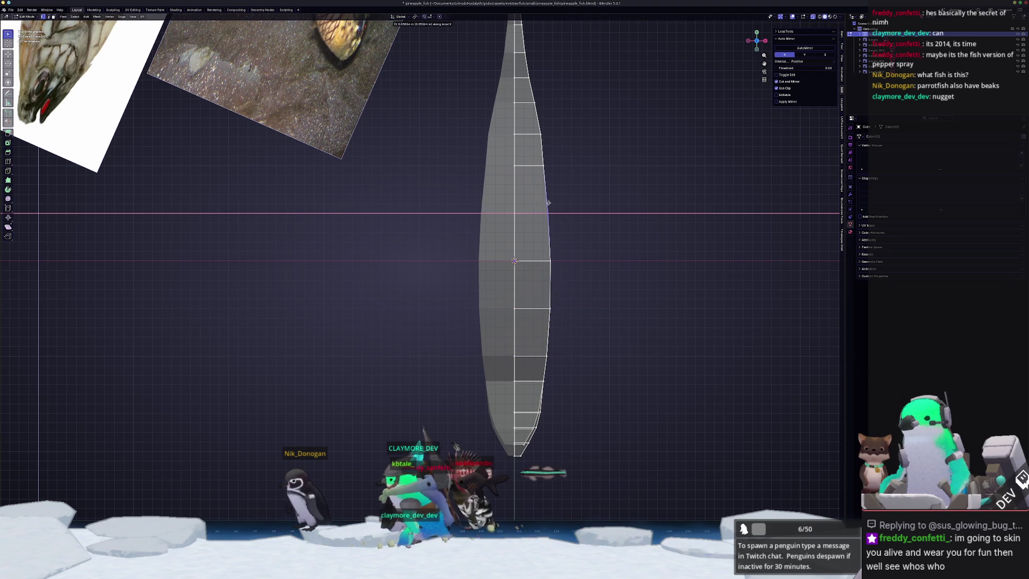
{"action": "left_click", "coordinate": [550, 202]}
{"action": "scroll", "coordinate": [549, 241], "scroll_direction": "down", "scroll_amount": 4}
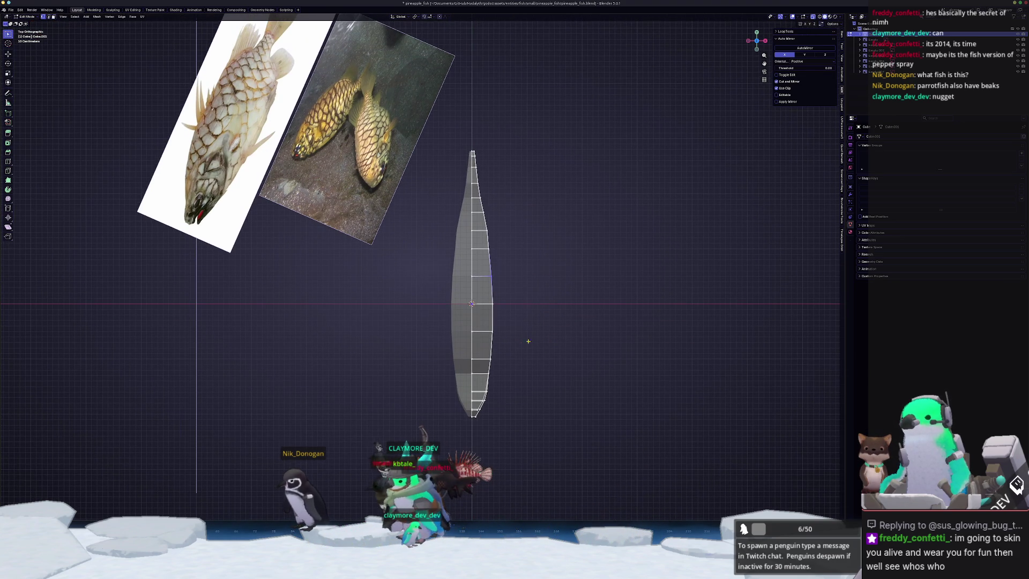
{"action": "middle_click_drag", "start_coordinate": [425, 292], "coordinate": [601, 193]}
{"action": "key", "text": "g"}
{"action": "key", "text": "x"}
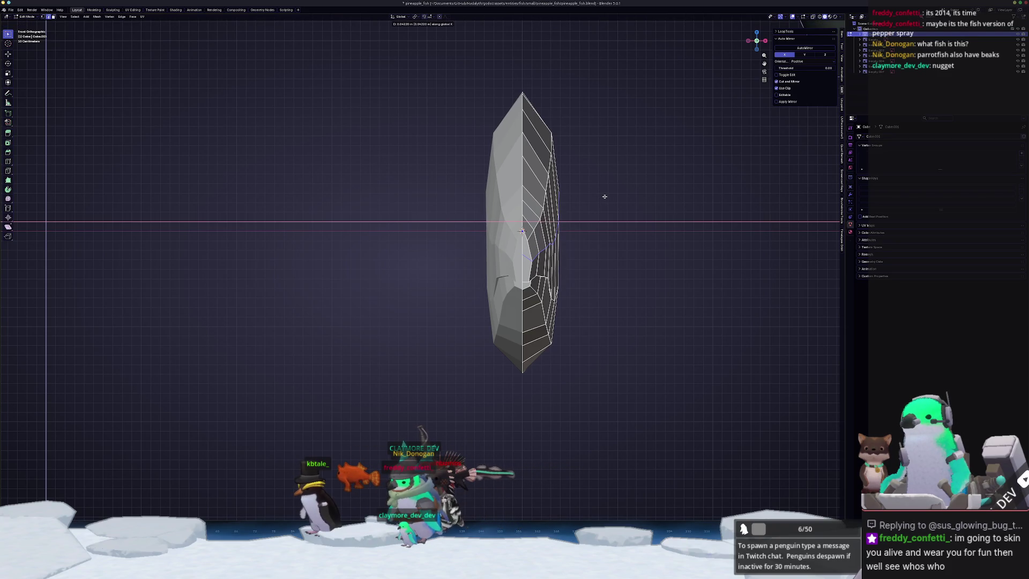
{"action": "key", "text": "g"}
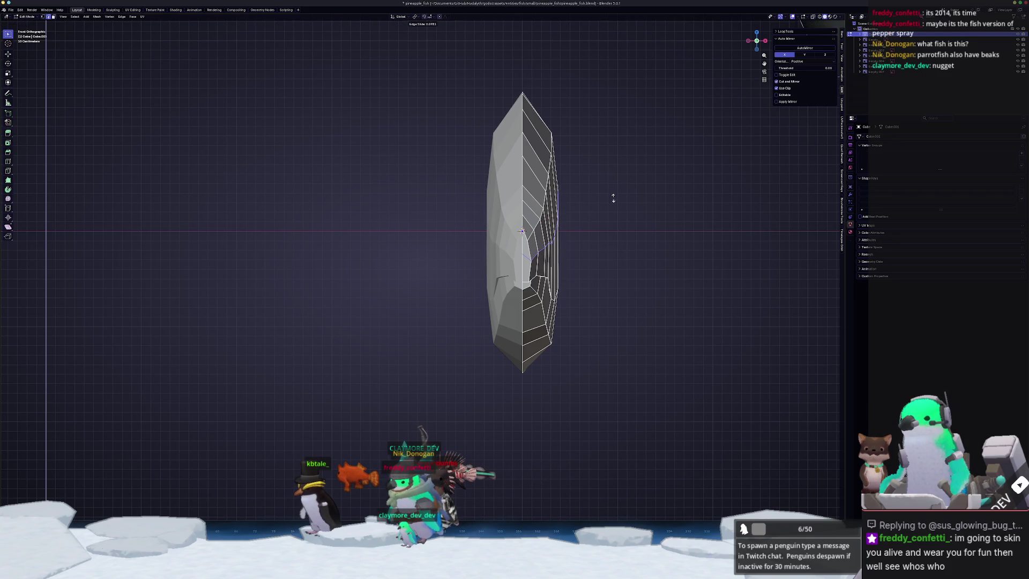
{"action": "left_click", "coordinate": [614, 198]}
{"action": "key", "text": "Tab"}
{"action": "mouse_move", "coordinate": [614, 198]}
{"action": "middle_mouse_down"}
{"action": "mouse_move", "coordinate": [471, 223]}
{"action": "mouse_move", "coordinate": [557, 201]}
{"action": "mouse_move", "coordinate": [541, 217]}
{"action": "mouse_move", "coordinate": [553, 236]}
{"action": "mouse_move", "coordinate": [513, 241]}
{"action": "middle_mouse_up"}
{"action": "scroll", "coordinate": [513, 241], "scroll_direction": "down", "scroll_amount": 4}
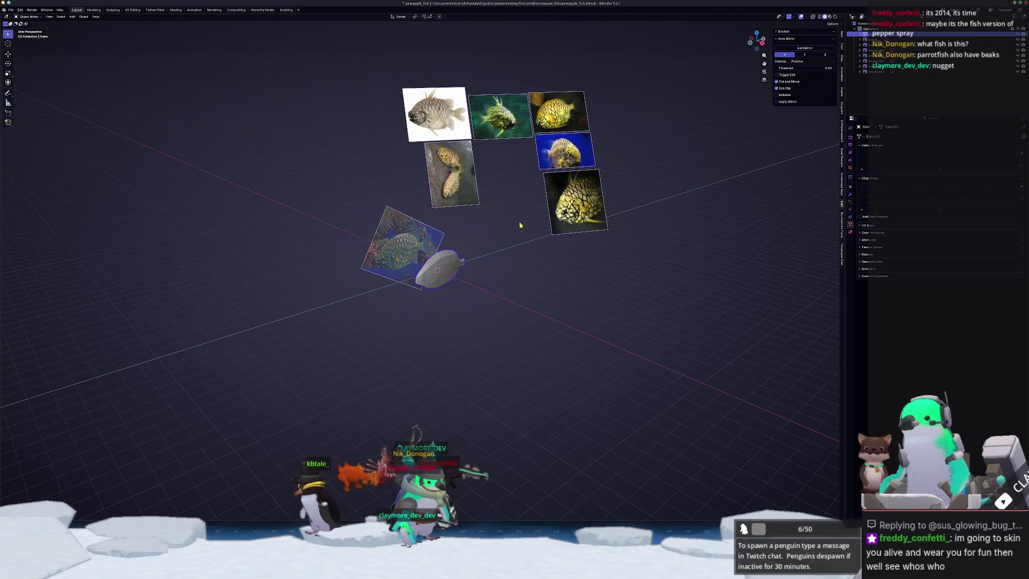
{"action": "scroll", "coordinate": [520, 218], "scroll_direction": "up", "scroll_amount": 3}
{"action": "key", "text": "Tab"}
{"action": "key", "text": "KP_7"}
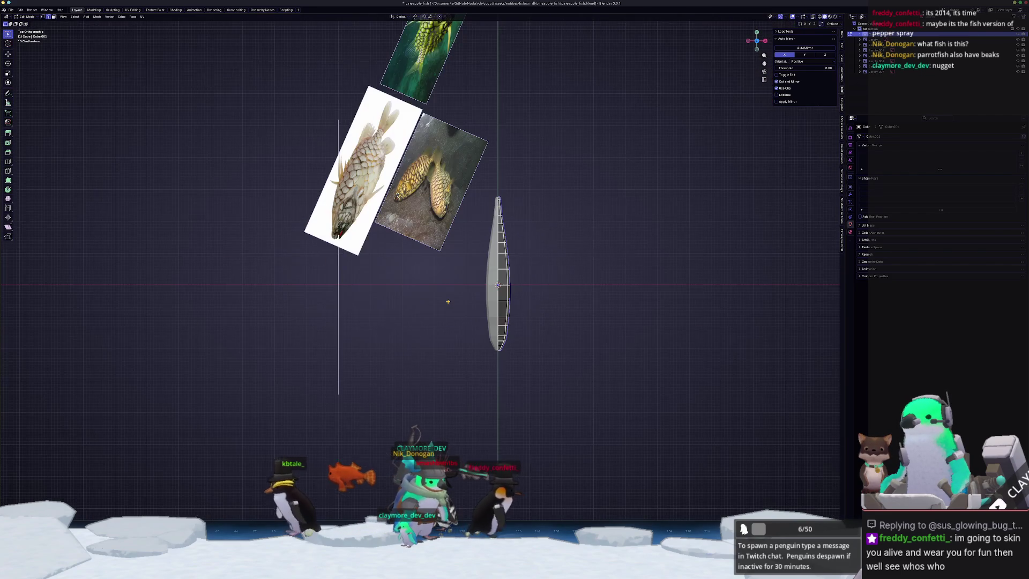
{"action": "scroll", "coordinate": [610, 361], "scroll_direction": "up", "scroll_amount": 6}
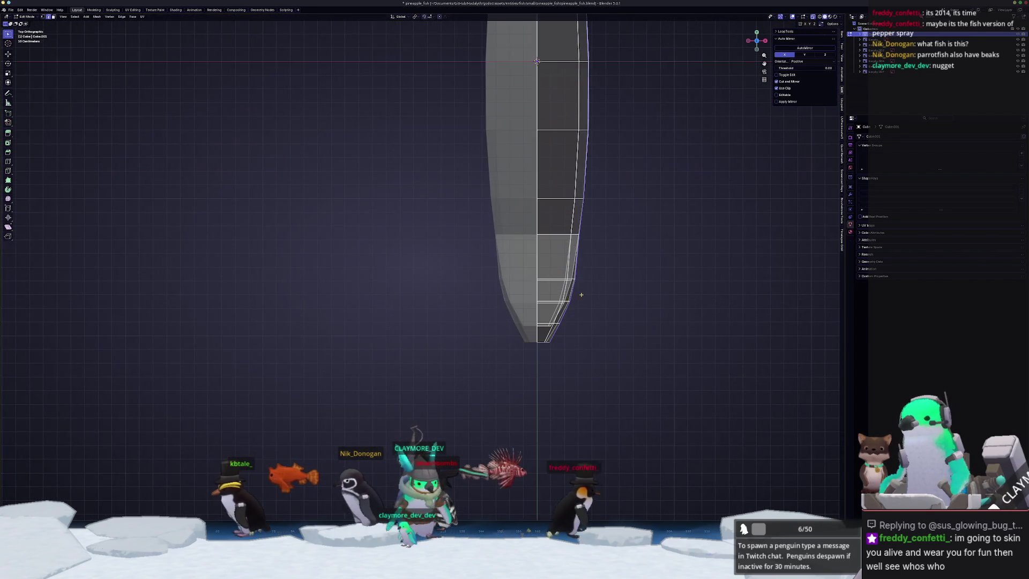
Widen the first two vertex rows of the body by pushing them outward along X.
{"action": "left_click_drag", "start_coordinate": [552, 244], "coordinate": [462, 186]}
{"action": "key", "text": "g"}
{"action": "key", "text": "x"}
{"action": "left_click", "coordinate": [471, 188]}
{"action": "left_click_drag", "start_coordinate": [511, 239], "coordinate": [462, 262]}
{"action": "key", "text": "g"}
{"action": "key", "text": "x"}
{"action": "left_click", "coordinate": [492, 306]}
Push the right vertices of the next three rows outward along X to round the body.
{"action": "left_click", "coordinate": [482, 304]}
{"action": "key", "text": "g"}
{"action": "key", "text": "x"}
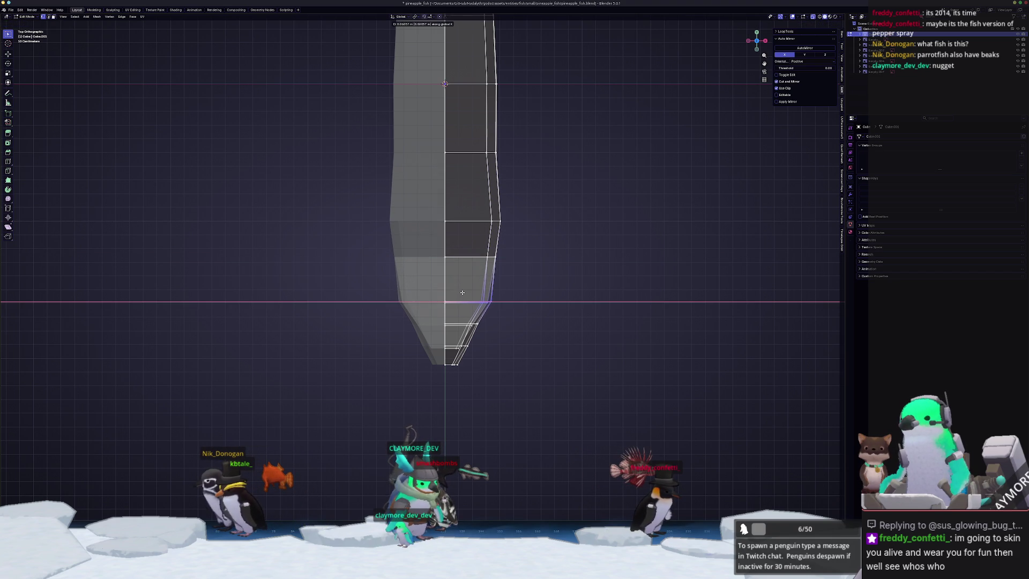
{"action": "left_click", "coordinate": [491, 328]}
{"action": "left_click", "coordinate": [476, 324]}
{"action": "key", "text": "g"}
{"action": "key", "text": "x"}
{"action": "left_click", "coordinate": [481, 350]}
{"action": "left_click", "coordinate": [466, 347]}
{"action": "key", "text": "g"}
{"action": "key", "text": "x"}
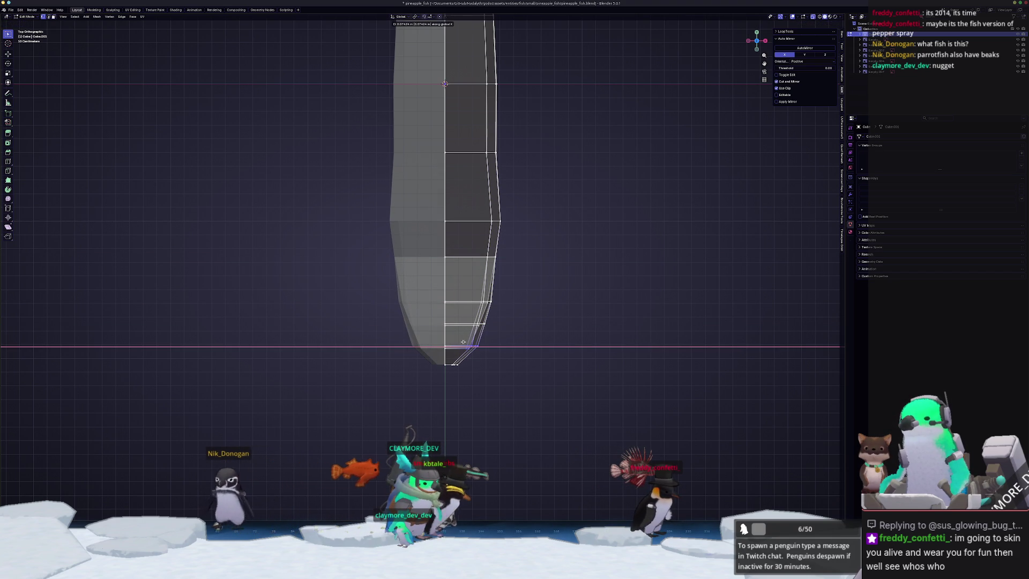
{"action": "left_click", "coordinate": [463, 342]}
Fine-tune the widths of the right-side vertices higher up along X.
{"action": "left_click", "coordinate": [485, 323]}
{"action": "key", "text": "g"}
{"action": "key", "text": "x"}
{"action": "left_click", "coordinate": [489, 302]}
{"action": "key", "text": "g"}
{"action": "key", "text": "x"}
{"action": "left_click", "coordinate": [473, 234]}
{"action": "left_click", "coordinate": [477, 238]}
{"action": "key", "text": "g"}
{"action": "key", "text": "x"}
{"action": "left_click", "coordinate": [476, 239]}
Push the whole right-edge vertex strip outward along X.
{"action": "scroll", "coordinate": [481, 288], "scroll_direction": "down", "scroll_amount": 2}
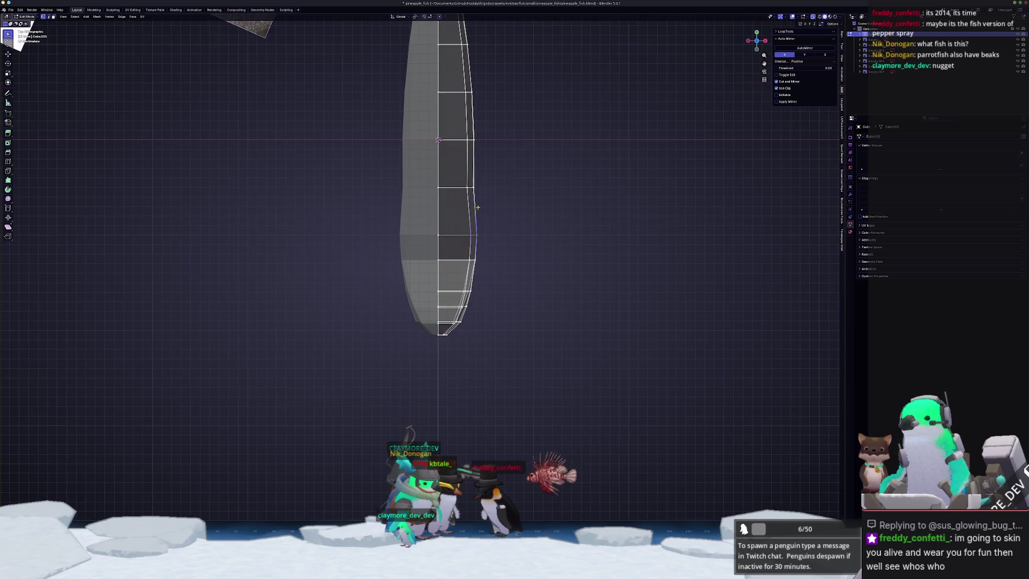
{"action": "middle_click_drag", "start_coordinate": [482, 288], "coordinate": [484, 343], "text": "shift"}
{"action": "left_click_drag", "start_coordinate": [491, 349], "coordinate": [442, 111]}
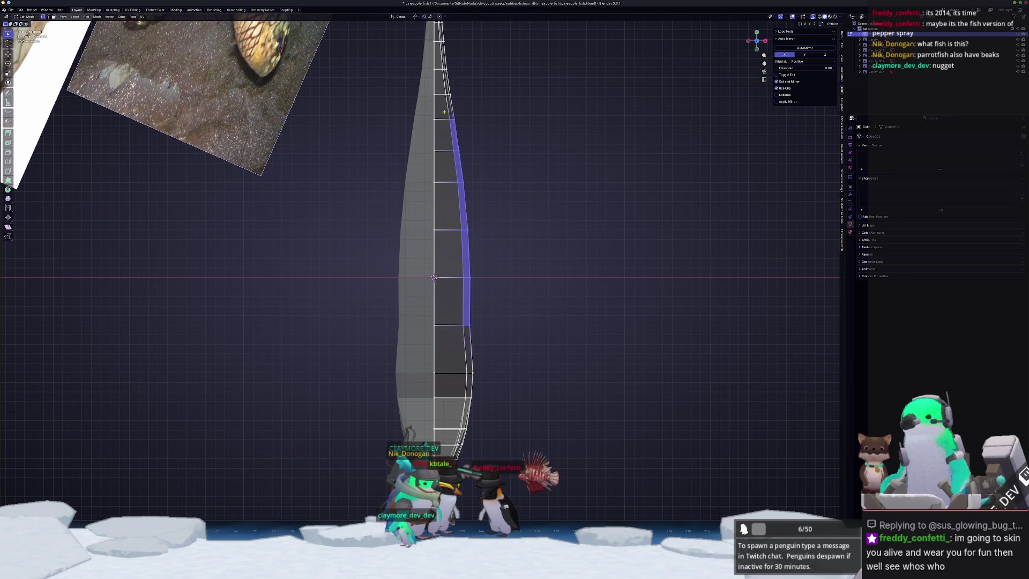
{"action": "key", "text": "g"}
{"action": "key", "text": "x"}
{"action": "left_click", "coordinate": [573, 109]}
{"action": "scroll", "coordinate": [514, 252], "scroll_direction": "up", "scroll_amount": 2}
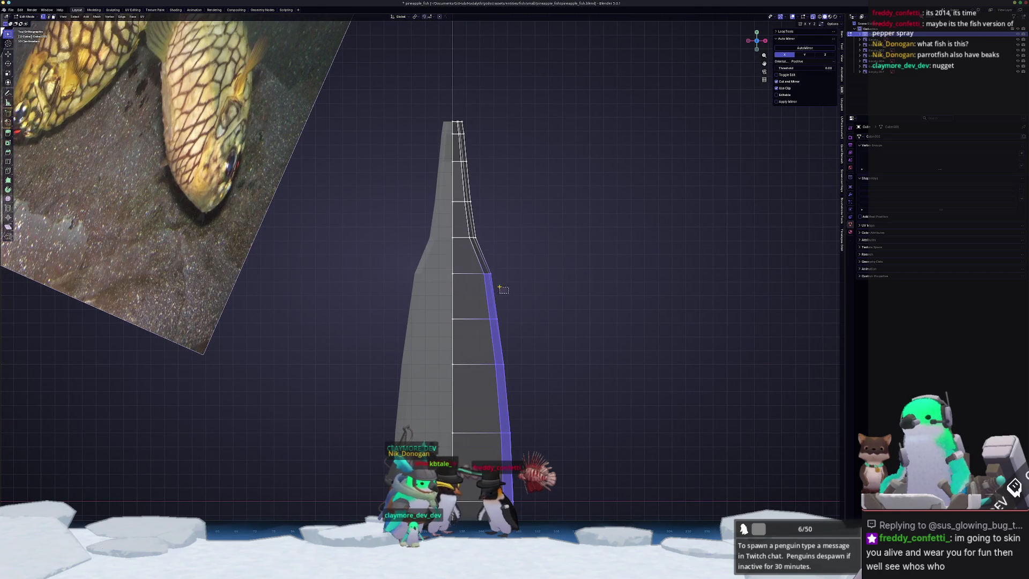
{"action": "left_click", "coordinate": [506, 292]}
Shift the lower right-side edge along X to smooth the side bulge.
{"action": "left_click", "coordinate": [512, 255]}
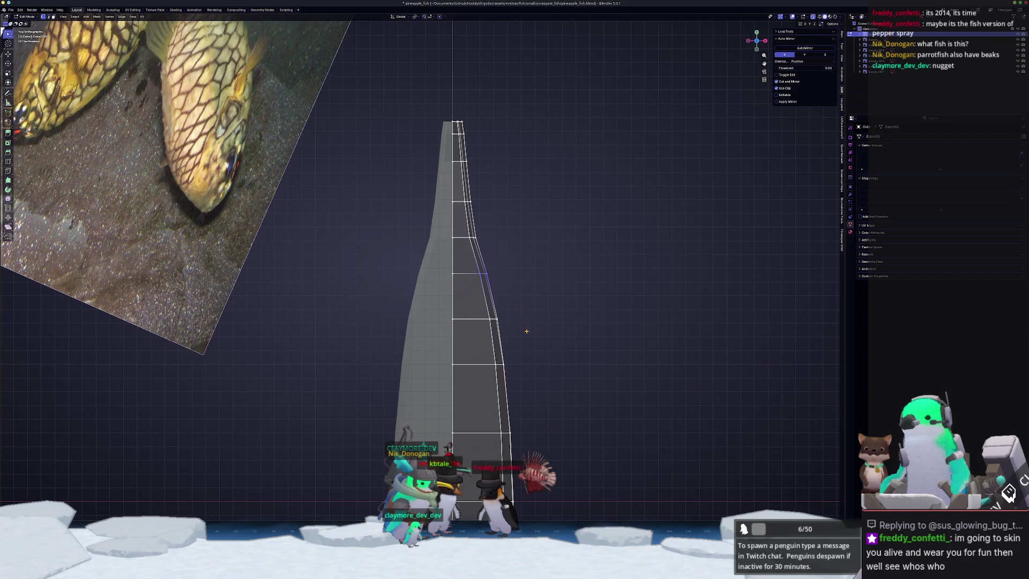
{"action": "left_click", "coordinate": [490, 315]}
{"action": "key", "text": "g"}
{"action": "key", "text": "x"}
{"action": "left_click", "coordinate": [408, 242]}
{"action": "left_click", "coordinate": [455, 223]}
{"action": "key", "text": "g"}
{"action": "key", "text": "x"}
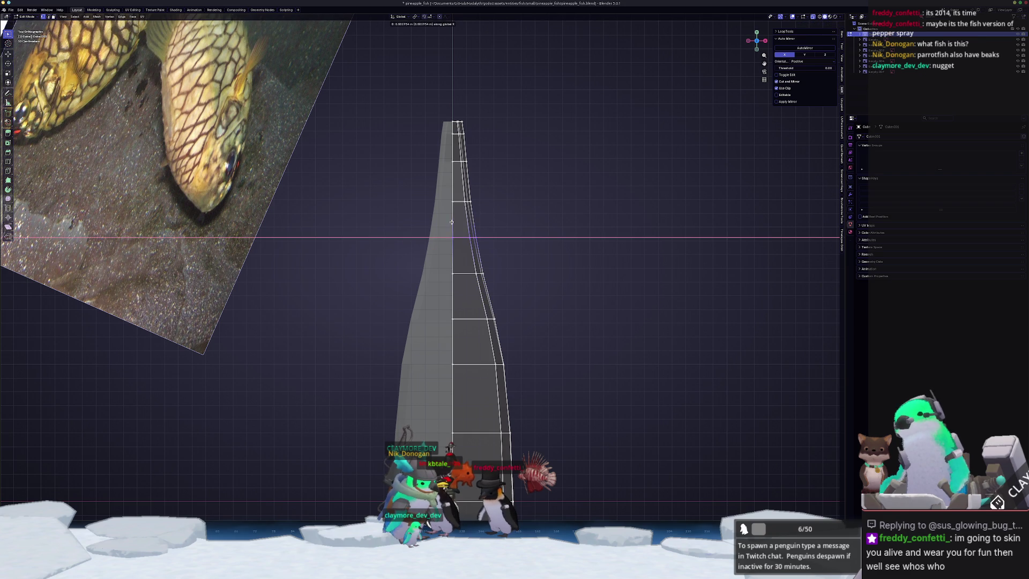
{"action": "right_click", "coordinate": [455, 223]}
Adjust the upper side edges and the top edge along X.
{"action": "left_click_drag", "start_coordinate": [458, 194], "coordinate": [458, 194]}
{"action": "key", "text": "g"}
{"action": "key", "text": "x"}
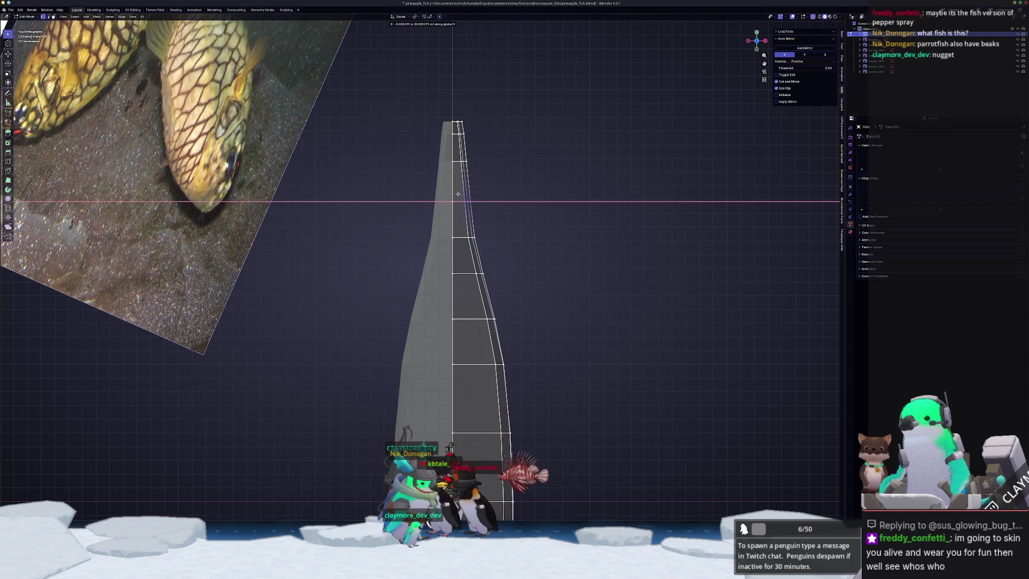
{"action": "left_click", "coordinate": [445, 191]}
{"action": "key", "text": "g"}
{"action": "key", "text": "x"}
{"action": "left_click", "coordinate": [477, 152]}
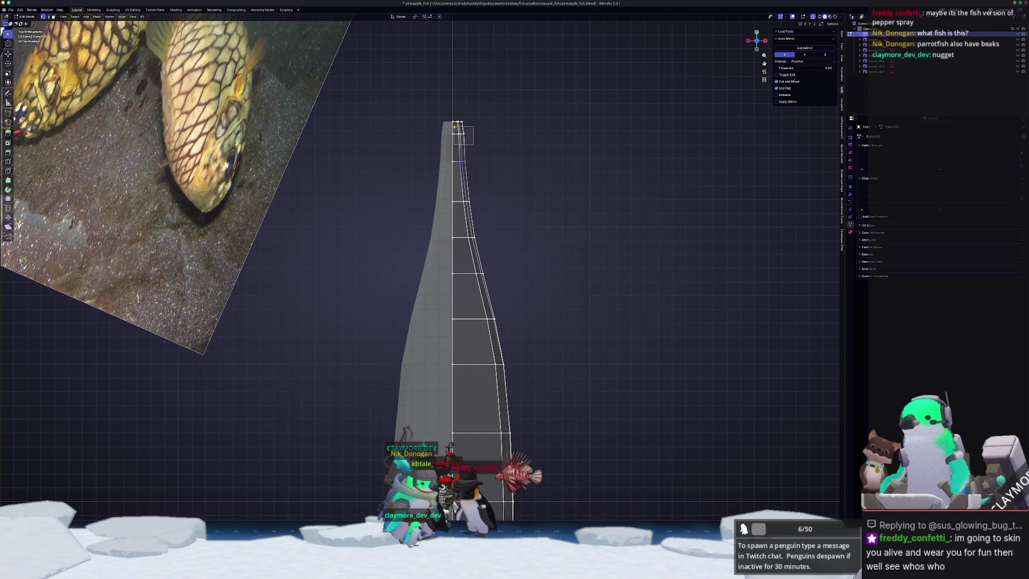
{"action": "key", "text": "g"}
{"action": "key", "text": "x"}
{"action": "left_click", "coordinate": [485, 131]}
View the finished rounded fish body in perspective in Object Mode.
{"action": "mouse_move", "coordinate": [485, 130]}
{"action": "middle_mouse_down"}
{"action": "mouse_move", "coordinate": [360, 302]}
{"action": "mouse_move", "coordinate": [332, 305]}
{"action": "middle_mouse_up"}
{"action": "key", "text": "Tab"}
{"action": "key", "text": "Tab"}
{"action": "scroll", "coordinate": [477, 241], "scroll_direction": "up", "scroll_amount": 5}
Orbit around the fish mesh to compare its side profile with the reference photo.
{"action": "middle_click_drag", "start_coordinate": [476, 241], "coordinate": [385, 236]}
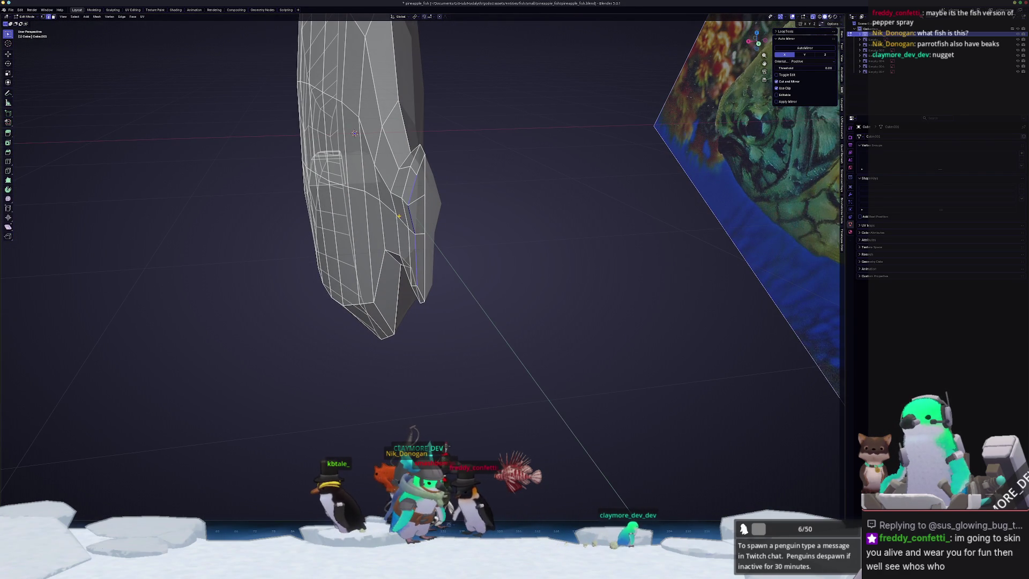
{"action": "mouse_move", "coordinate": [398, 216]}
{"action": "middle_mouse_down"}
{"action": "mouse_move", "coordinate": [481, 239]}
{"action": "mouse_move", "coordinate": [498, 230]}
{"action": "mouse_move", "coordinate": [436, 224]}
{"action": "mouse_move", "coordinate": [424, 204]}
{"action": "middle_mouse_up"}
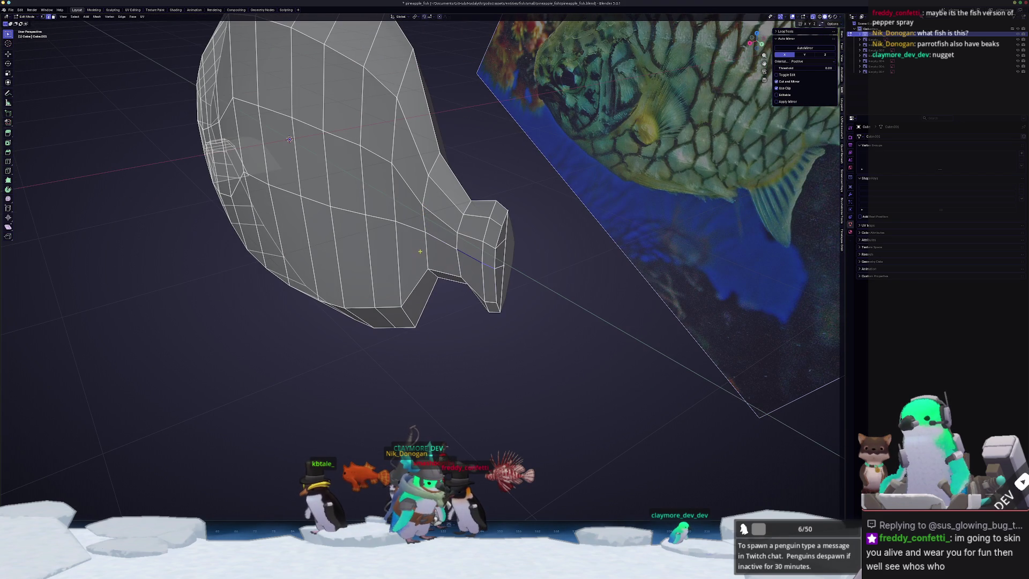
{"action": "middle_click_drag", "start_coordinate": [423, 211], "coordinate": [432, 255]}
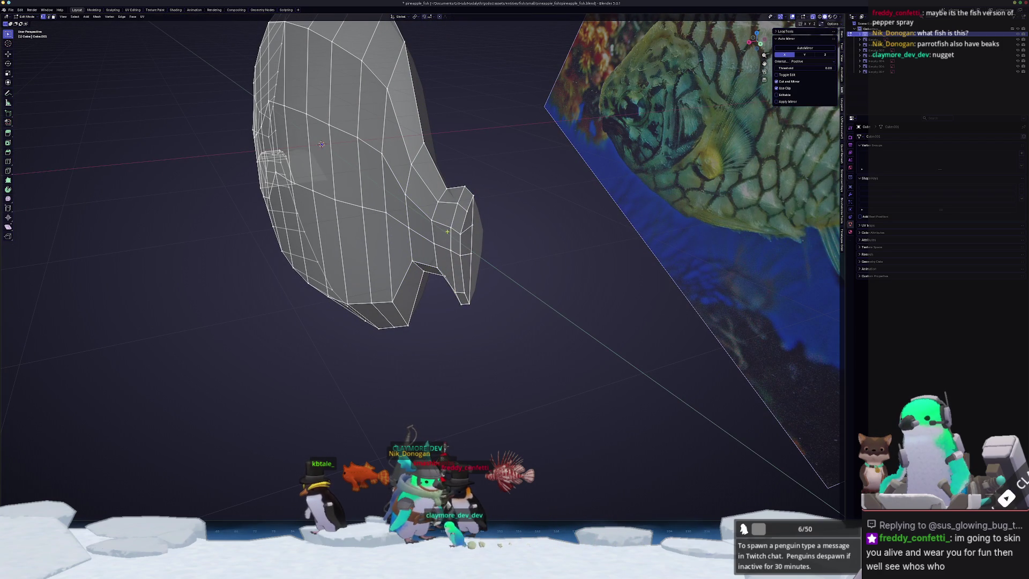
{"action": "middle_click_drag", "start_coordinate": [454, 232], "coordinate": [437, 207]}
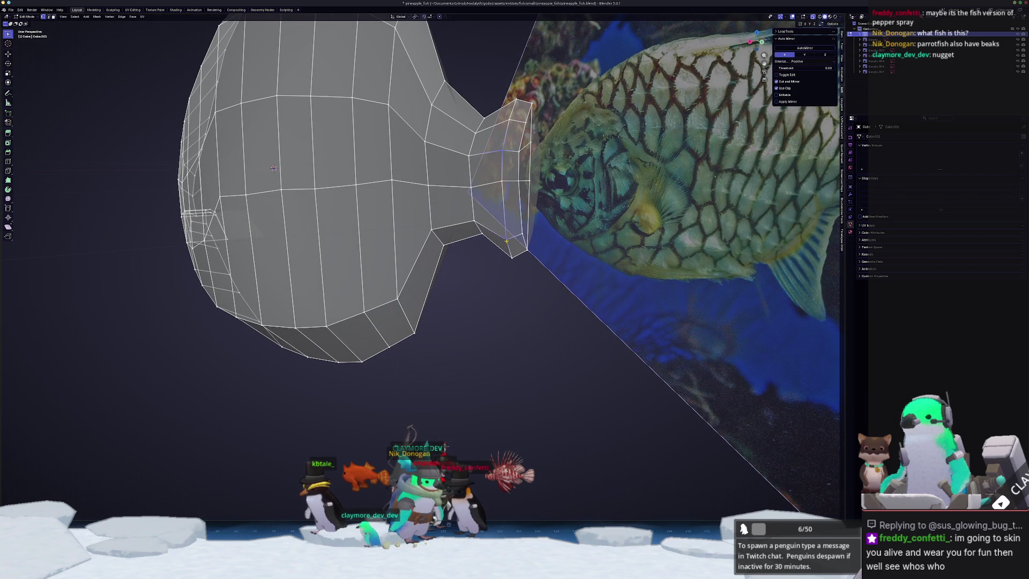
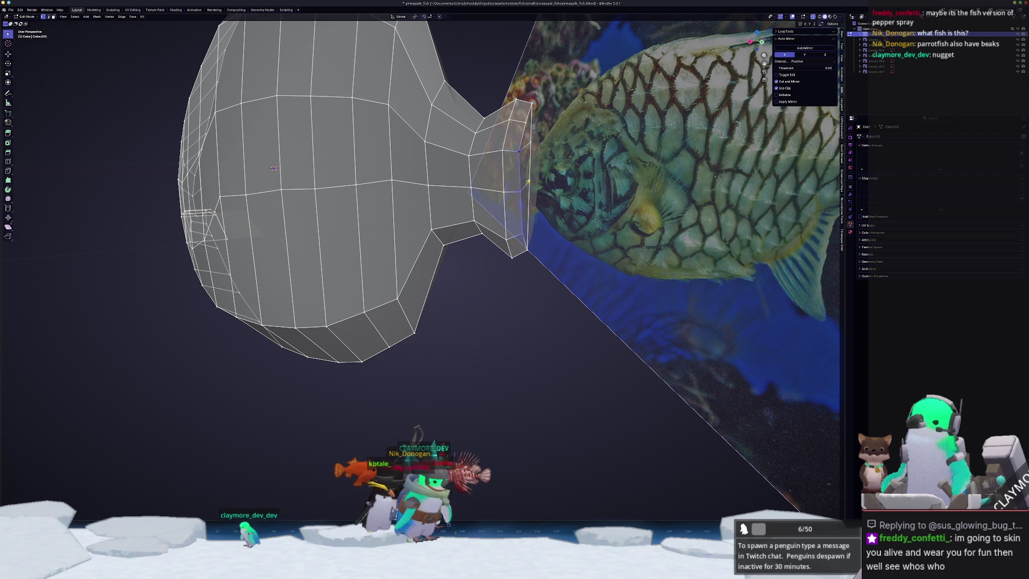
In right side view, pull the tail-end vertex outward to match the reference tail.
{"action": "left_click", "coordinate": [528, 188]}
{"action": "mouse_move", "coordinate": [521, 207]}
{"action": "middle_mouse_down"}
{"action": "mouse_move", "coordinate": [529, 253]}
{"action": "mouse_move", "coordinate": [572, 238]}
{"action": "middle_mouse_up"}
{"action": "key", "text": "KP_3"}
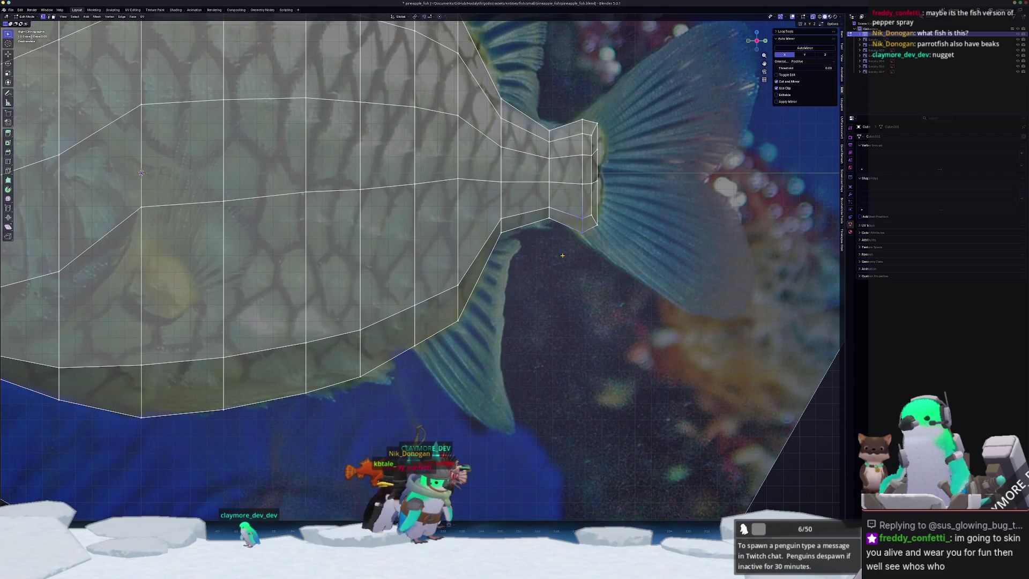
{"action": "scroll", "coordinate": [528, 204], "scroll_direction": "up", "scroll_amount": 5}
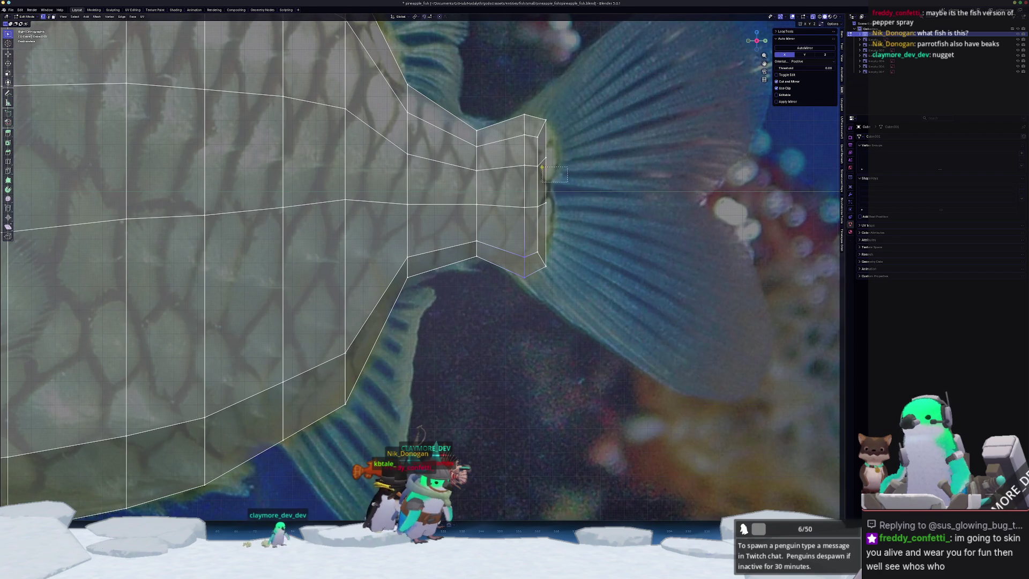
{"action": "left_click", "coordinate": [546, 158]}
{"action": "key", "text": "g"}
{"action": "left_click", "coordinate": [550, 151]}
Add an extra edge loop across the fish near the tail stalk.
{"action": "key", "text": "ctrl+r"}
{"action": "left_click", "coordinate": [542, 230]}
{"action": "scroll", "coordinate": [616, 239], "scroll_direction": "down", "scroll_amount": 4}
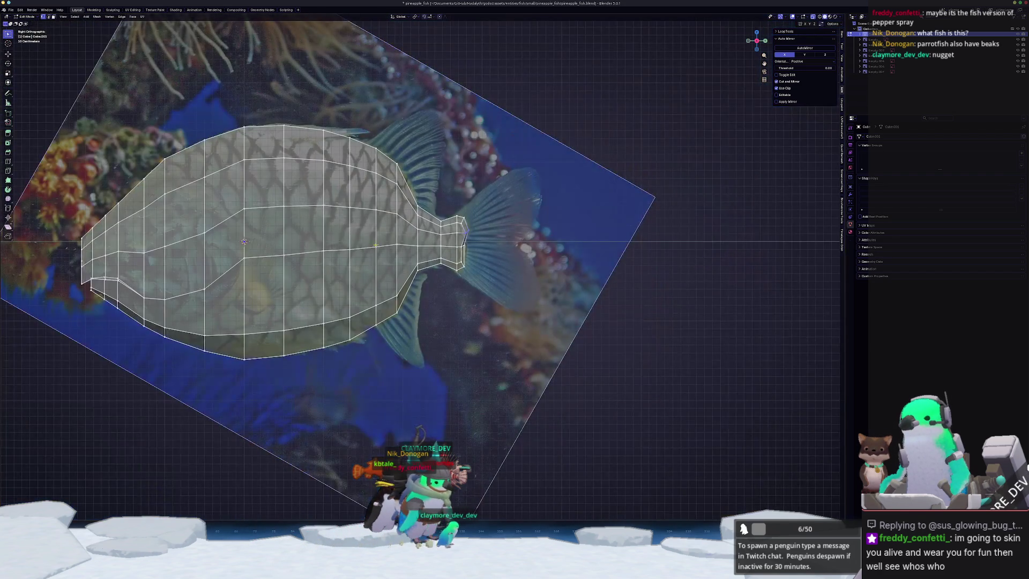
{"action": "scroll", "coordinate": [616, 239], "scroll_direction": "up", "scroll_amount": 3}
{"action": "scroll", "coordinate": [595, 263], "scroll_direction": "up", "scroll_amount": 2}
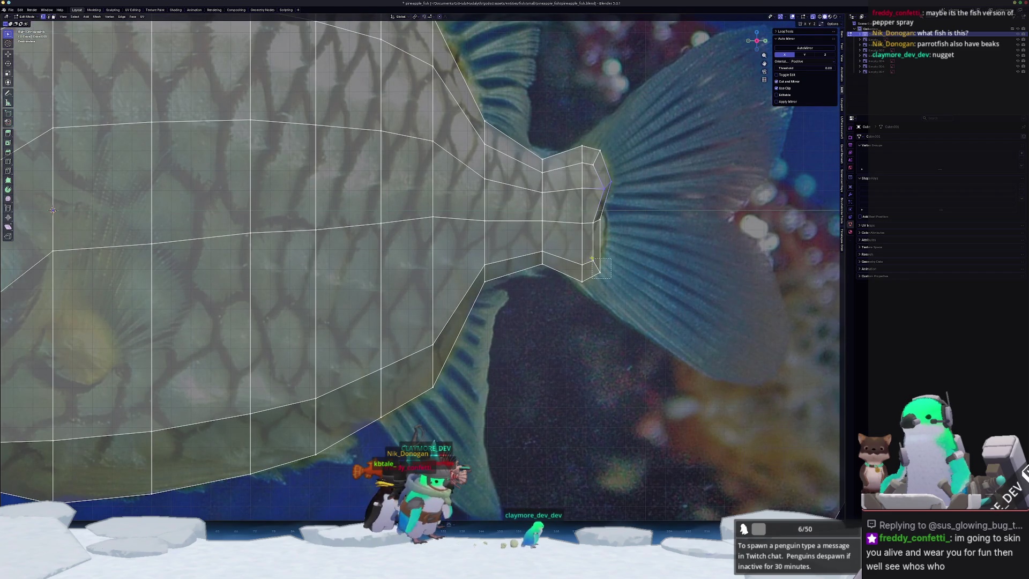
Check the new tail shape in Object Mode, then orbit the mesh at an angle.
{"action": "key", "text": "Tab"}
{"action": "scroll", "coordinate": [524, 269], "scroll_direction": "down", "scroll_amount": 3}
{"action": "key", "text": "r"}
{"action": "left_click", "coordinate": [406, 276]}
{"action": "key", "text": "Tab"}
{"action": "scroll", "coordinate": [406, 277], "scroll_direction": "up", "scroll_amount": 3}
{"action": "middle_click_drag", "start_coordinate": [482, 267], "coordinate": [567, 257]}
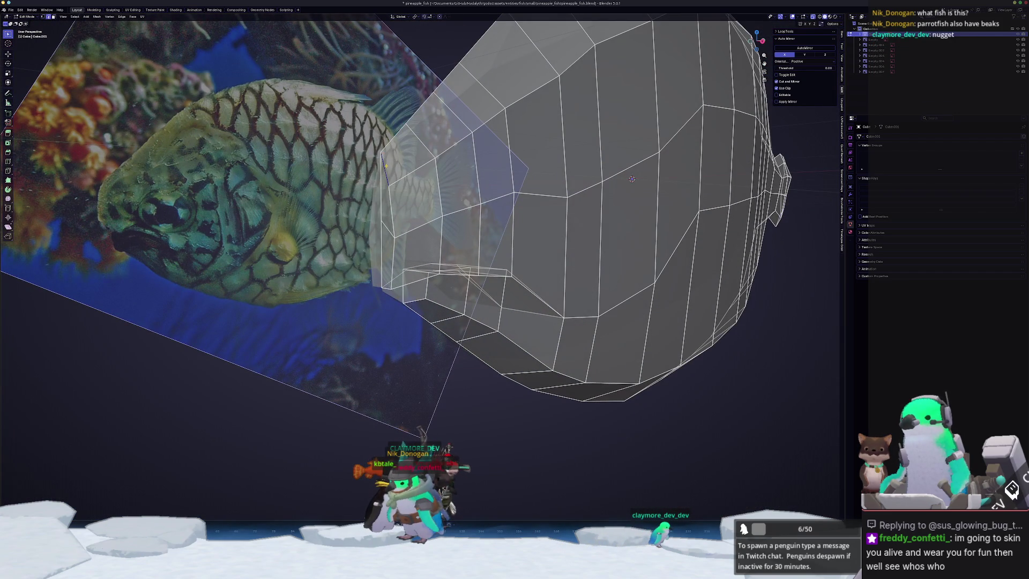
Slide an edge on the side of the fish's head to a new position.
{"action": "left_click", "coordinate": [418, 154]}
{"action": "middle_click_drag", "start_coordinate": [418, 154], "coordinate": [383, 243]}
{"action": "left_click", "coordinate": [382, 261]}
{"action": "key", "text": "g"}
{"action": "key", "text": "g"}
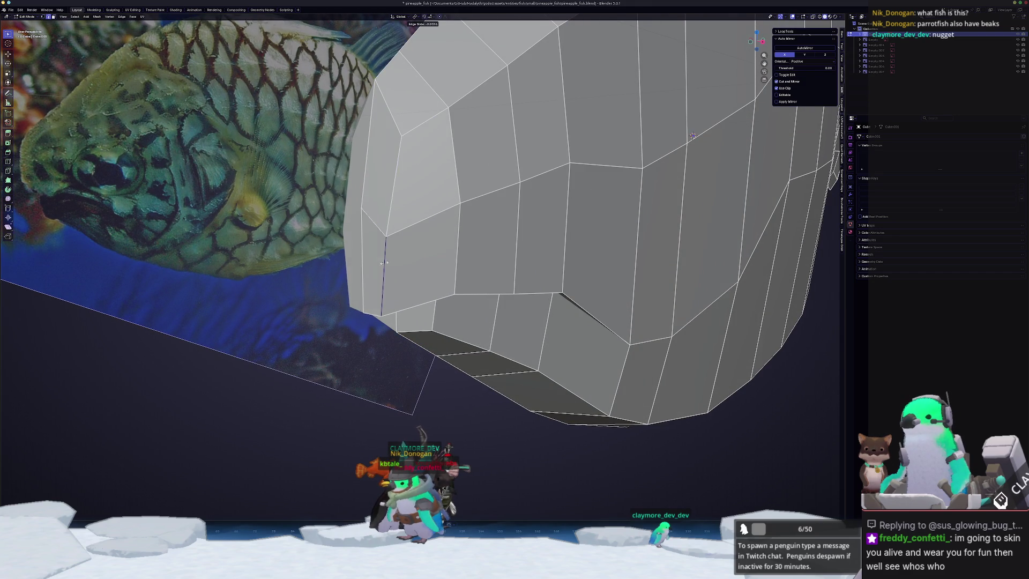
{"action": "left_click", "coordinate": [382, 252]}
{"action": "middle_click_drag", "start_coordinate": [382, 252], "coordinate": [383, 199]}
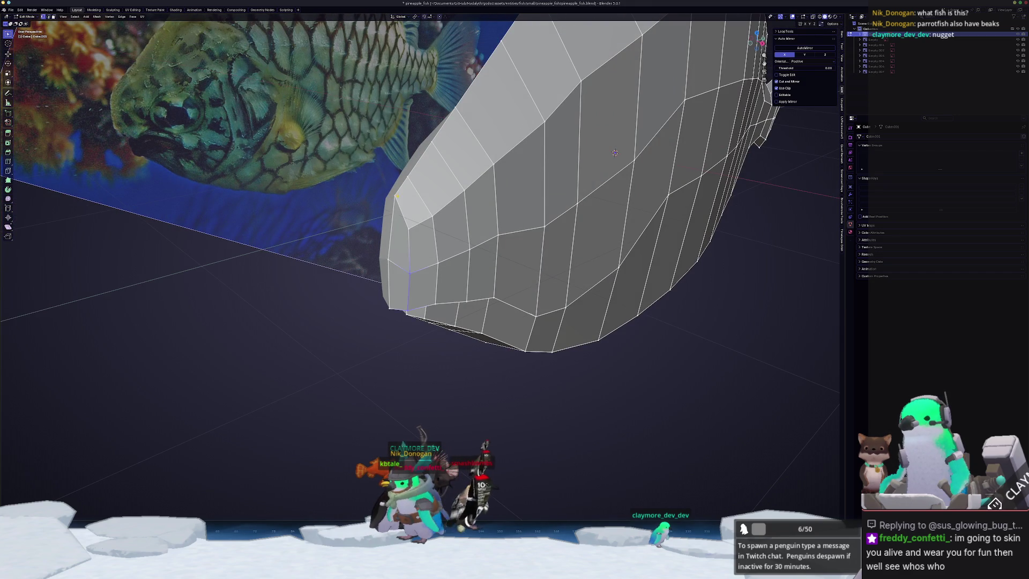
{"action": "middle_click_drag", "start_coordinate": [615, 153], "coordinate": [707, 206]}
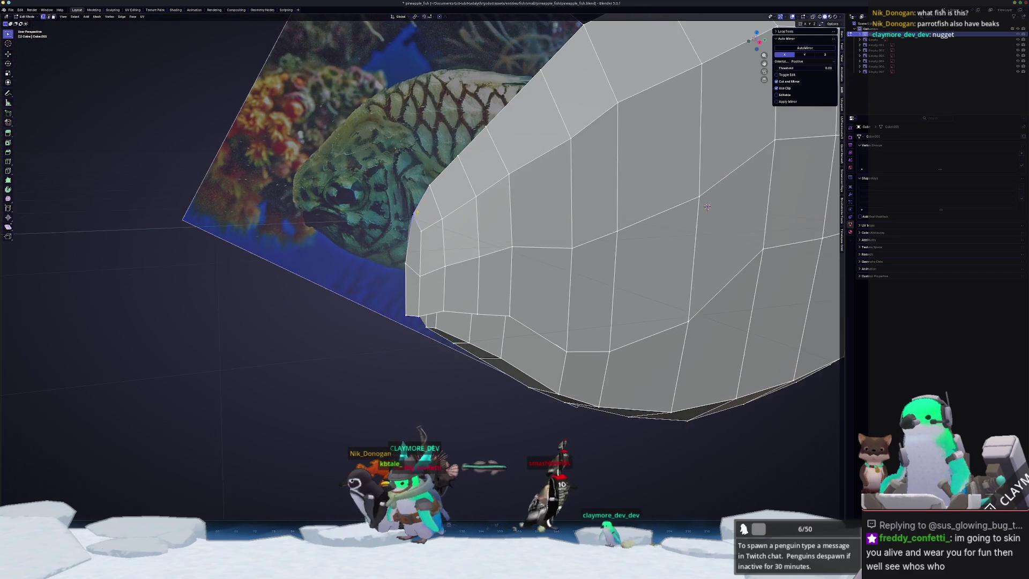
{"action": "middle_click_drag", "start_coordinate": [413, 213], "coordinate": [425, 210]}
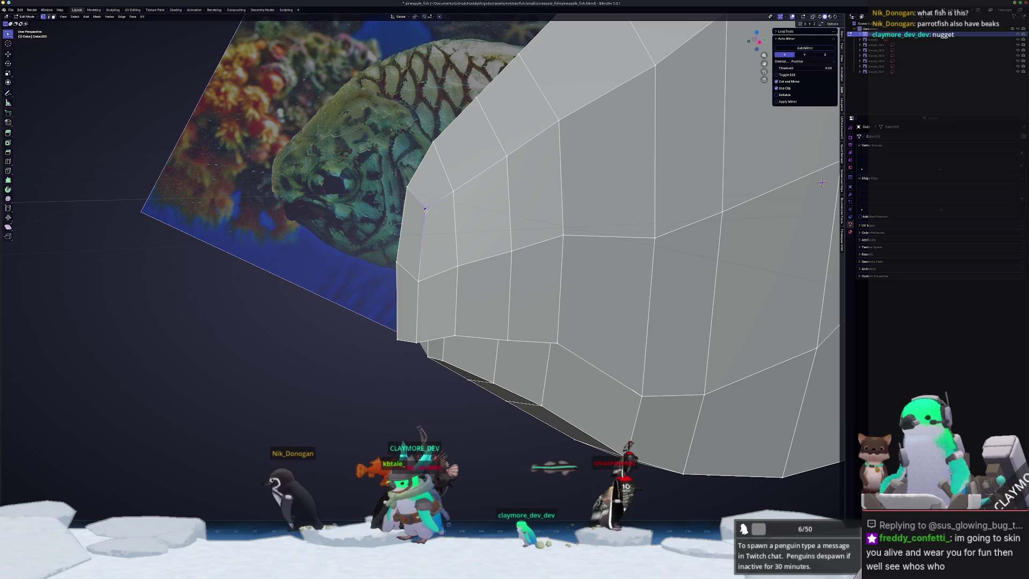
Edge-slide an upper front edge of the snout.
{"action": "left_click", "coordinate": [453, 160]}
{"action": "key", "text": "g"}
{"action": "key", "text": "g"}
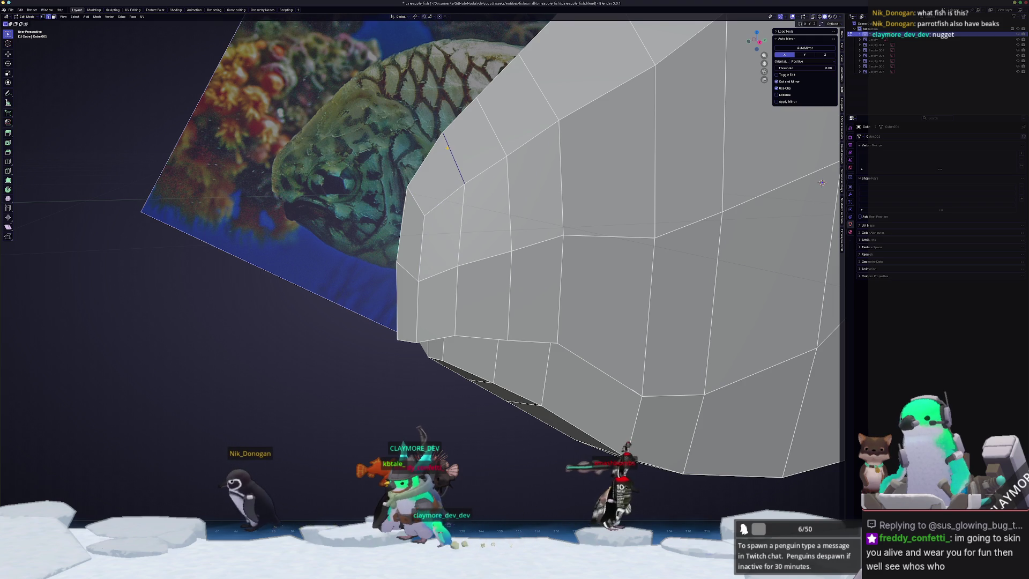
{"action": "left_click", "coordinate": [446, 147]}
{"action": "scroll", "coordinate": [446, 148], "scroll_direction": "down", "scroll_amount": 4}
{"action": "middle_click_drag", "start_coordinate": [447, 148], "coordinate": [536, 188]}
{"action": "middle_click_drag", "start_coordinate": [516, 410], "coordinate": [529, 428]}
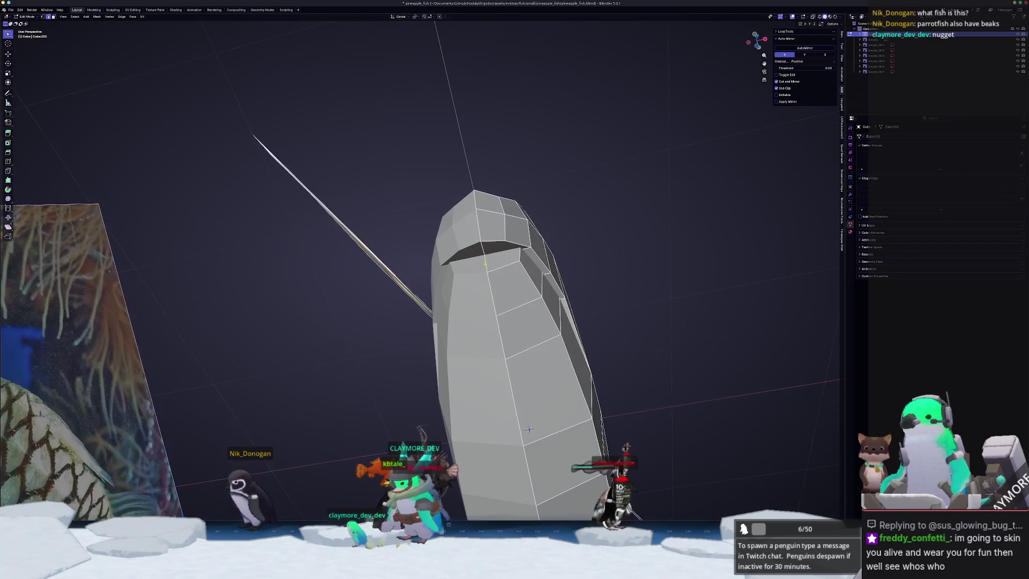
{"action": "middle_click_drag", "start_coordinate": [521, 256], "coordinate": [528, 256]}
Slide the edges near the mouth into a crease and return to Object Mode.
{"action": "key", "text": "g"}
{"action": "key", "text": "g"}
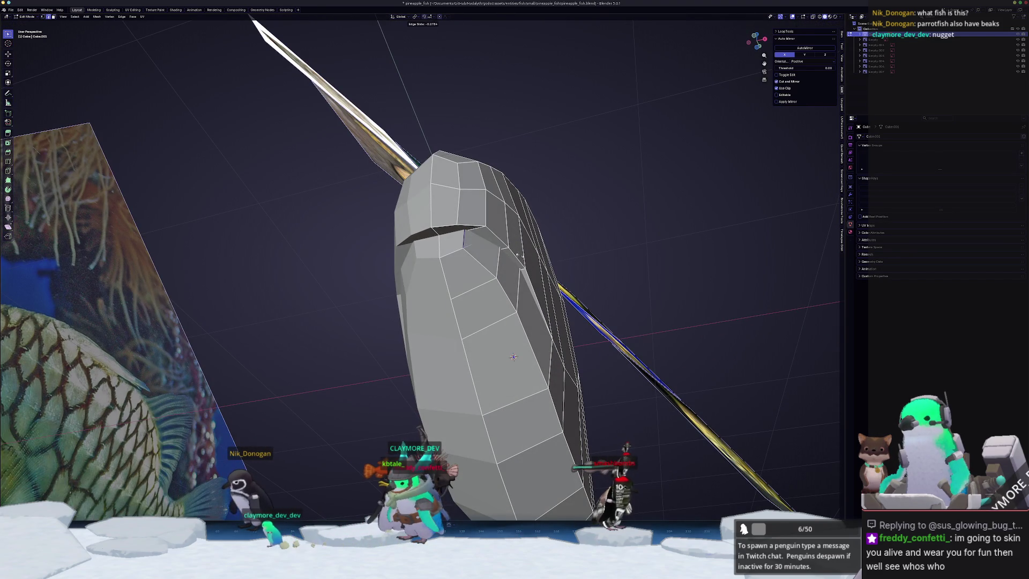
{"action": "middle_click_drag", "start_coordinate": [530, 256], "coordinate": [429, 272]}
{"action": "key", "text": "g"}
{"action": "key", "text": "g"}
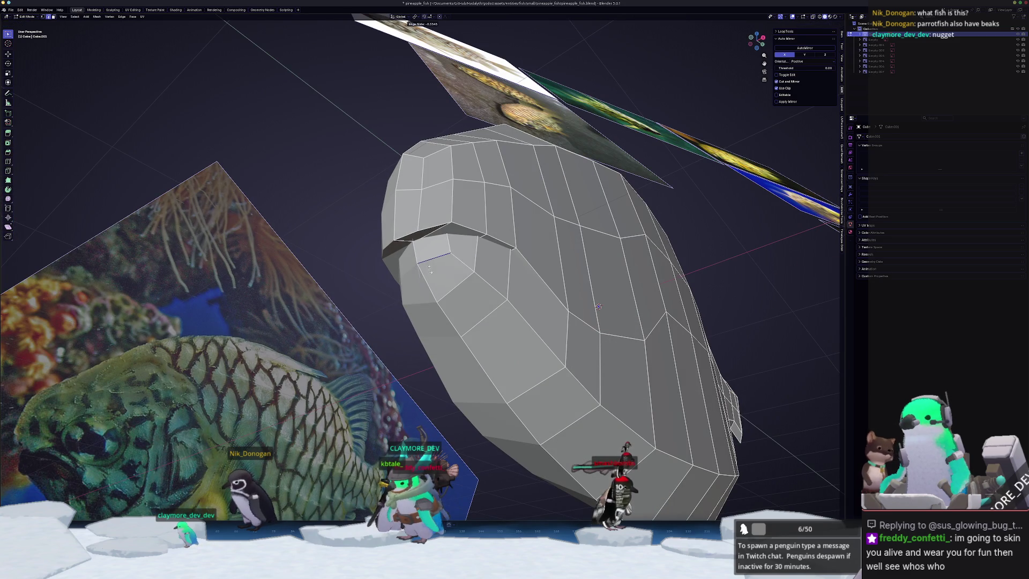
{"action": "left_click", "coordinate": [441, 260]}
{"action": "key", "text": "Tab"}
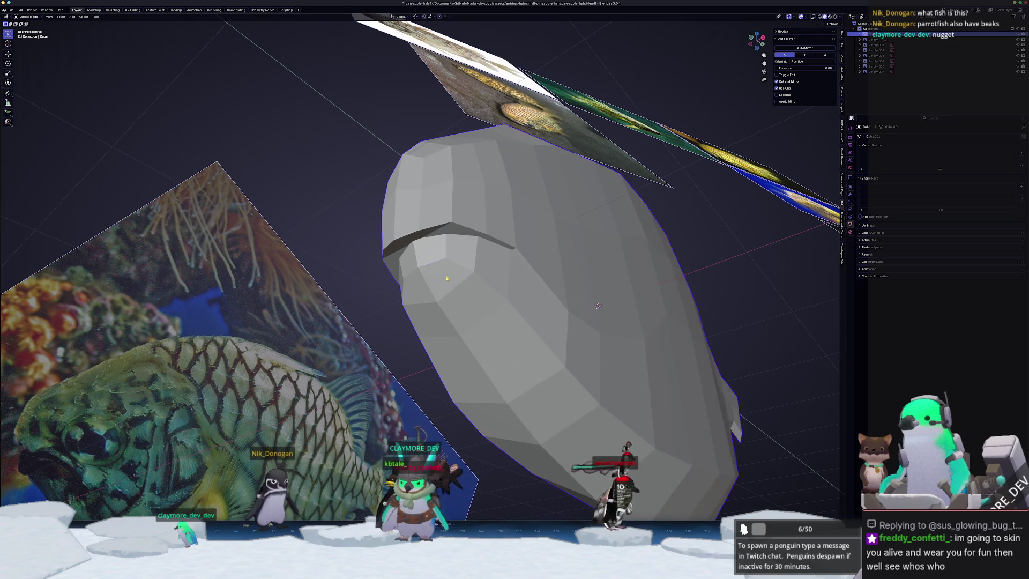
In Edit Mode, switch to right side view with X-ray against the reference photo.
{"action": "scroll", "coordinate": [441, 261], "scroll_direction": "down", "scroll_amount": 5}
{"action": "mouse_move", "coordinate": [445, 279]}
{"action": "middle_mouse_down"}
{"action": "mouse_move", "coordinate": [457, 312]}
{"action": "mouse_move", "coordinate": [467, 298]}
{"action": "middle_mouse_up"}
{"action": "key", "text": "Tab"}
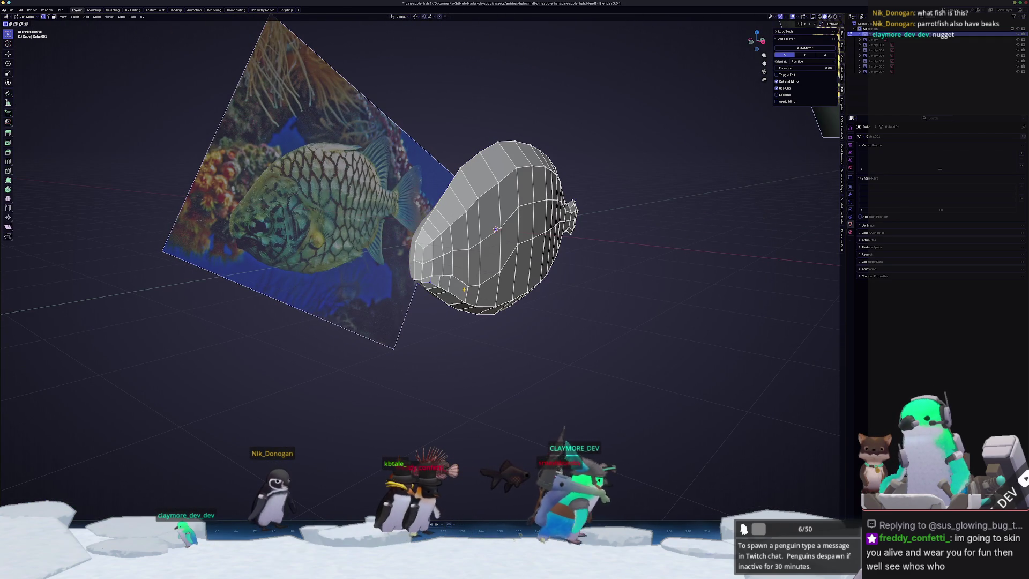
{"action": "key", "text": "KP_3"}
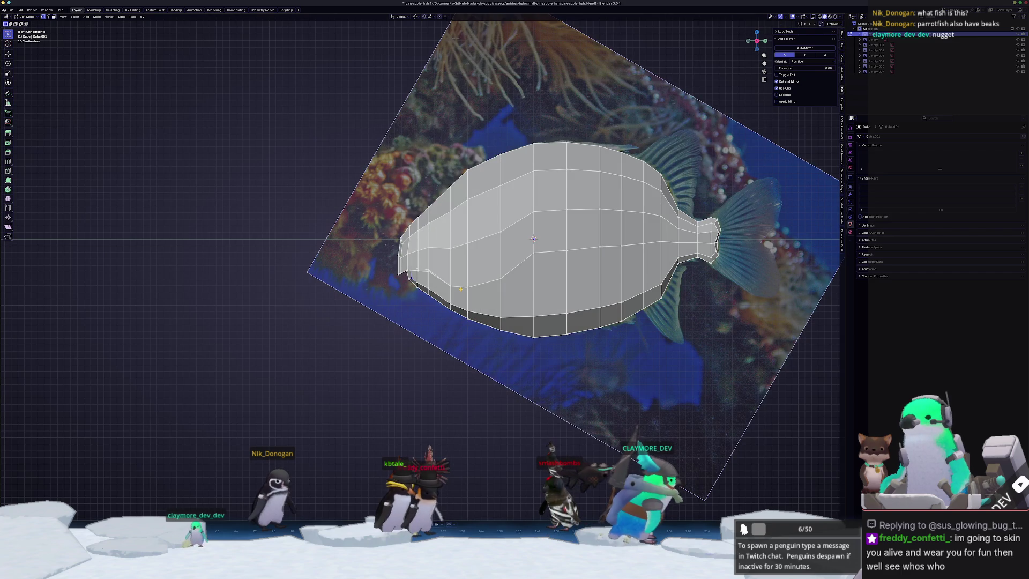
{"action": "key", "text": "alt+z"}
{"action": "scroll", "coordinate": [460, 288], "scroll_direction": "up", "scroll_amount": 4}
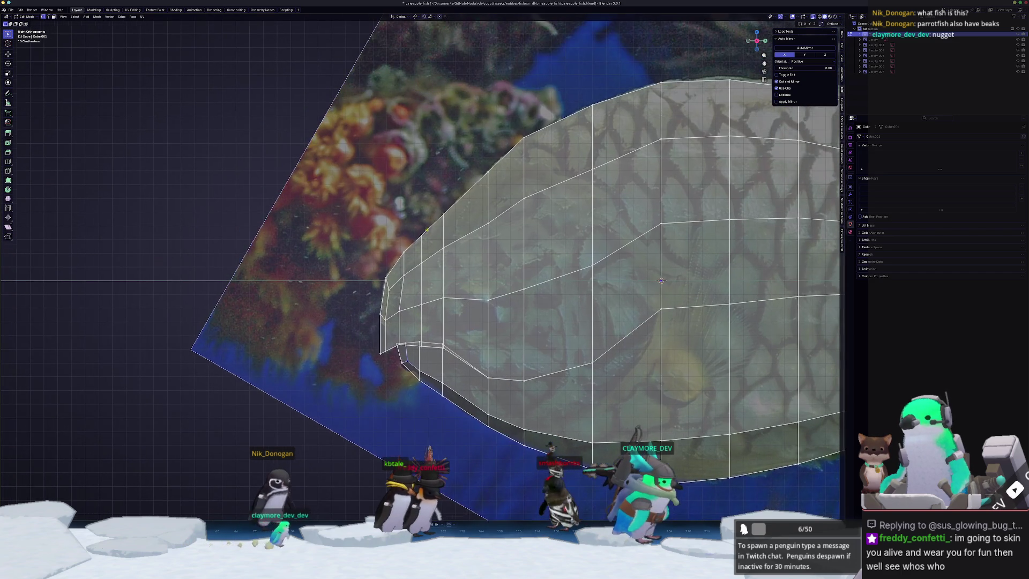
Raise an upper front edge along Z to follow the reference profile, then check it.
{"action": "left_click", "coordinate": [485, 172]}
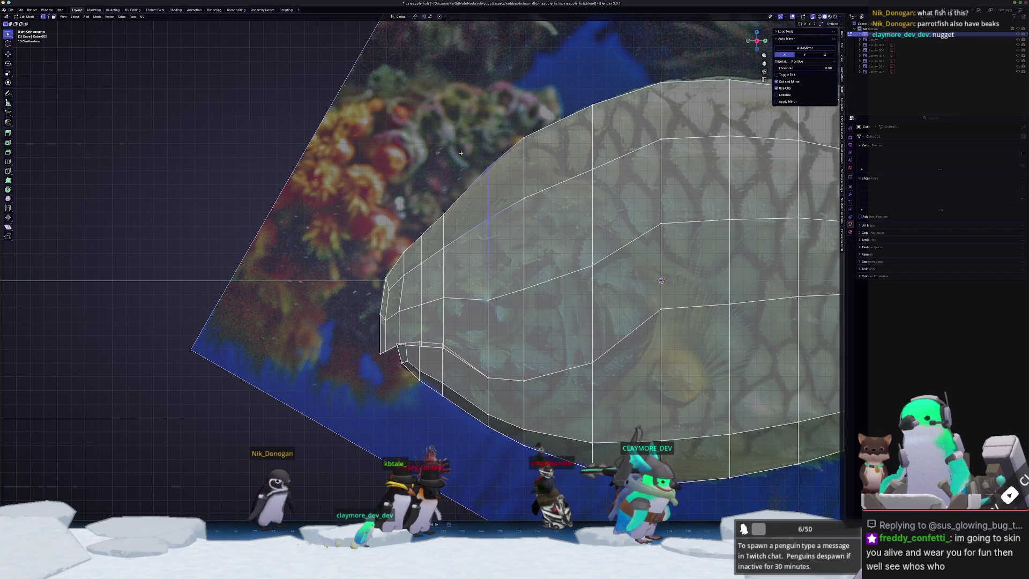
{"action": "key", "text": "g"}
{"action": "key", "text": "z"}
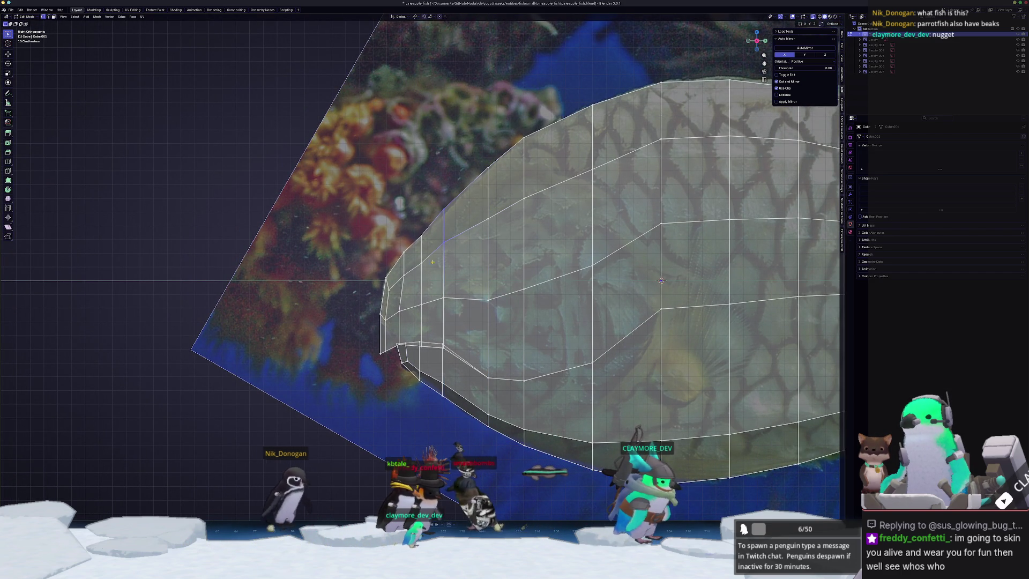
{"action": "left_click", "coordinate": [413, 222]}
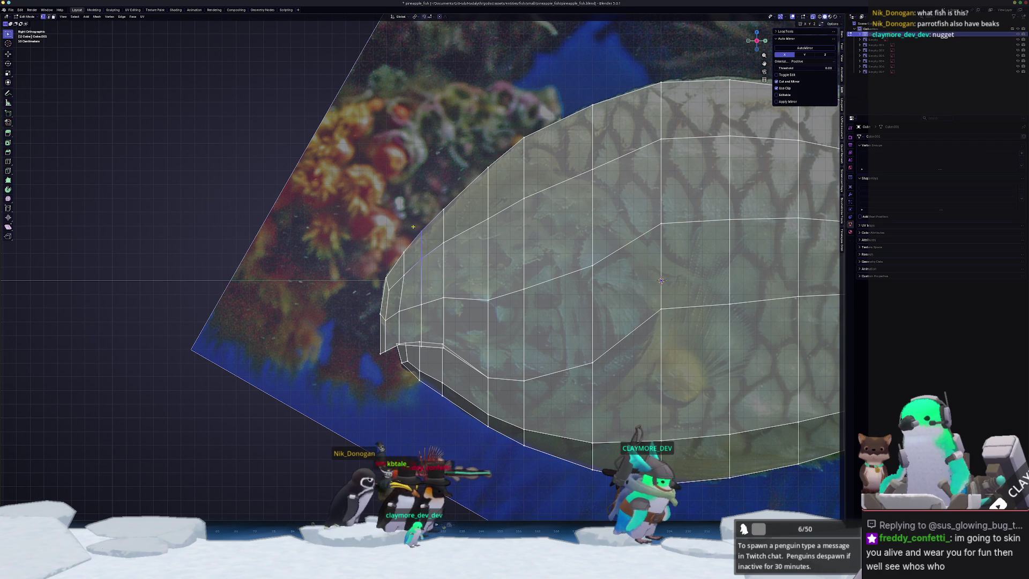
{"action": "key", "text": "Tab"}
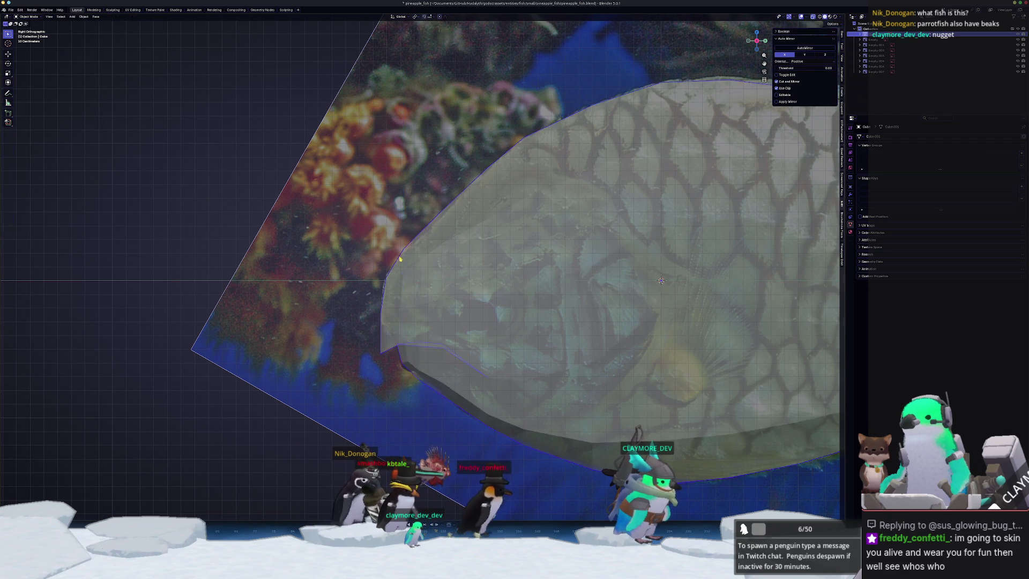
{"action": "scroll", "coordinate": [398, 263], "scroll_direction": "down", "scroll_amount": 6}
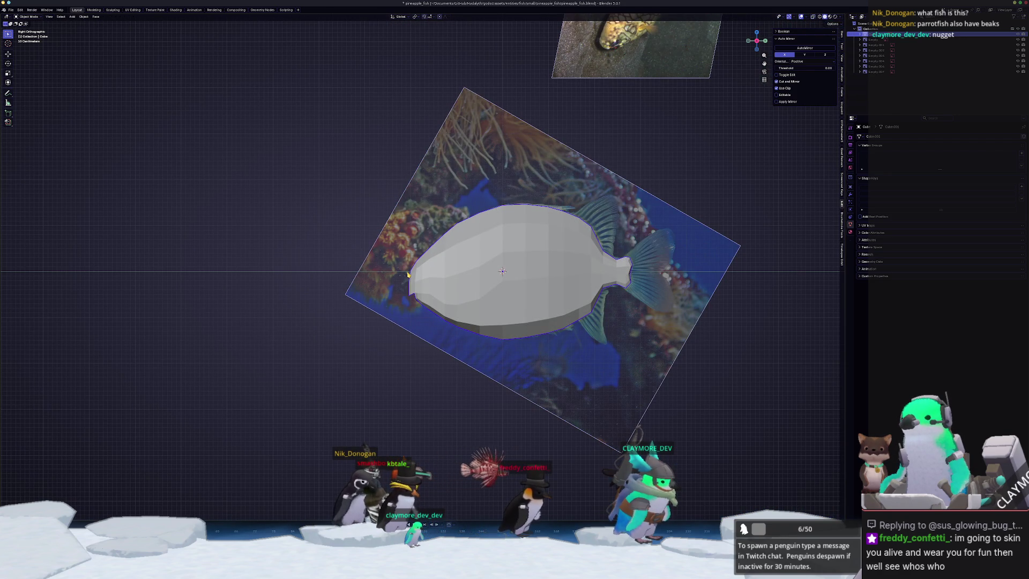
{"action": "key", "text": "Tab"}
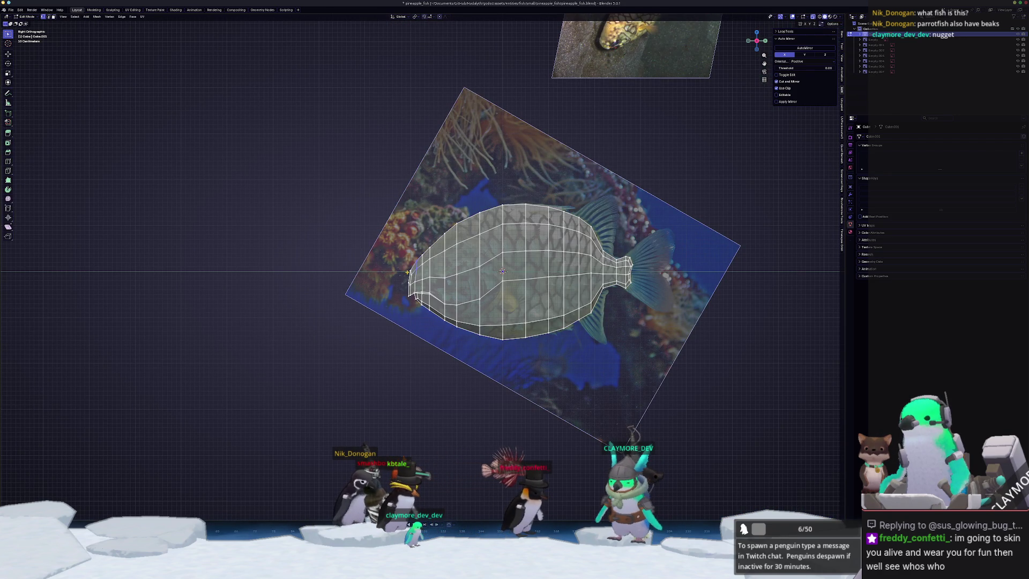
Centre the fish and raise the selected outline vertex slightly along Z.
{"action": "scroll", "coordinate": [457, 306], "scroll_direction": "up", "scroll_amount": 2}
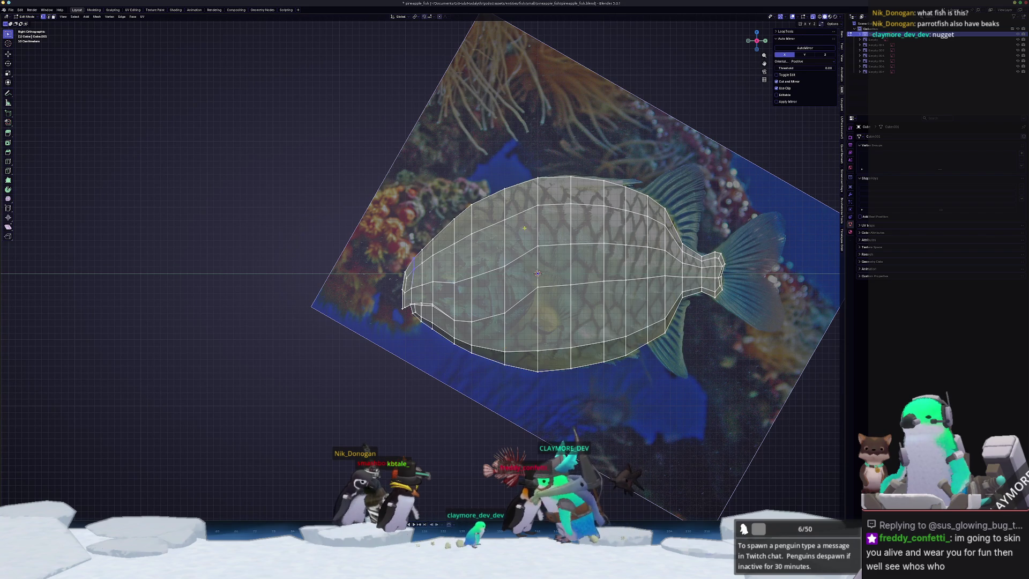
{"action": "middle_click_drag", "start_coordinate": [536, 268], "coordinate": [463, 279], "text": "shift"}
{"action": "scroll", "coordinate": [497, 283], "scroll_direction": "up", "scroll_amount": 1}
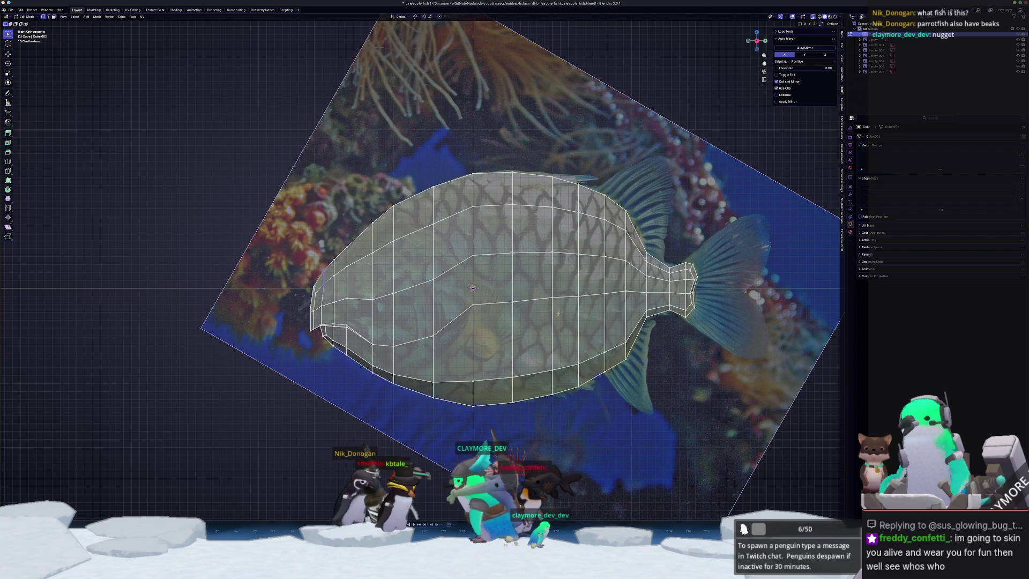
{"action": "scroll", "coordinate": [641, 298], "scroll_direction": "up", "scroll_amount": 3}
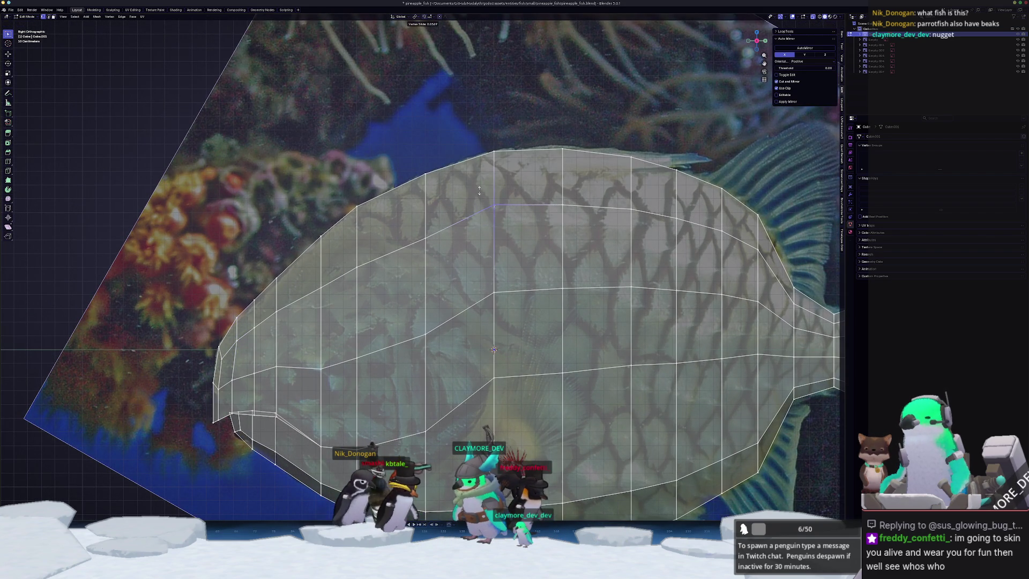
{"action": "key", "text": "g"}
{"action": "key", "text": "z"}
{"action": "left_click", "coordinate": [554, 186]}
Move two more body-outline vertices vertically onto the reference silhouette.
{"action": "left_click_drag", "start_coordinate": [420, 242], "coordinate": [419, 241]}
{"action": "key", "text": "g"}
{"action": "key", "text": "z"}
{"action": "left_click", "coordinate": [409, 204]}
{"action": "scroll", "coordinate": [478, 230], "scroll_direction": "down", "scroll_amount": 5, "text": "ctrl"}
{"action": "left_click_drag", "start_coordinate": [511, 197], "coordinate": [511, 198]}
{"action": "key", "text": "g"}
{"action": "key", "text": "z"}
{"action": "left_click", "coordinate": [512, 193]}
Adjust the height of an outline vertex toward the tail.
{"action": "left_click", "coordinate": [603, 213]}
{"action": "key", "text": "g"}
{"action": "key", "text": "z"}
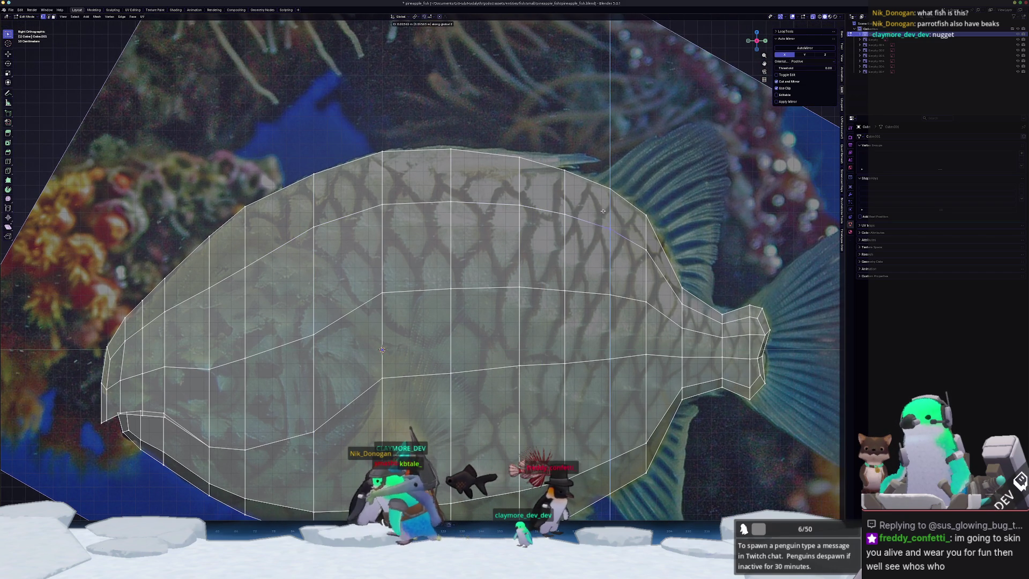
{"action": "left_click", "coordinate": [603, 209]}
{"action": "scroll", "coordinate": [367, 220], "scroll_direction": "down", "scroll_amount": 3, "text": "shift"}
Vertex-slide a mid-left outline vertex onto the reference outline.
{"action": "left_click", "coordinate": [366, 219]}
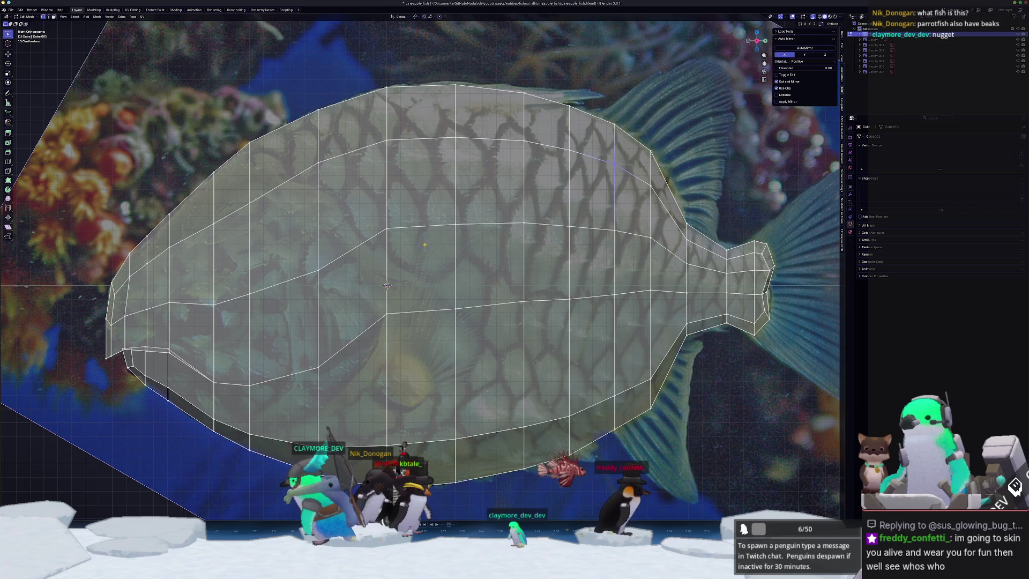
{"action": "key", "text": "g"}
{"action": "key", "text": "z"}
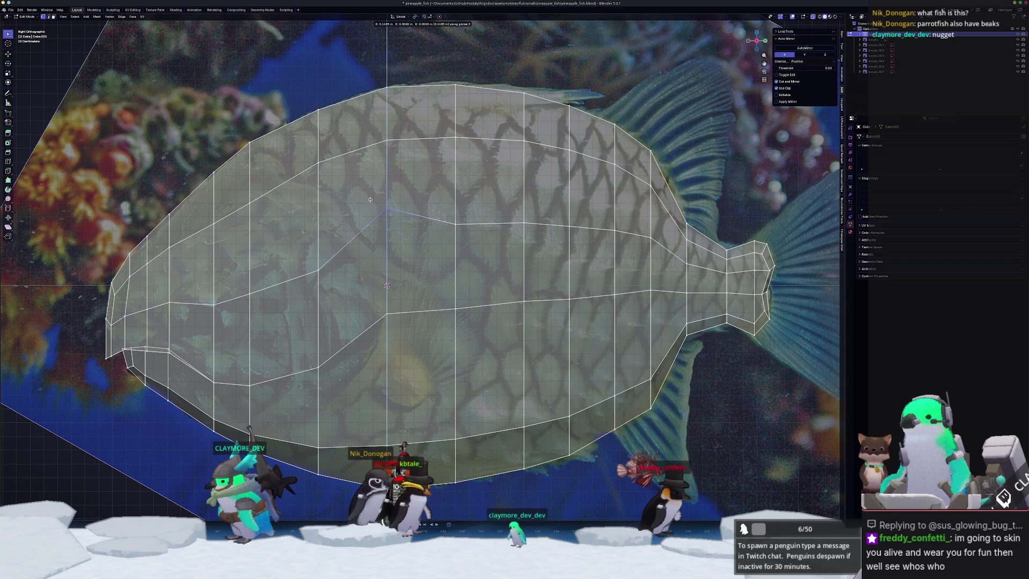
{"action": "key", "text": "g"}
{"action": "key", "text": "g"}
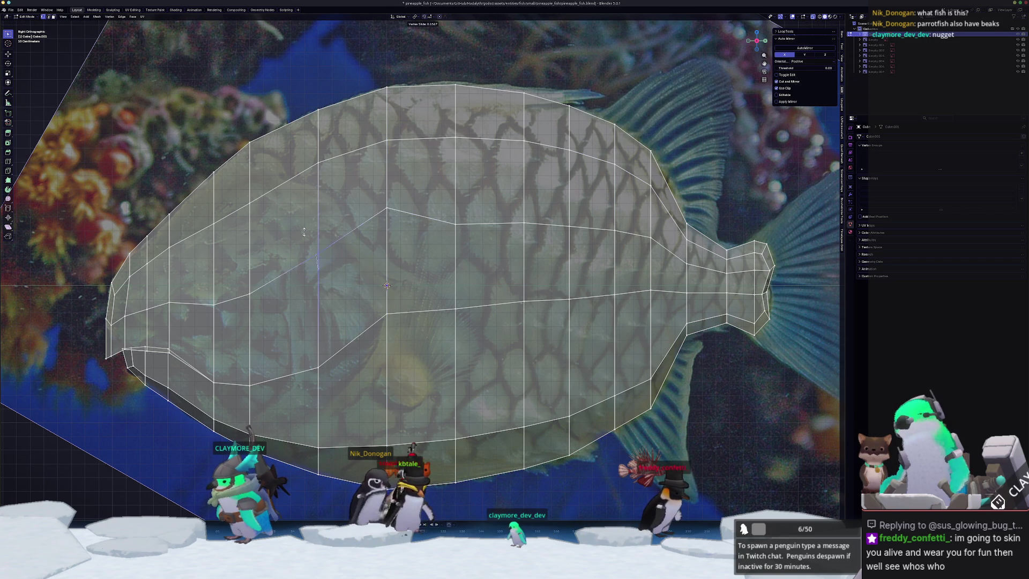
{"action": "left_click", "coordinate": [306, 214]}
{"action": "left_click_drag", "start_coordinate": [243, 271], "coordinate": [242, 271]}
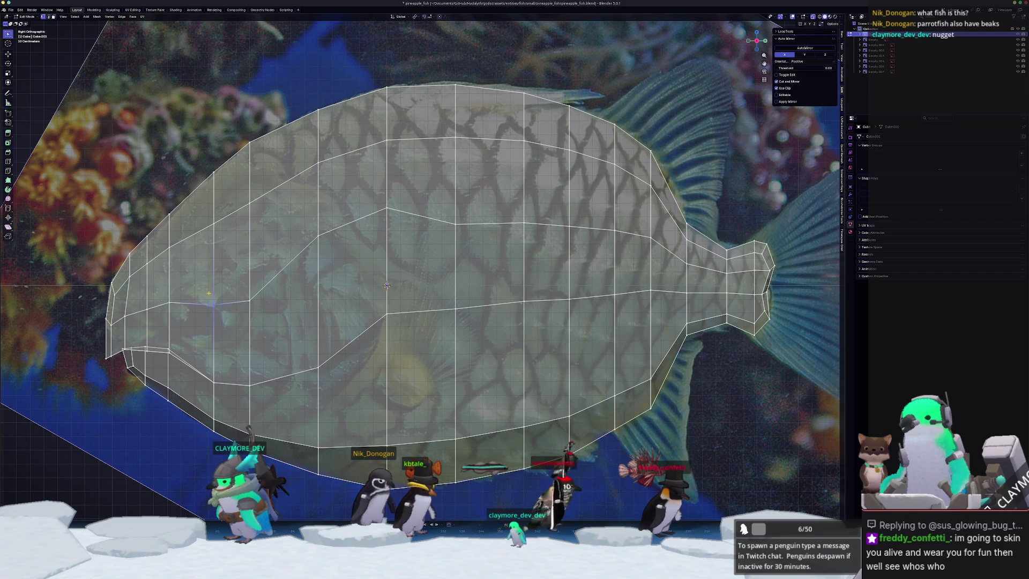
{"action": "scroll", "coordinate": [286, 292], "scroll_direction": "up", "scroll_amount": 1}
{"action": "middle_click_drag", "start_coordinate": [285, 291], "coordinate": [313, 288], "text": "shift"}
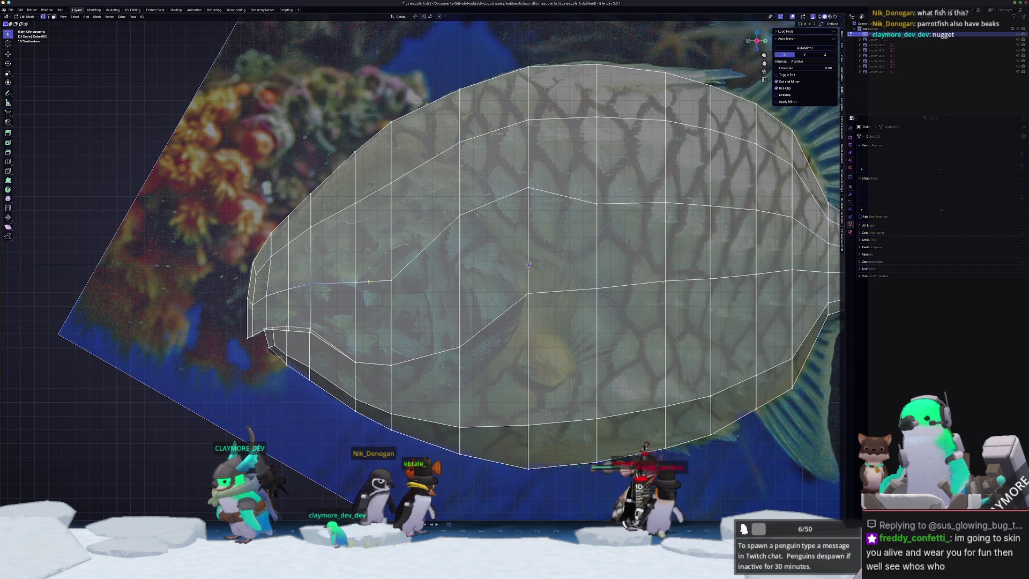
{"action": "middle_click_drag", "start_coordinate": [527, 264], "coordinate": [414, 310], "text": "shift"}
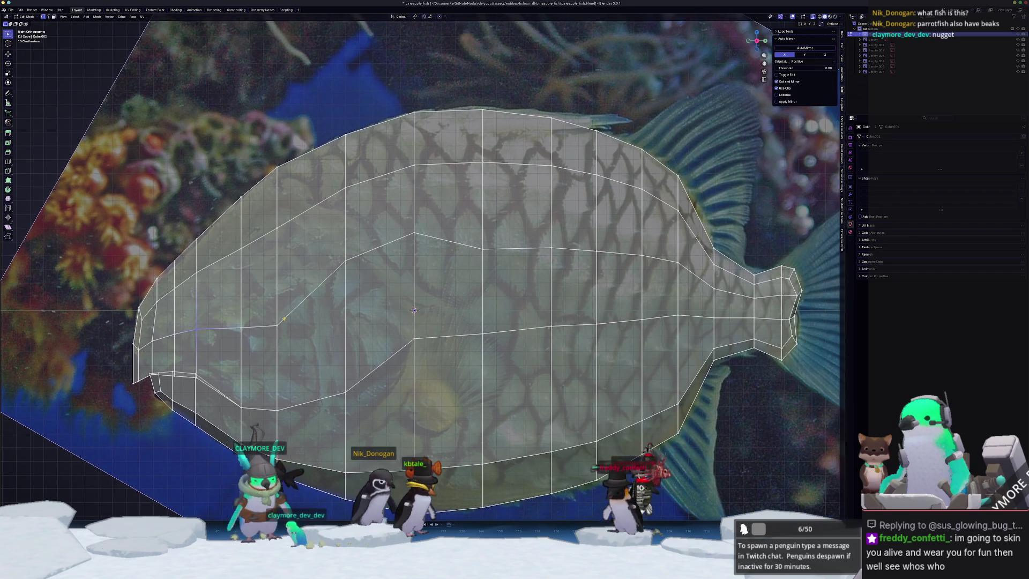
Slide the rear-body outline vertices along their edges to match the photo.
{"action": "left_click", "coordinate": [473, 229]}
{"action": "left_click", "coordinate": [550, 248]}
{"action": "key", "text": "g"}
{"action": "key", "text": "g"}
{"action": "scroll", "coordinate": [531, 227], "scroll_direction": "up", "scroll_amount": 3}
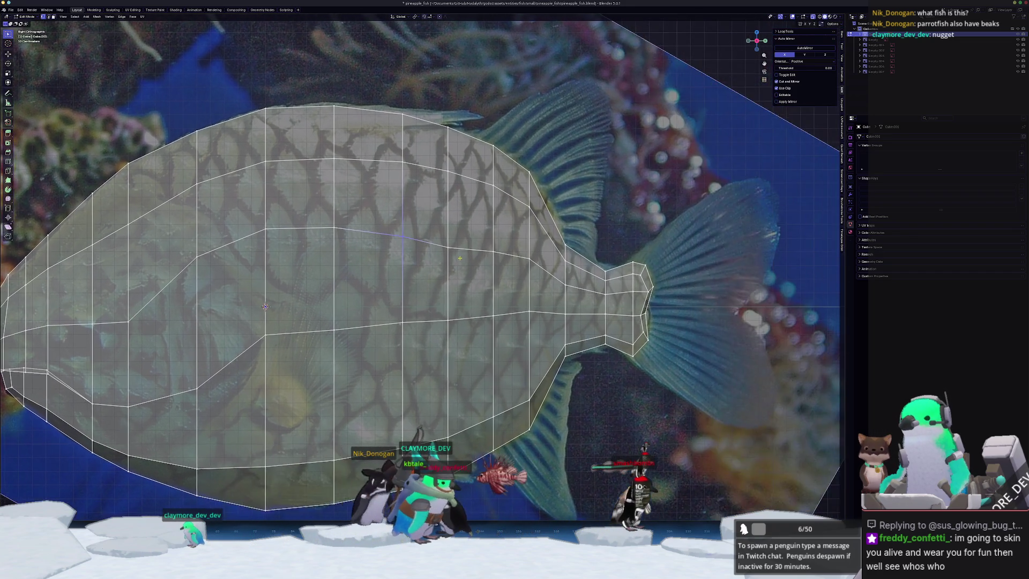
{"action": "key", "text": "g"}
{"action": "key", "text": "g"}
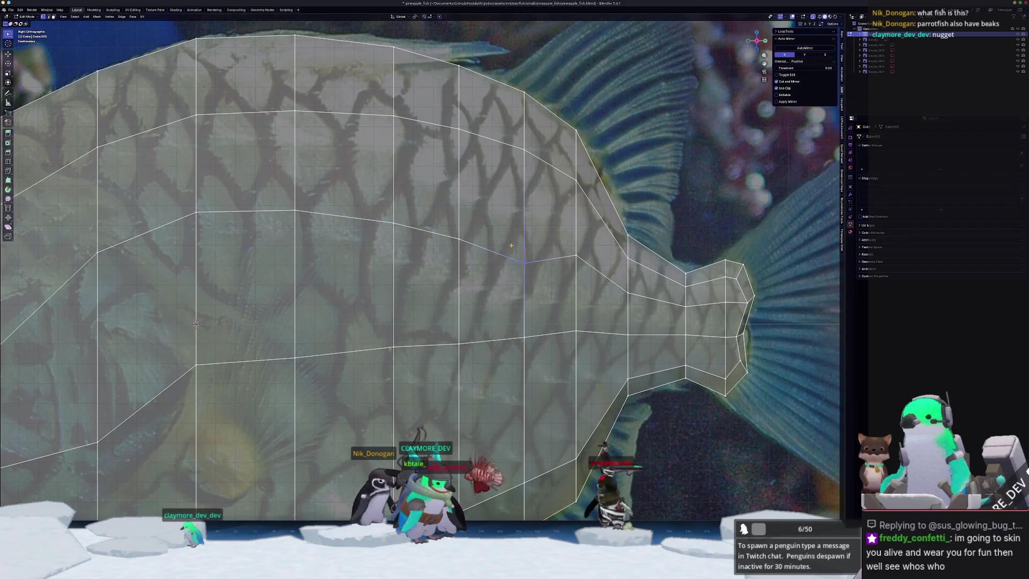
{"action": "left_click", "coordinate": [557, 260]}
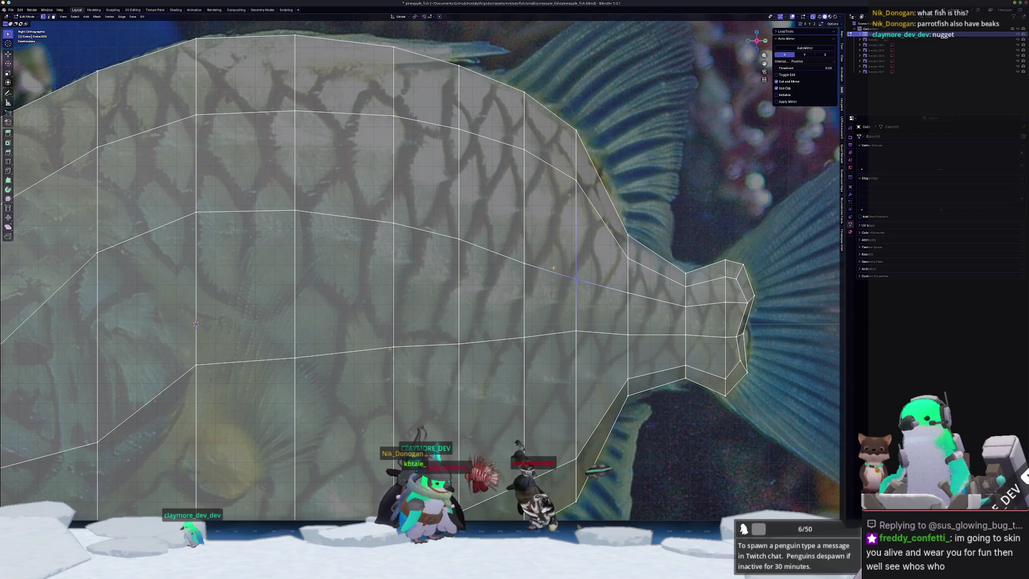
{"action": "middle_click_drag", "start_coordinate": [549, 317], "coordinate": [573, 263], "text": "shift"}
{"action": "key", "text": "g"}
{"action": "key", "text": "g"}
{"action": "left_click", "coordinate": [577, 273]}
Slide the next outline vertex up along its edge, then view the head end.
{"action": "left_click", "coordinate": [483, 289]}
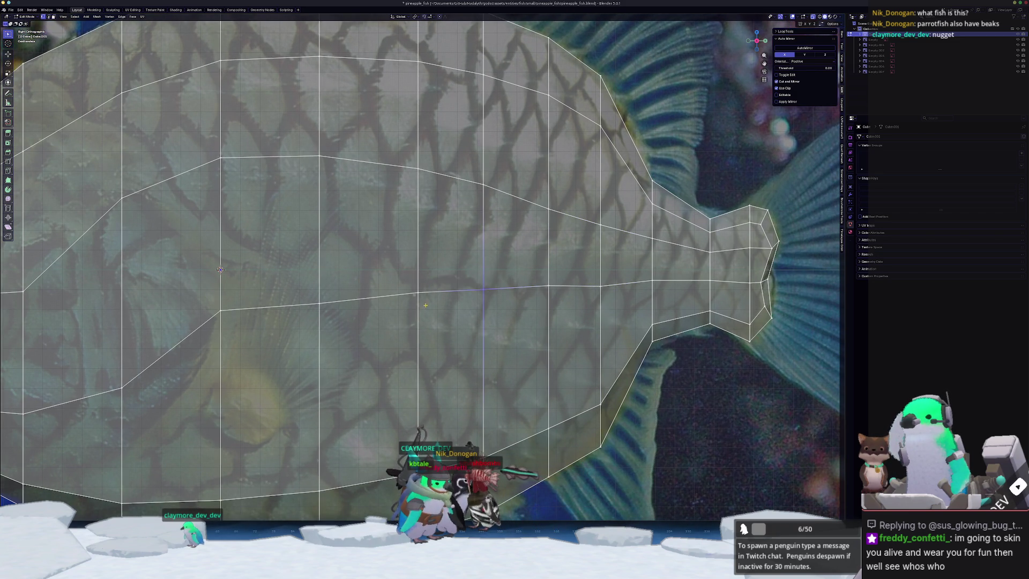
{"action": "key", "text": "g"}
{"action": "key", "text": "g"}
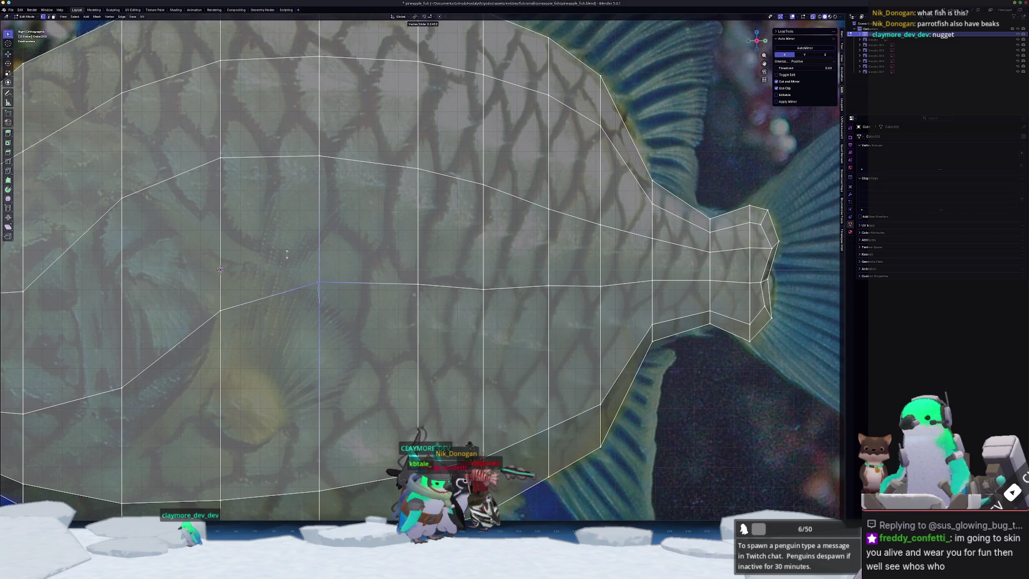
{"action": "scroll", "coordinate": [392, 252], "scroll_direction": "up", "scroll_amount": 2}
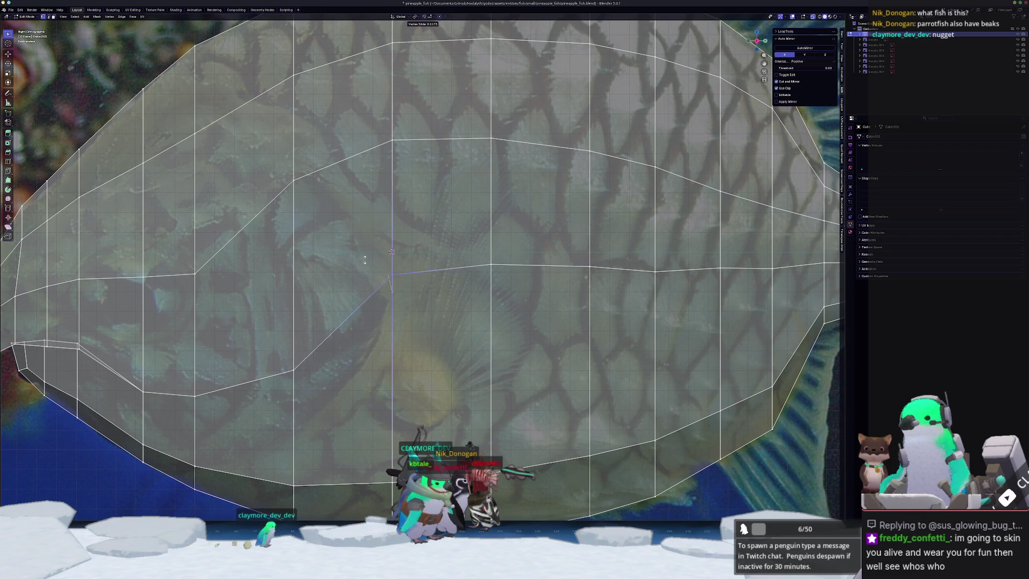
{"action": "scroll", "coordinate": [325, 314], "scroll_direction": "down", "scroll_amount": 1}
{"action": "middle_click_drag", "start_coordinate": [325, 314], "coordinate": [426, 331], "text": "shift"}
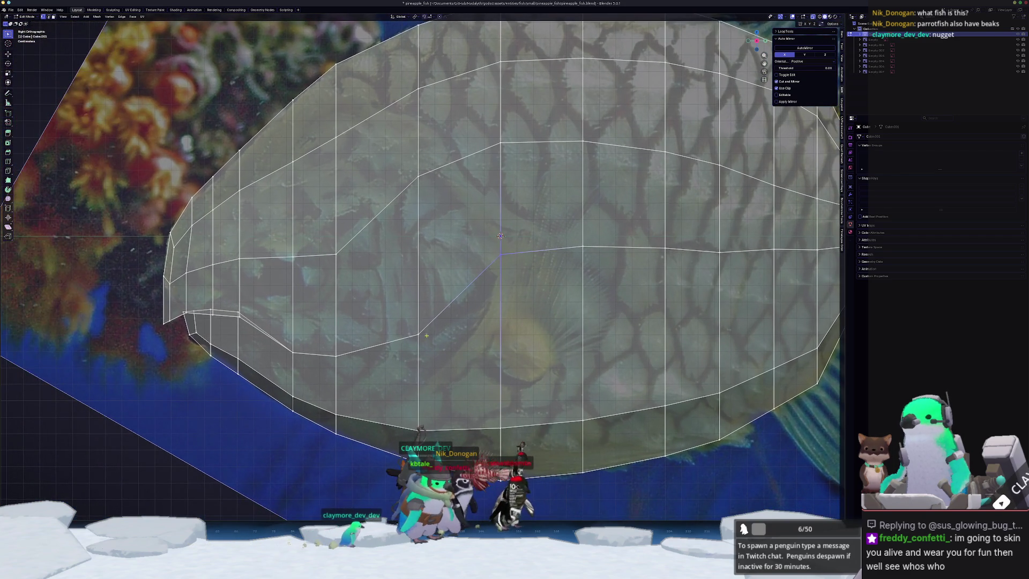
{"action": "scroll", "coordinate": [406, 329], "scroll_direction": "down", "scroll_amount": 5}
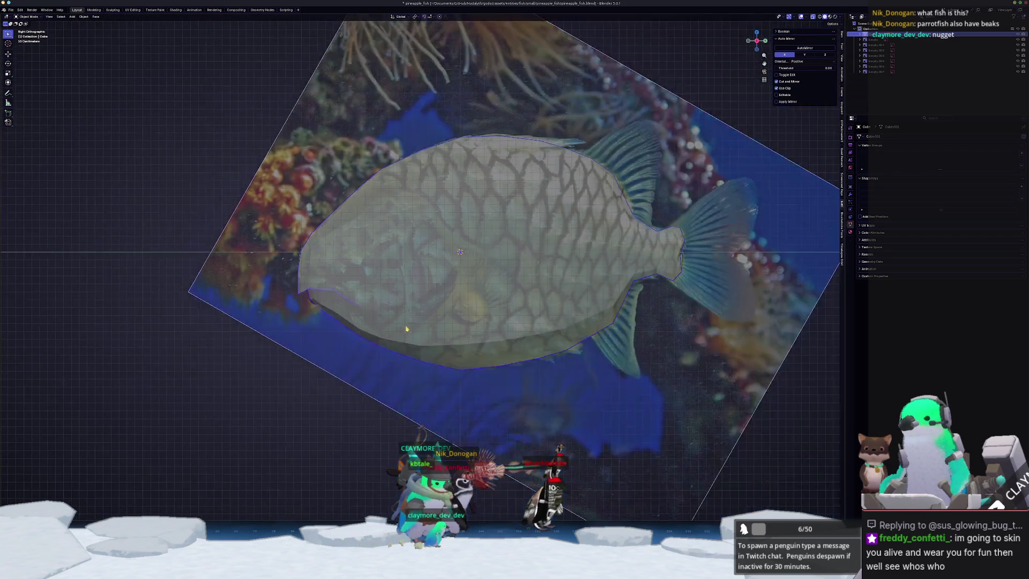
With X-ray on in Edit Mode, add a new edge loop across the fish.
{"action": "key", "text": "Tab"}
{"action": "scroll", "coordinate": [423, 325], "scroll_direction": "up", "scroll_amount": 1}
{"action": "key", "text": "Tab"}
{"action": "key", "text": "alt+z"}
{"action": "scroll", "coordinate": [423, 265], "scroll_direction": "up", "scroll_amount": 2}
{"action": "key", "text": "ctrl+r"}
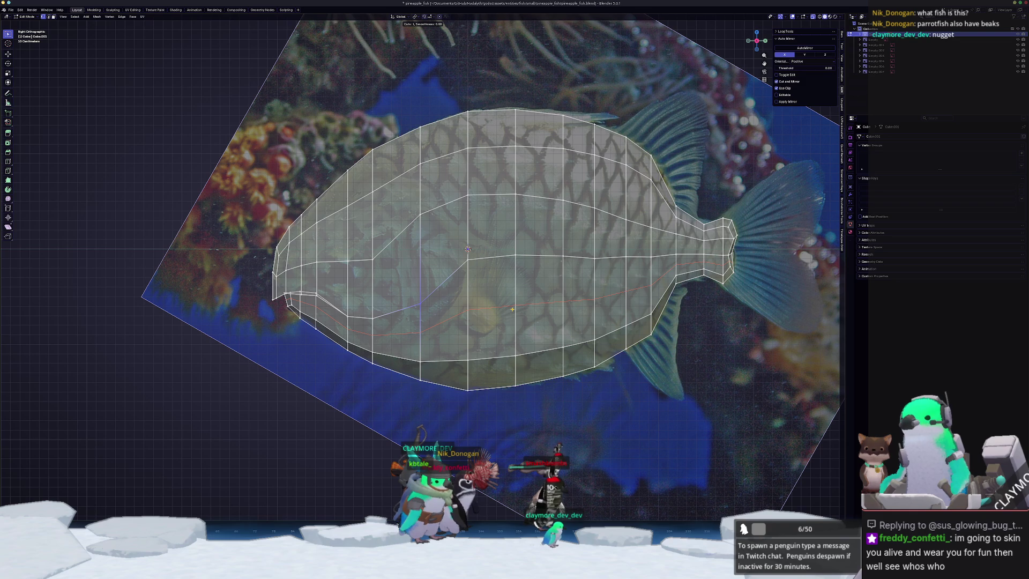
{"action": "left_click", "coordinate": [512, 308]}
{"action": "scroll", "coordinate": [491, 299], "scroll_direction": "up", "scroll_amount": 5}
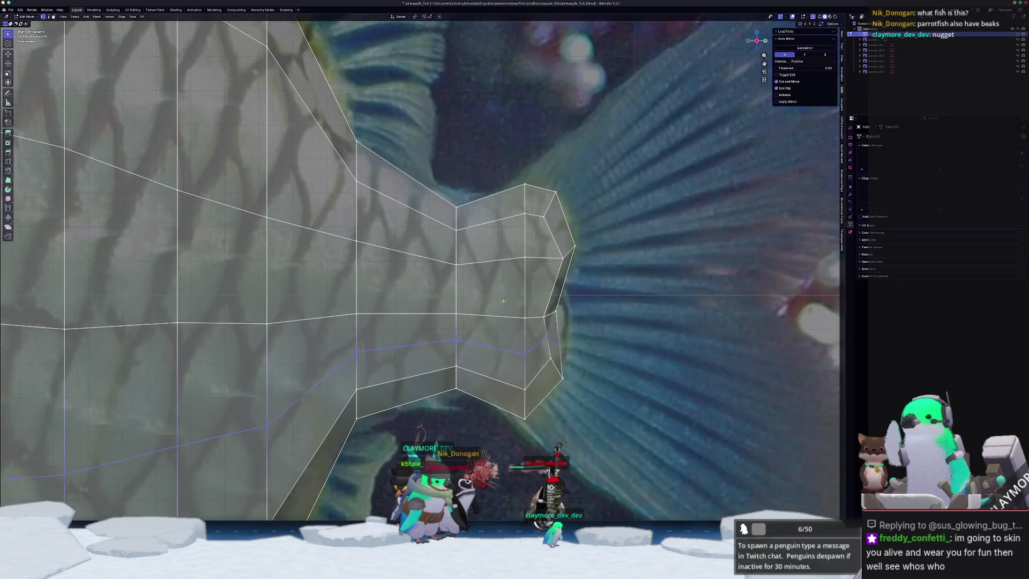
Move the tail-end vertex to form a notch in the end of the tail.
{"action": "left_click_drag", "start_coordinate": [533, 336], "coordinate": [534, 336]}
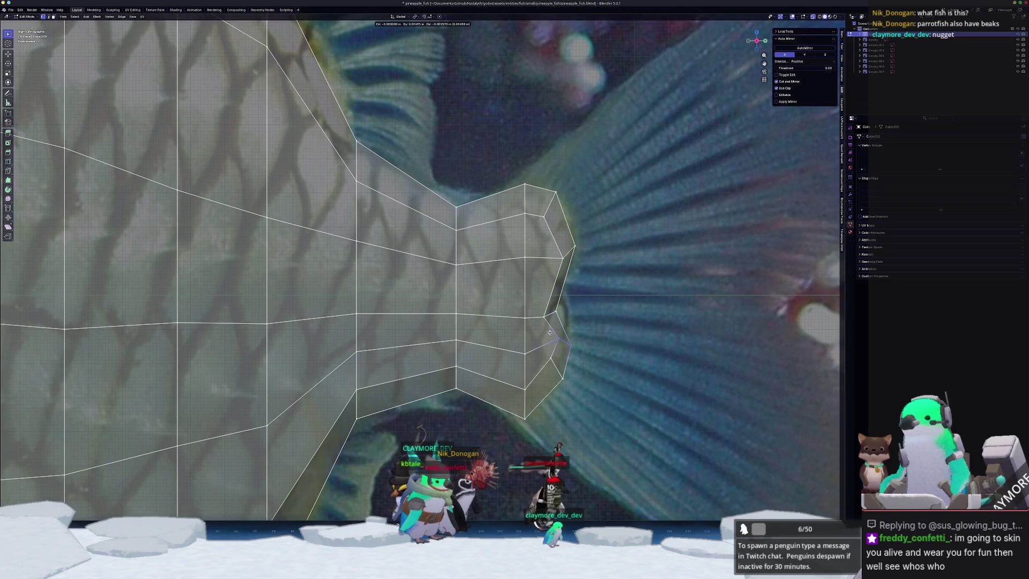
{"action": "key", "text": "g"}
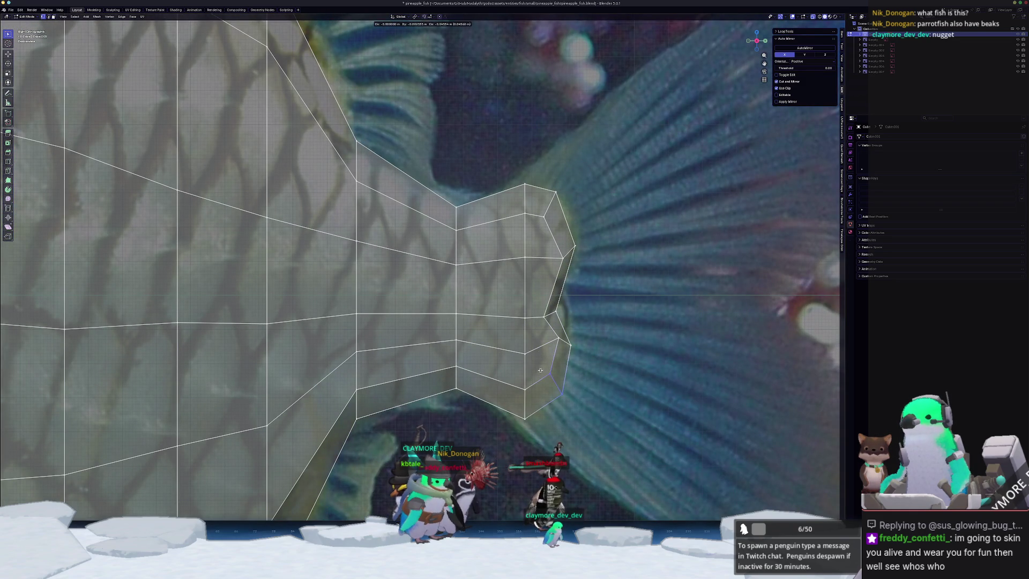
{"action": "left_click", "coordinate": [536, 367]}
{"action": "key", "text": "g"}
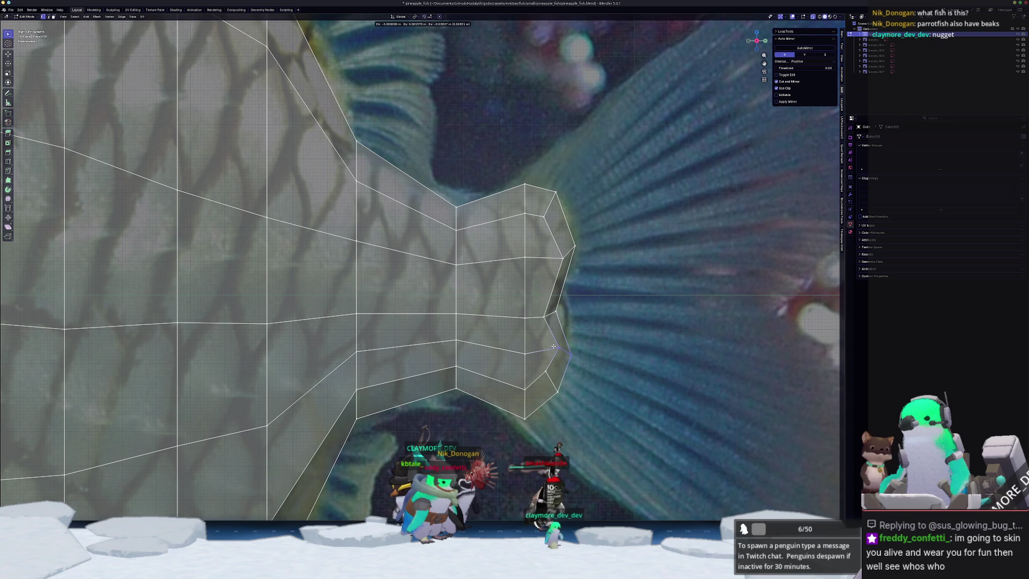
{"action": "left_click", "coordinate": [550, 344]}
{"action": "key", "text": "g"}
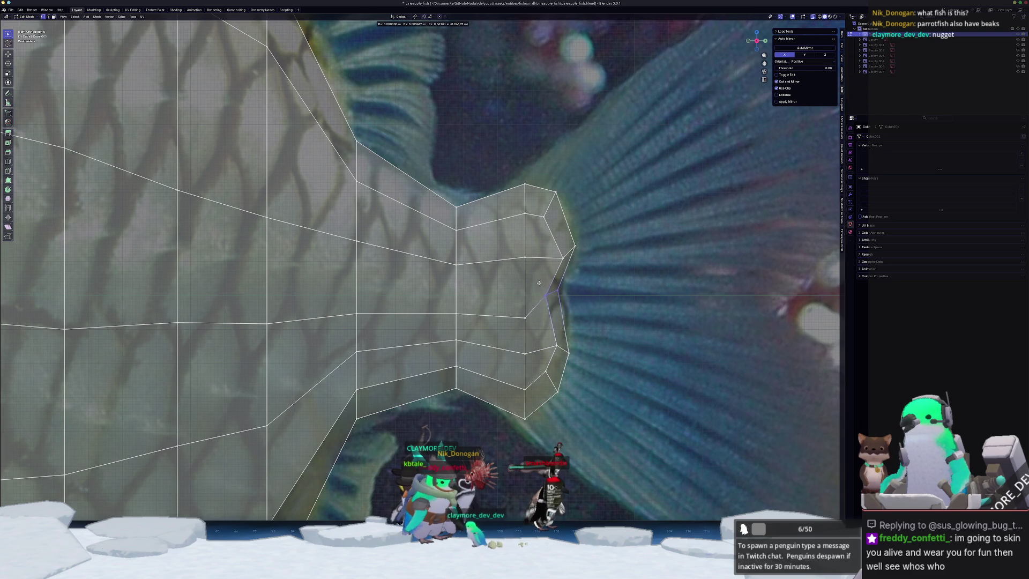
{"action": "left_click", "coordinate": [540, 292]}
Lower the rear belly vertices toward the reference outline.
{"action": "left_click_drag", "start_coordinate": [504, 305], "coordinate": [502, 303]}
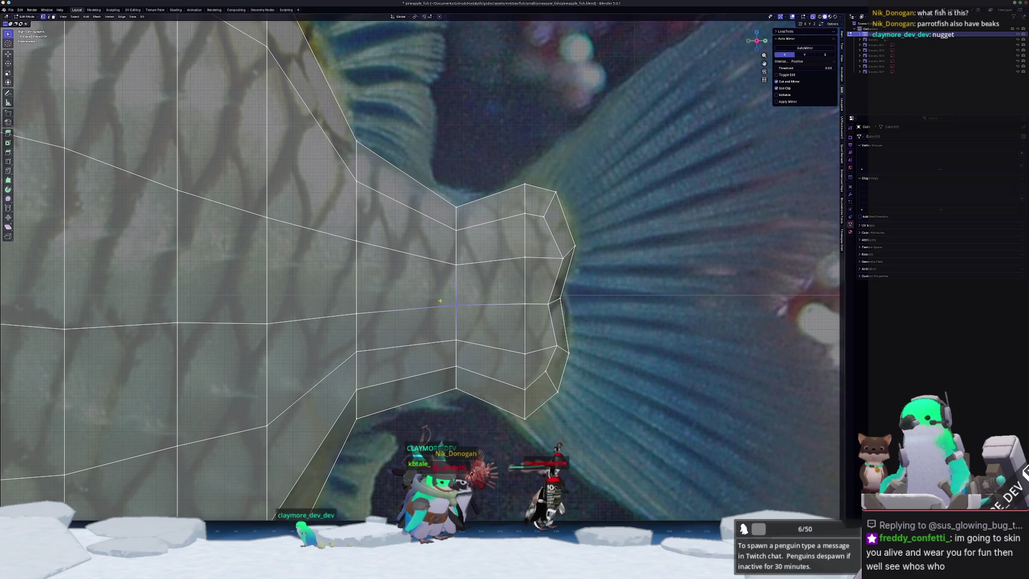
{"action": "scroll", "coordinate": [625, 289], "scroll_direction": "down", "scroll_amount": 3}
{"action": "middle_click_drag", "start_coordinate": [541, 298], "coordinate": [625, 289], "text": "shift"}
{"action": "scroll", "coordinate": [625, 289], "scroll_direction": "down", "scroll_amount": 6, "text": "ctrl"}
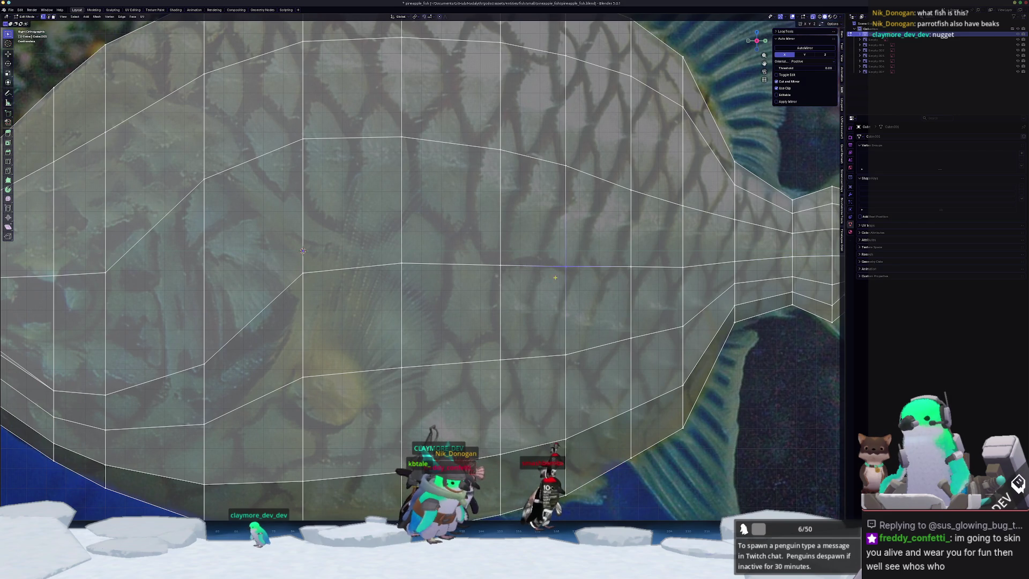
{"action": "scroll", "coordinate": [634, 304], "scroll_direction": "up", "scroll_amount": 2, "text": "ctrl"}
{"action": "scroll", "coordinate": [635, 304], "scroll_direction": "down", "scroll_amount": 2, "text": "shift"}
{"action": "key", "text": "g"}
{"action": "left_click", "coordinate": [603, 327]}
{"action": "key", "text": "g"}
{"action": "left_click", "coordinate": [536, 328]}
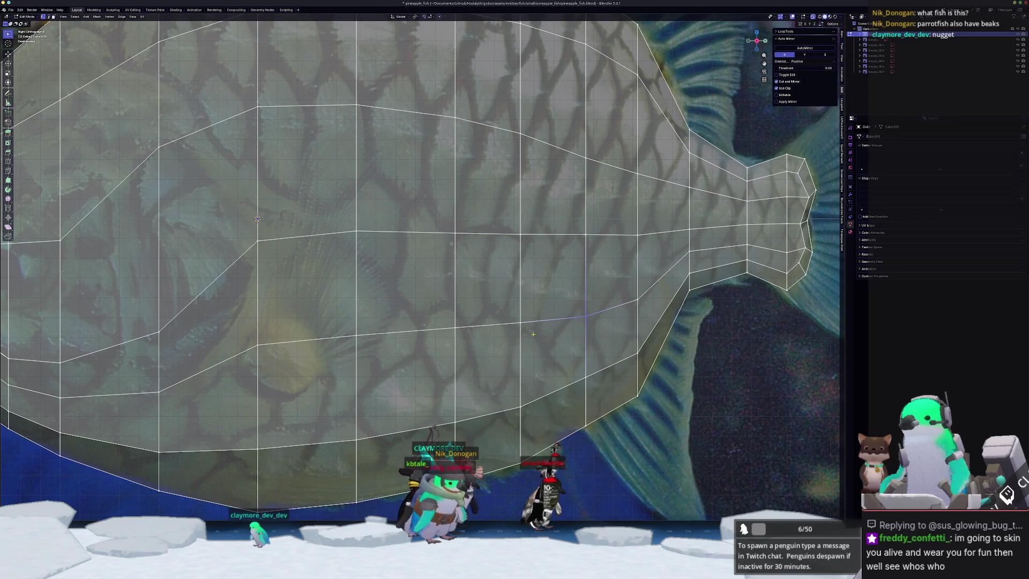
Nudge the forward belly vertices down to match the photo.
{"action": "left_click", "coordinate": [455, 327]}
{"action": "key", "text": "g"}
{"action": "left_click", "coordinate": [380, 358]}
{"action": "key", "text": "g"}
{"action": "left_click", "coordinate": [342, 330]}
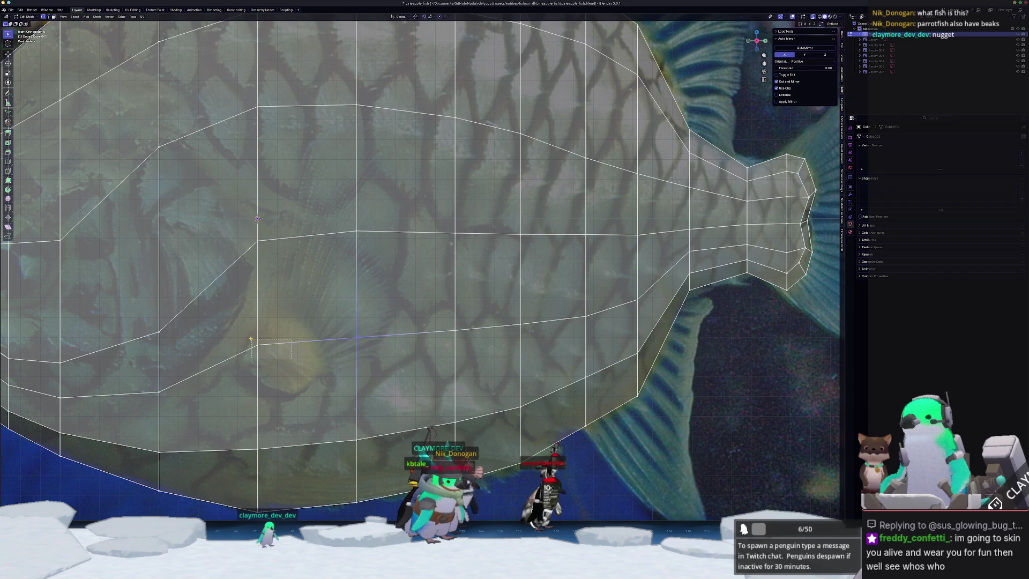
Slide a lower front outline vertex slightly and return to Object Mode.
{"action": "left_click_drag", "start_coordinate": [258, 343], "coordinate": [254, 341]}
{"action": "key", "text": "g"}
{"action": "key", "text": "g"}
{"action": "left_click", "coordinate": [248, 342]}
{"action": "scroll", "coordinate": [291, 372], "scroll_direction": "down", "scroll_amount": 1}
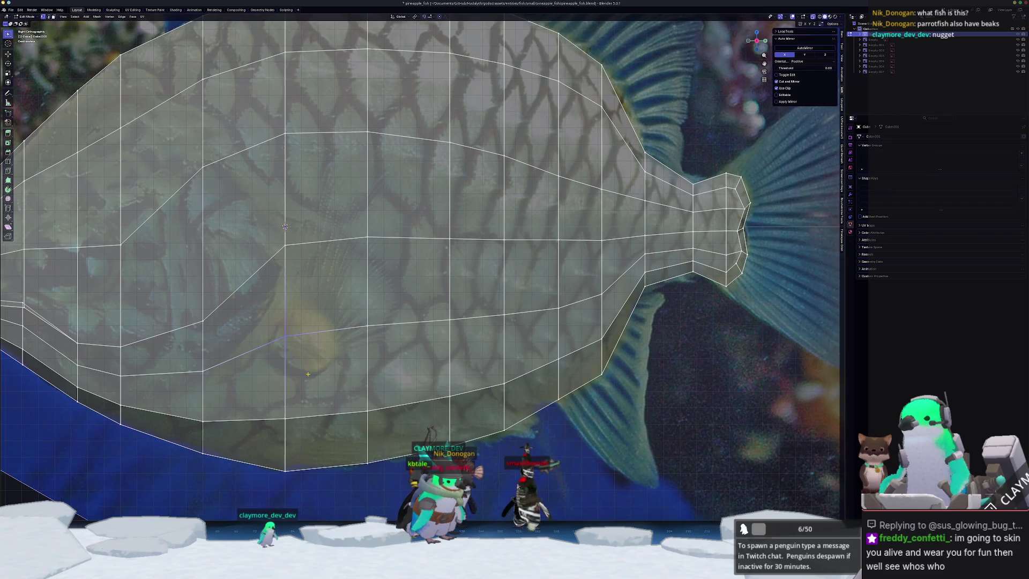
{"action": "scroll", "coordinate": [414, 380], "scroll_direction": "down", "scroll_amount": 3}
{"action": "key", "text": "Tab"}
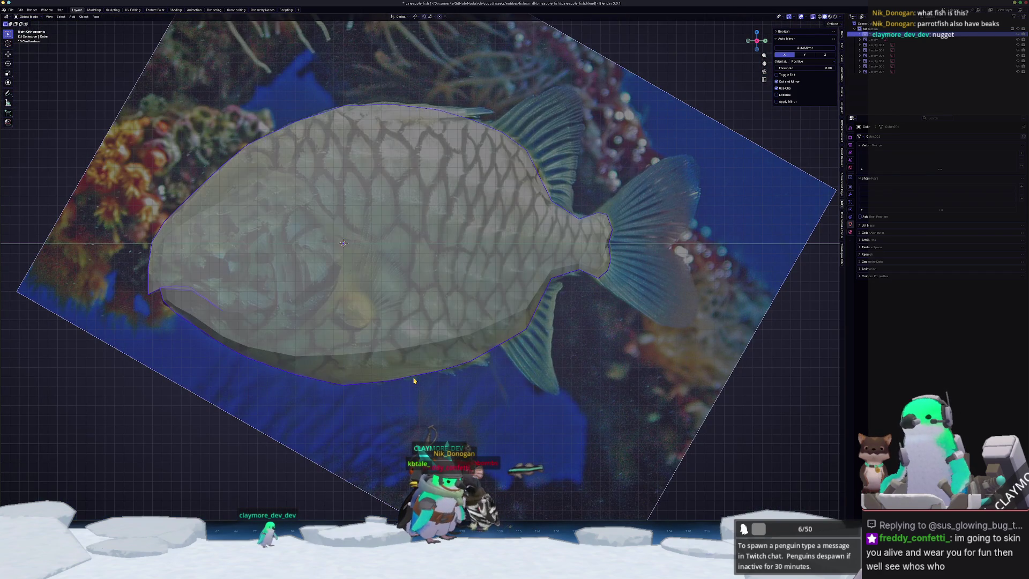
Enter Edit Mode, select four side faces on the fish, and switch to see-through side view.
{"action": "mouse_move", "coordinate": [394, 378]}
{"action": "middle_mouse_down", "text": "shift"}
{"action": "mouse_move", "coordinate": [516, 430]}
{"action": "mouse_move", "coordinate": [616, 386]}
{"action": "mouse_move", "coordinate": [448, 379]}
{"action": "middle_mouse_up", "text": "shift"}
{"action": "key", "text": "Tab"}
{"action": "left_click", "coordinate": [445, 299]}
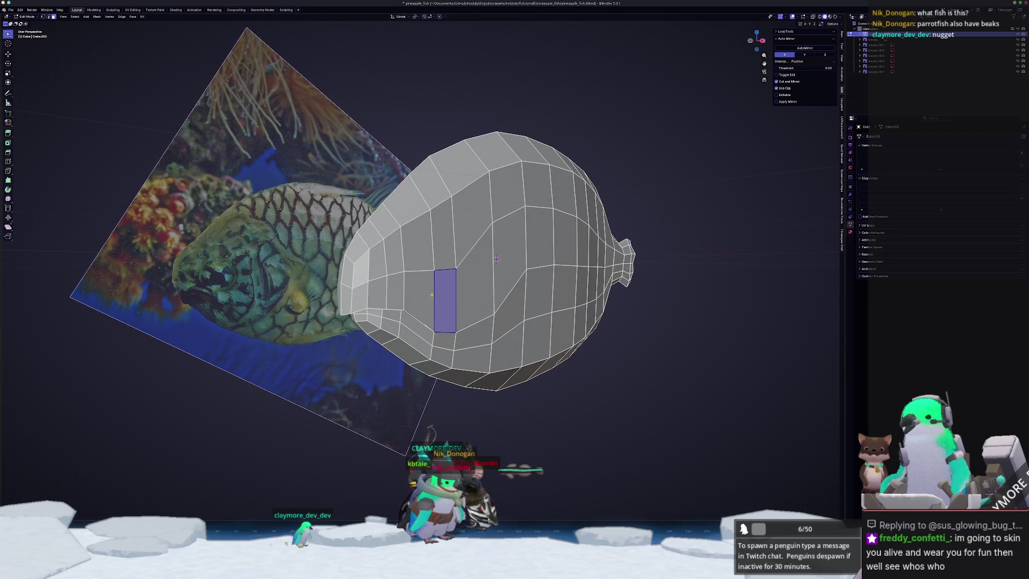
{"action": "left_click", "coordinate": [418, 300], "text": "shift"}
{"action": "left_click", "coordinate": [417, 238], "text": "shift"}
{"action": "left_click", "coordinate": [442, 233], "text": "shift"}
{"action": "key", "text": "alt+z"}
{"action": "key", "text": "KP_3"}
Add faces from the left and right columns, dropping the lower right one.
{"action": "scroll", "coordinate": [497, 259], "scroll_direction": "up", "scroll_amount": 5}
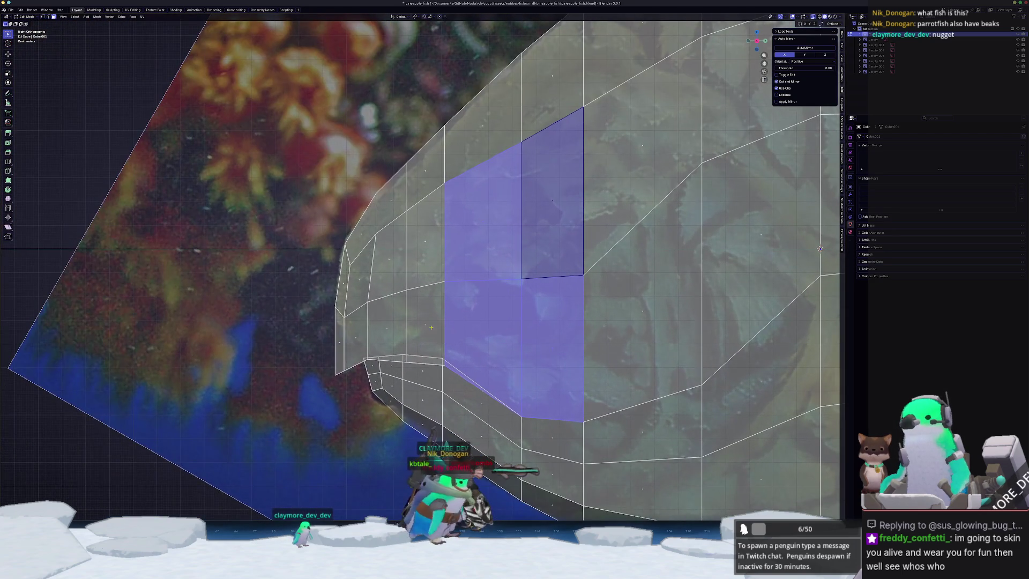
{"action": "left_click", "coordinate": [430, 327], "text": "shift"}
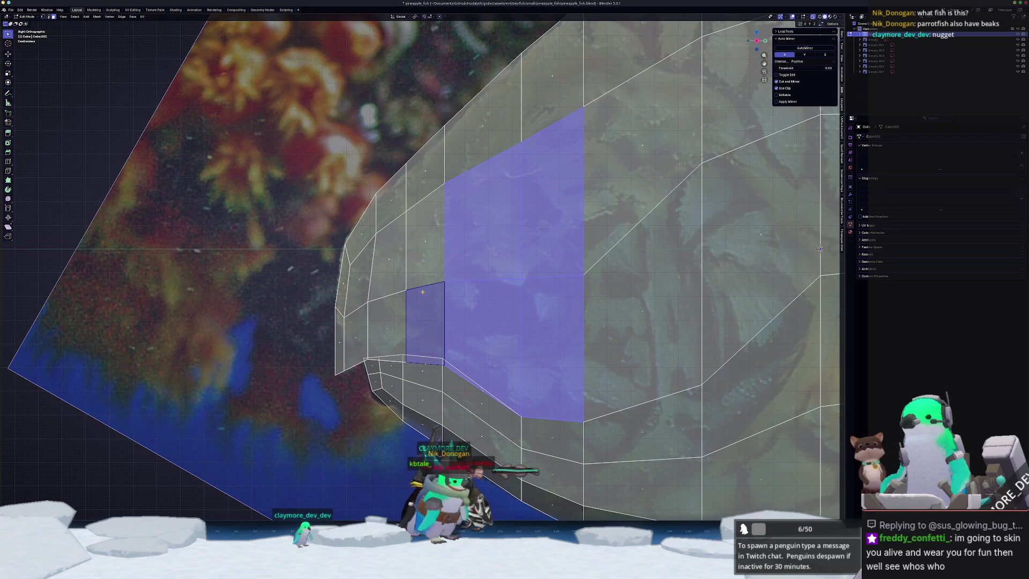
{"action": "left_click", "coordinate": [435, 242], "text": "shift"}
{"action": "scroll", "coordinate": [616, 214], "scroll_direction": "down", "scroll_amount": 2}
{"action": "left_click", "coordinate": [576, 155], "text": "shift"}
{"action": "left_click", "coordinate": [579, 304], "text": "shift"}
{"action": "left_click", "coordinate": [577, 300], "text": "shift"}
Slide the vertical body edge loop, then select the six faces for the eye patch.
{"action": "left_click", "coordinate": [530, 204], "text": "alt"}
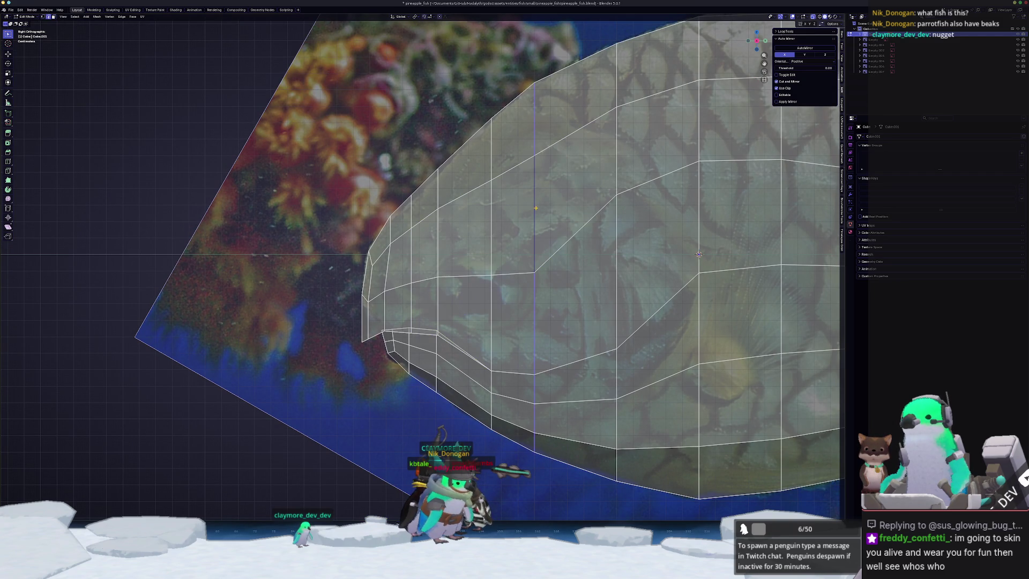
{"action": "key", "text": "g"}
{"action": "key", "text": "g"}
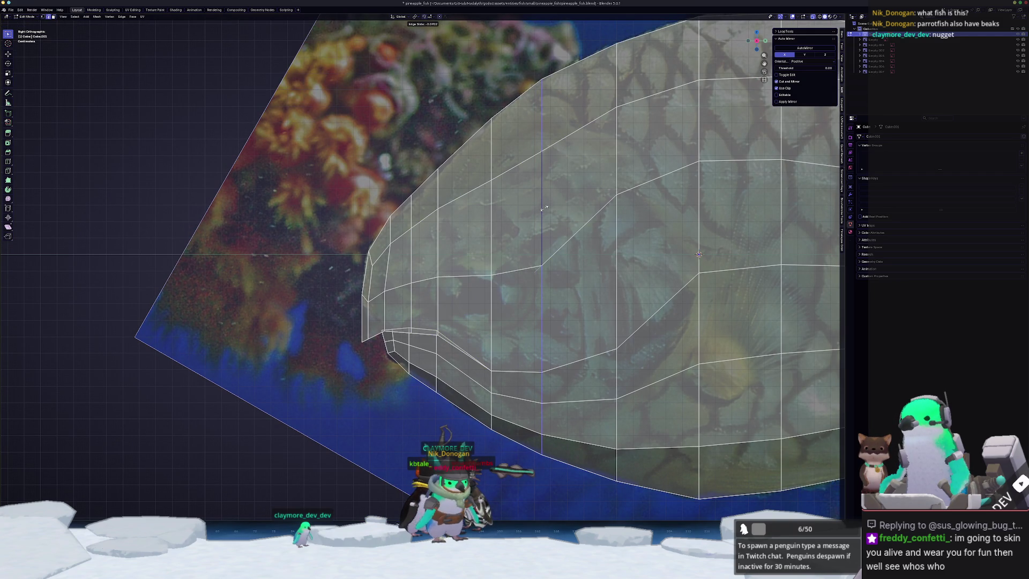
{"action": "left_click", "coordinate": [543, 208]}
{"action": "key", "text": "3"}
{"action": "left_click", "coordinate": [514, 318]}
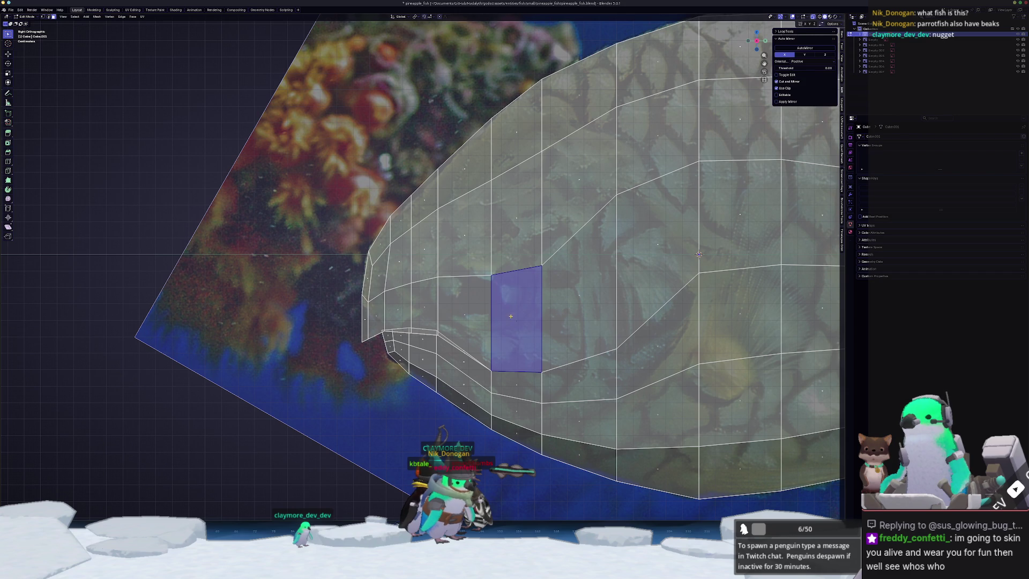
{"action": "left_click", "coordinate": [464, 322], "text": "shift"}
{"action": "left_click", "coordinate": [424, 305], "text": "shift"}
{"action": "left_click", "coordinate": [424, 249], "text": "shift"}
{"action": "left_click", "coordinate": [464, 236], "text": "shift"}
{"action": "left_click", "coordinate": [516, 217], "text": "shift"}
Inset the six eye faces by 0.155 m and make them round with LoopTools Circle.
{"action": "left_click", "coordinate": [10, 144]}
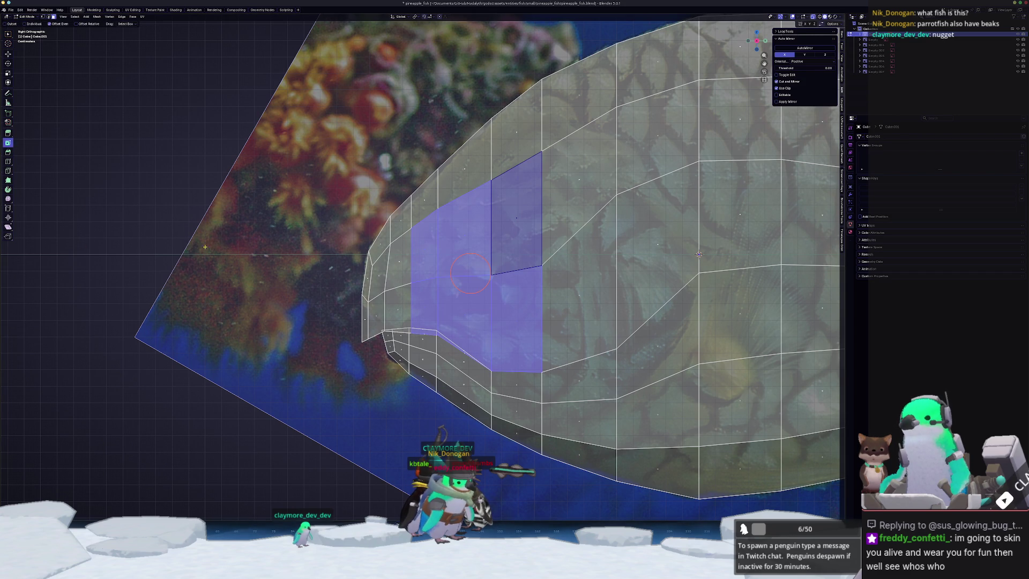
{"action": "left_click", "coordinate": [68, 497]}
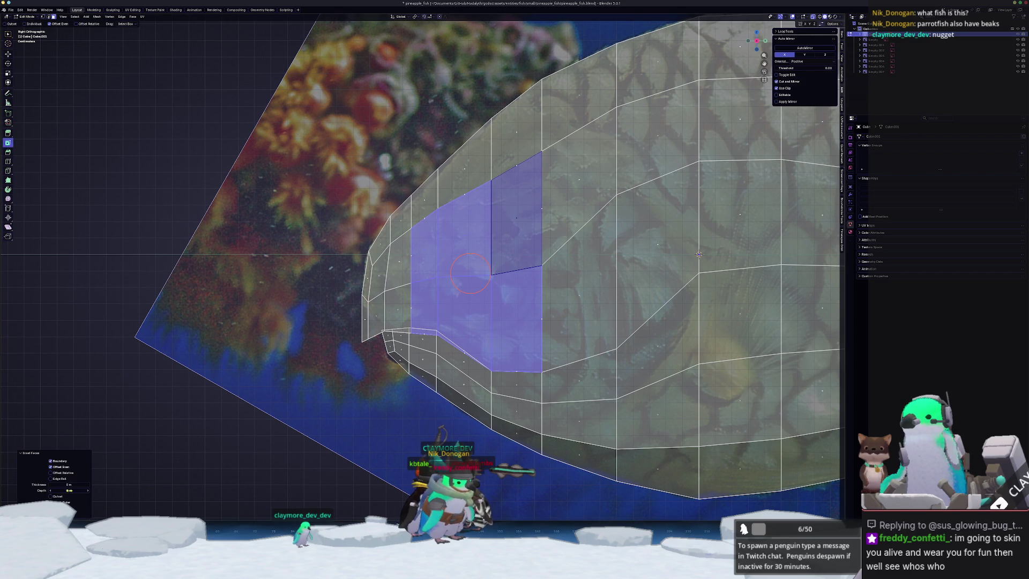
{"action": "left_click_drag", "start_coordinate": [68, 485], "coordinate": [86, 485]}
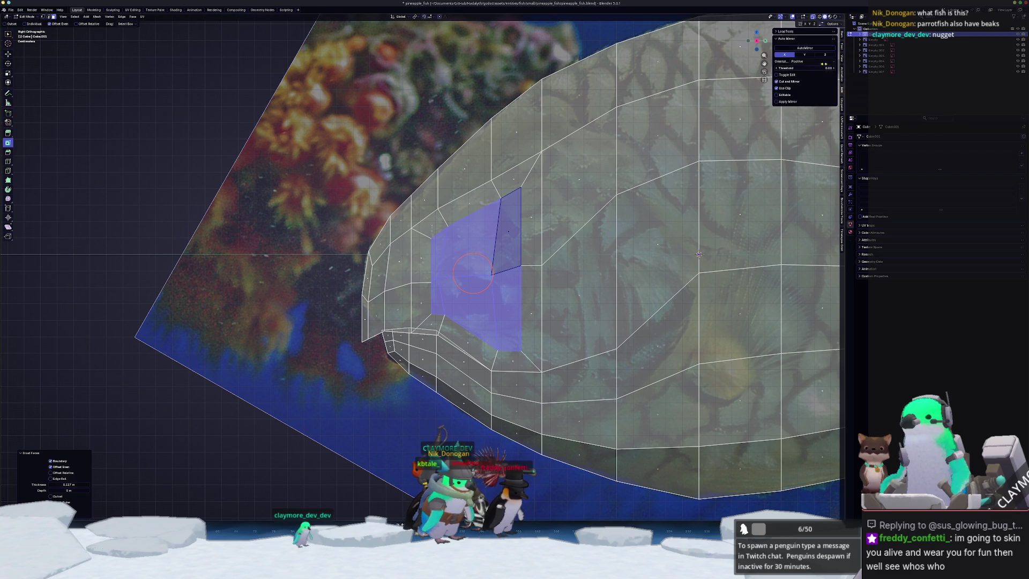
{"action": "left_click", "coordinate": [793, 31]}
{"action": "left_click", "coordinate": [809, 45]}
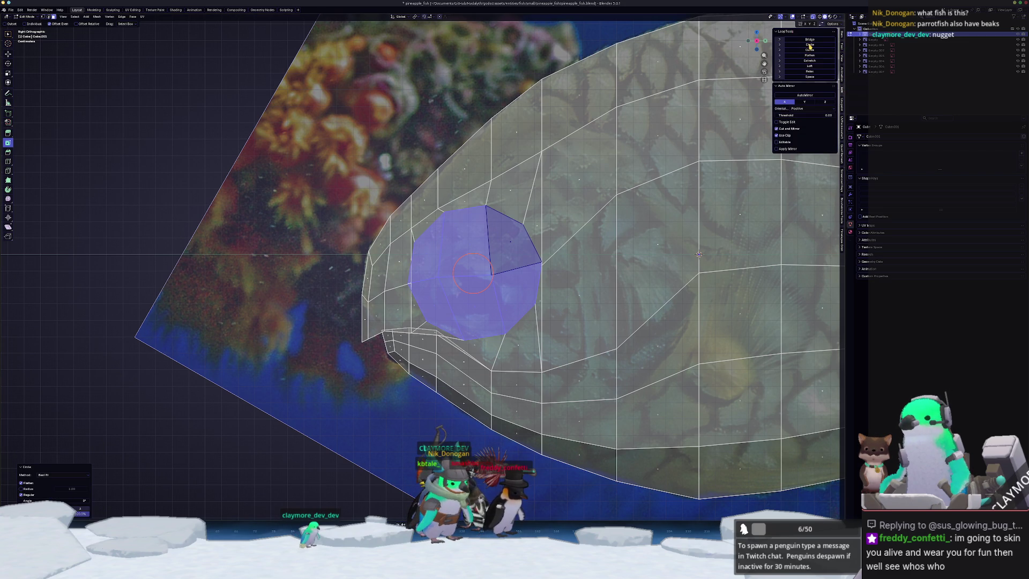
Rotate the round eye patch, shrink it, and scale it along Y to match the reference eye.
{"action": "scroll", "coordinate": [670, 215], "scroll_direction": "up", "scroll_amount": 1}
{"action": "key", "text": "r"}
{"action": "left_click", "coordinate": [671, 211]}
{"action": "key", "text": "s"}
{"action": "left_click", "coordinate": [591, 244]}
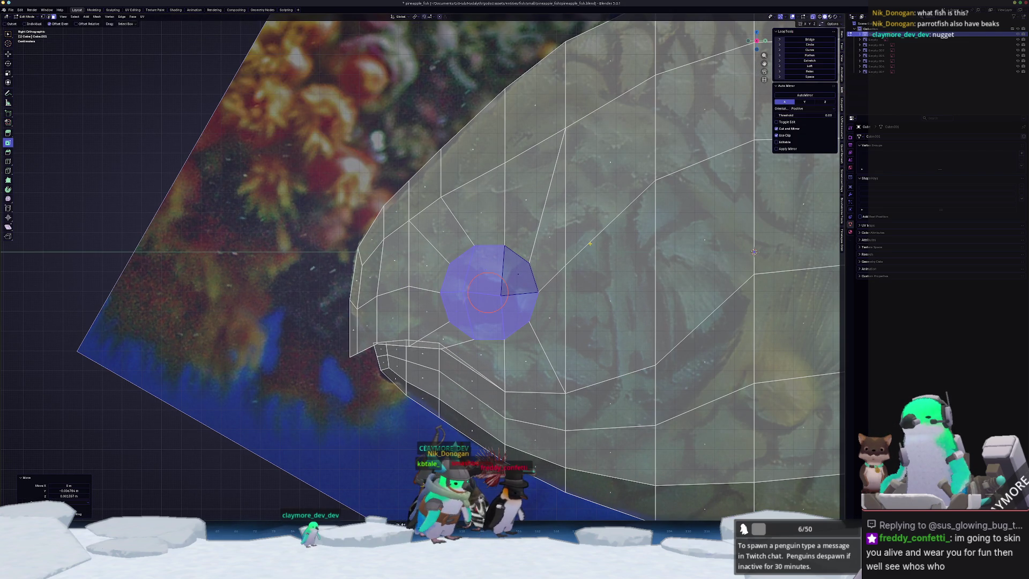
{"action": "key", "text": "s"}
{"action": "key", "text": "y"}
{"action": "left_click", "coordinate": [605, 249]}
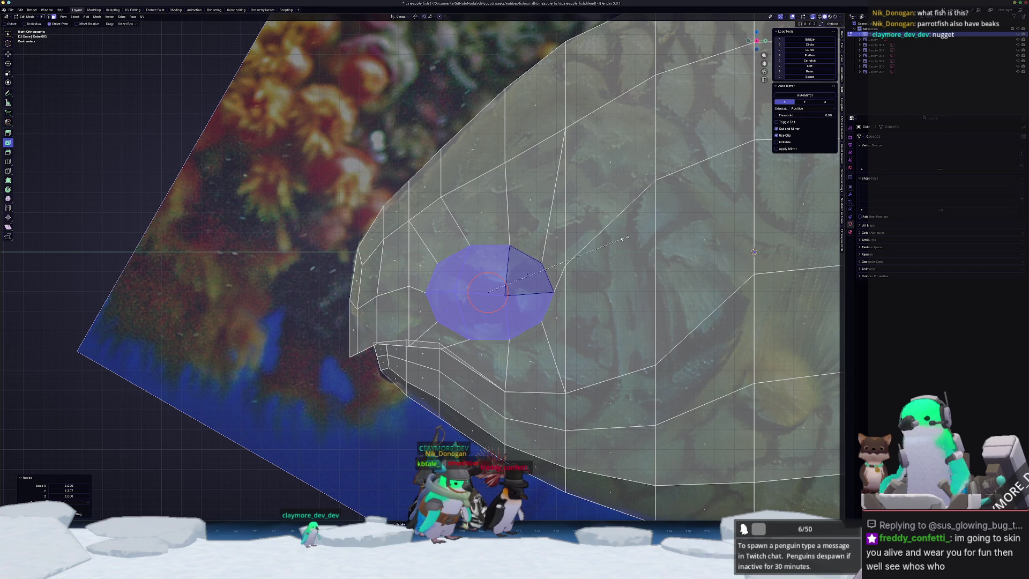
{"action": "middle_click_drag", "start_coordinate": [754, 252], "coordinate": [569, 216]}
{"action": "mouse_move", "coordinate": [545, 340]}
{"action": "middle_mouse_down"}
{"action": "mouse_move", "coordinate": [475, 346]}
{"action": "mouse_move", "coordinate": [487, 338]}
{"action": "mouse_move", "coordinate": [465, 359]}
{"action": "mouse_move", "coordinate": [549, 285]}
{"action": "mouse_move", "coordinate": [551, 293]}
{"action": "middle_mouse_up"}
{"action": "scroll", "coordinate": [482, 351], "scroll_direction": "up", "scroll_amount": 6}
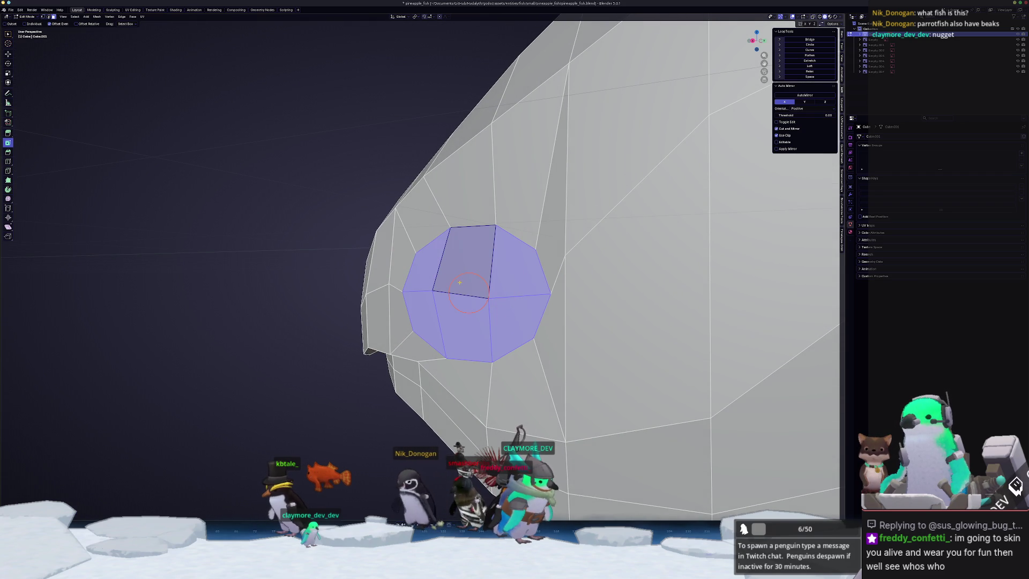
Inset the eye faces again, then move them and rotate them slightly around Z.
{"action": "left_click", "coordinate": [455, 279]}
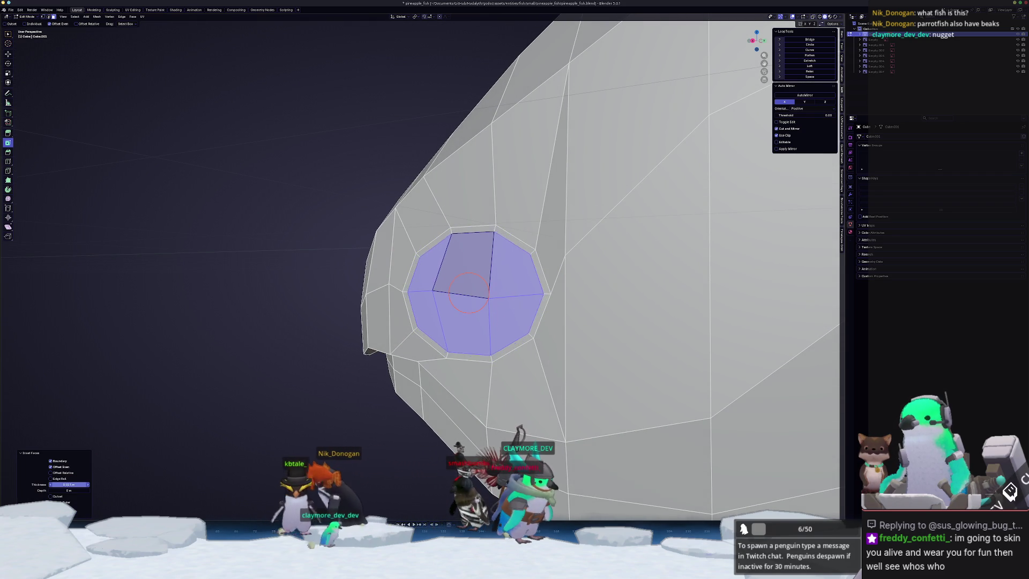
{"action": "scroll", "coordinate": [215, 418], "scroll_direction": "down", "scroll_amount": 5}
{"action": "mouse_move", "coordinate": [215, 418]}
{"action": "middle_mouse_down"}
{"action": "mouse_move", "coordinate": [304, 411]}
{"action": "mouse_move", "coordinate": [534, 327]}
{"action": "middle_mouse_up"}
{"action": "key", "text": "g"}
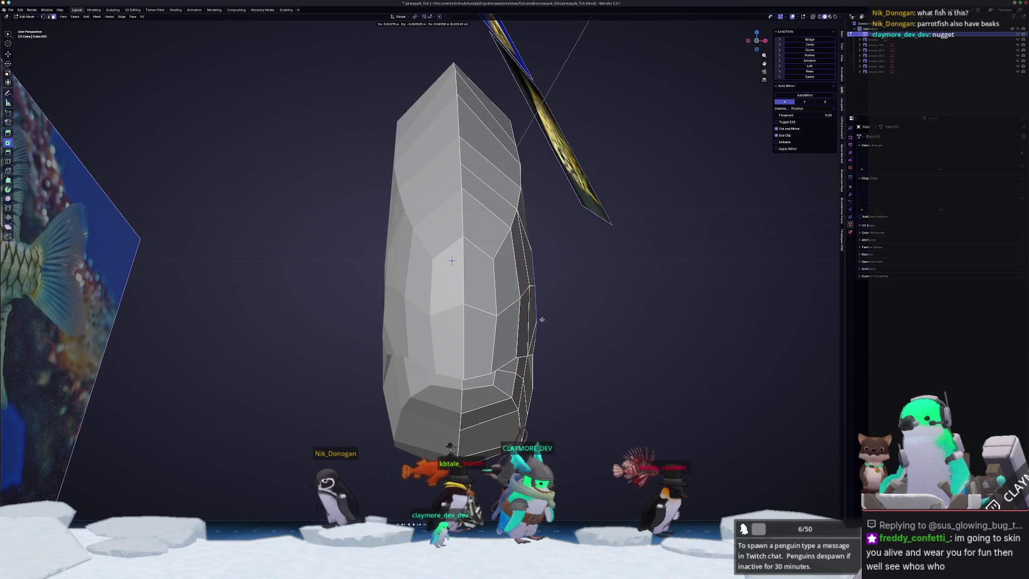
{"action": "left_click", "coordinate": [541, 320]}
{"action": "scroll", "coordinate": [529, 287], "scroll_direction": "up", "scroll_amount": 8}
{"action": "mouse_move", "coordinate": [528, 287]}
{"action": "middle_mouse_down"}
{"action": "mouse_move", "coordinate": [378, 370]}
{"action": "mouse_move", "coordinate": [475, 362]}
{"action": "middle_mouse_up"}
{"action": "key", "text": "r"}
{"action": "key", "text": "z"}
{"action": "left_click", "coordinate": [480, 361]}
Shift the eye faces slightly along the X axis.
{"action": "scroll", "coordinate": [509, 271], "scroll_direction": "up", "scroll_amount": 6}
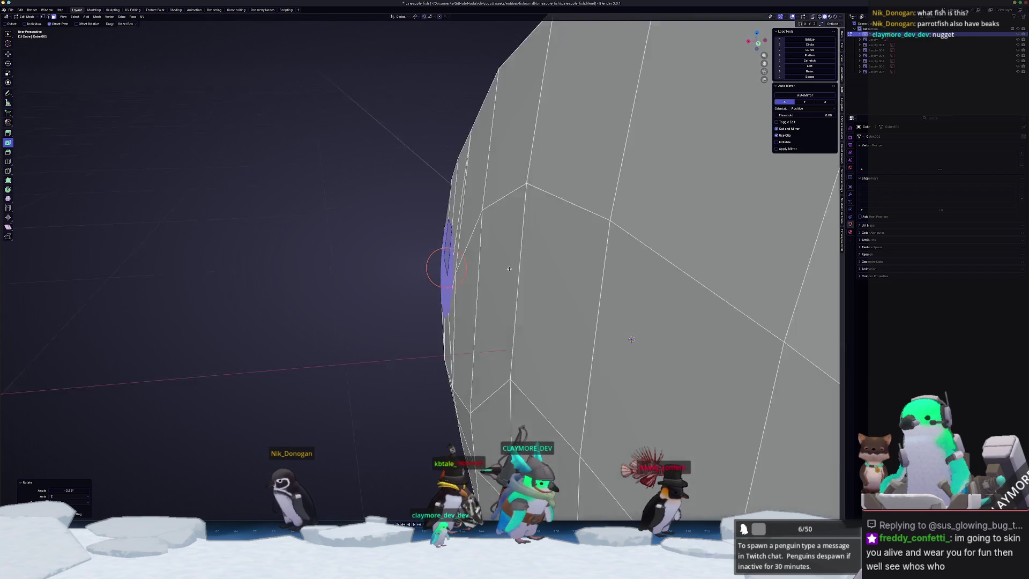
{"action": "scroll", "coordinate": [509, 271], "scroll_direction": "down", "scroll_amount": 5}
{"action": "key", "text": "g"}
{"action": "key", "text": "x"}
{"action": "left_click", "coordinate": [512, 201]}
Rotate the eye faces around Z and shift them vertically along Z.
{"action": "middle_click_drag", "start_coordinate": [436, 229], "coordinate": [464, 256]}
{"action": "key", "text": "r"}
{"action": "key", "text": "z"}
{"action": "left_click", "coordinate": [640, 231]}
{"action": "key", "text": "g"}
{"action": "key", "text": "z"}
{"action": "left_click", "coordinate": [639, 230]}
{"action": "middle_click_drag", "start_coordinate": [640, 230], "coordinate": [730, 275]}
{"action": "mouse_move", "coordinate": [525, 274]}
{"action": "middle_mouse_down"}
{"action": "mouse_move", "coordinate": [522, 203]}
{"action": "mouse_move", "coordinate": [522, 230]}
{"action": "mouse_move", "coordinate": [160, 415]}
{"action": "middle_mouse_up"}
Add an extra inset ring of faces around the eye.
{"action": "key", "text": "i"}
{"action": "left_click", "coordinate": [159, 418]}
{"action": "key", "text": "ctrl+z"}
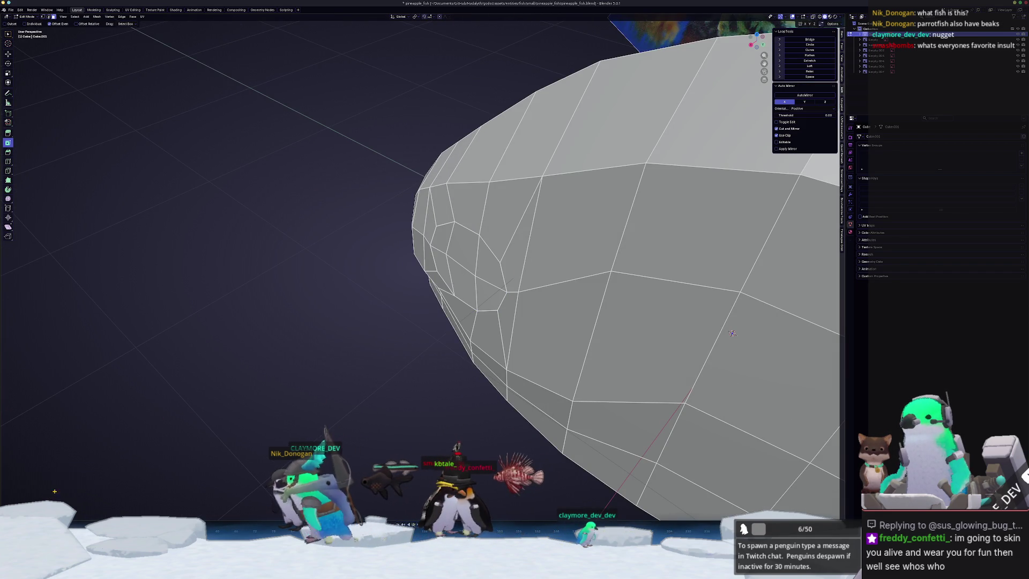
{"action": "key", "text": "i"}
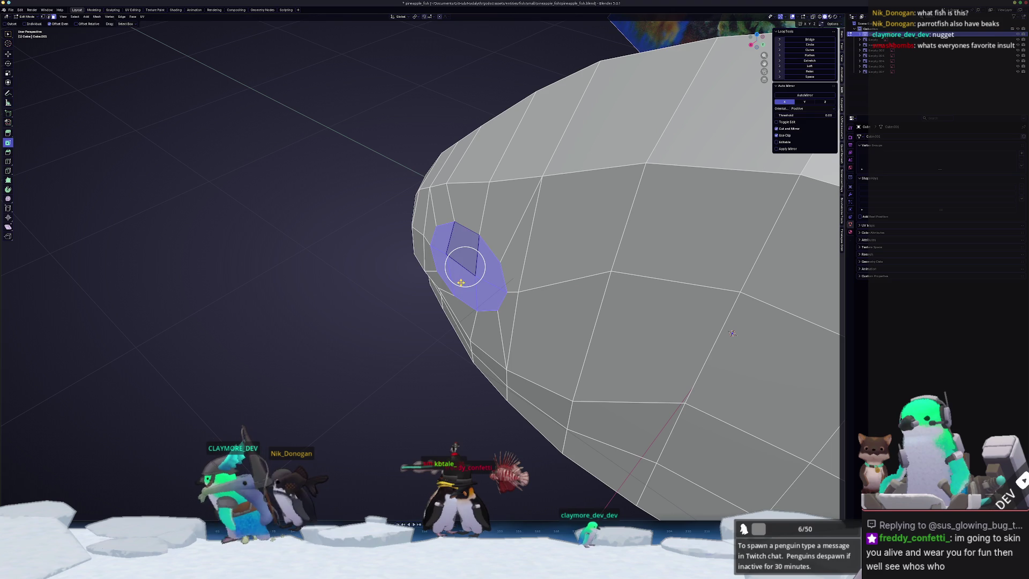
{"action": "key", "text": "e"}
{"action": "right_click", "coordinate": [480, 293]}
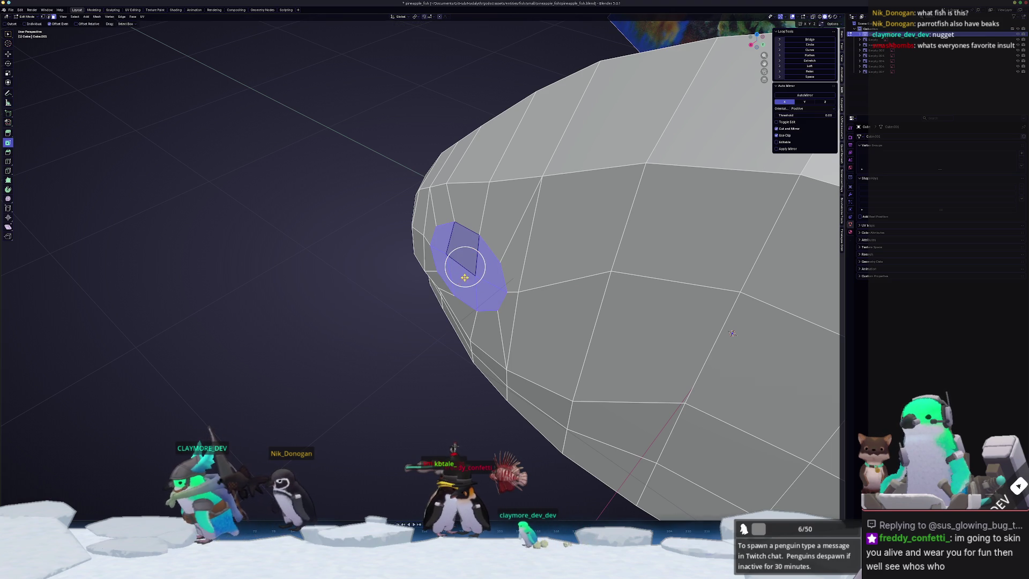
{"action": "left_click", "coordinate": [463, 276]}
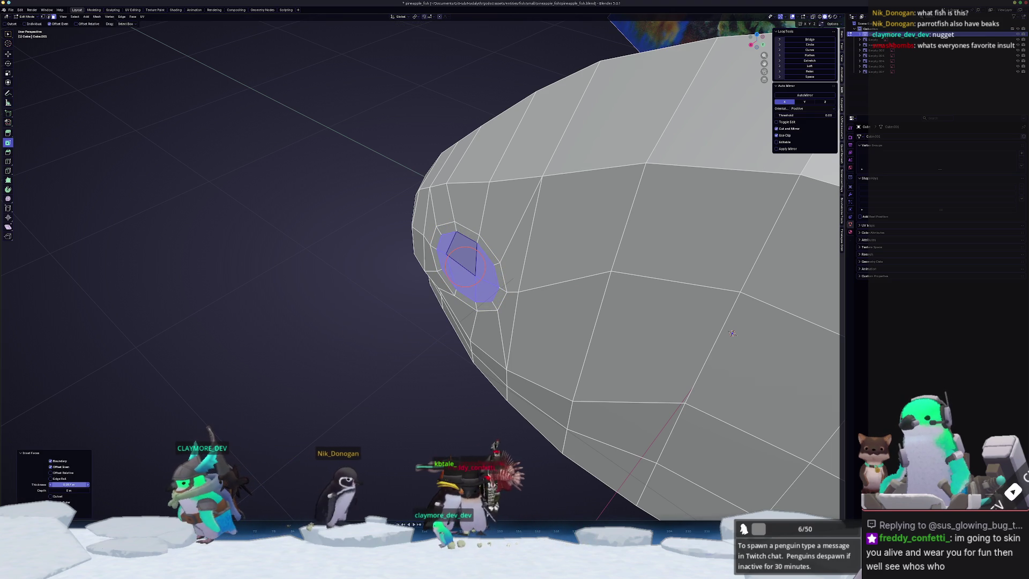
Slide a vertex beside the eye along its edge.
{"action": "middle_click_drag", "start_coordinate": [139, 425], "coordinate": [473, 277]}
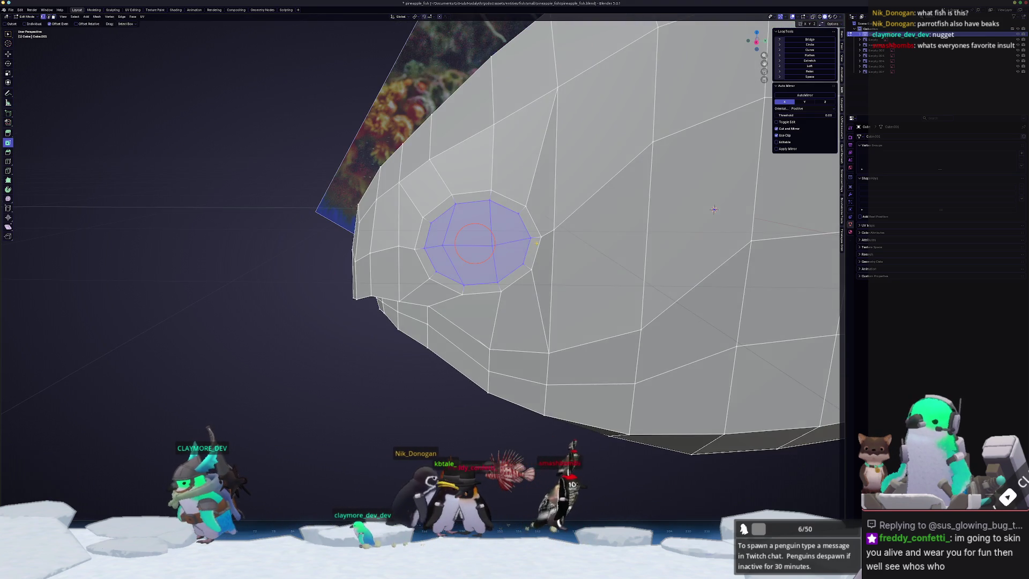
{"action": "scroll", "coordinate": [473, 277], "scroll_direction": "up", "scroll_amount": 3}
{"action": "left_click", "coordinate": [469, 278]}
{"action": "key", "text": "shift+v"}
{"action": "left_click", "coordinate": [466, 287]}
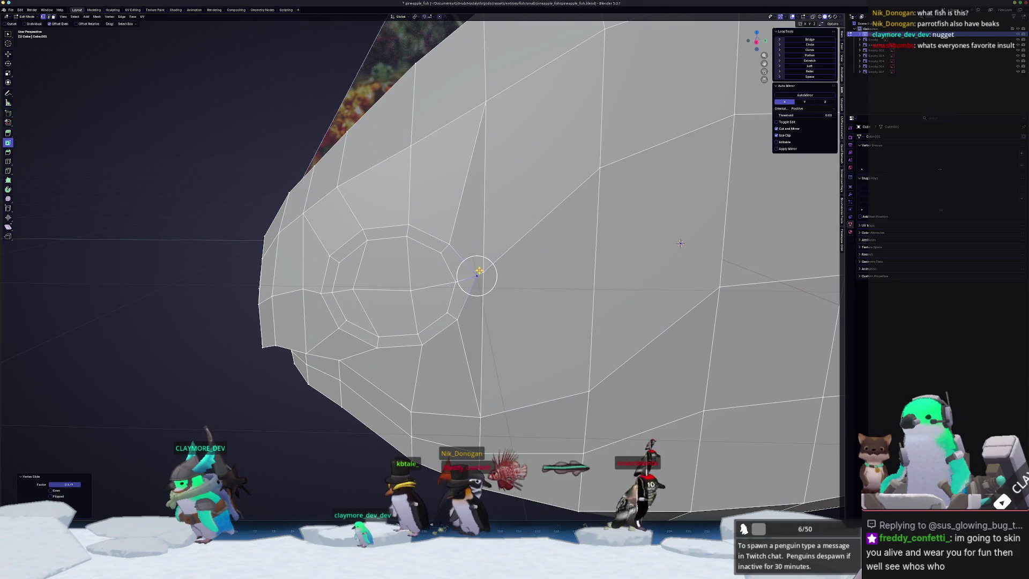
Slide the vertex further down and relax the edge path toward the jaw.
{"action": "key", "text": "shift+v"}
{"action": "left_click", "coordinate": [455, 356]}
{"action": "key", "text": "shift+v"}
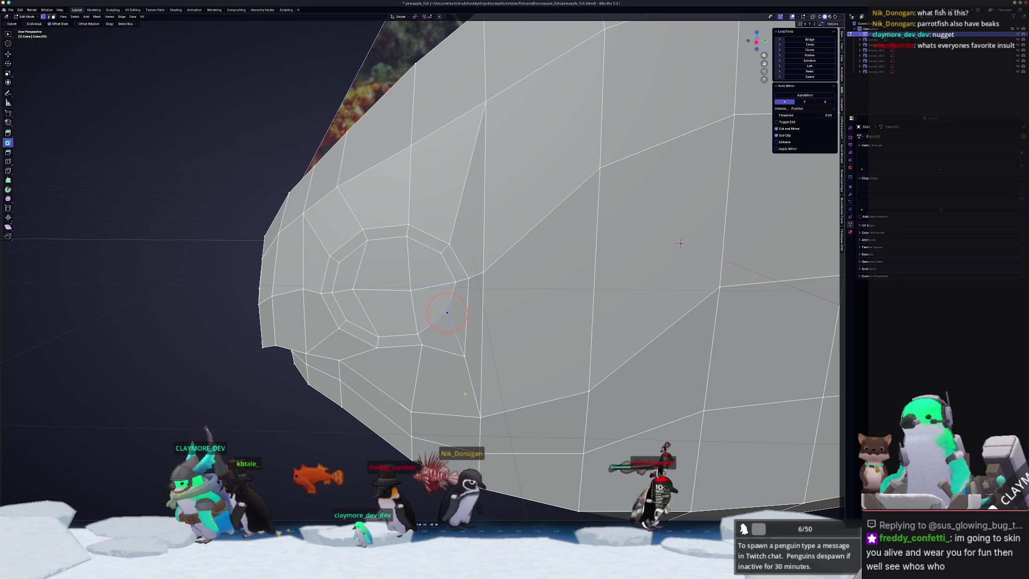
{"action": "middle_click_drag", "start_coordinate": [680, 242], "coordinate": [684, 276]}
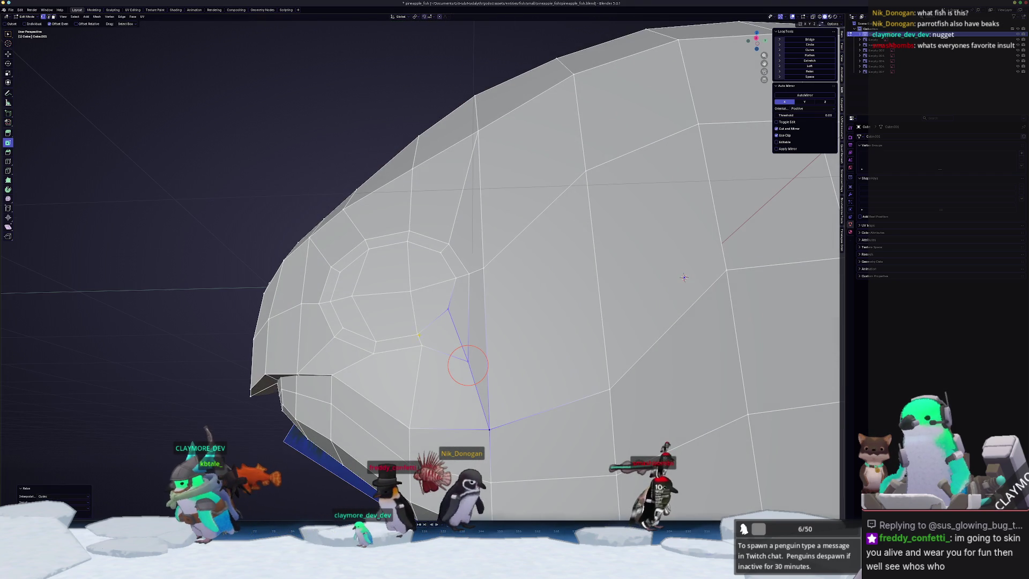
{"action": "left_click", "coordinate": [416, 368], "text": "ctrl"}
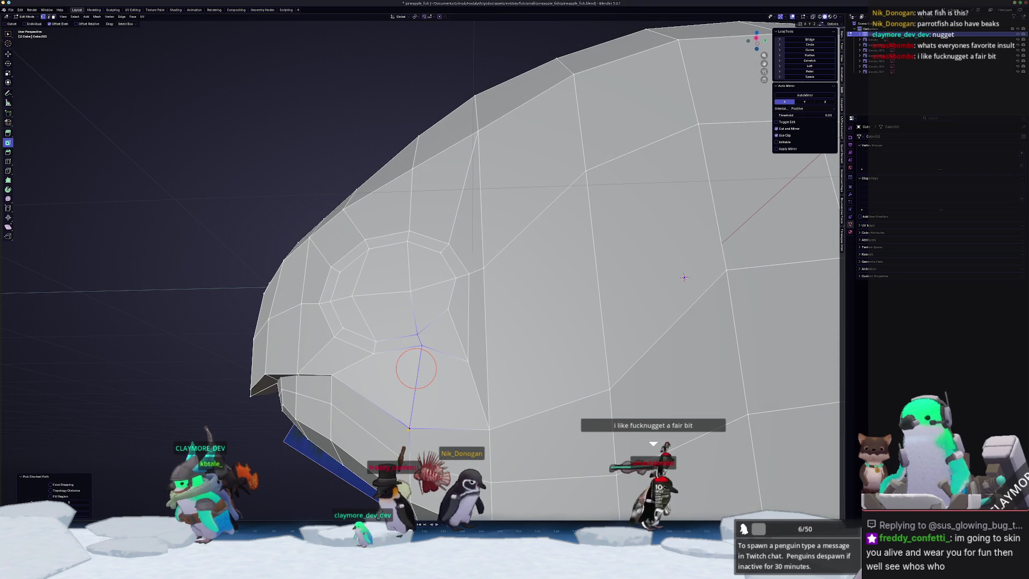
{"action": "key", "text": "alt+r"}
{"action": "middle_click_drag", "start_coordinate": [415, 369], "coordinate": [476, 352]}
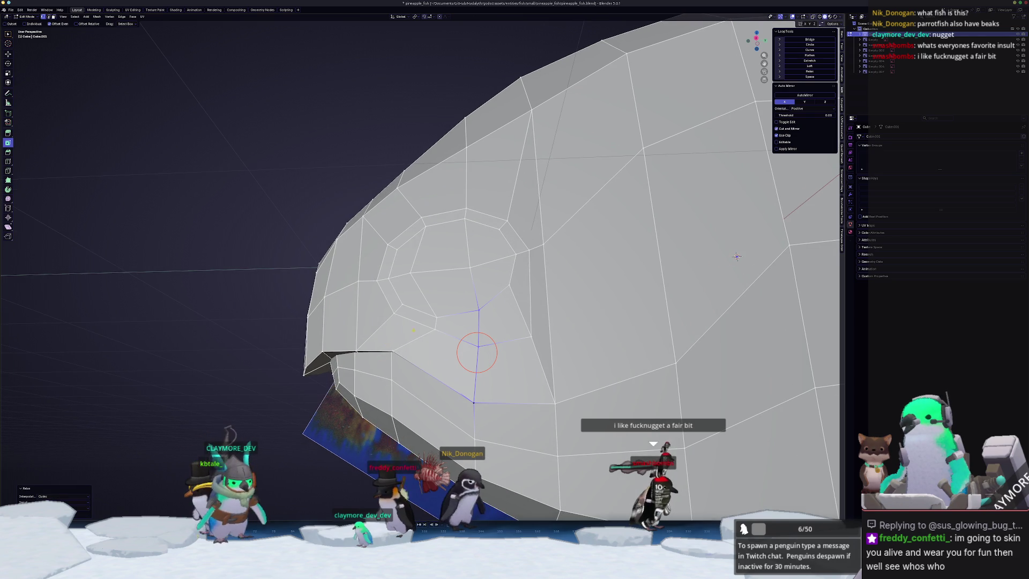
Relax vertex paths behind the eye, down to the beak, and above the eye.
{"action": "left_click", "coordinate": [432, 315]}
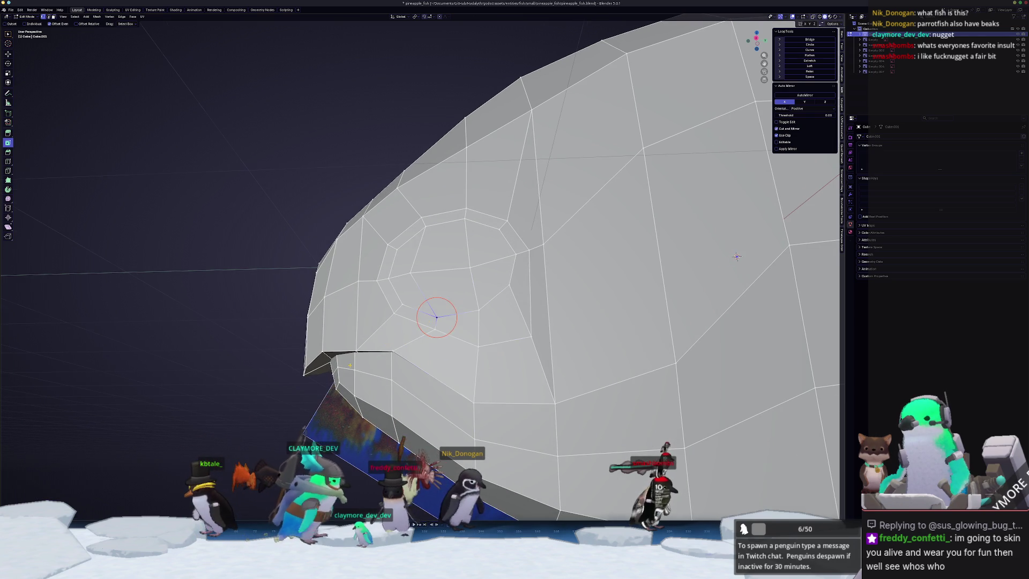
{"action": "middle_click_drag", "start_coordinate": [432, 315], "coordinate": [439, 325]}
{"action": "left_click", "coordinate": [415, 342], "text": "ctrl"}
{"action": "key", "text": "alt+r"}
{"action": "left_click", "coordinate": [397, 309]}
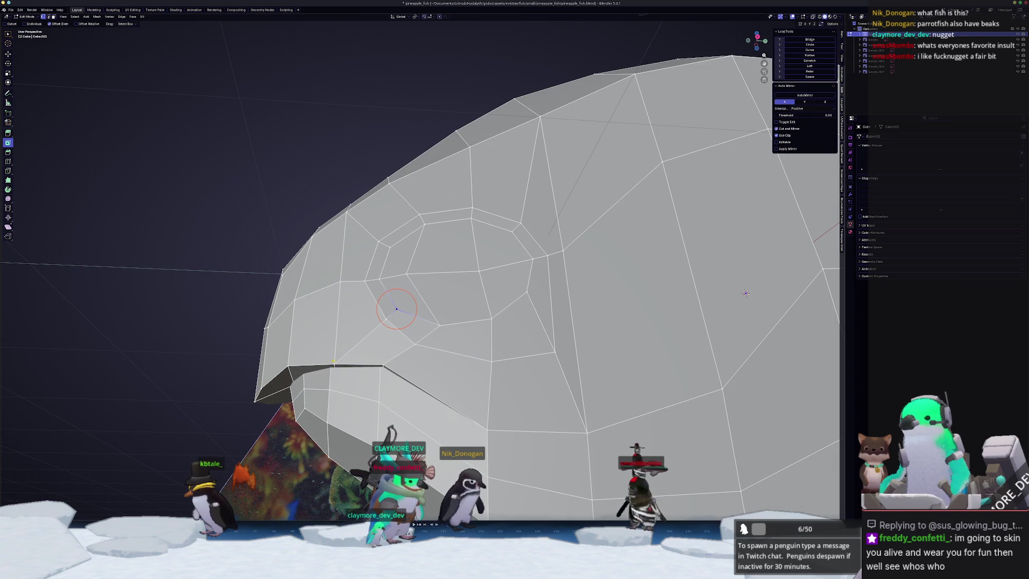
{"action": "left_click", "coordinate": [367, 334], "text": "ctrl"}
{"action": "key", "text": "alt+r"}
{"action": "left_click", "coordinate": [368, 241]}
{"action": "left_click", "coordinate": [359, 278], "text": "ctrl"}
{"action": "key", "text": "alt+r"}
Relax the vertex paths from below and beside the eye running up toward the top.
{"action": "mouse_move", "coordinate": [359, 279]}
{"action": "middle_mouse_down"}
{"action": "mouse_move", "coordinate": [344, 285]}
{"action": "mouse_move", "coordinate": [384, 238]}
{"action": "middle_mouse_up"}
{"action": "left_click", "coordinate": [384, 238]}
{"action": "left_click", "coordinate": [334, 185], "text": "ctrl"}
{"action": "key", "text": "alt+r"}
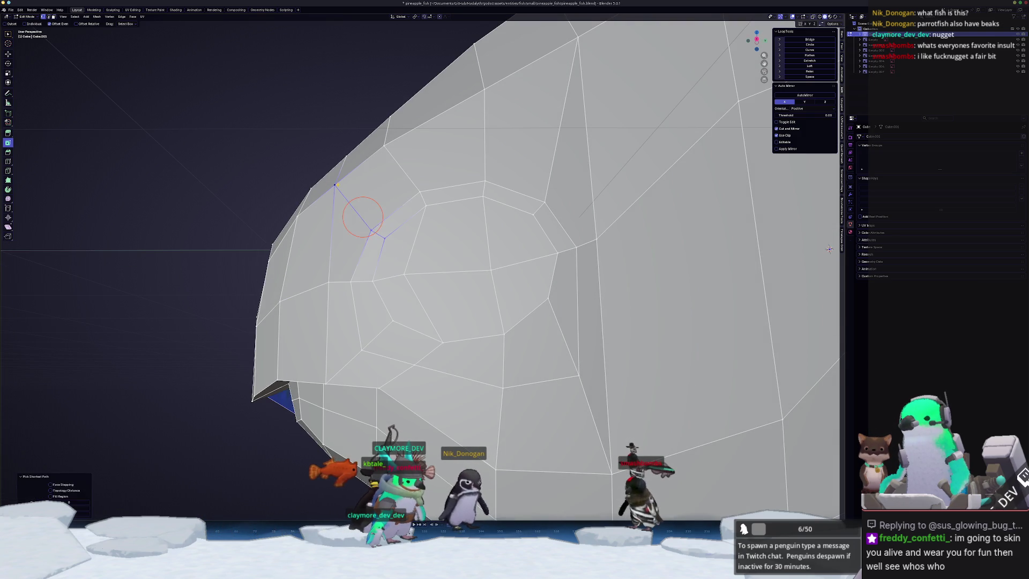
{"action": "left_click", "coordinate": [426, 205]}
{"action": "left_click", "coordinate": [383, 146], "text": "ctrl"}
{"action": "key", "text": "alt+r"}
Select vertex paths from above and behind the eye up to the top and downward.
{"action": "left_click", "coordinate": [482, 196]}
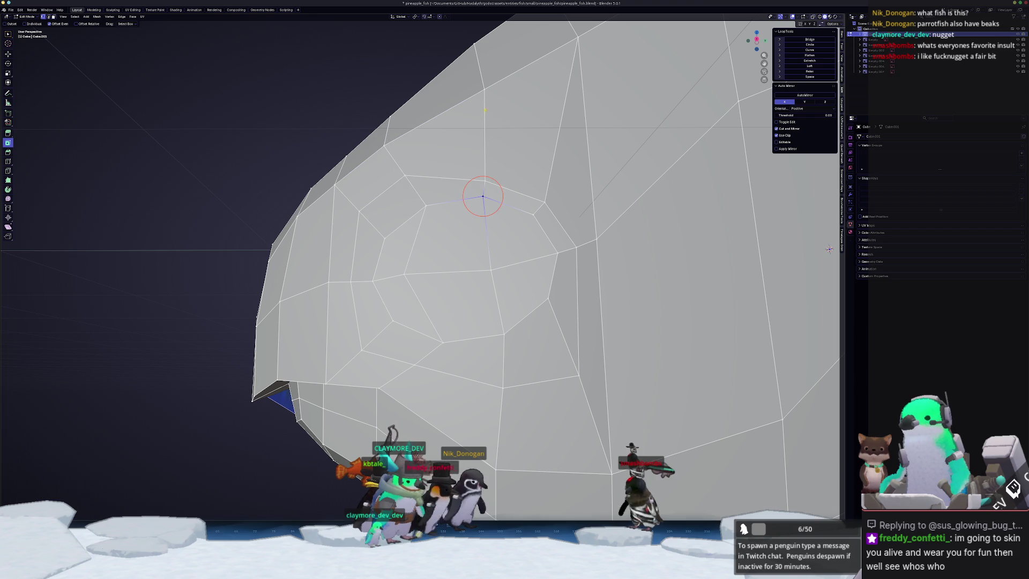
{"action": "left_click", "coordinate": [484, 154], "text": "ctrl"}
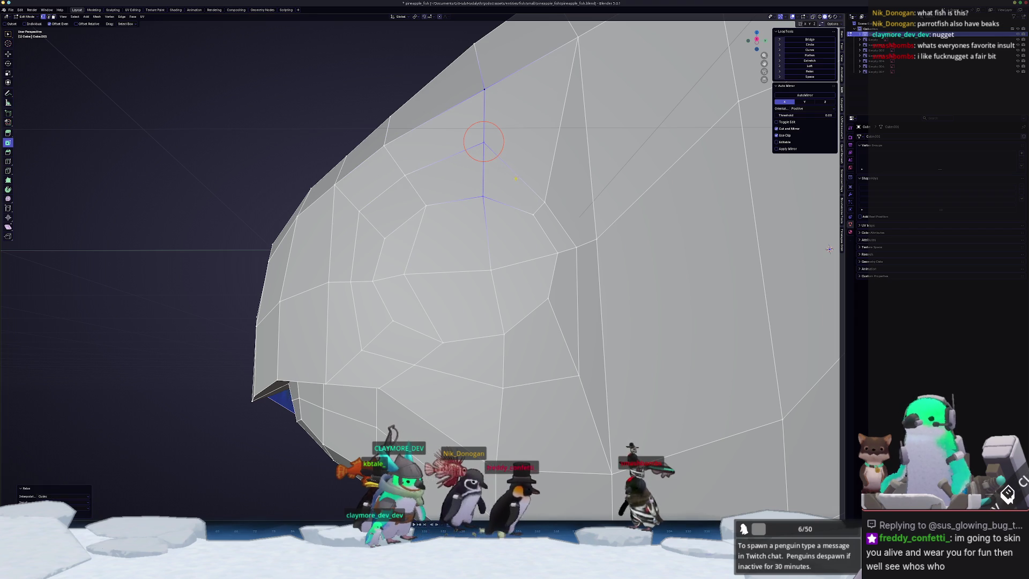
{"action": "left_click", "coordinate": [533, 215]}
{"action": "left_click", "coordinate": [555, 134], "text": "ctrl"}
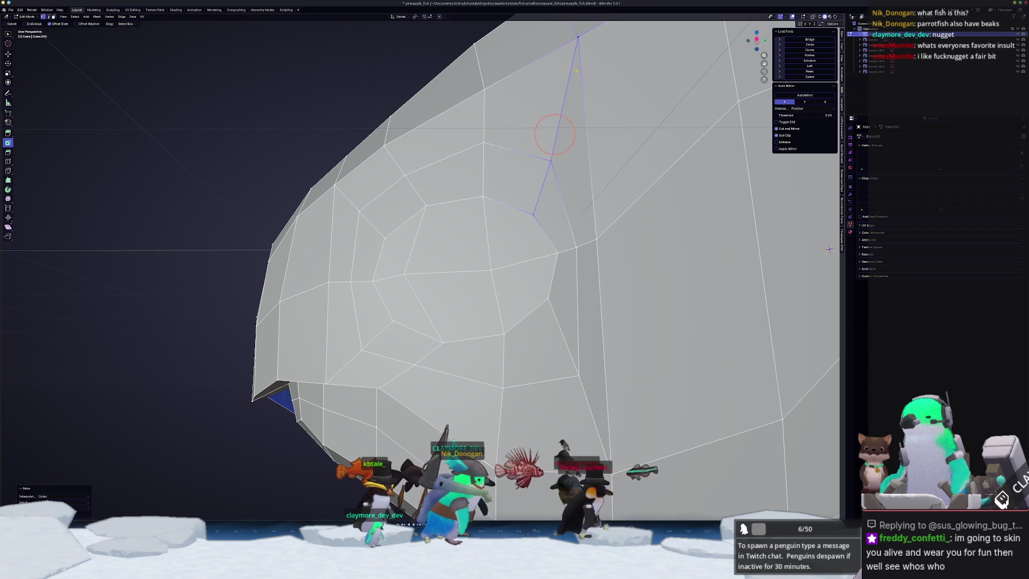
{"action": "left_click", "coordinate": [577, 246]}
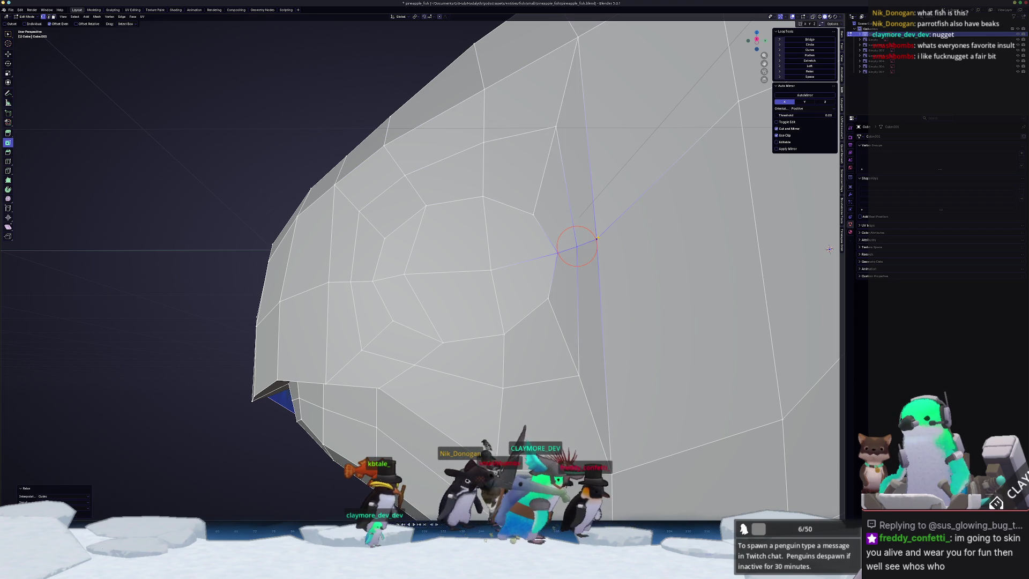
{"action": "left_click", "coordinate": [548, 298]}
{"action": "left_click", "coordinate": [578, 377], "text": "ctrl"}
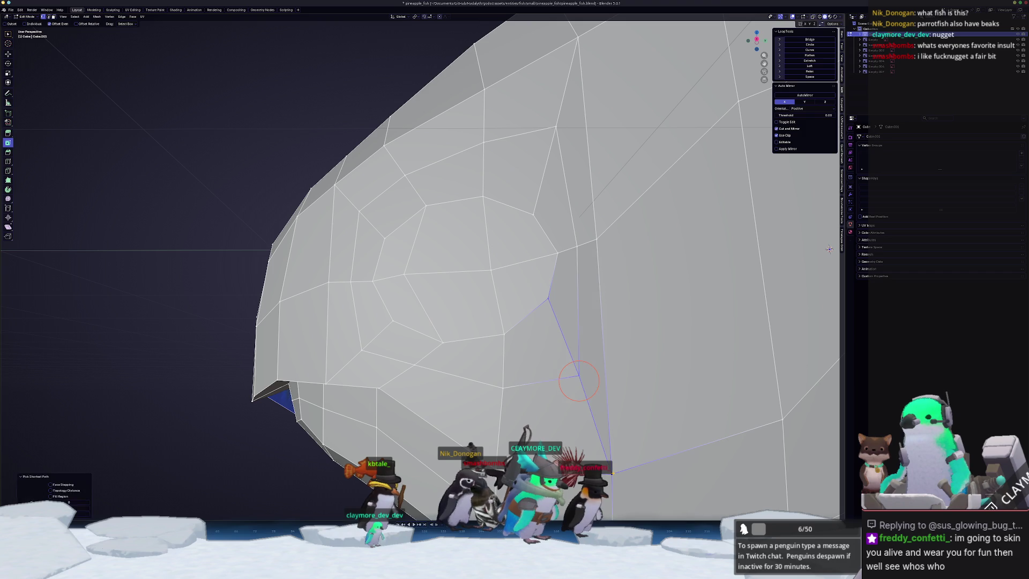
Pick vertex paths from the eye ring down toward the jaw, then select a face beside the eye.
{"action": "left_click", "coordinate": [503, 334]}
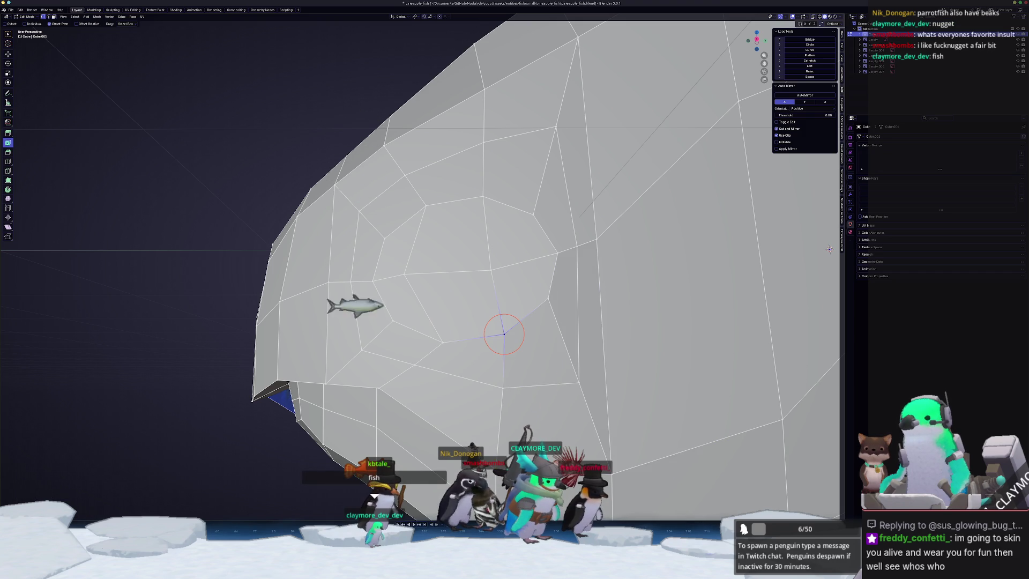
{"action": "left_click", "coordinate": [500, 395], "text": "ctrl"}
{"action": "left_click", "coordinate": [443, 341]}
{"action": "left_click", "coordinate": [412, 365], "text": "ctrl"}
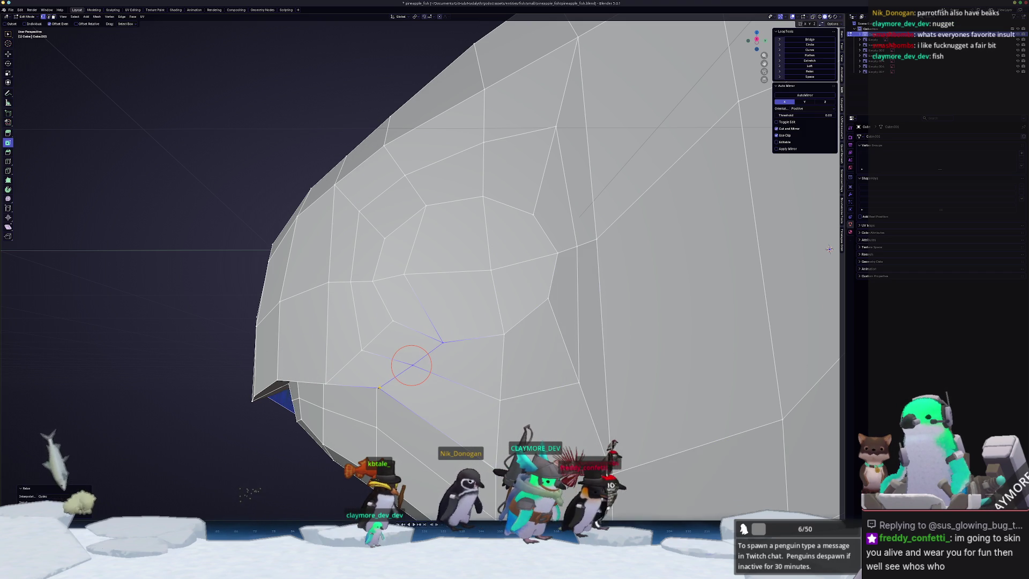
{"action": "mouse_move", "coordinate": [412, 364]}
{"action": "middle_mouse_down"}
{"action": "mouse_move", "coordinate": [438, 370]}
{"action": "mouse_move", "coordinate": [438, 361]}
{"action": "middle_mouse_up"}
{"action": "left_click", "coordinate": [493, 282]}
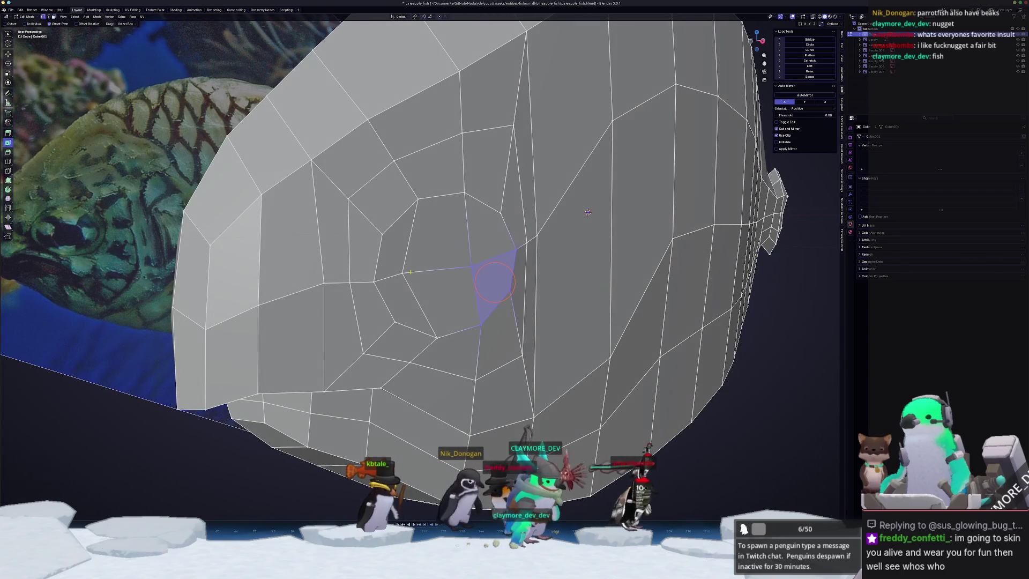
Slide a vertex into place and select the eye faces.
{"action": "key", "text": "shift+v"}
{"action": "left_click", "coordinate": [423, 270]}
{"action": "left_click", "coordinate": [453, 300]}
{"action": "left_click", "coordinate": [490, 252], "text": "shift"}
{"action": "left_click", "coordinate": [471, 261], "text": "shift"}
{"action": "left_click", "coordinate": [407, 257], "text": "shift"}
{"action": "left_click", "coordinate": [399, 300], "text": "shift"}
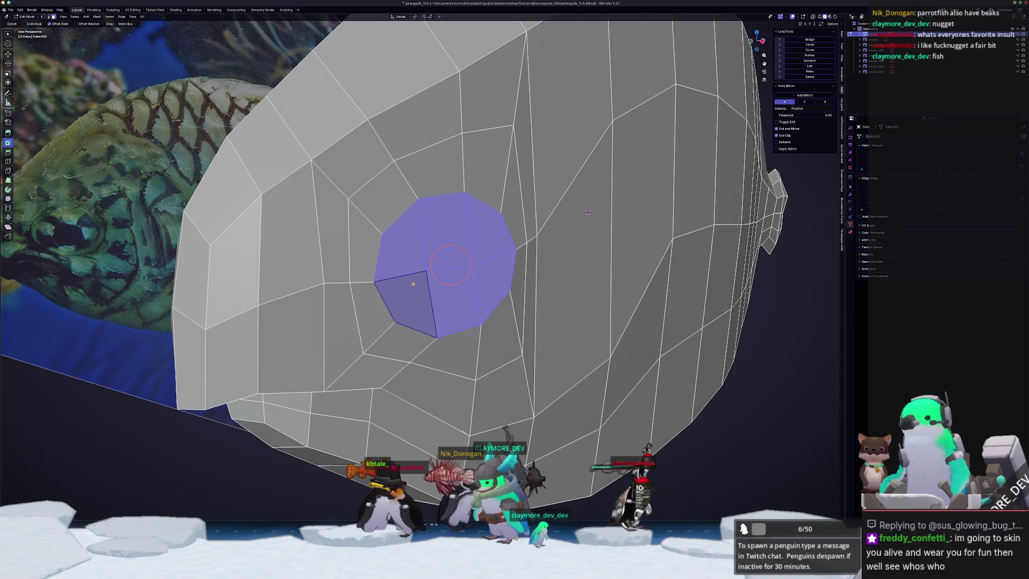
Inset the eye faces by 0.05, extrude them inward, and shrink them.
{"action": "type", "text": "i0.05"}
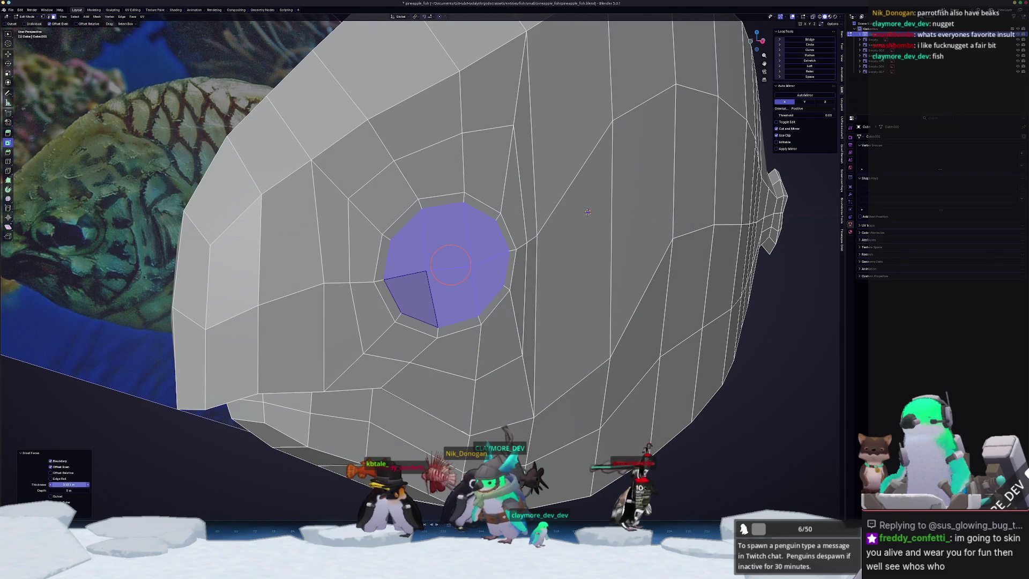
{"action": "middle_click_drag", "start_coordinate": [588, 212], "coordinate": [541, 230]}
{"action": "key", "text": "e"}
{"action": "left_click", "coordinate": [525, 257]}
{"action": "key", "text": "s"}
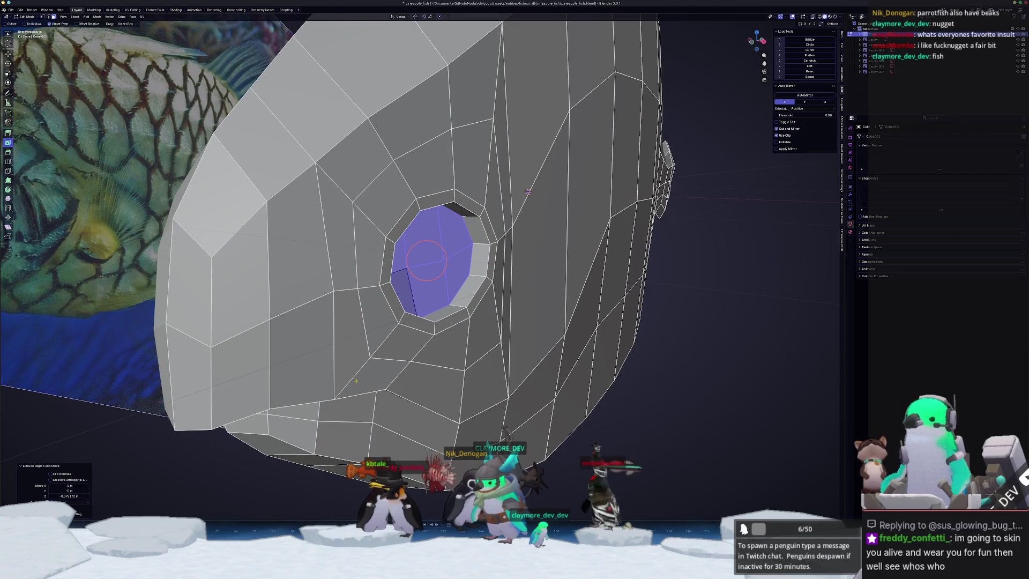
{"action": "left_click", "coordinate": [522, 292]}
Nudge the eye faces along X and turn off the see-through display.
{"action": "mouse_move", "coordinate": [523, 292]}
{"action": "middle_mouse_down"}
{"action": "mouse_move", "coordinate": [489, 310]}
{"action": "mouse_move", "coordinate": [436, 311]}
{"action": "middle_mouse_up"}
{"action": "key", "text": "g"}
{"action": "key", "text": "x"}
{"action": "left_click", "coordinate": [499, 305]}
{"action": "key", "text": "alt+z"}
Return the fish to Object Mode and apply Shade Smooth.
{"action": "key", "text": "ctrl+Tab"}
{"action": "left_click", "coordinate": [374, 317]}
{"action": "middle_click_drag", "start_coordinate": [375, 317], "coordinate": [399, 300]}
{"action": "right_click", "coordinate": [394, 303]}
{"action": "left_click", "coordinate": [395, 304]}
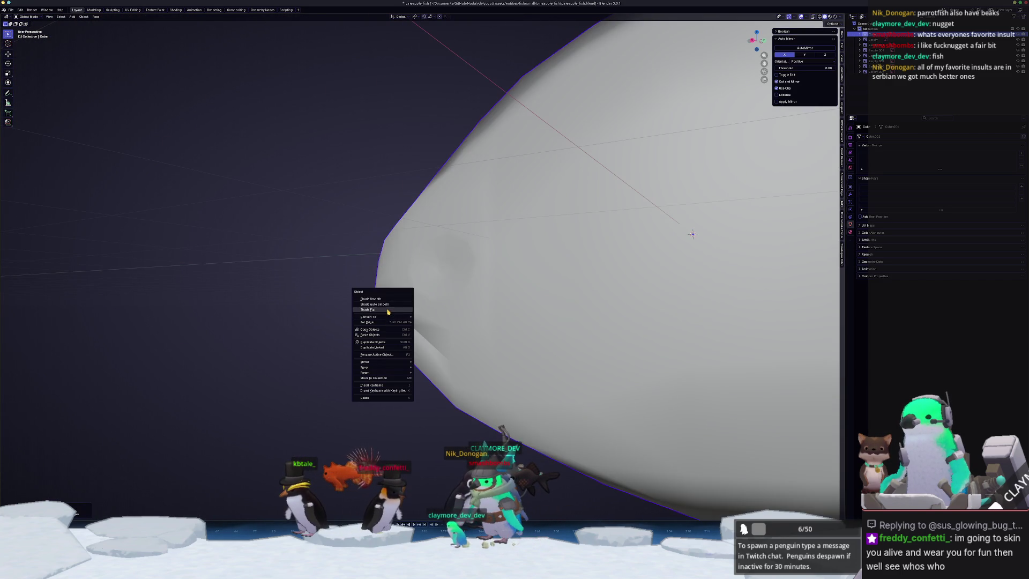
{"action": "left_click", "coordinate": [388, 311]}
{"action": "scroll", "coordinate": [388, 312], "scroll_direction": "down", "scroll_amount": 5}
{"action": "middle_click_drag", "start_coordinate": [386, 323], "coordinate": [435, 340]}
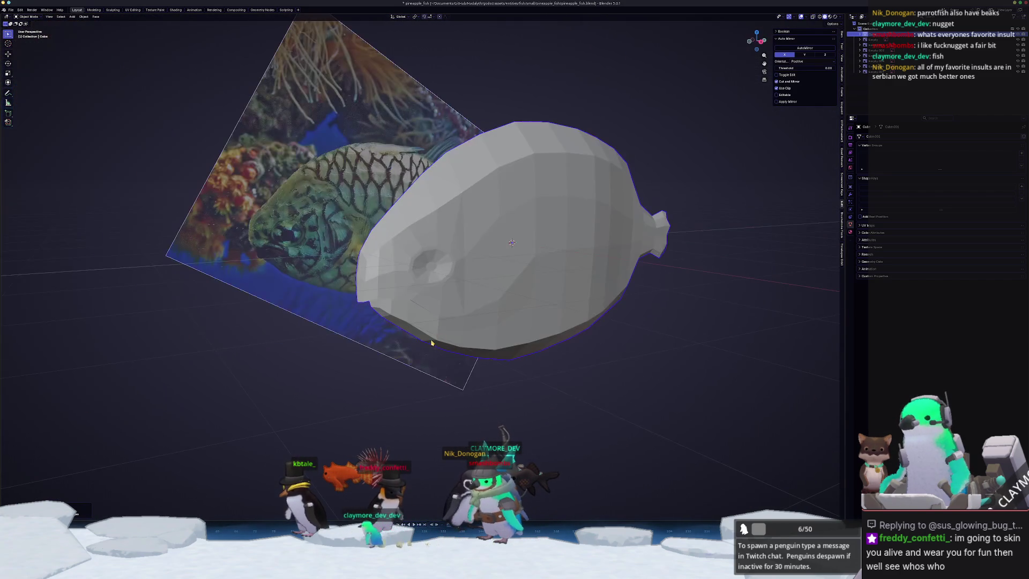
{"action": "key", "text": "KP_3"}
{"action": "key", "text": "Tab"}
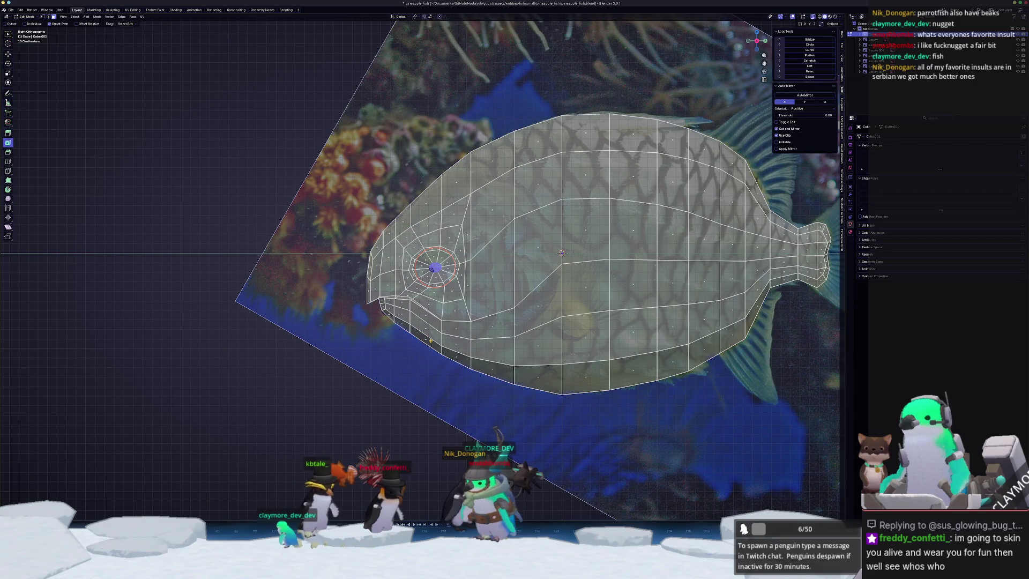
{"action": "scroll", "coordinate": [431, 339], "scroll_direction": "down", "scroll_amount": 8}
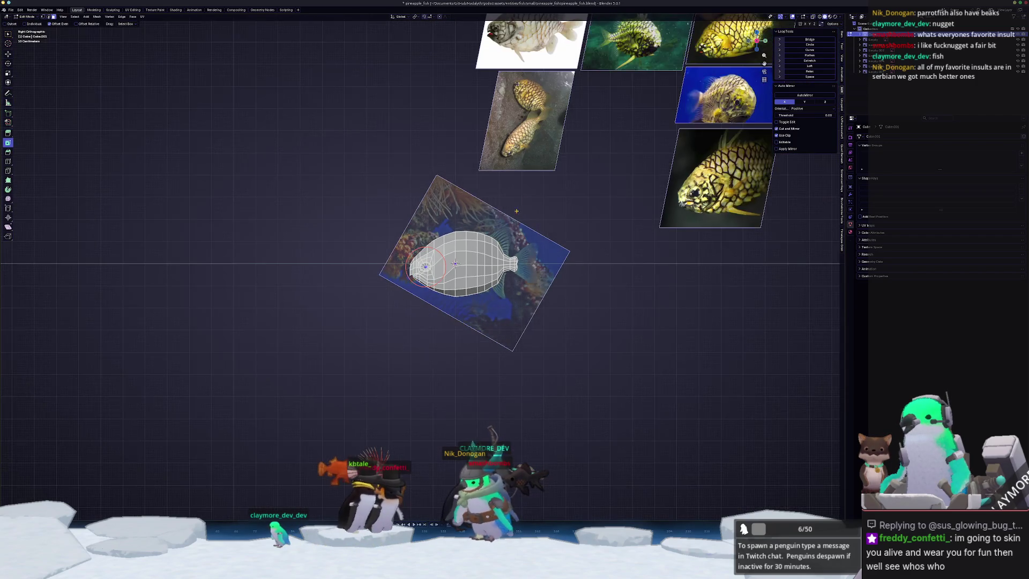
{"action": "scroll", "coordinate": [581, 317], "scroll_direction": "up", "scroll_amount": 8}
{"action": "mouse_move", "coordinate": [634, 352]}
{"action": "middle_mouse_down", "text": "shift"}
{"action": "mouse_move", "coordinate": [444, 296]}
{"action": "mouse_move", "coordinate": [435, 275]}
{"action": "middle_mouse_up", "text": "shift"}
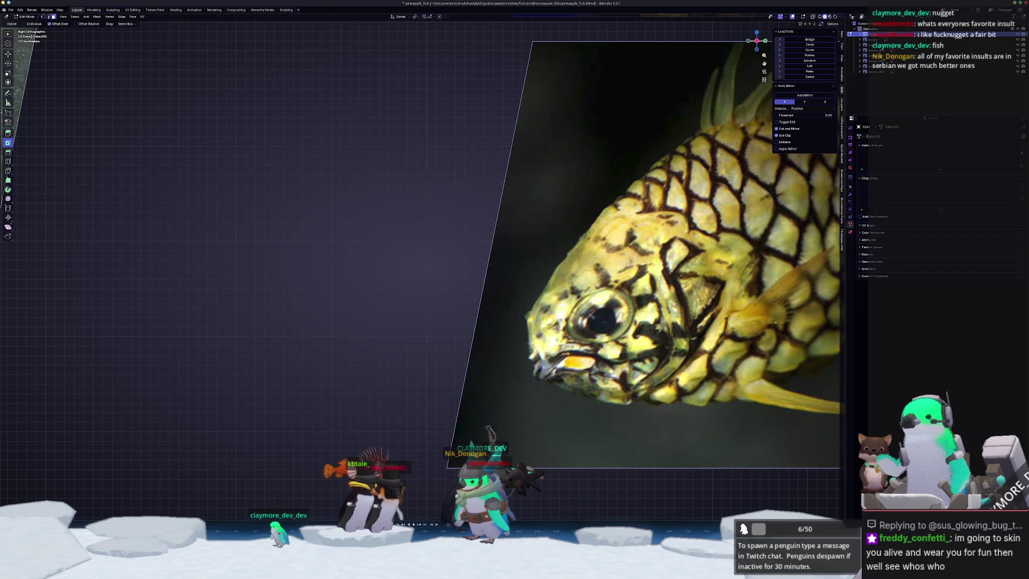
{"action": "scroll", "coordinate": [492, 270], "scroll_direction": "down", "scroll_amount": 5}
{"action": "scroll", "coordinate": [492, 270], "scroll_direction": "up", "scroll_amount": 5}
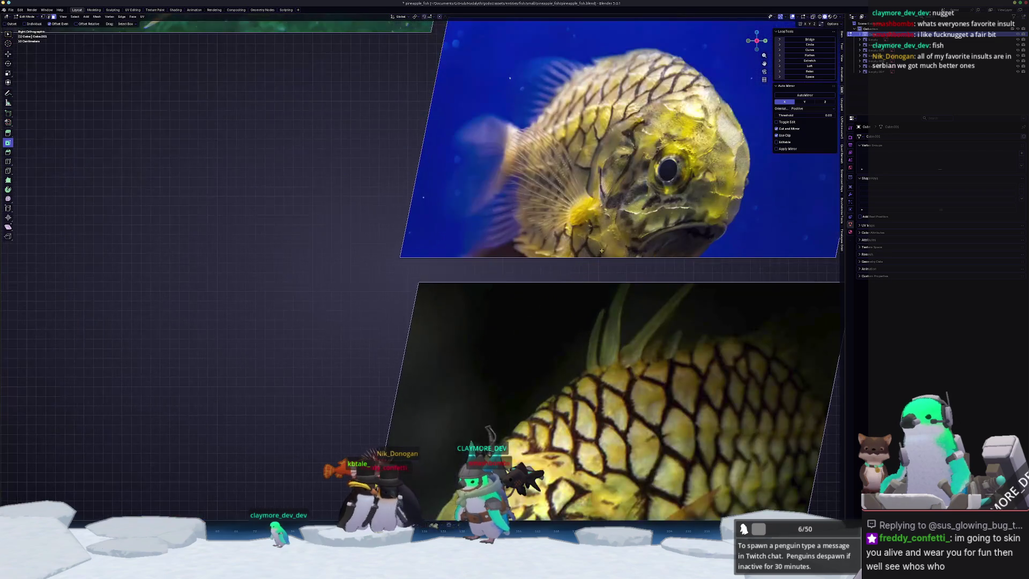
{"action": "scroll", "coordinate": [535, 261], "scroll_direction": "up", "scroll_amount": 2}
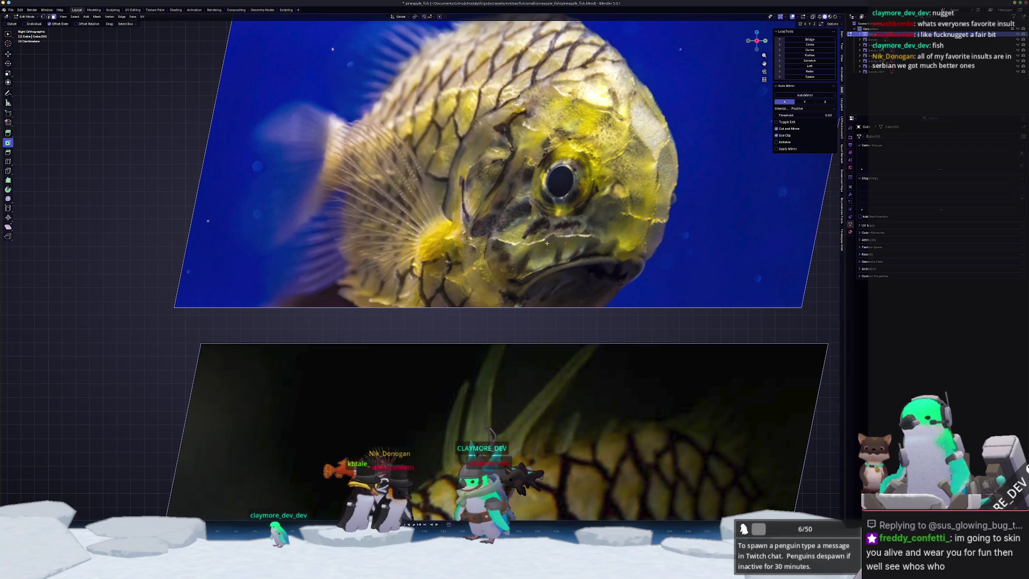
{"action": "scroll", "coordinate": [554, 239], "scroll_direction": "down", "scroll_amount": 5}
{"action": "middle_click_drag", "start_coordinate": [263, 204], "coordinate": [444, 202], "text": "shift"}
{"action": "scroll", "coordinate": [444, 203], "scroll_direction": "up", "scroll_amount": 3}
{"action": "scroll", "coordinate": [444, 202], "scroll_direction": "down", "scroll_amount": 3}
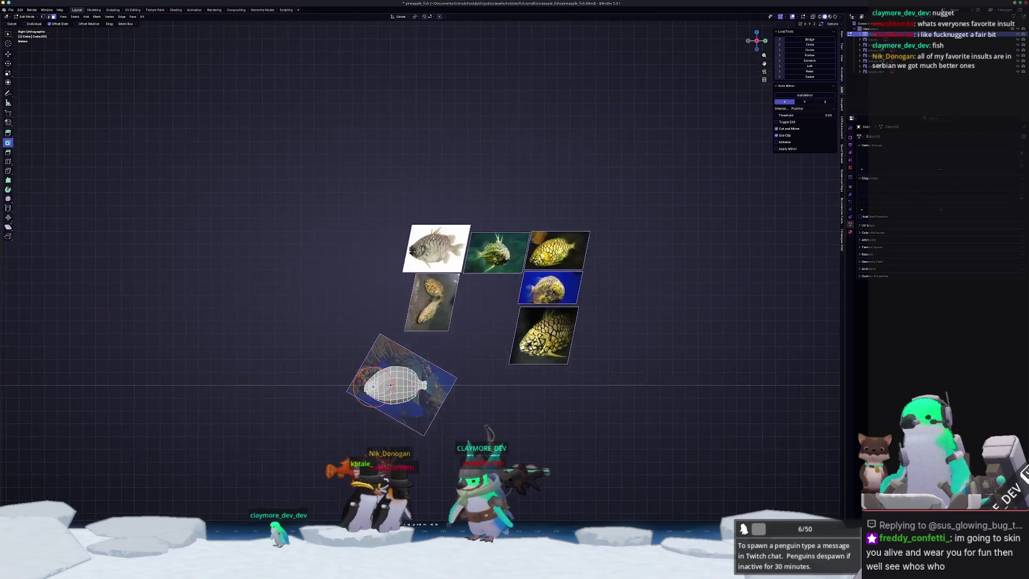
{"action": "scroll", "coordinate": [444, 202], "scroll_direction": "up", "scroll_amount": 10}
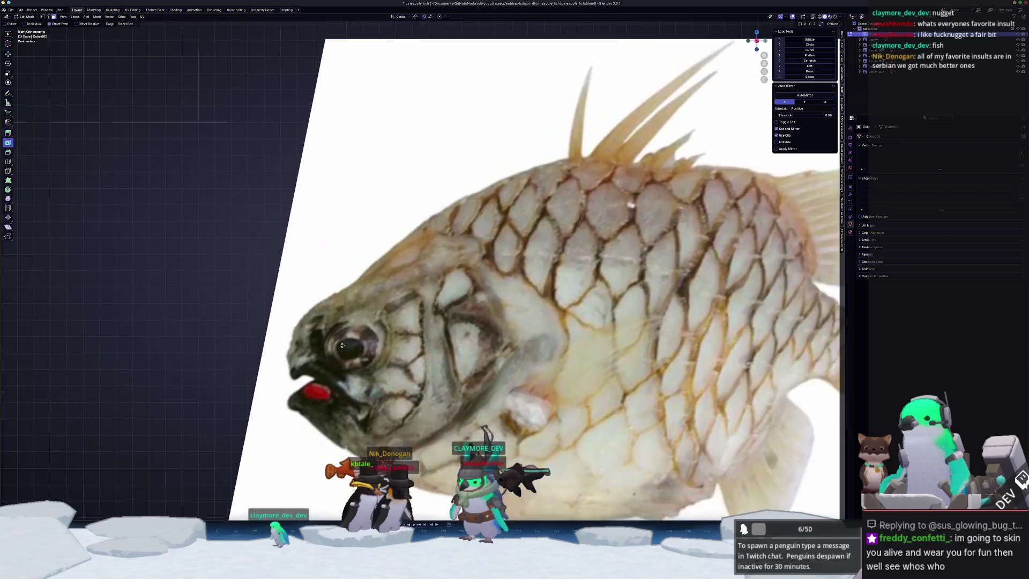
{"action": "scroll", "coordinate": [319, 361], "scroll_direction": "down", "scroll_amount": 6}
{"action": "scroll", "coordinate": [415, 384], "scroll_direction": "up", "scroll_amount": 5}
{"action": "scroll", "coordinate": [415, 384], "scroll_direction": "up", "scroll_amount": 1}
{"action": "middle_click_drag", "start_coordinate": [415, 384], "coordinate": [444, 219], "text": "shift"}
{"action": "scroll", "coordinate": [444, 220], "scroll_direction": "up", "scroll_amount": 5}
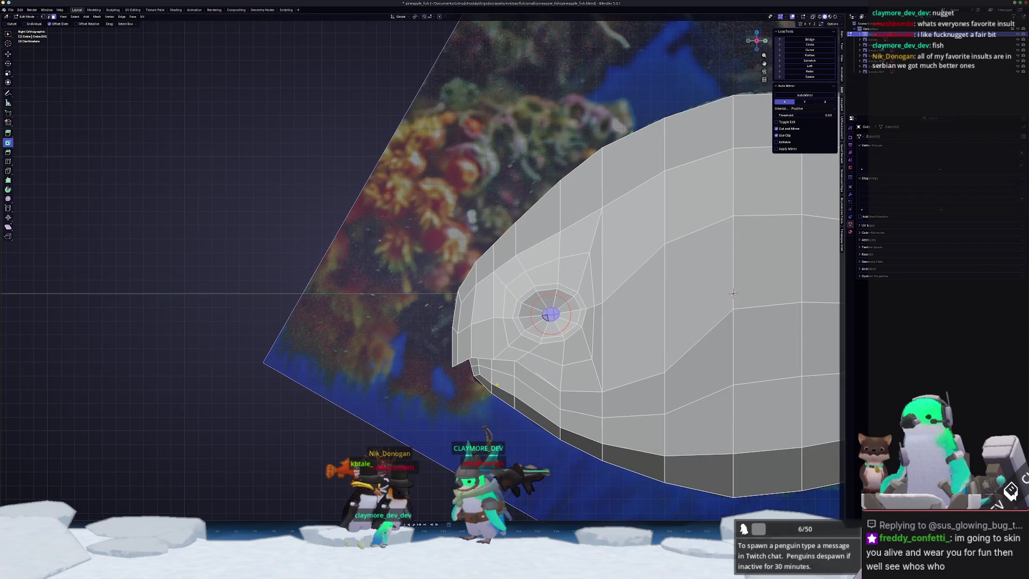
Zoom in on the eye region and slide a vertex below the eye along its edge.
{"action": "scroll", "coordinate": [496, 384], "scroll_direction": "up", "scroll_amount": 2}
{"action": "middle_click_drag", "start_coordinate": [496, 385], "coordinate": [546, 362], "text": "shift"}
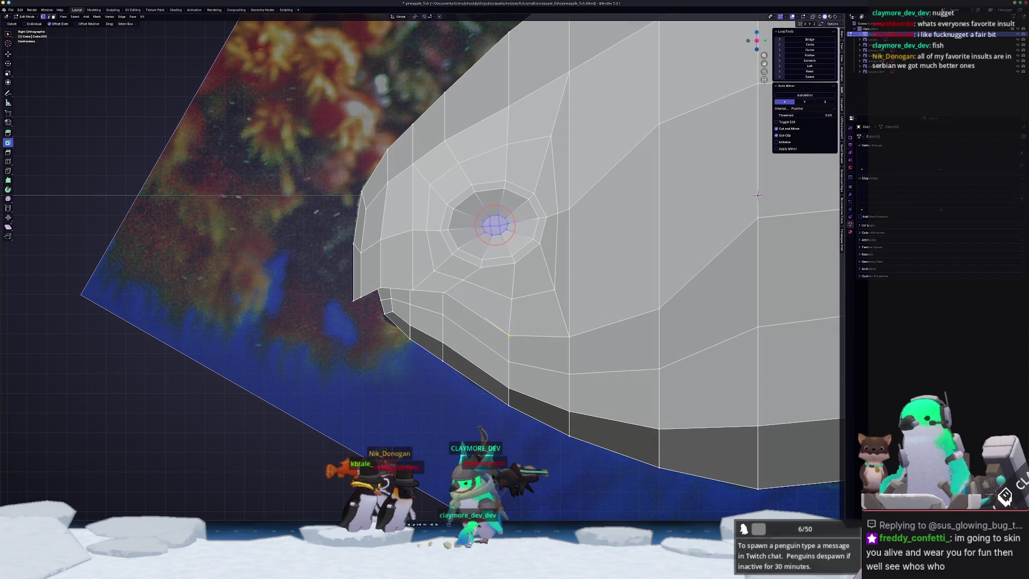
{"action": "mouse_move", "coordinate": [508, 334]}
{"action": "left_mouse_down"}
{"action": "mouse_move", "coordinate": [534, 350]}
{"action": "mouse_move", "coordinate": [535, 320]}
{"action": "mouse_move", "coordinate": [485, 305]}
{"action": "mouse_move", "coordinate": [497, 312]}
{"action": "left_mouse_up"}
{"action": "middle_click_drag", "start_coordinate": [497, 313], "coordinate": [519, 429], "text": "shift"}
{"action": "scroll", "coordinate": [588, 346], "scroll_direction": "up", "scroll_amount": 2}
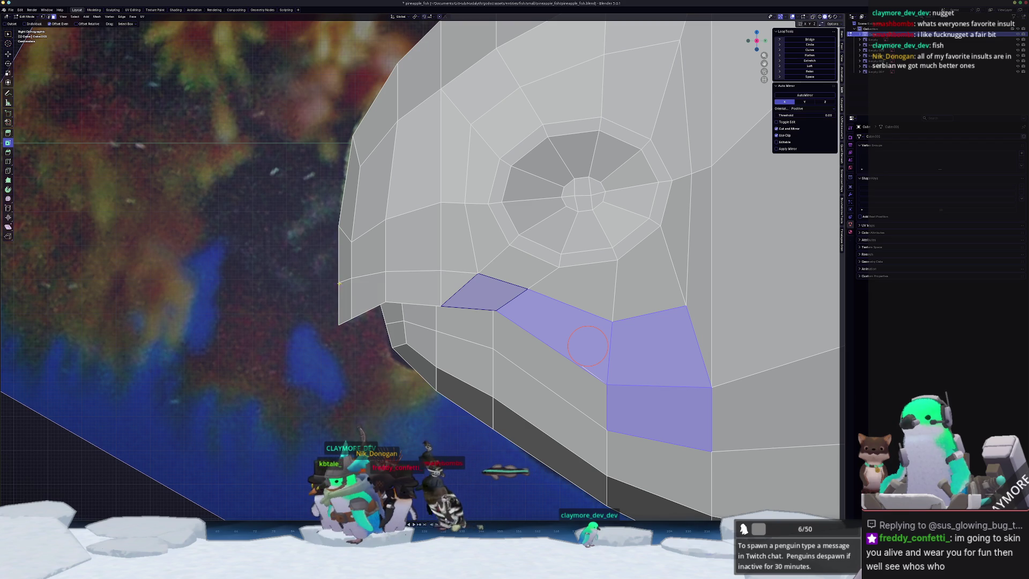
{"action": "left_click", "coordinate": [475, 272]}
{"action": "key", "text": "g"}
{"action": "key", "text": "g"}
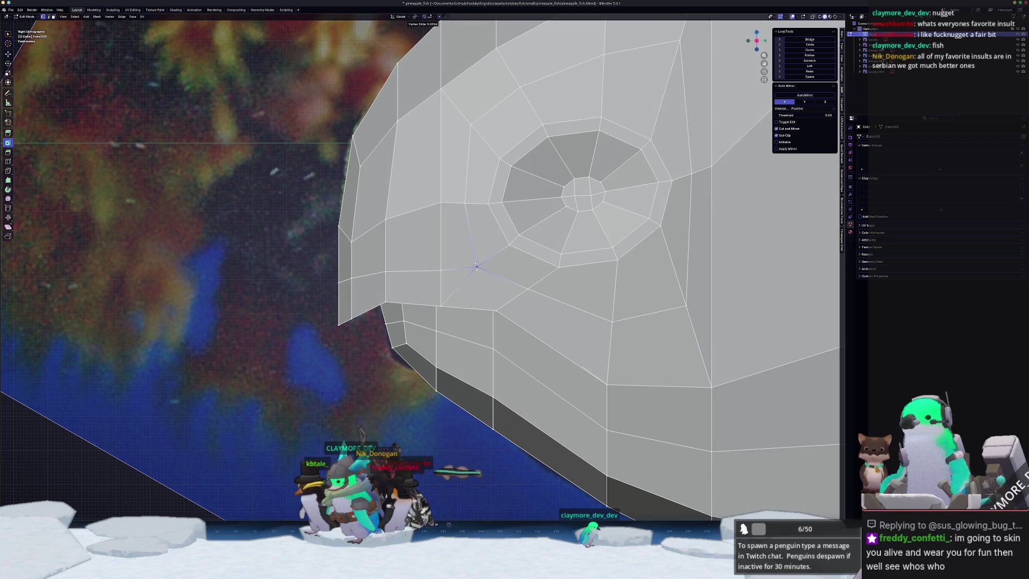
{"action": "key", "text": "Escape"}
Brush-select a row of faces along the mouth line toward the snout, then undo it.
{"action": "key", "text": "3"}
{"action": "key", "text": "c"}
{"action": "left_click", "coordinate": [477, 290]}
{"action": "mouse_move", "coordinate": [485, 291]}
{"action": "left_mouse_down"}
{"action": "mouse_move", "coordinate": [369, 294]}
{"action": "mouse_move", "coordinate": [412, 292]}
{"action": "left_mouse_up"}
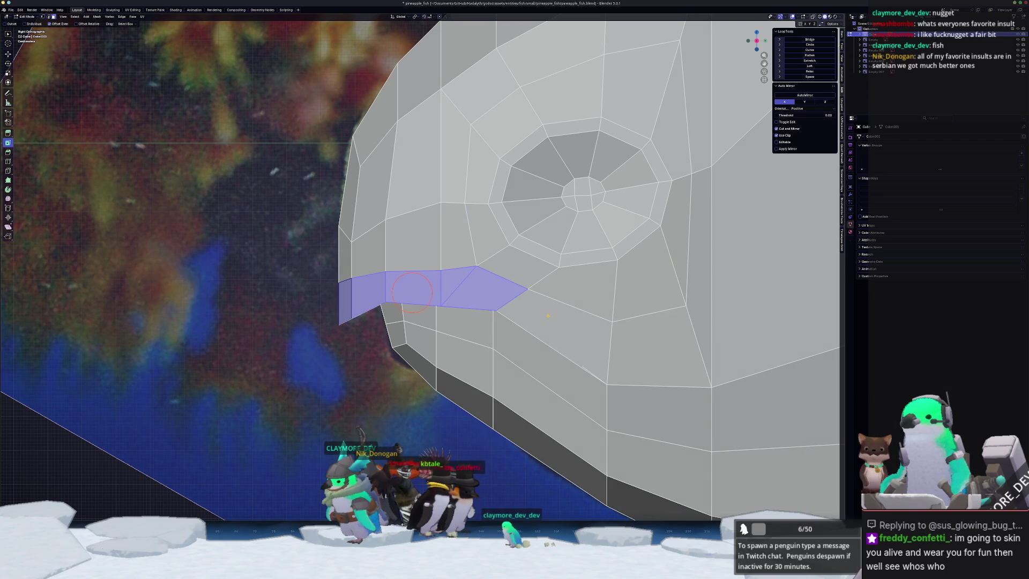
{"action": "key", "text": "ctrl+z"}
{"action": "key", "text": "ctrl+z"}
{"action": "key", "text": "ctrl+z"}
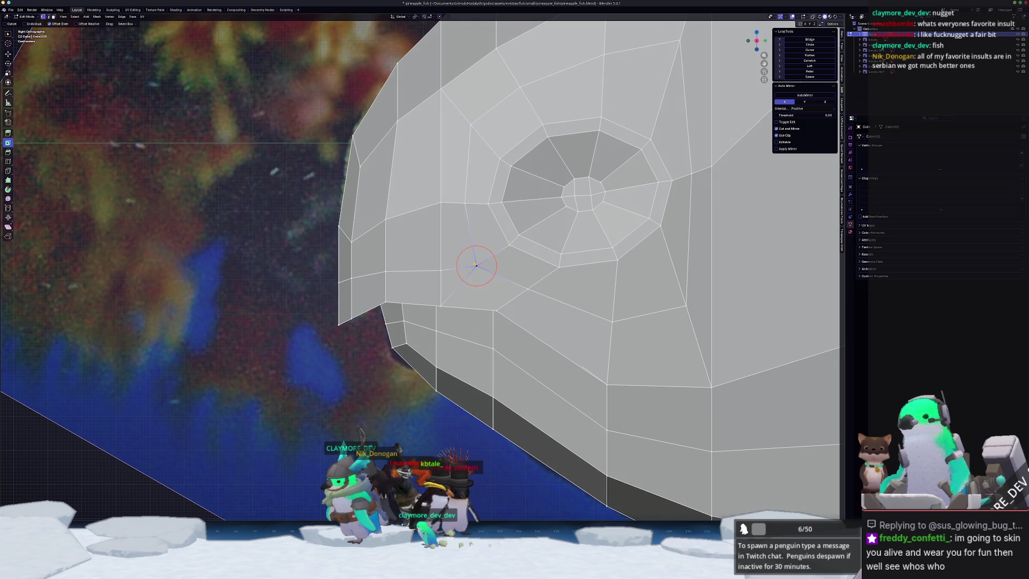
Edge-slide the vertices below the eye and lower on the cheek toward the jaw.
{"action": "key", "text": "Escape"}
{"action": "key", "text": "g"}
{"action": "key", "text": "g"}
{"action": "left_click", "coordinate": [470, 271]}
{"action": "key", "text": "g"}
{"action": "key", "text": "g"}
{"action": "left_click", "coordinate": [533, 285]}
{"action": "left_click", "coordinate": [688, 307]}
{"action": "key", "text": "g"}
{"action": "key", "text": "g"}
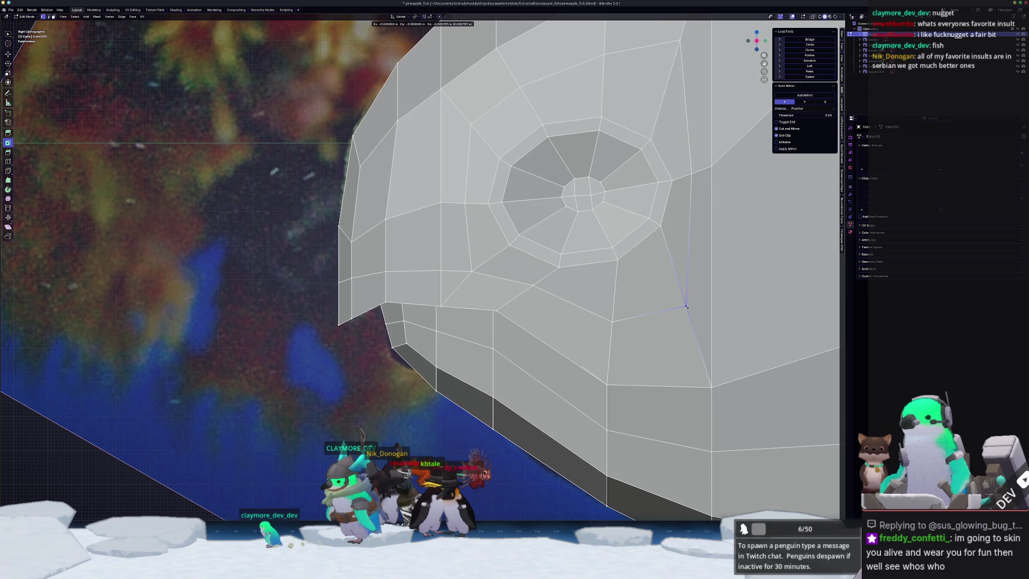
{"action": "left_click", "coordinate": [696, 341]}
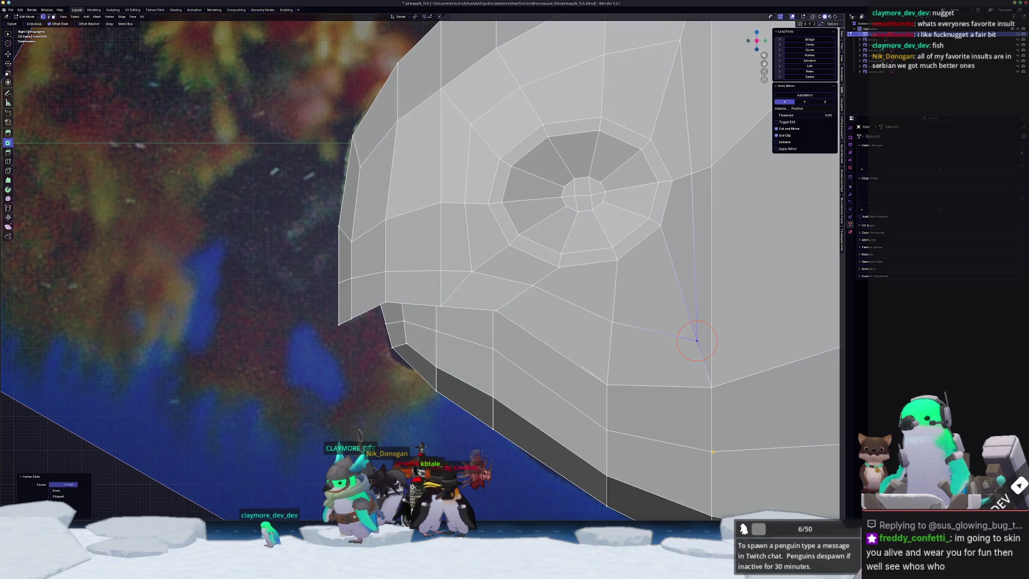
Select the band of mouth-line faces from the jaw corner forward to the snout.
{"action": "left_click", "coordinate": [711, 451]}
{"action": "mouse_move", "coordinate": [650, 364]}
{"action": "left_mouse_down"}
{"action": "mouse_move", "coordinate": [659, 375]}
{"action": "mouse_move", "coordinate": [475, 296]}
{"action": "left_mouse_up"}
{"action": "mouse_move", "coordinate": [589, 348]}
{"action": "left_mouse_down"}
{"action": "mouse_move", "coordinate": [412, 289]}
{"action": "mouse_move", "coordinate": [364, 289]}
{"action": "left_mouse_up"}
{"action": "middle_click_drag", "start_coordinate": [364, 290], "coordinate": [438, 282]}
Extrude the mouth band in place and shrink it inward to form the groove.
{"action": "key", "text": "e"}
{"action": "key", "text": "Escape"}
{"action": "key", "text": "alt+s"}
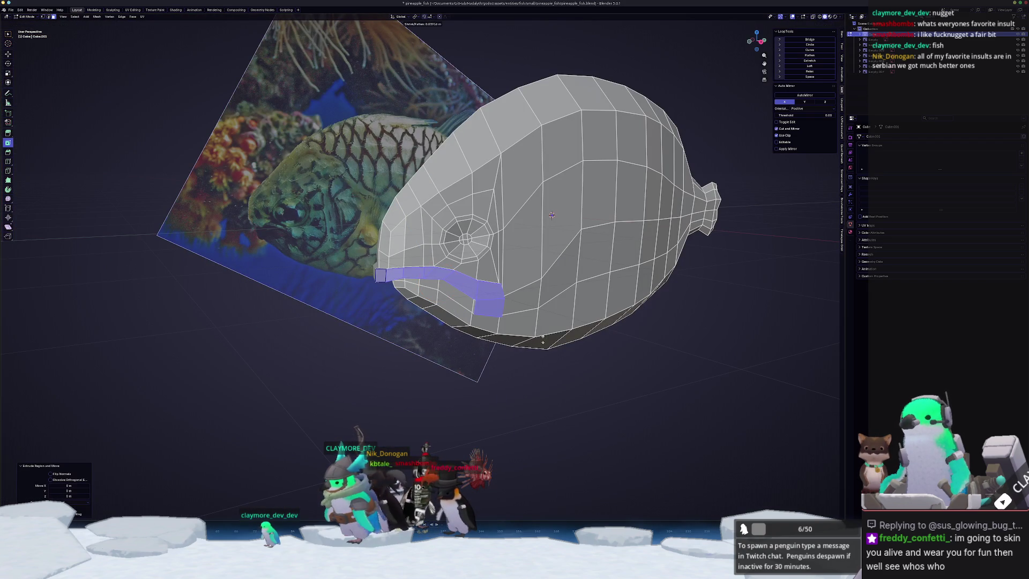
{"action": "left_click", "coordinate": [551, 215]}
{"action": "scroll", "coordinate": [547, 320], "scroll_direction": "up", "scroll_amount": 5}
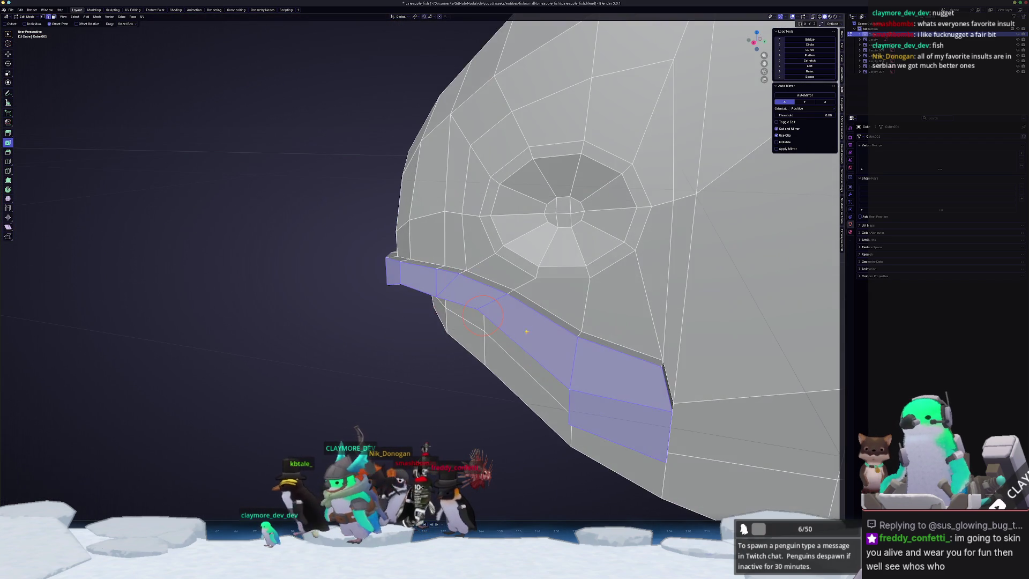
Edge-slide the groove's edge loops to tidy the mouth groove edges.
{"action": "key", "text": "g"}
{"action": "key", "text": "g"}
{"action": "left_click", "coordinate": [548, 322]}
{"action": "key", "text": "g"}
{"action": "key", "text": "g"}
{"action": "left_click", "coordinate": [548, 322]}
{"action": "mouse_move", "coordinate": [548, 323]}
{"action": "middle_mouse_down"}
{"action": "mouse_move", "coordinate": [406, 307]}
{"action": "mouse_move", "coordinate": [452, 310]}
{"action": "mouse_move", "coordinate": [468, 323]}
{"action": "middle_mouse_up"}
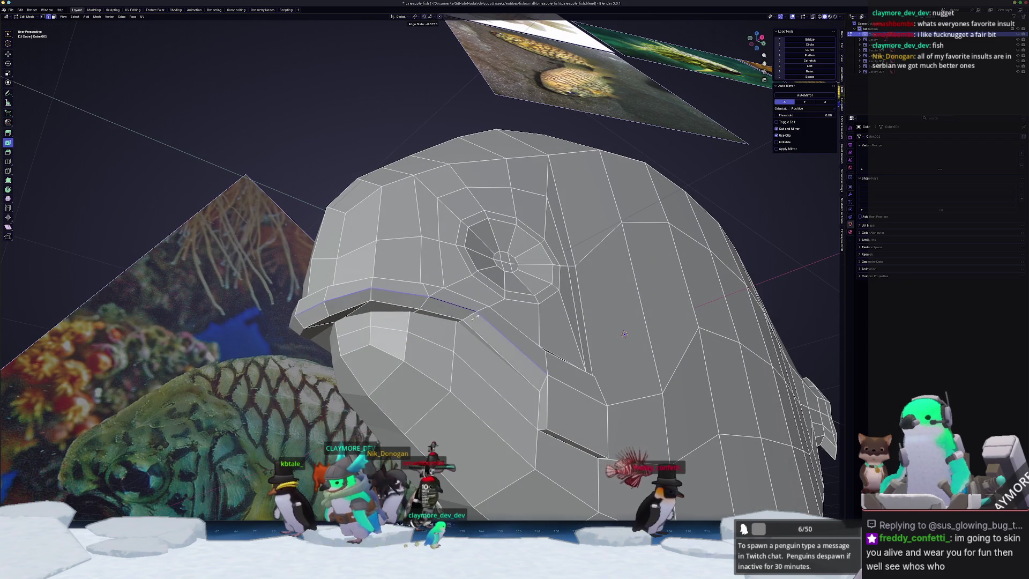
{"action": "left_click", "coordinate": [473, 322]}
{"action": "key", "text": "g"}
{"action": "key", "text": "g"}
{"action": "mouse_move", "coordinate": [408, 320]}
{"action": "middle_mouse_down"}
{"action": "mouse_move", "coordinate": [472, 343]}
{"action": "mouse_move", "coordinate": [480, 378]}
{"action": "mouse_move", "coordinate": [535, 348]}
{"action": "middle_mouse_up"}
{"action": "left_click", "coordinate": [494, 351]}
{"action": "key", "text": "g"}
{"action": "key", "text": "g"}
{"action": "left_click", "coordinate": [482, 375]}
{"action": "left_click", "coordinate": [557, 321]}
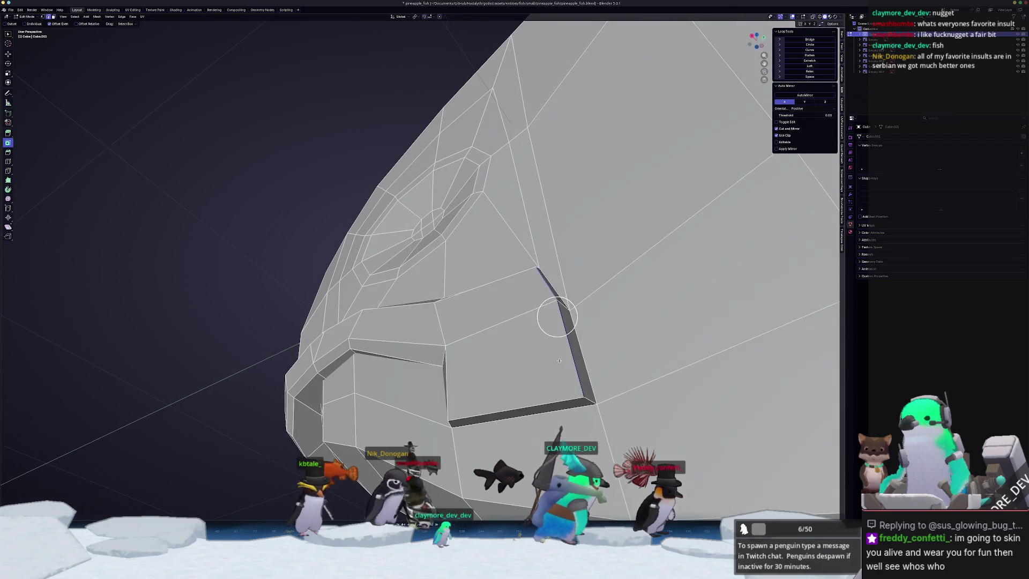
Slide the groove's bottom edge up and another groove edge along the mesh to flatten it.
{"action": "middle_click_drag", "start_coordinate": [559, 361], "coordinate": [509, 356]}
{"action": "left_click", "coordinate": [504, 354]}
{"action": "key", "text": "g"}
{"action": "key", "text": "g"}
{"action": "left_click", "coordinate": [507, 359]}
{"action": "middle_click_drag", "start_coordinate": [507, 360], "coordinate": [429, 404]}
{"action": "scroll", "coordinate": [482, 375], "scroll_direction": "down", "scroll_amount": 4}
{"action": "scroll", "coordinate": [436, 397], "scroll_direction": "up", "scroll_amount": 5}
{"action": "key", "text": "g"}
{"action": "key", "text": "g"}
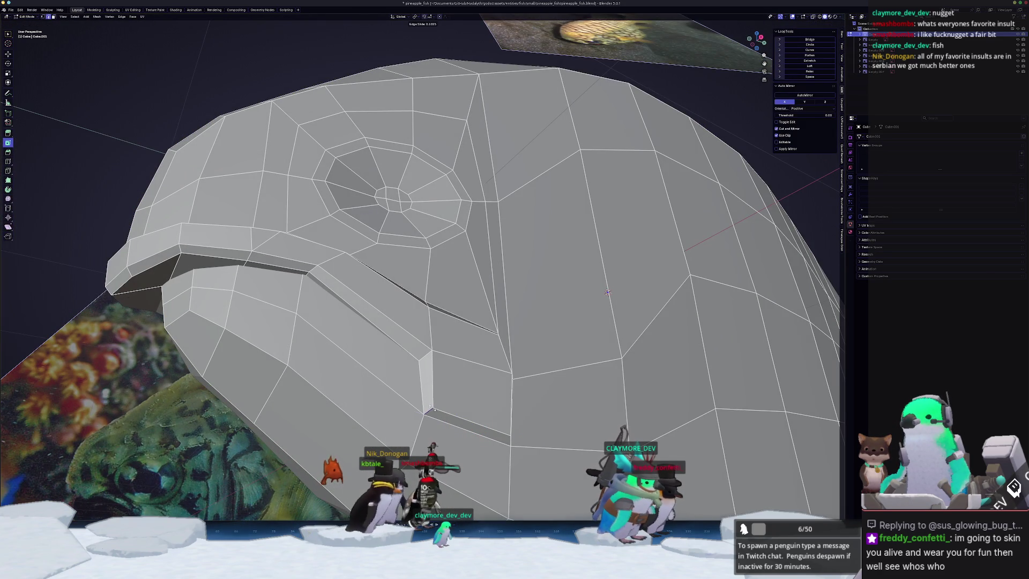
{"action": "left_click", "coordinate": [430, 408]}
{"action": "scroll", "coordinate": [436, 413], "scroll_direction": "down", "scroll_amount": 2}
{"action": "mouse_move", "coordinate": [436, 413]}
{"action": "middle_mouse_down"}
{"action": "mouse_move", "coordinate": [452, 402]}
{"action": "mouse_move", "coordinate": [543, 408]}
{"action": "mouse_move", "coordinate": [532, 428]}
{"action": "middle_mouse_up"}
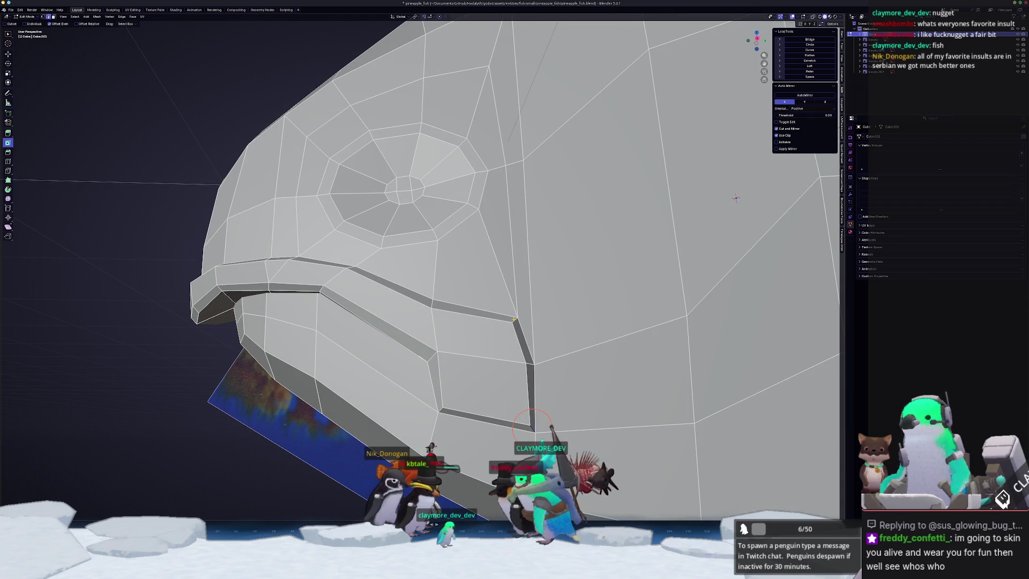
Slide a mouth vertex down its edge and nudge one along the Y axis.
{"action": "key", "text": "g"}
{"action": "key", "text": "g"}
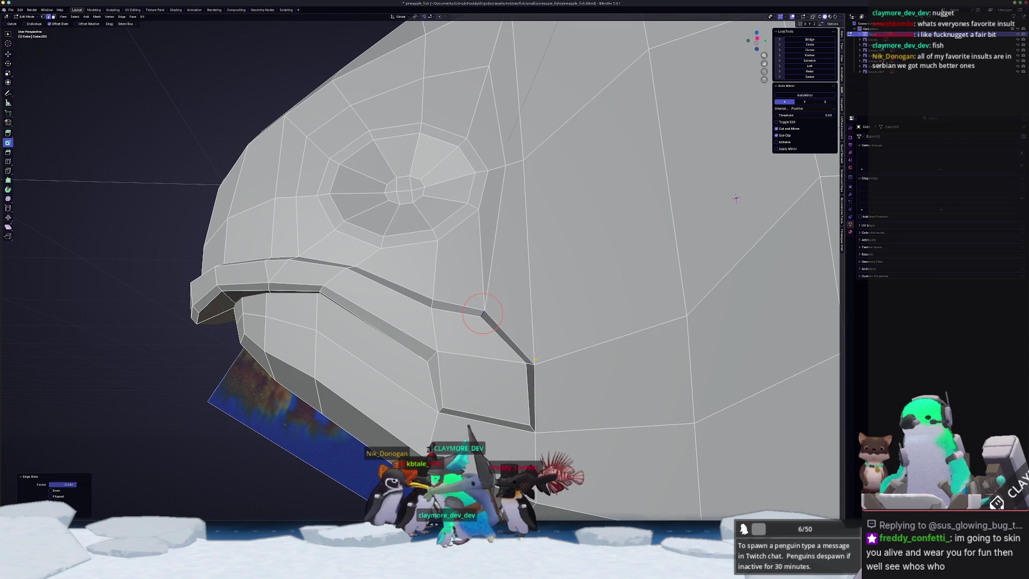
{"action": "left_click", "coordinate": [499, 377]}
{"action": "key", "text": "g"}
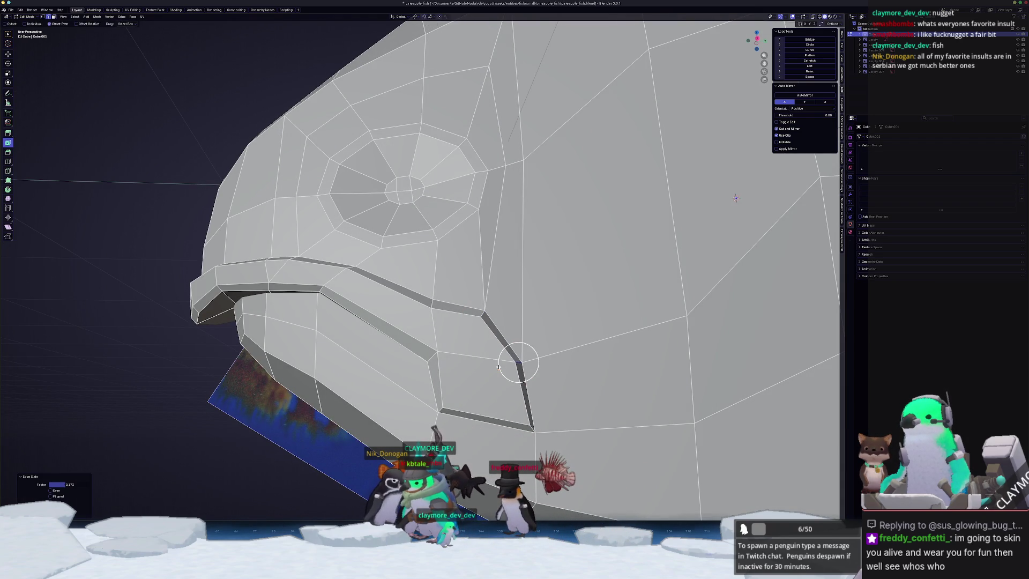
{"action": "key", "text": "y"}
{"action": "left_click", "coordinate": [481, 369]}
Edge-slide two more mouth-crease vertices up along their edges.
{"action": "left_click", "coordinate": [458, 305]}
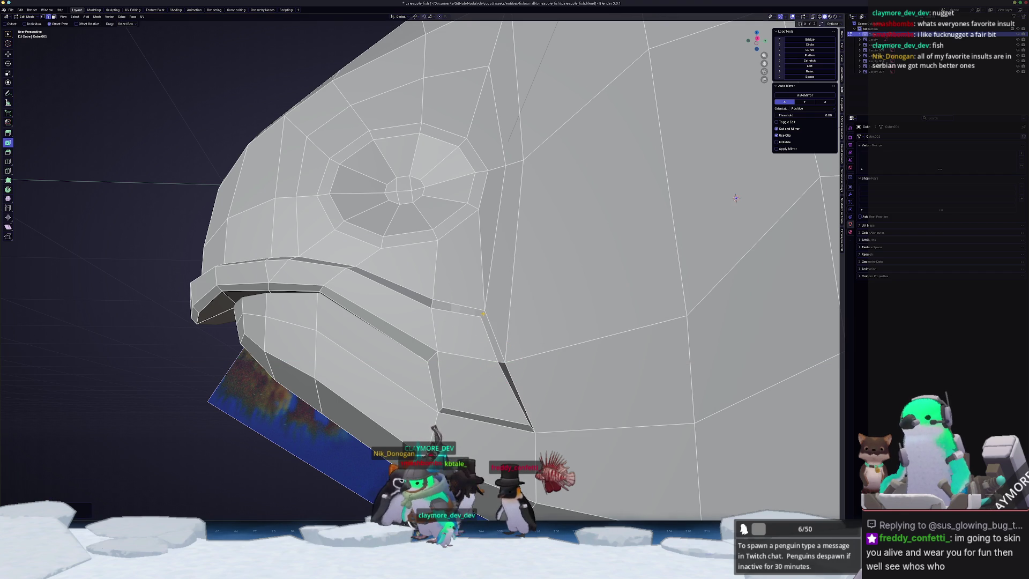
{"action": "scroll", "coordinate": [505, 312], "scroll_direction": "up", "scroll_amount": 2}
{"action": "key", "text": "g"}
{"action": "key", "text": "g"}
{"action": "left_click", "coordinate": [512, 357]}
{"action": "key", "text": "g"}
{"action": "key", "text": "g"}
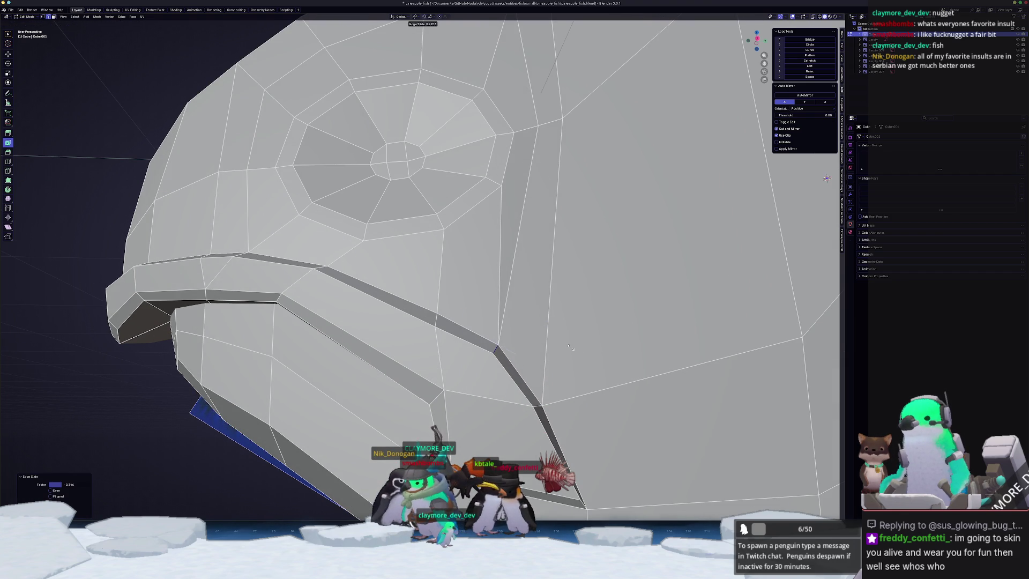
{"action": "left_click", "coordinate": [570, 347]}
Briefly leave Edit Mode to inspect the head, then orbit out to see the whole fish and reference.
{"action": "key", "text": "Tab"}
{"action": "scroll", "coordinate": [570, 347], "scroll_direction": "down", "scroll_amount": 5}
{"action": "mouse_move", "coordinate": [570, 347]}
{"action": "middle_mouse_down"}
{"action": "mouse_move", "coordinate": [435, 386]}
{"action": "mouse_move", "coordinate": [482, 268]}
{"action": "middle_mouse_up"}
{"action": "key", "text": "Tab"}
{"action": "scroll", "coordinate": [482, 268], "scroll_direction": "up", "scroll_amount": 2}
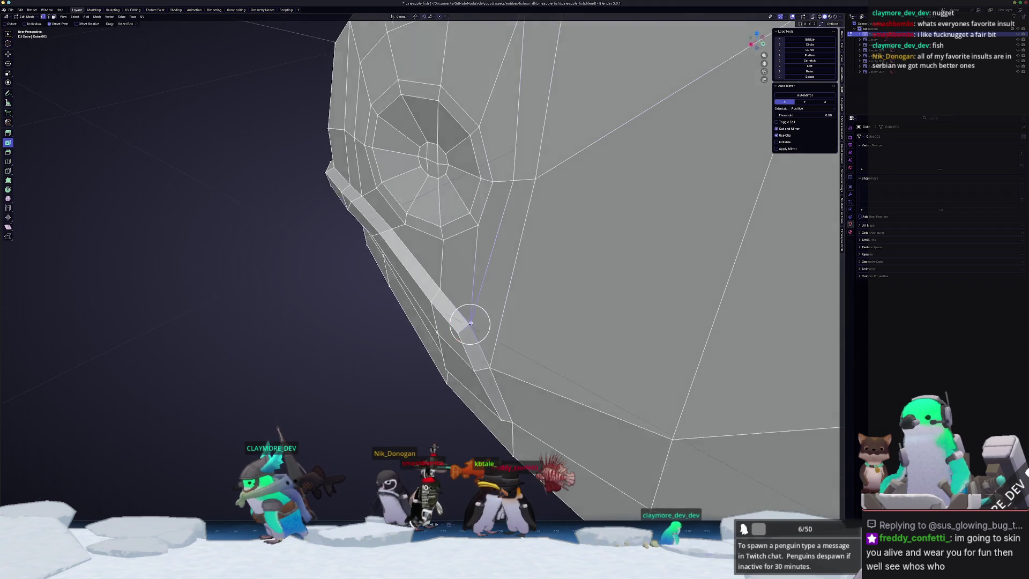
{"action": "scroll", "coordinate": [467, 324], "scroll_direction": "down", "scroll_amount": 5}
{"action": "mouse_move", "coordinate": [468, 324]}
{"action": "middle_mouse_down"}
{"action": "mouse_move", "coordinate": [461, 360]}
{"action": "mouse_move", "coordinate": [468, 331]}
{"action": "middle_mouse_up"}
{"action": "scroll", "coordinate": [464, 345], "scroll_direction": "up", "scroll_amount": 5}
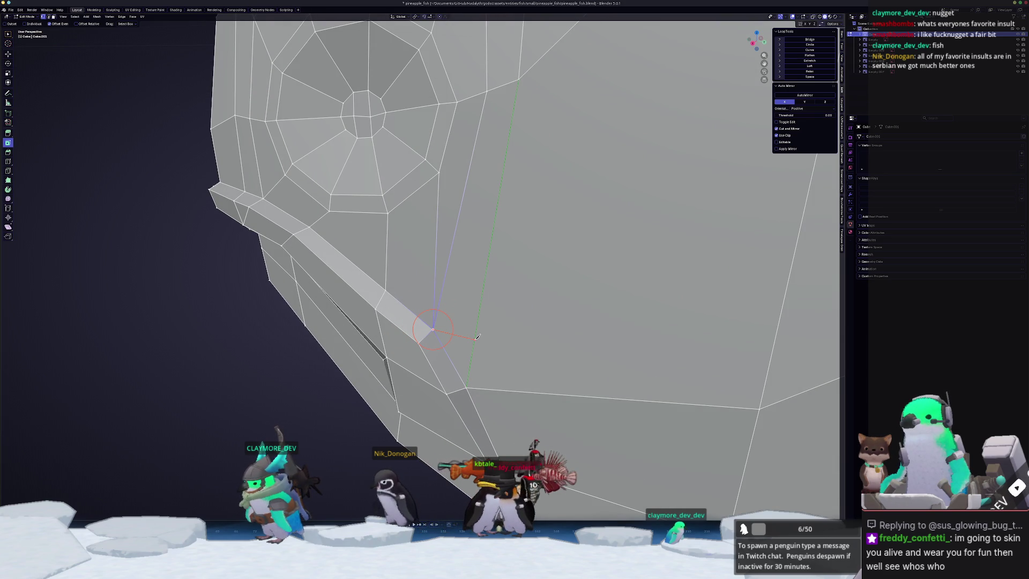
{"action": "scroll", "coordinate": [478, 333], "scroll_direction": "down", "scroll_amount": 10}
{"action": "middle_click_drag", "start_coordinate": [477, 333], "coordinate": [390, 381]}
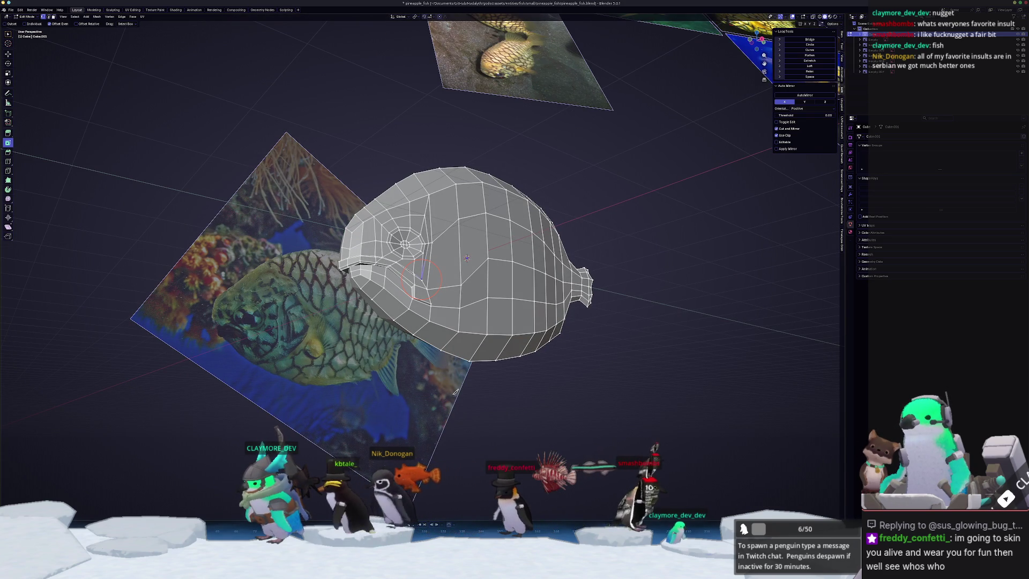
Apply Shade Auto Smooth to the fish in Object Mode, orbit to judge it, then return to Edit Mode.
{"action": "key", "text": "Tab"}
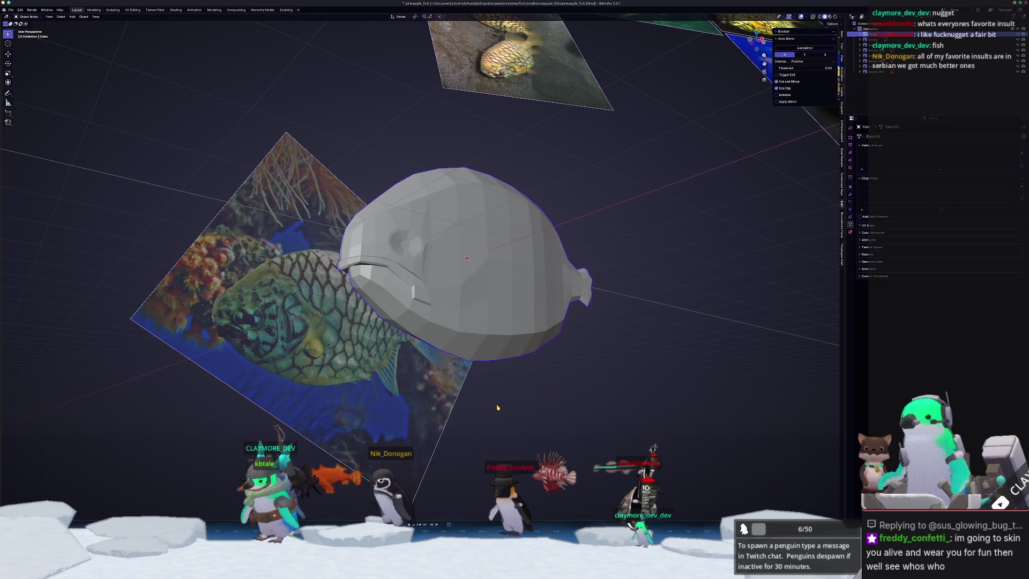
{"action": "scroll", "coordinate": [491, 406], "scroll_direction": "up", "scroll_amount": 5}
{"action": "right_click", "coordinate": [485, 335]}
{"action": "left_click", "coordinate": [484, 331]}
{"action": "right_click", "coordinate": [485, 336]}
{"action": "left_click", "coordinate": [485, 341]}
{"action": "scroll", "coordinate": [406, 342], "scroll_direction": "up", "scroll_amount": 5}
{"action": "scroll", "coordinate": [407, 342], "scroll_direction": "down", "scroll_amount": 5}
{"action": "mouse_move", "coordinate": [406, 342]}
{"action": "middle_mouse_down"}
{"action": "mouse_move", "coordinate": [430, 359]}
{"action": "mouse_move", "coordinate": [465, 304]}
{"action": "mouse_move", "coordinate": [601, 327]}
{"action": "middle_mouse_up"}
{"action": "scroll", "coordinate": [430, 358], "scroll_direction": "up", "scroll_amount": 5}
{"action": "key", "text": "Tab"}
{"action": "scroll", "coordinate": [430, 358], "scroll_direction": "down", "scroll_amount": 5}
{"action": "scroll", "coordinate": [465, 305], "scroll_direction": "up", "scroll_amount": 5}
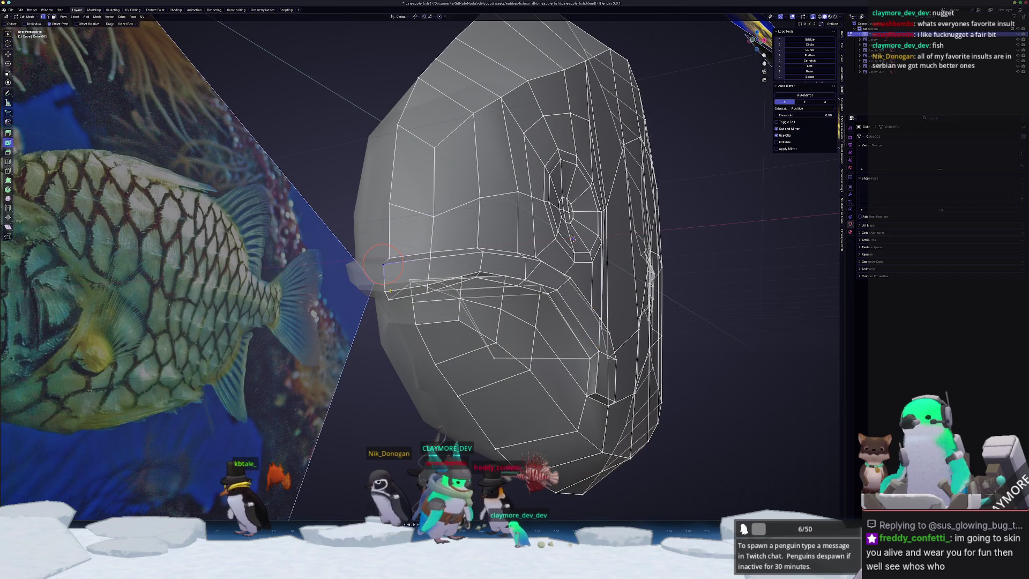
Move two lip vertices vertically along Z to reposition the mouth opening.
{"action": "middle_click_drag", "start_coordinate": [383, 263], "coordinate": [351, 267]}
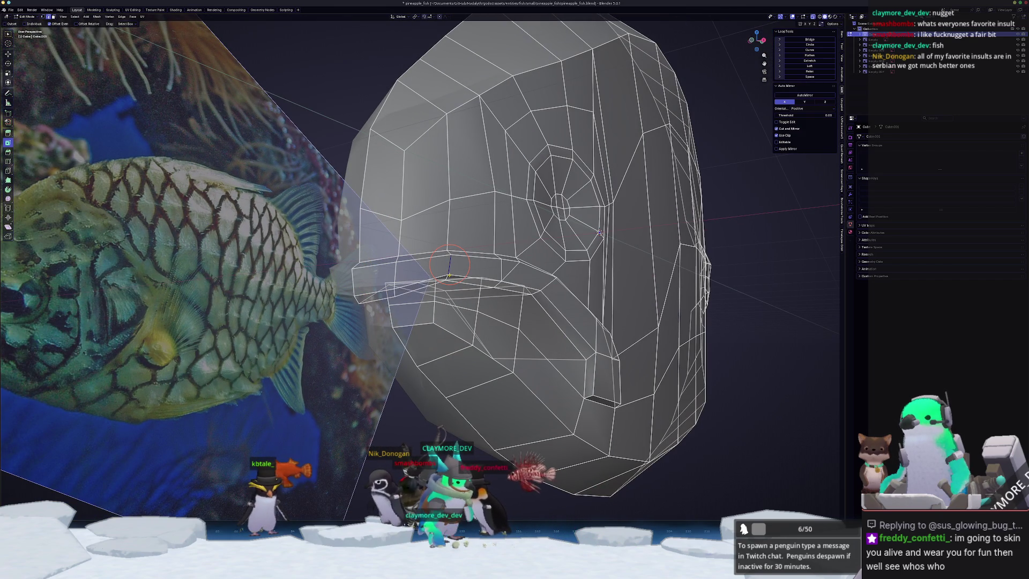
{"action": "middle_click_drag", "start_coordinate": [599, 233], "coordinate": [514, 254]}
{"action": "key", "text": "g"}
{"action": "key", "text": "z"}
{"action": "left_click", "coordinate": [477, 268]}
{"action": "left_click", "coordinate": [482, 277]}
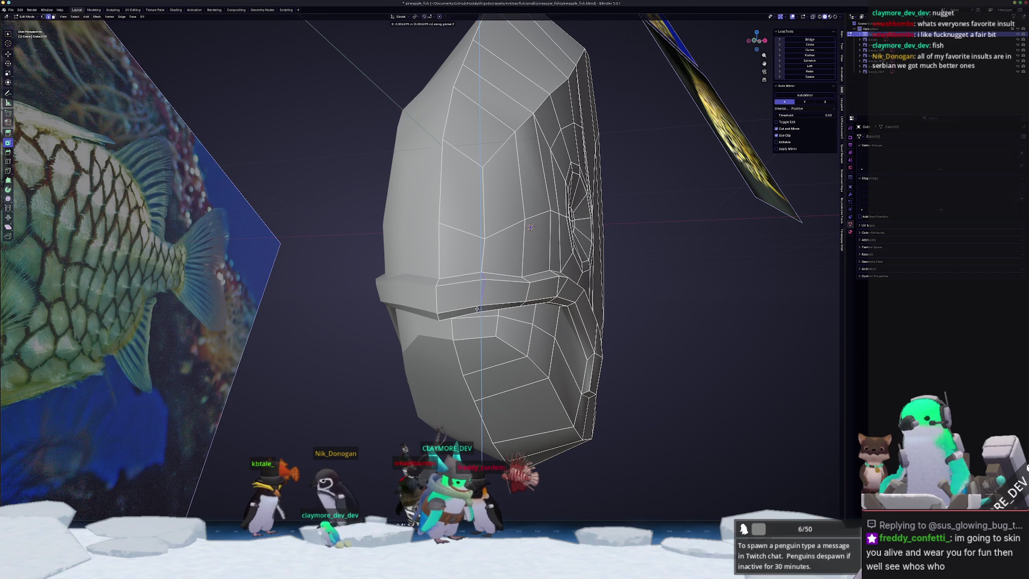
{"action": "key", "text": "g"}
{"action": "key", "text": "z"}
{"action": "left_click", "coordinate": [437, 300]}
Adjust an upper-lip edge vertex along Z, then return to Object Mode to inspect the mouth.
{"action": "middle_click_drag", "start_coordinate": [437, 300], "coordinate": [345, 289]}
{"action": "left_click", "coordinate": [438, 271]}
{"action": "key", "text": "g"}
{"action": "key", "text": "z"}
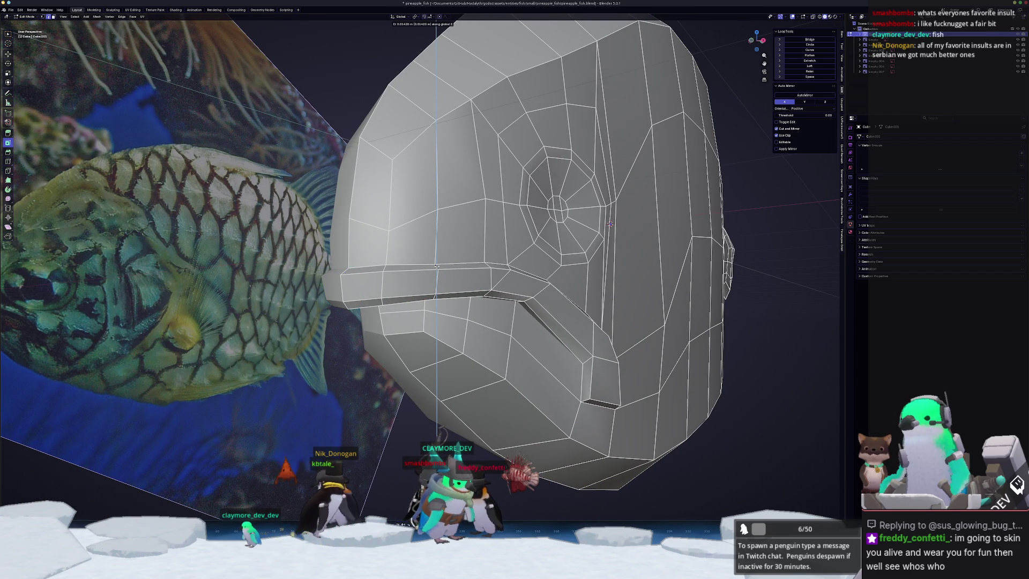
{"action": "left_click", "coordinate": [436, 266]}
{"action": "key", "text": "Tab"}
{"action": "mouse_move", "coordinate": [437, 266]}
{"action": "middle_mouse_down"}
{"action": "mouse_move", "coordinate": [412, 320]}
{"action": "mouse_move", "coordinate": [425, 304]}
{"action": "middle_mouse_up"}
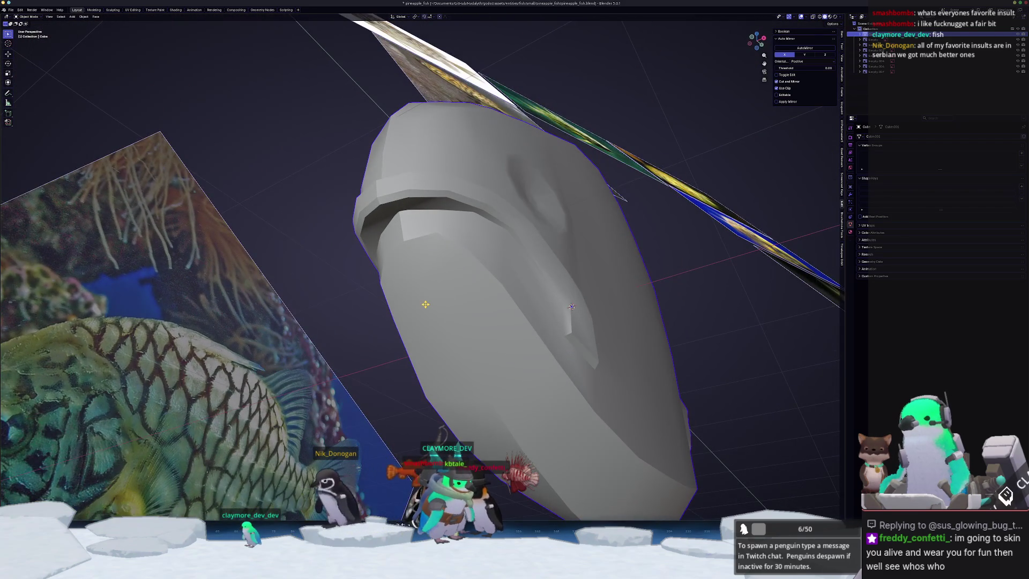
In the side view, move the lower-jaw faces forward and down.
{"action": "key", "text": "KP_3"}
{"action": "key", "text": "Tab"}
{"action": "middle_click_drag", "start_coordinate": [324, 358], "coordinate": [380, 351], "text": "shift"}
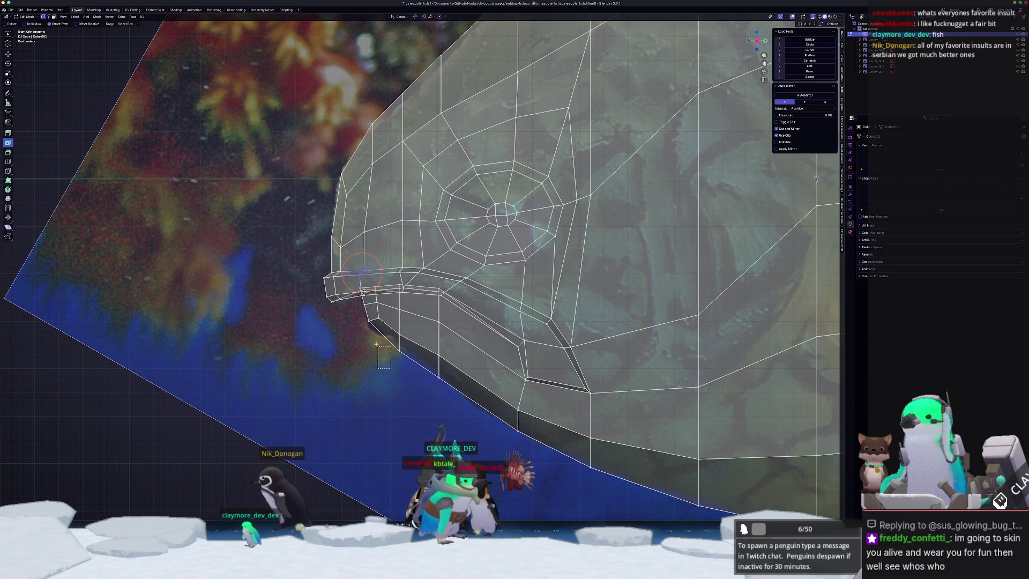
{"action": "key", "text": "3"}
{"action": "left_click", "coordinate": [370, 309]}
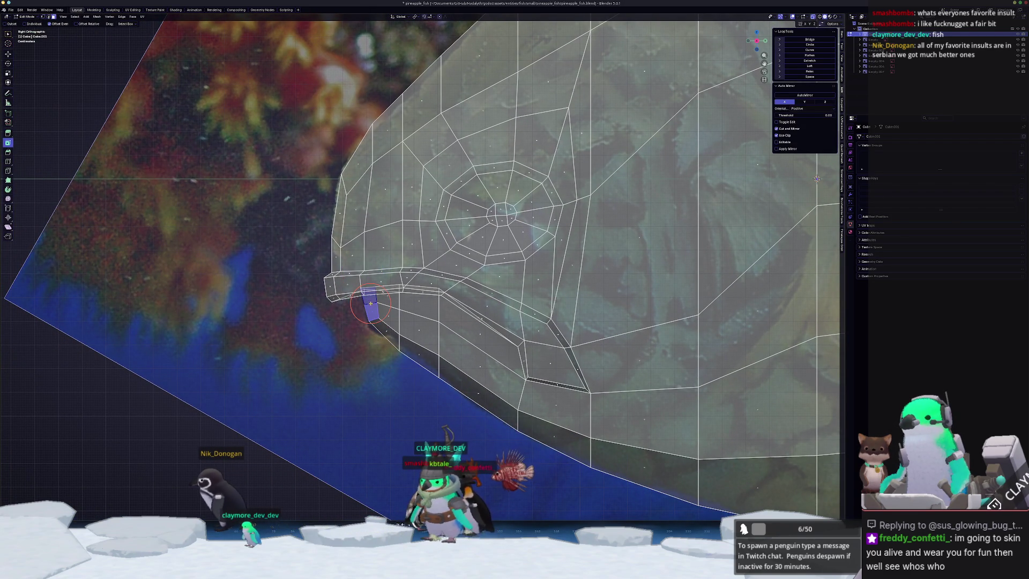
{"action": "mouse_move", "coordinate": [375, 313]}
{"action": "left_mouse_down"}
{"action": "mouse_move", "coordinate": [365, 318]}
{"action": "mouse_move", "coordinate": [415, 320]}
{"action": "left_mouse_up"}
{"action": "scroll", "coordinate": [392, 352], "scroll_direction": "down", "scroll_amount": 3}
{"action": "middle_click_drag", "start_coordinate": [392, 352], "coordinate": [417, 304]}
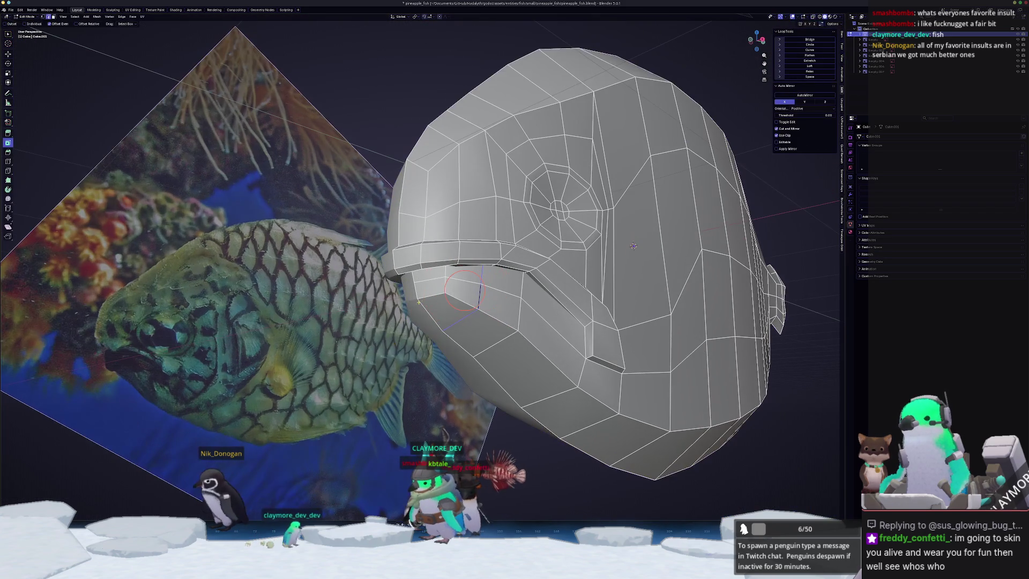
Relax the jaw edge loop and select a shortest edge path down the jaw.
{"action": "left_click", "coordinate": [490, 324], "text": "alt"}
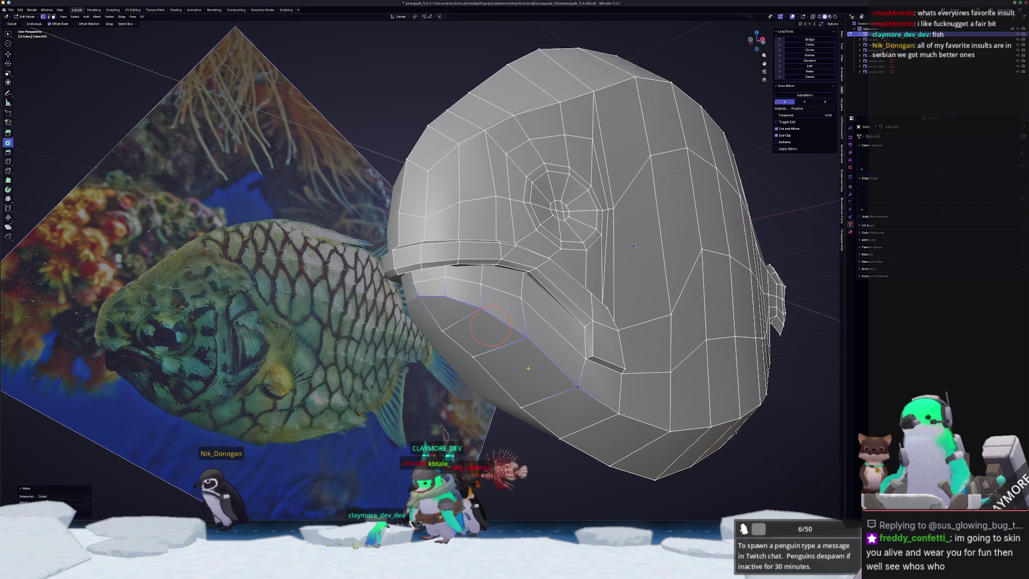
{"action": "left_click", "coordinate": [414, 281]}
{"action": "left_click", "coordinate": [492, 301], "text": "alt"}
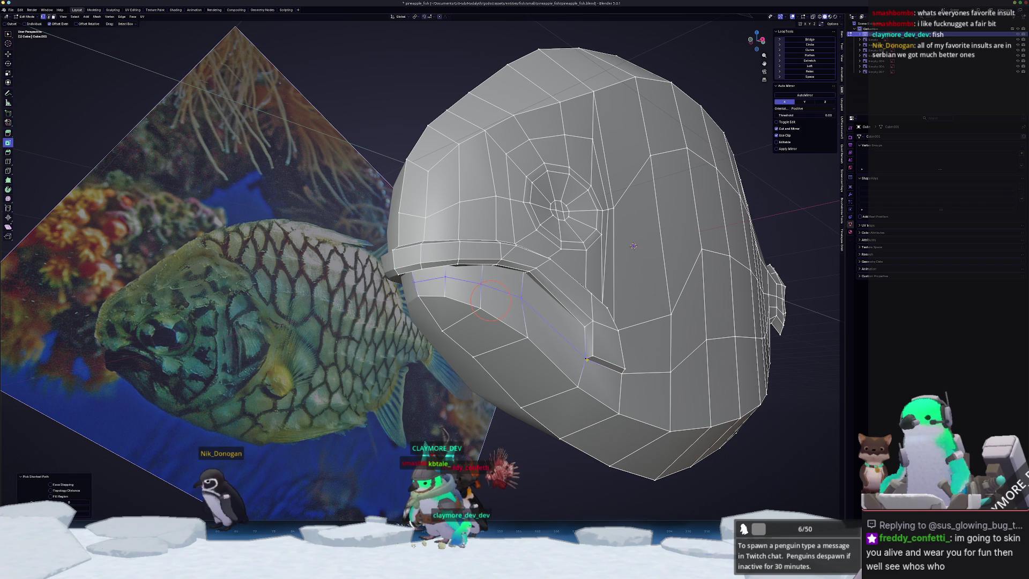
{"action": "left_click", "coordinate": [528, 273]}
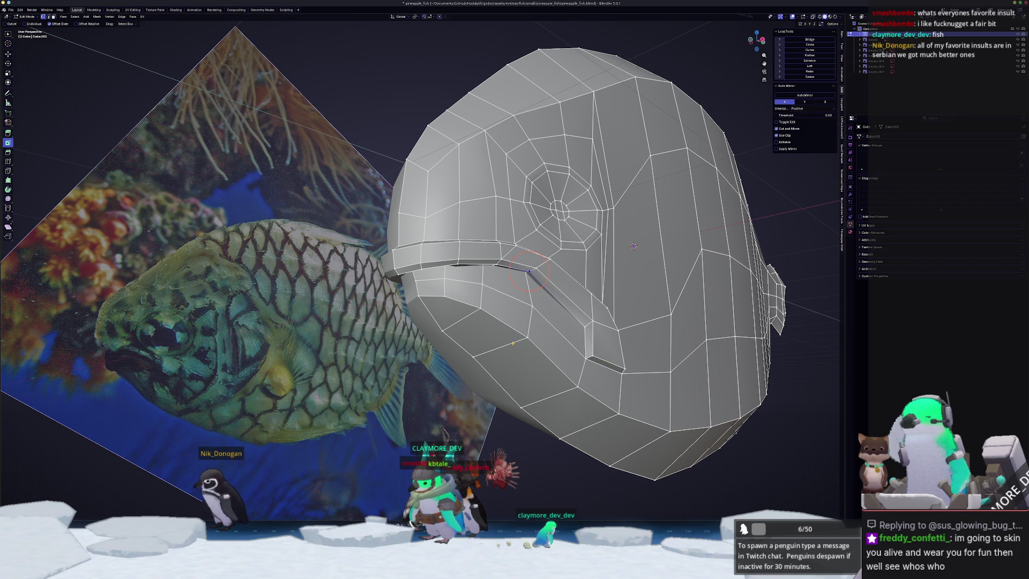
{"action": "left_click", "coordinate": [481, 284]}
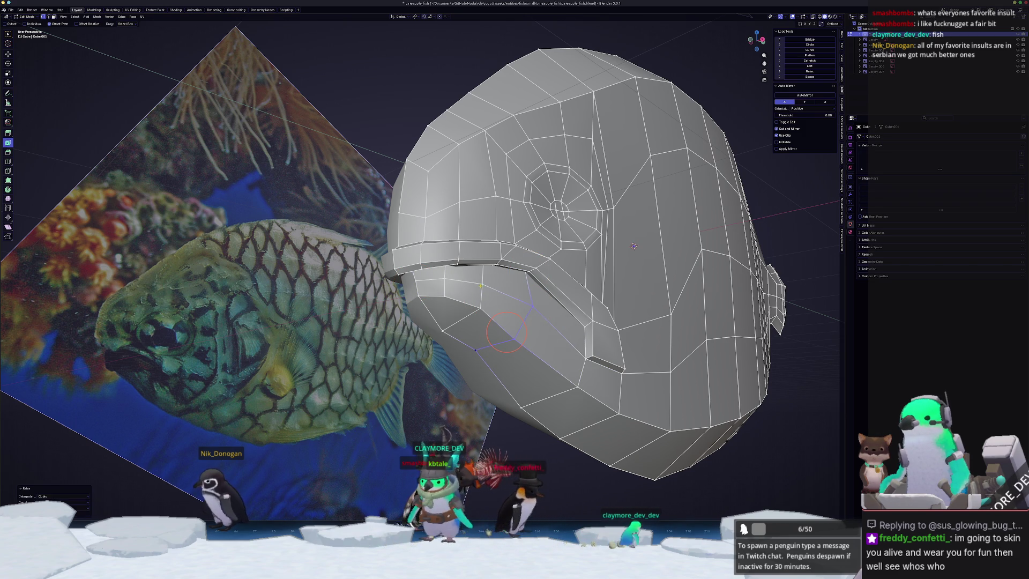
{"action": "left_click", "coordinate": [442, 331], "text": "ctrl"}
Slide the selected jaw vertices along their edges, then check the shape in Object Mode.
{"action": "key", "text": "shift+v"}
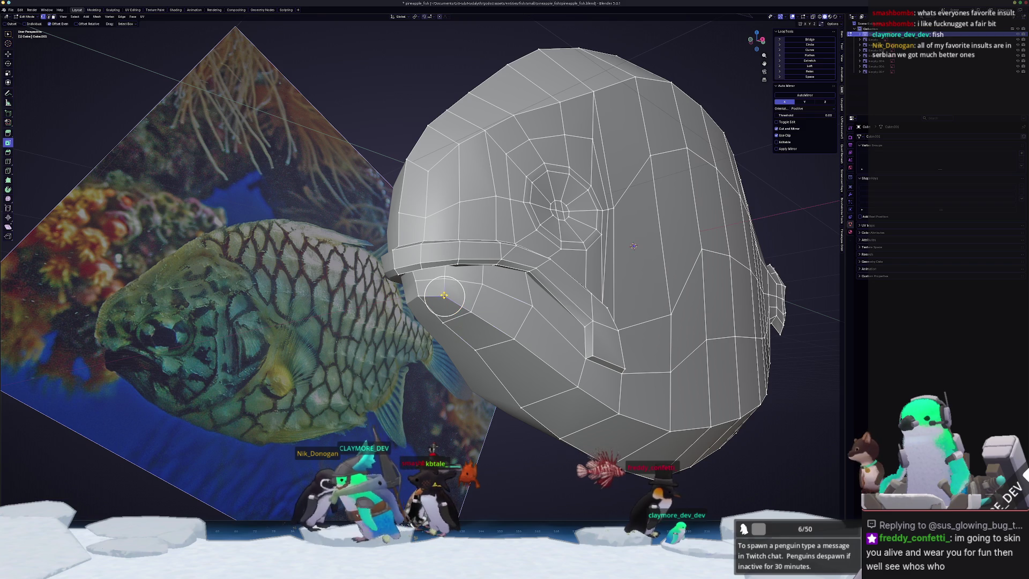
{"action": "left_click", "coordinate": [444, 295]}
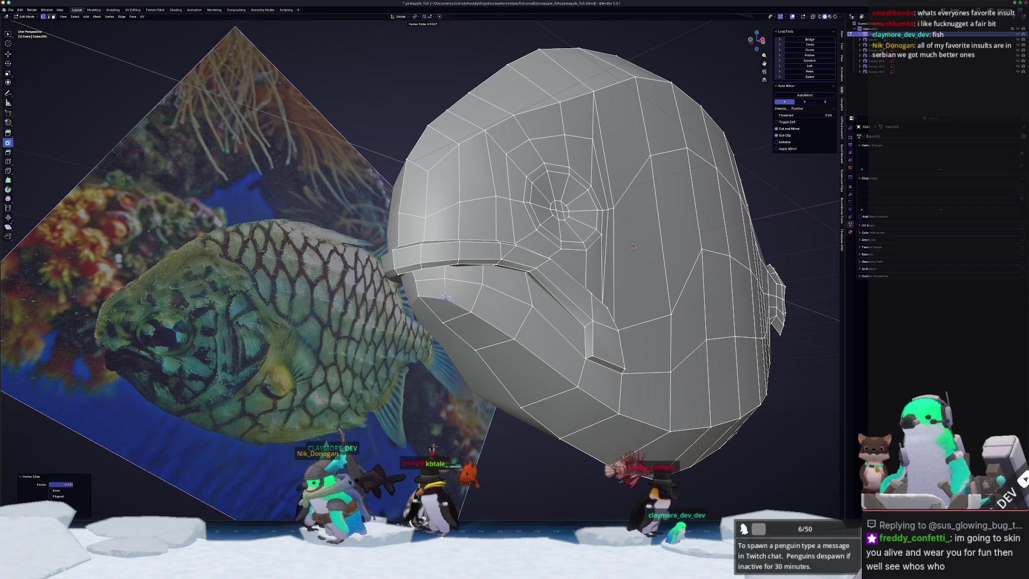
{"action": "left_click", "coordinate": [417, 296]}
{"action": "left_click", "coordinate": [420, 300]}
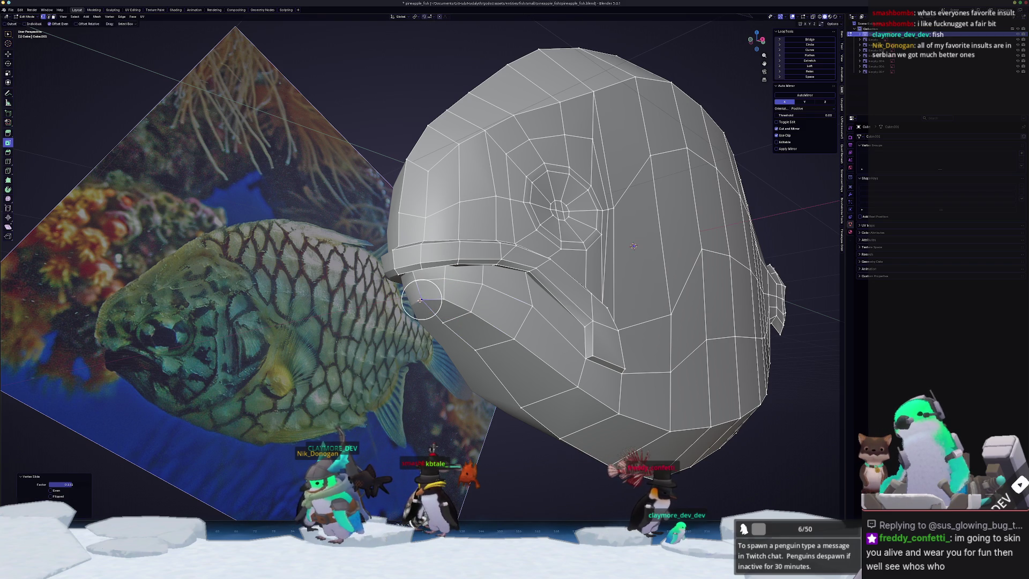
{"action": "left_click", "coordinate": [419, 296]}
{"action": "key", "text": "Tab"}
{"action": "mouse_move", "coordinate": [419, 295]}
{"action": "middle_mouse_down"}
{"action": "mouse_move", "coordinate": [408, 268]}
{"action": "mouse_move", "coordinate": [412, 315]}
{"action": "mouse_move", "coordinate": [427, 306]}
{"action": "mouse_move", "coordinate": [340, 271]}
{"action": "mouse_move", "coordinate": [401, 307]}
{"action": "middle_mouse_up"}
Lower a jaw vertex along Z and return to Object Mode for a side view.
{"action": "key", "text": "Tab"}
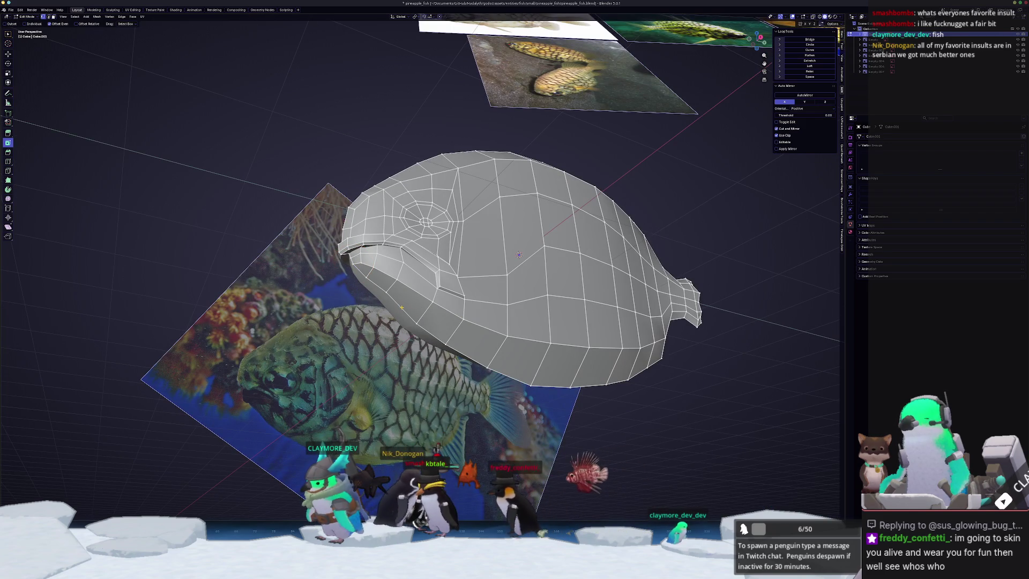
{"action": "left_click", "coordinate": [400, 310]}
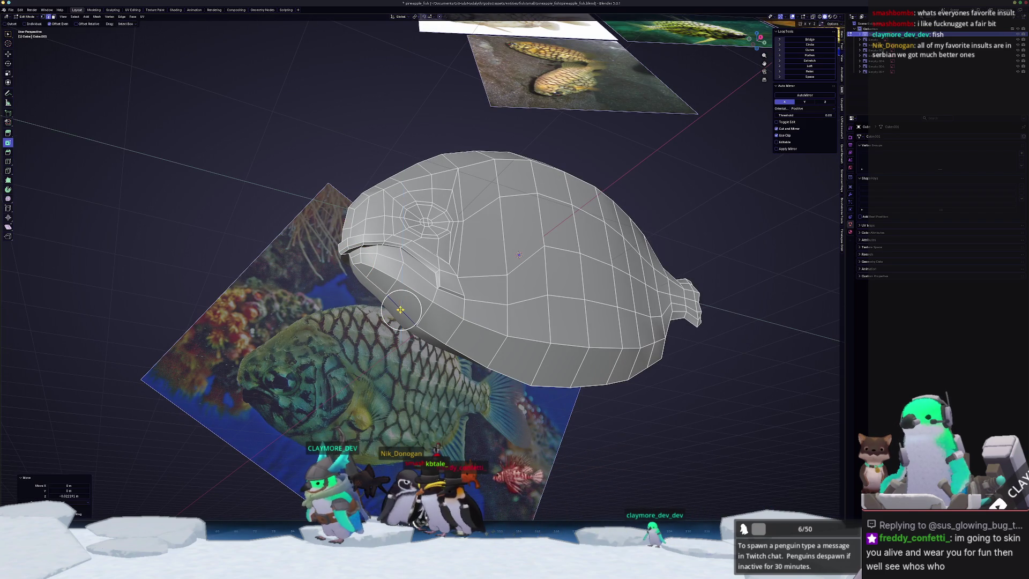
{"action": "scroll", "coordinate": [303, 273], "scroll_direction": "up", "scroll_amount": 2}
{"action": "key", "text": "g"}
{"action": "key", "text": "z"}
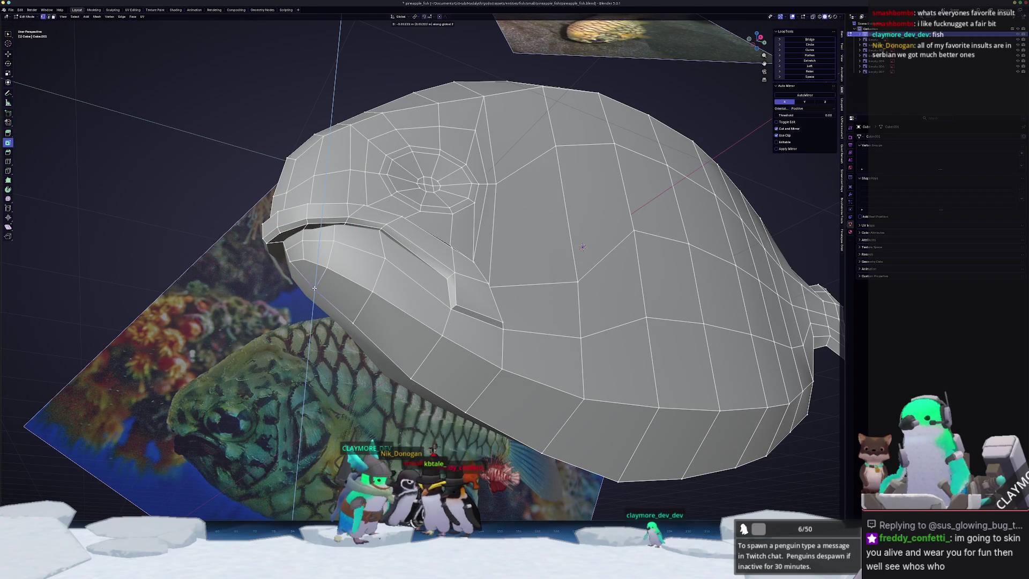
{"action": "left_click", "coordinate": [314, 288]}
{"action": "key", "text": "Tab"}
{"action": "scroll", "coordinate": [321, 289], "scroll_direction": "down", "scroll_amount": 4}
{"action": "middle_click_drag", "start_coordinate": [322, 289], "coordinate": [419, 298]}
{"action": "right_click", "coordinate": [419, 298]}
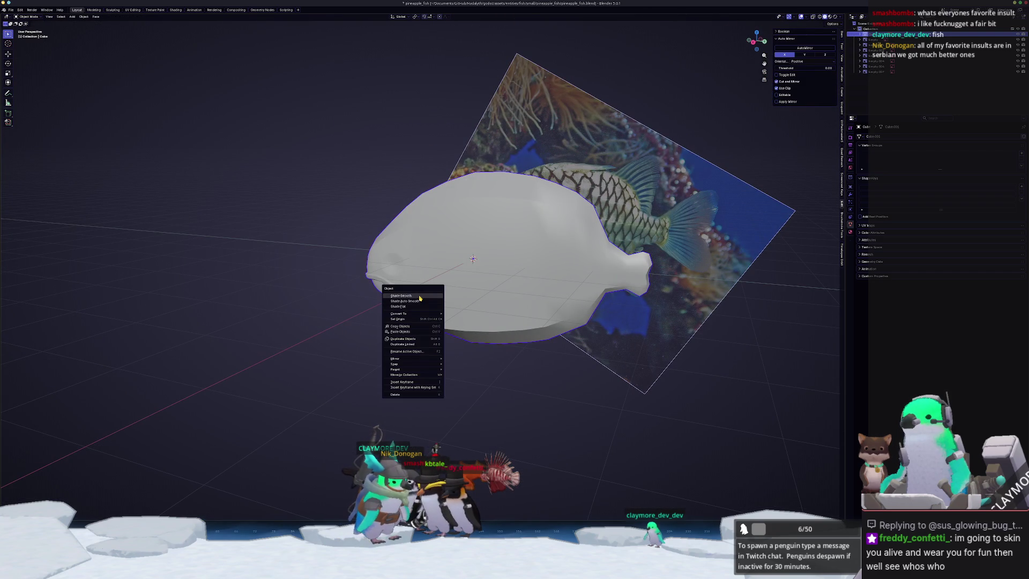
Return the fish to flat shading and re-enter edit mode in the side orthographic view.
{"action": "left_click", "coordinate": [420, 298]}
{"action": "right_click", "coordinate": [419, 301]}
{"action": "left_click", "coordinate": [399, 311]}
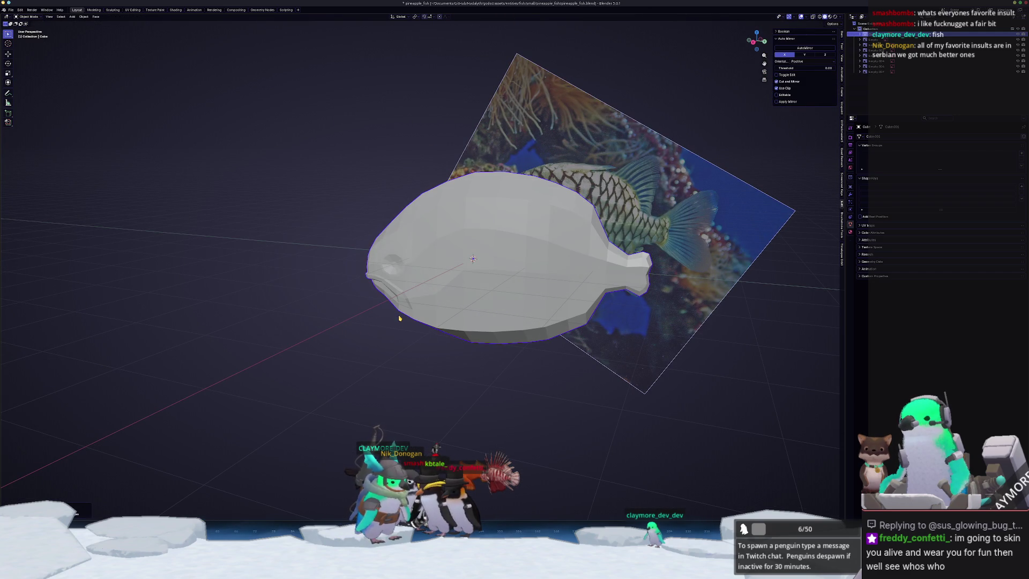
{"action": "key", "text": "KP_3"}
{"action": "key", "text": "Tab"}
{"action": "scroll", "coordinate": [404, 289], "scroll_direction": "up", "scroll_amount": 3}
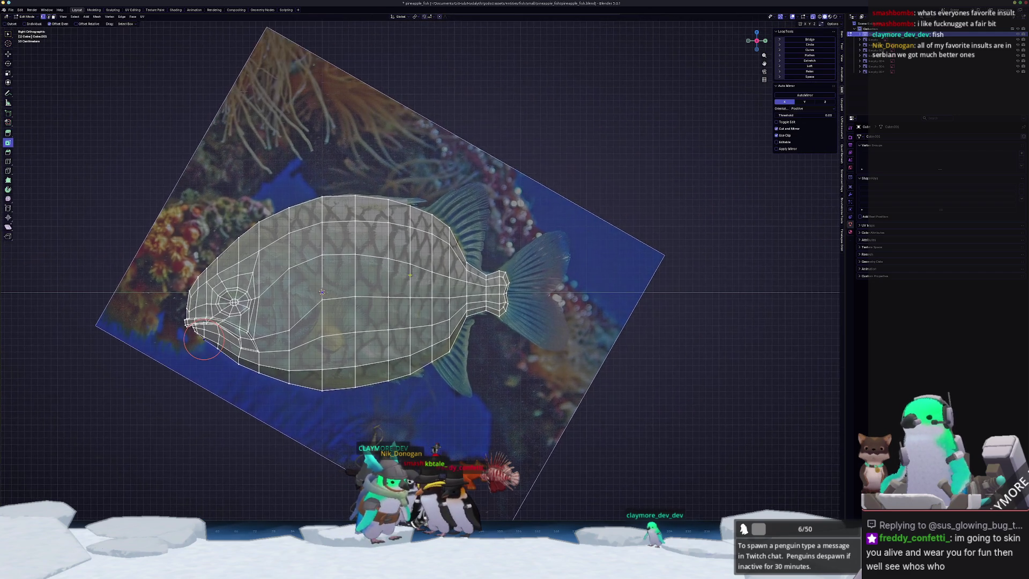
{"action": "scroll", "coordinate": [406, 278], "scroll_direction": "up", "scroll_amount": 1}
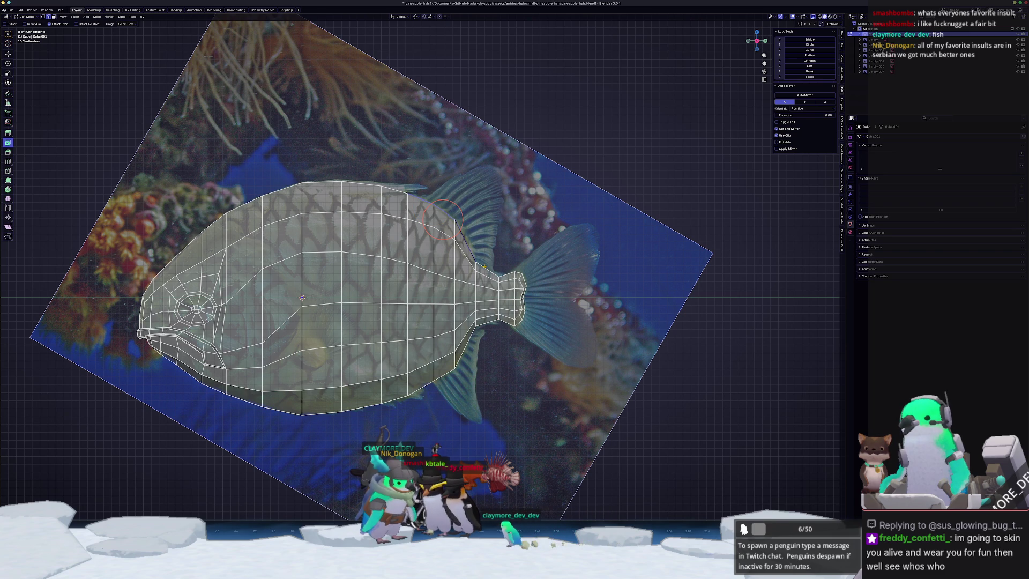
{"action": "scroll", "coordinate": [484, 265], "scroll_direction": "up", "scroll_amount": 2}
Duplicate the back edges, separate them into a new object, and slide its vertex.
{"action": "key", "text": "shift+d"}
{"action": "right_click", "coordinate": [476, 249]}
{"action": "right_click", "coordinate": [476, 249]}
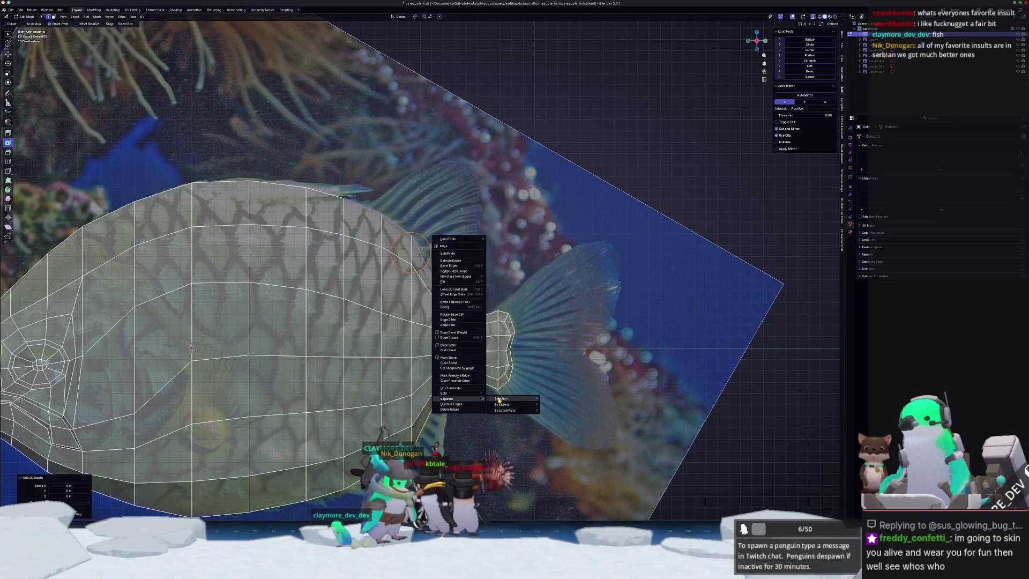
{"action": "left_click", "coordinate": [498, 398]}
{"action": "key", "text": "Tab"}
{"action": "left_click", "coordinate": [406, 233]}
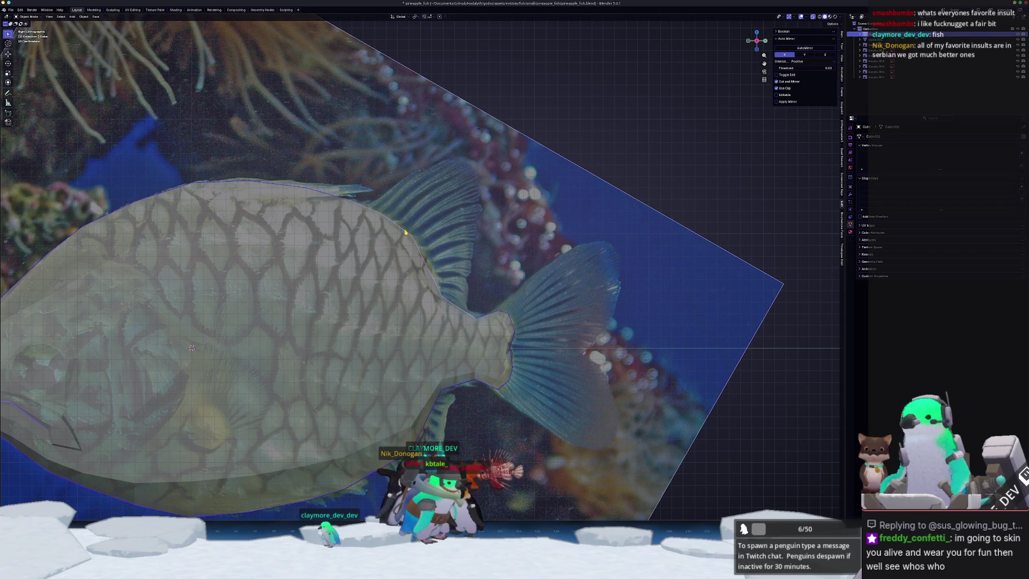
{"action": "key", "text": "Tab"}
{"action": "key", "text": "shift+v"}
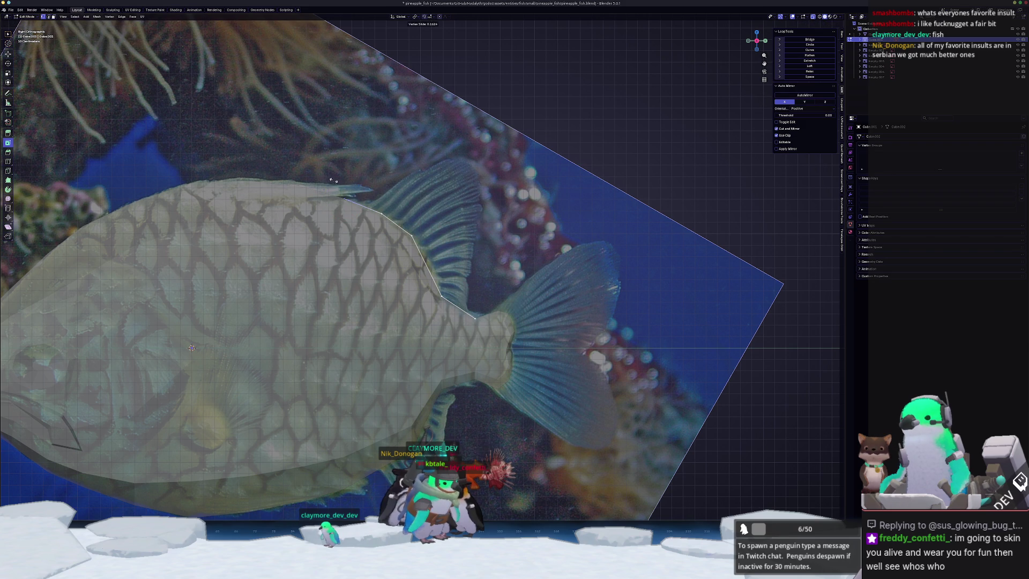
{"action": "left_click", "coordinate": [444, 292]}
Extrude the separated edges upward and drag the vertices onto the dorsal fin outline.
{"action": "key", "text": "q"}
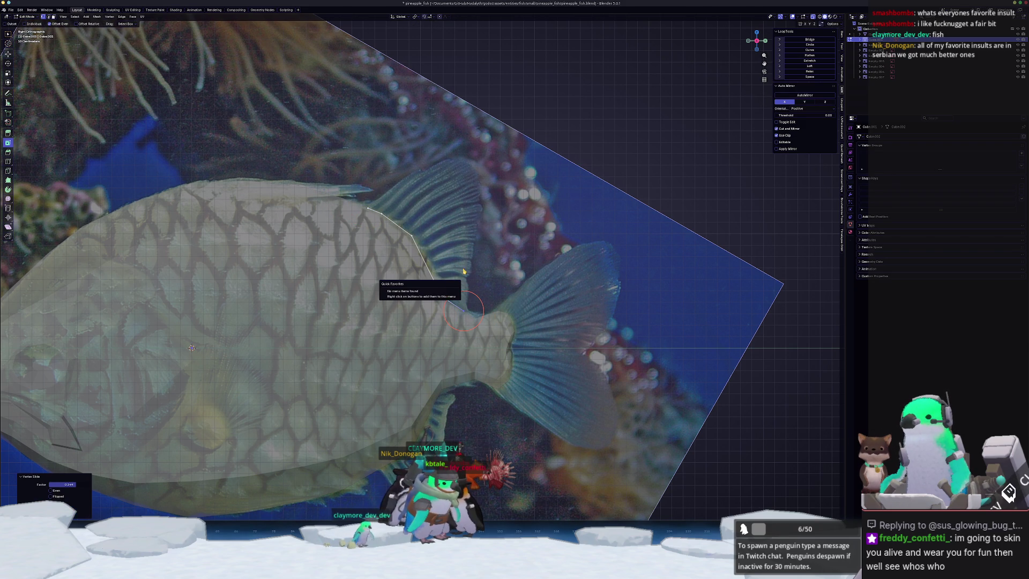
{"action": "key", "text": "Escape"}
{"action": "key", "text": "e"}
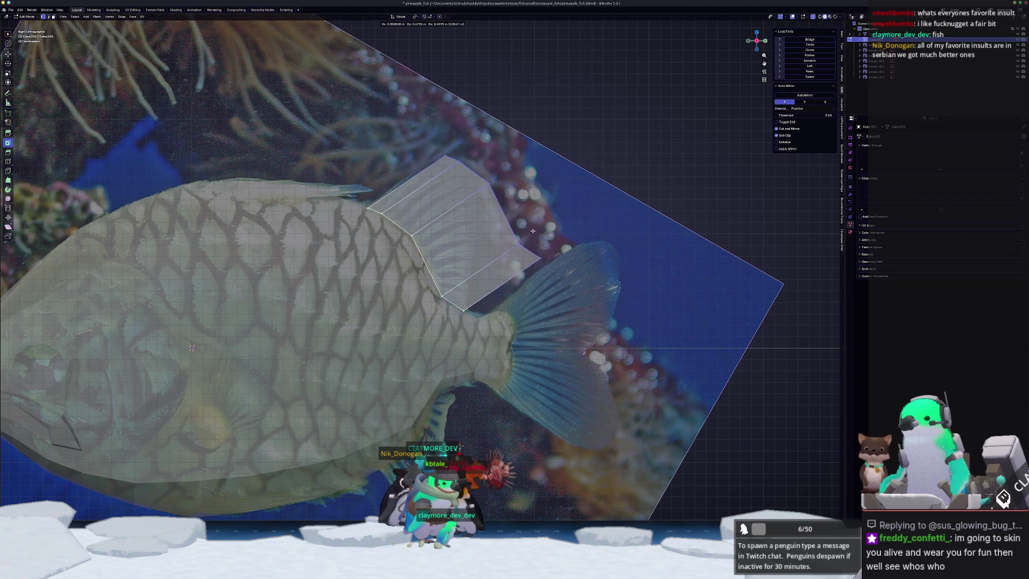
{"action": "left_click", "coordinate": [533, 230]}
{"action": "left_click", "coordinate": [445, 154]}
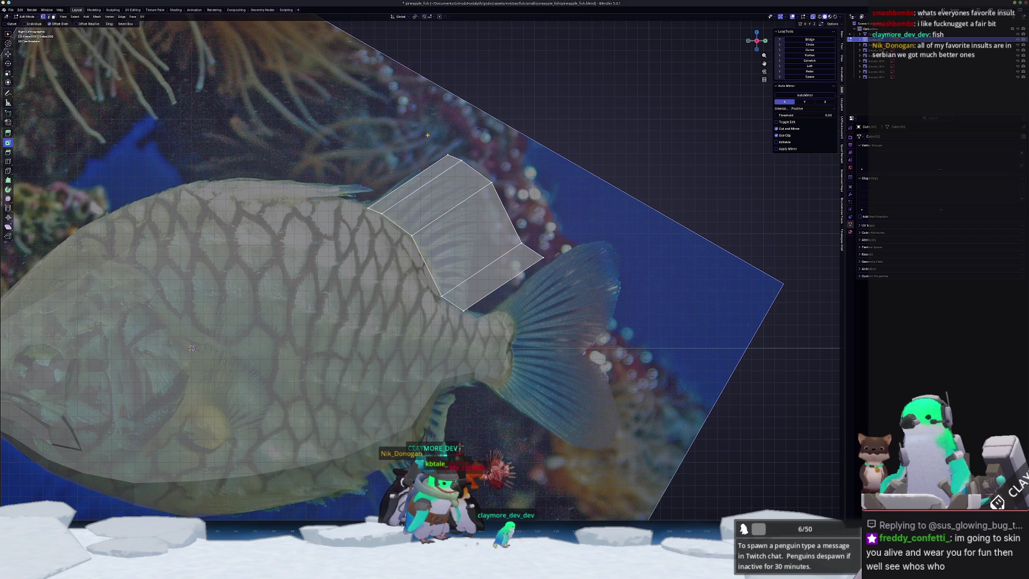
{"action": "scroll", "coordinate": [425, 134], "scroll_direction": "up", "scroll_amount": 4}
{"action": "left_click_drag", "start_coordinate": [401, 145], "coordinate": [410, 141]}
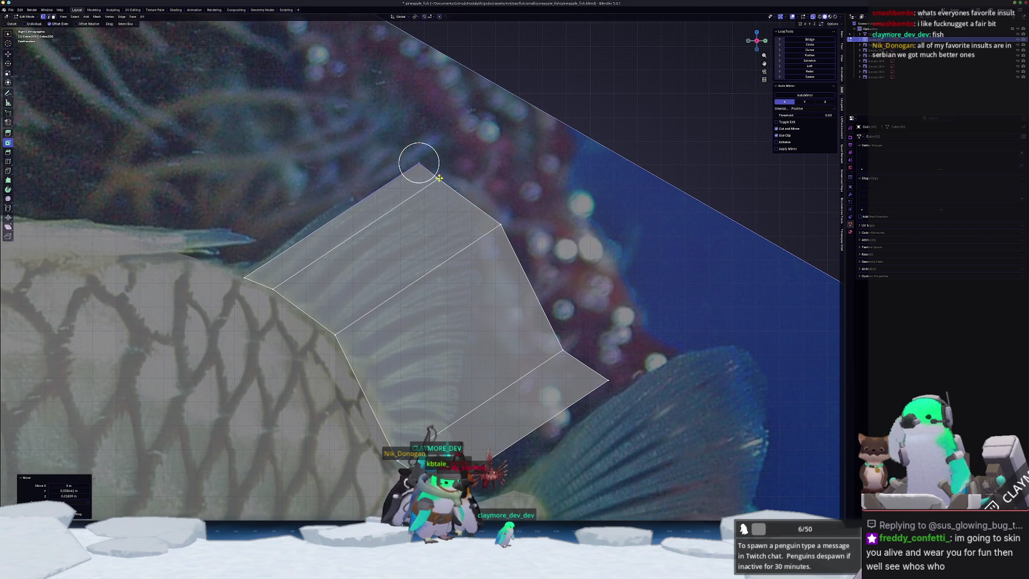
{"action": "left_click_drag", "start_coordinate": [493, 213], "coordinate": [469, 205]}
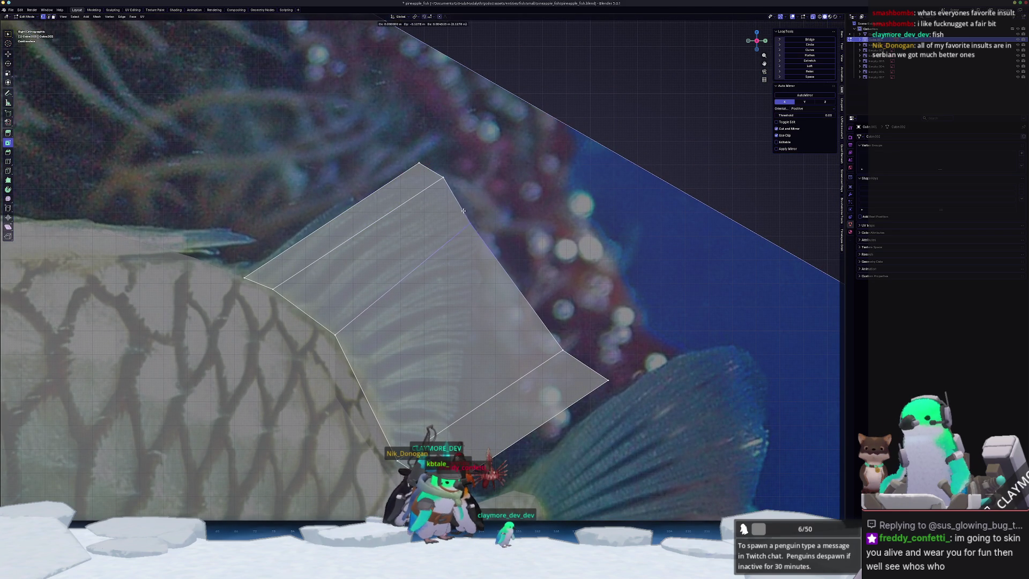
{"action": "left_click_drag", "start_coordinate": [562, 350], "coordinate": [452, 417]}
{"action": "left_click_drag", "start_coordinate": [592, 353], "coordinate": [442, 441]}
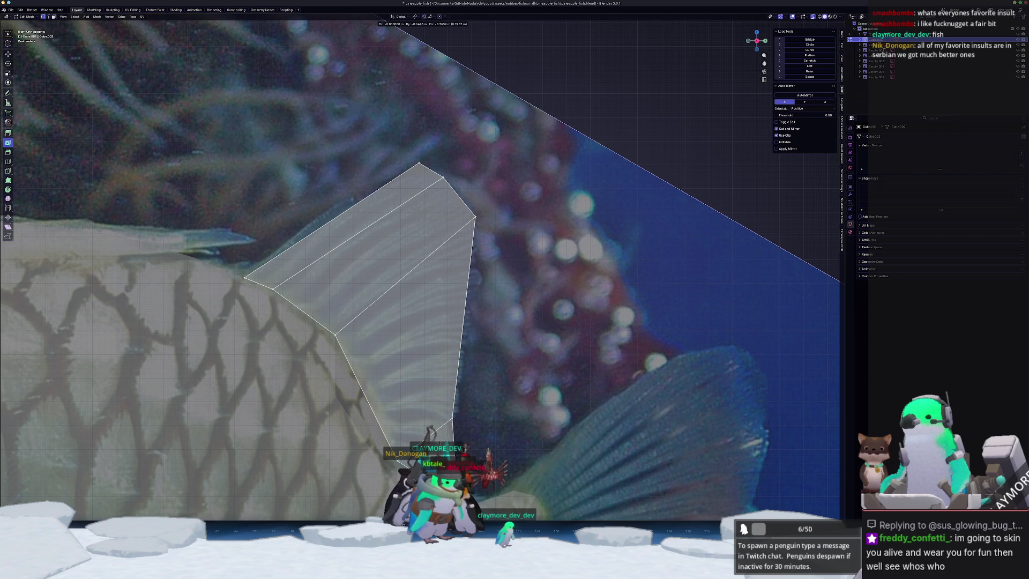
Add three edge loops across the fin and fit their outer vertices to the outline.
{"action": "key", "text": "ctrl+r"}
{"action": "left_click", "coordinate": [462, 317]}
{"action": "left_click_drag", "start_coordinate": [463, 317], "coordinate": [455, 283]}
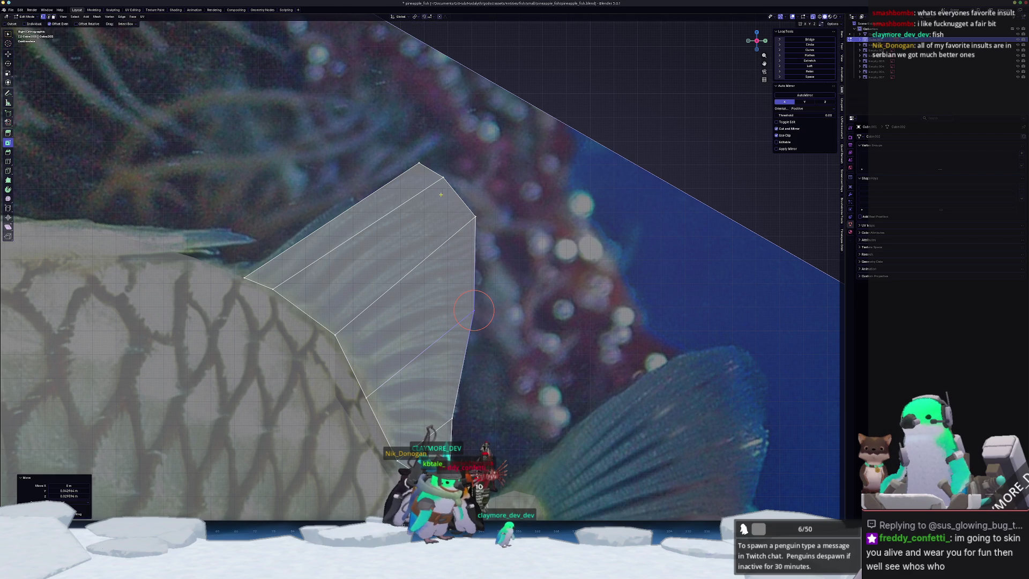
{"action": "left_click_drag", "start_coordinate": [392, 145], "coordinate": [392, 146]}
{"action": "key", "text": "shift+v"}
{"action": "left_click", "coordinate": [409, 170]}
{"action": "key", "text": "ctrl+r"}
{"action": "left_click", "coordinate": [459, 198]}
{"action": "left_click_drag", "start_coordinate": [459, 198], "coordinate": [467, 186]}
{"action": "key", "text": "ctrl+r"}
{"action": "left_click", "coordinate": [473, 258]}
{"action": "left_click_drag", "start_coordinate": [469, 253], "coordinate": [474, 250]}
{"action": "left_click", "coordinate": [474, 250]}
Check the fin in object mode, then reposition the selected fin vertices.
{"action": "key", "text": "Tab"}
{"action": "scroll", "coordinate": [414, 299], "scroll_direction": "down", "scroll_amount": 3}
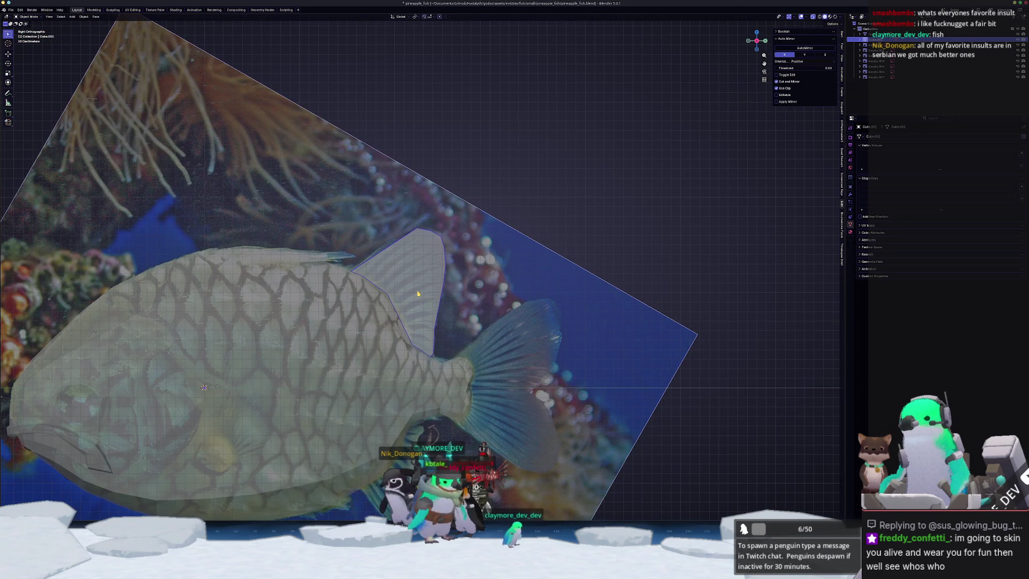
{"action": "key", "text": "Tab"}
{"action": "scroll", "coordinate": [418, 293], "scroll_direction": "up", "scroll_amount": 2}
{"action": "key", "text": "s"}
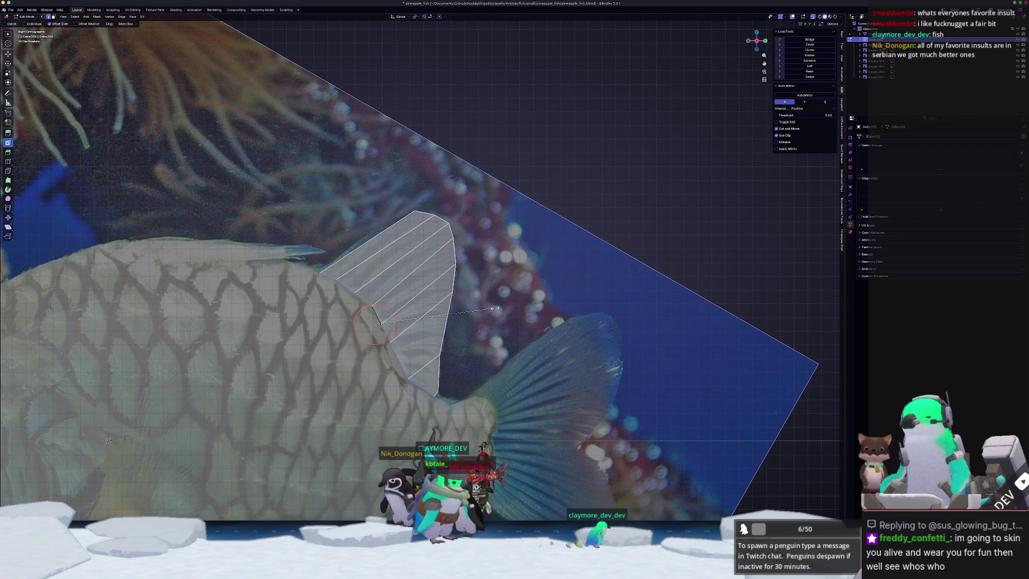
{"action": "right_click", "coordinate": [507, 311]}
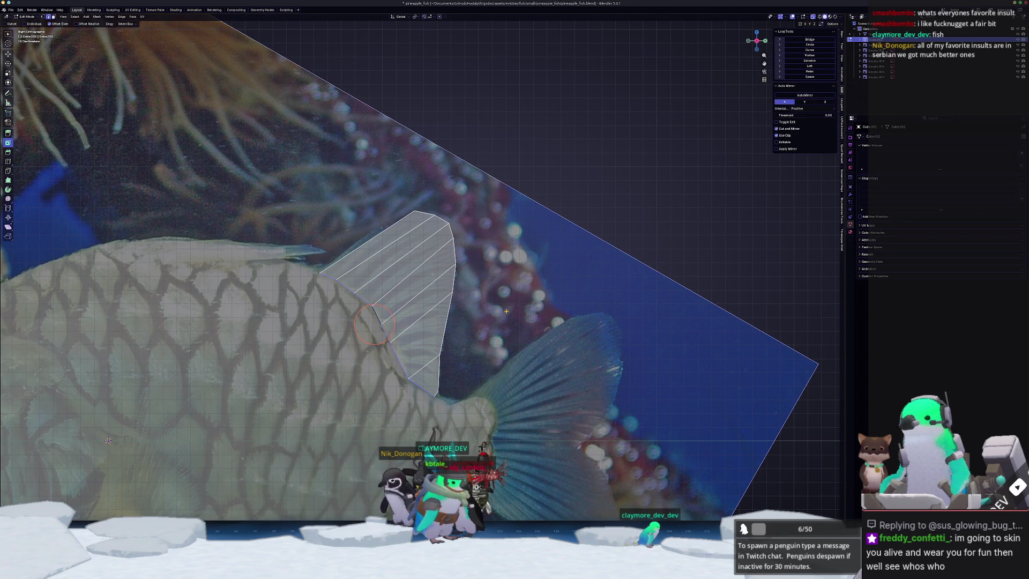
{"action": "key", "text": "g"}
{"action": "left_click", "coordinate": [501, 315]}
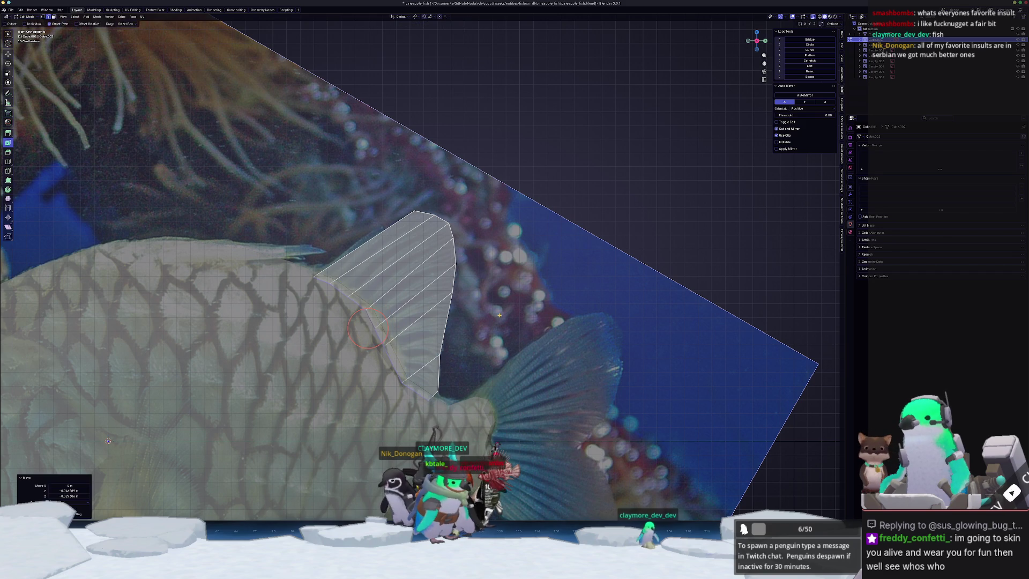
Switch between object and edit mode to inspect the finished dorsal fin mesh.
{"action": "key", "text": "Tab"}
{"action": "scroll", "coordinate": [459, 318], "scroll_direction": "down", "scroll_amount": 4}
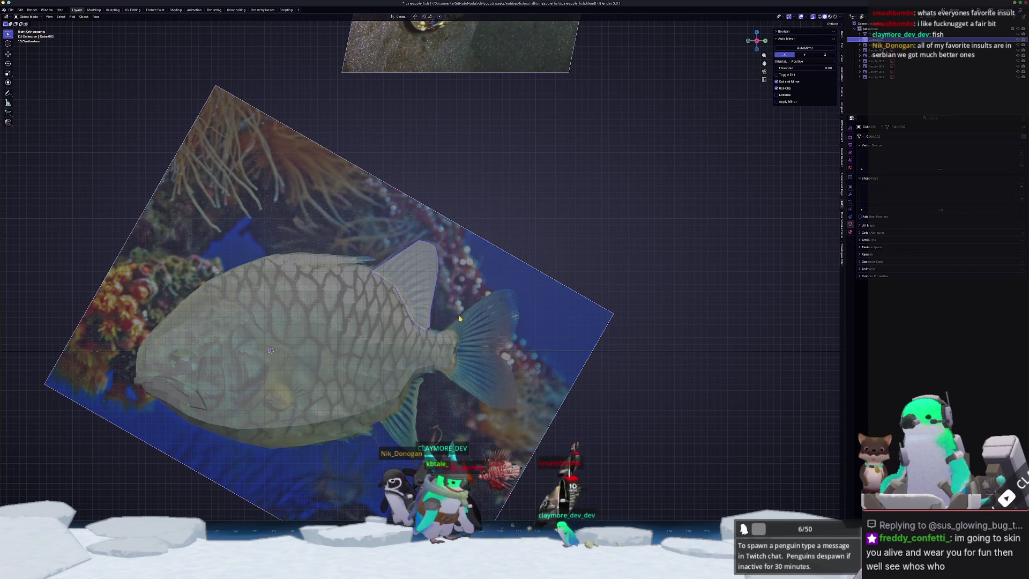
{"action": "key", "text": "Tab"}
{"action": "scroll", "coordinate": [393, 303], "scroll_direction": "up", "scroll_amount": 1}
{"action": "key", "text": "ctrl+r"}
{"action": "key", "text": "Escape"}
{"action": "key", "text": "Tab"}
{"action": "key", "text": "Tab"}
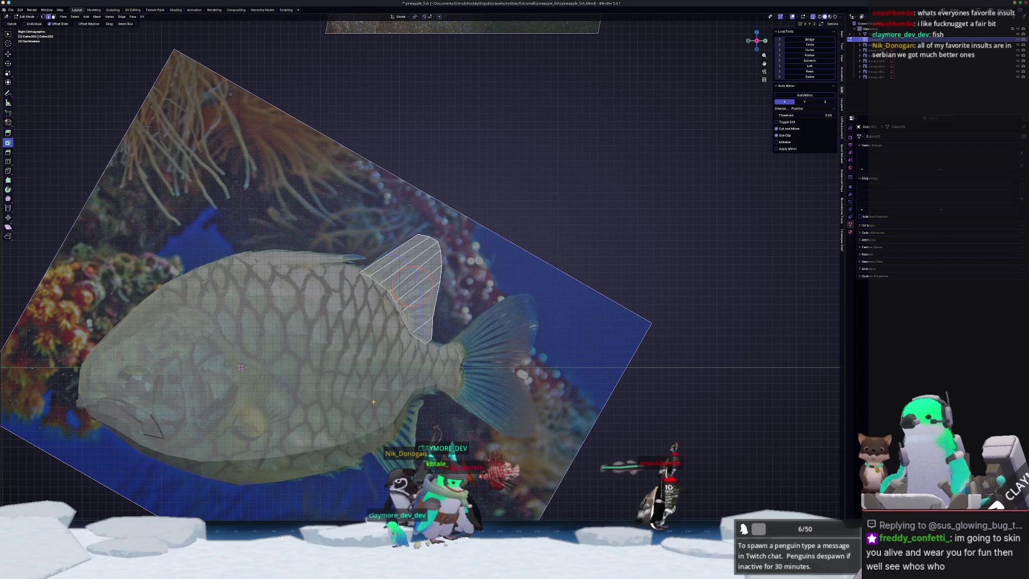
{"action": "key", "text": "Tab"}
{"action": "scroll", "coordinate": [383, 375], "scroll_direction": "down", "scroll_amount": 2, "text": "shift"}
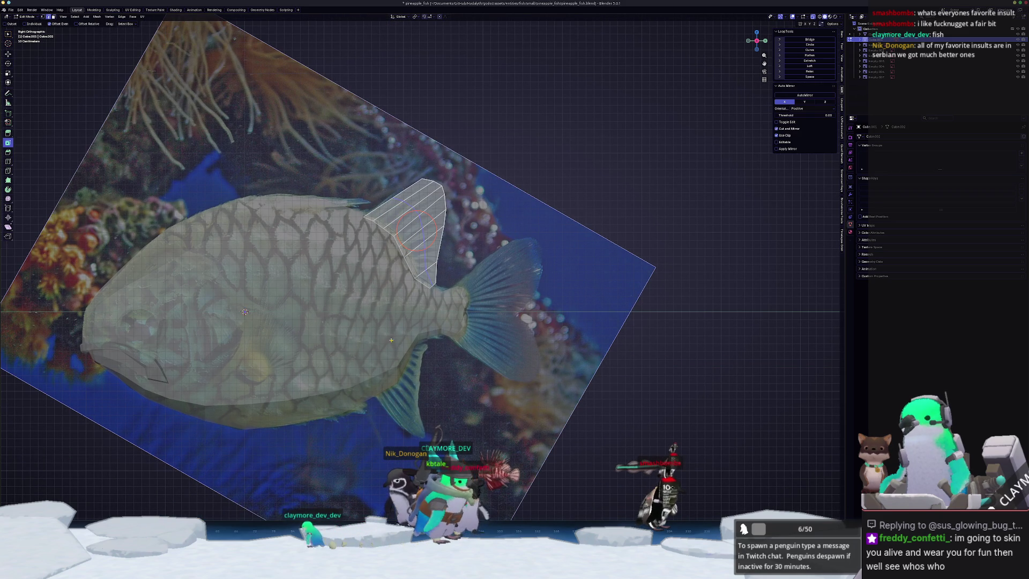
{"action": "key", "text": "Tab"}
{"action": "scroll", "coordinate": [428, 254], "scroll_direction": "up", "scroll_amount": 3}
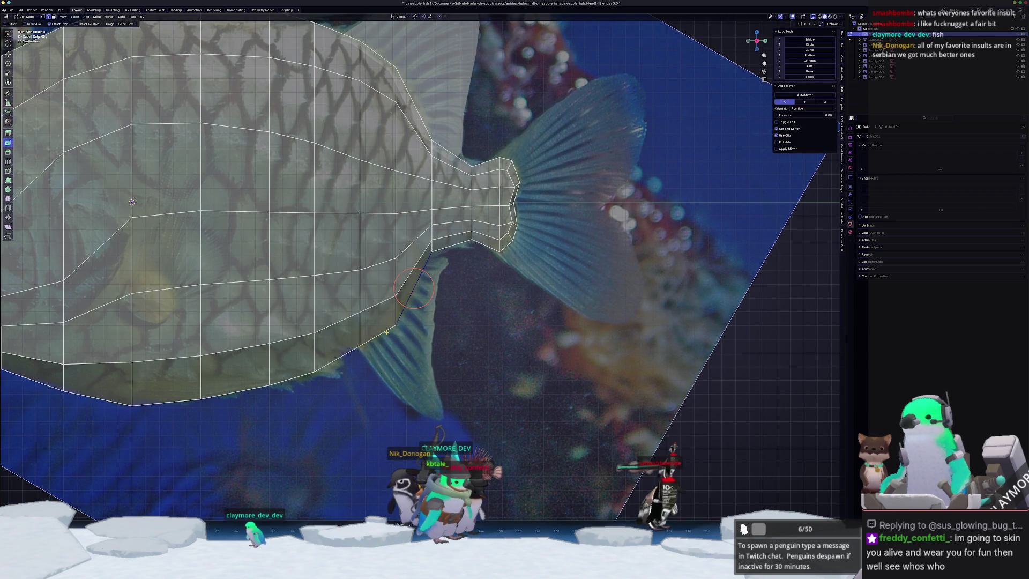
Select the fin object Cube.002 and enter its edit mode.
{"action": "right_click", "coordinate": [385, 332]}
{"action": "key", "text": "Escape"}
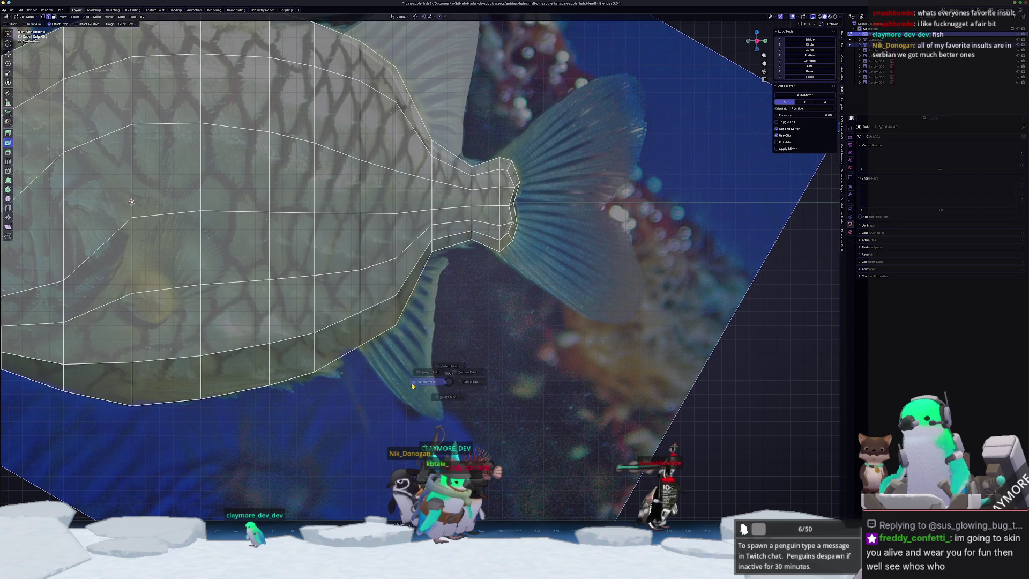
{"action": "key", "text": "Tab"}
{"action": "left_click", "coordinate": [384, 334]}
{"action": "left_click", "coordinate": [385, 334]}
{"action": "left_click", "coordinate": [385, 334]}
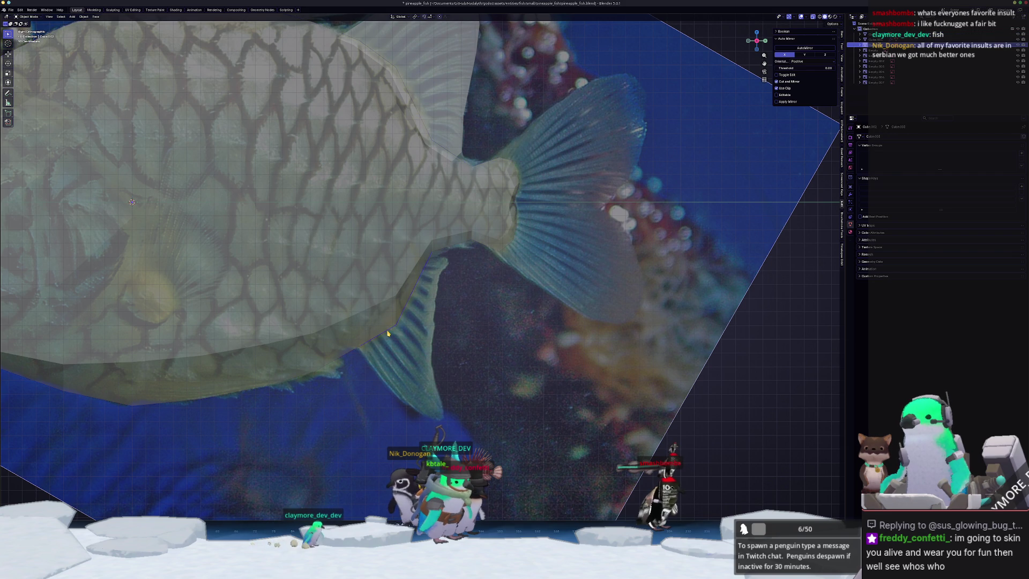
{"action": "key", "text": "Tab"}
Extrude the fin edges into two strips and place them over the lower fin.
{"action": "key", "text": "e"}
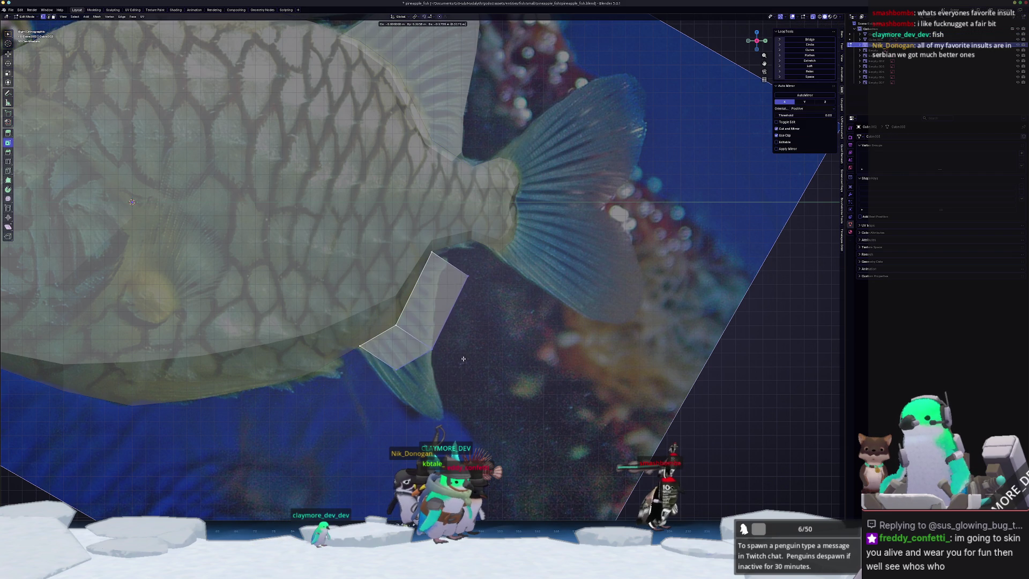
{"action": "left_click", "coordinate": [499, 414]}
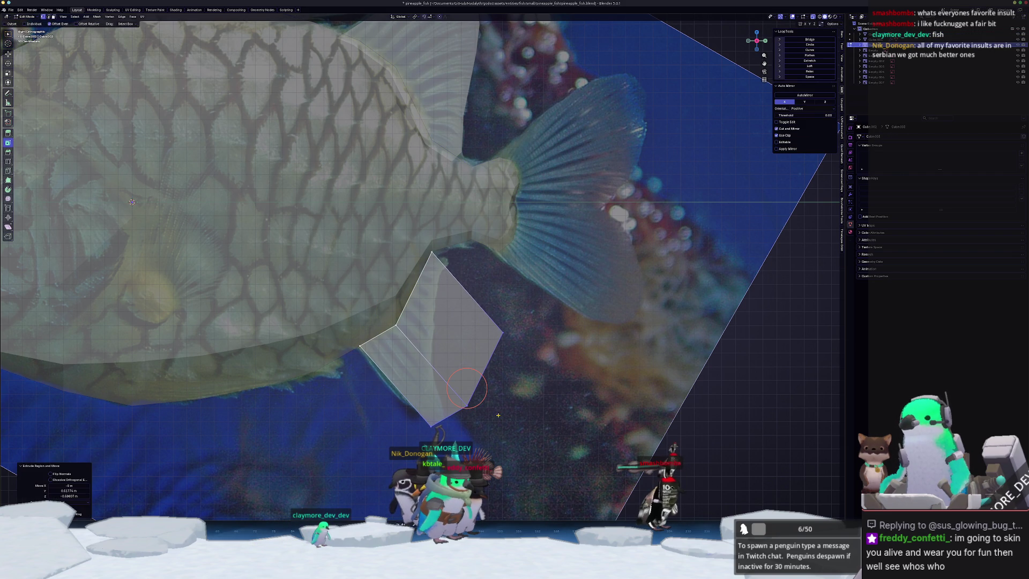
{"action": "left_click", "coordinate": [467, 387]}
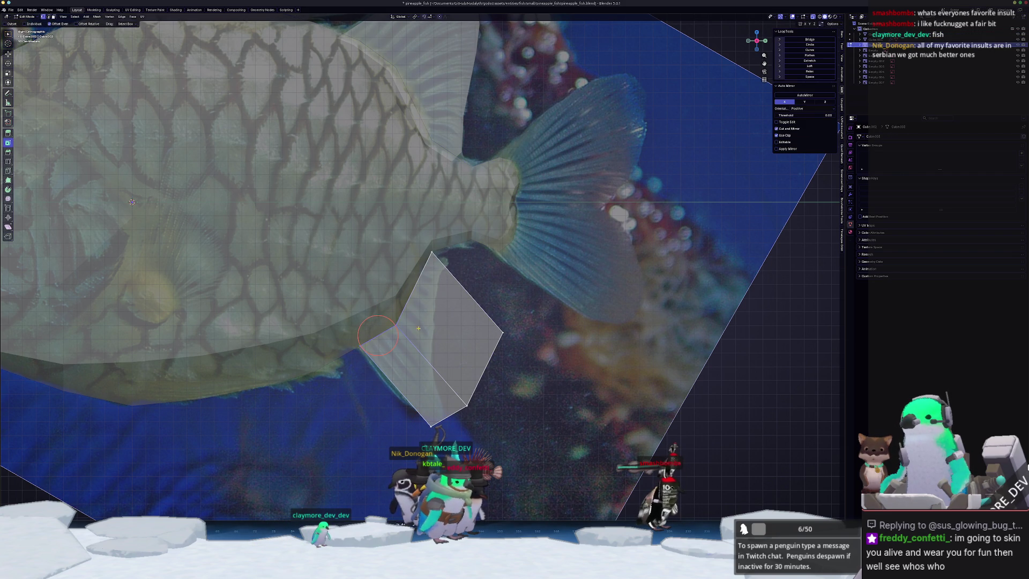
{"action": "key", "text": "g"}
{"action": "left_click", "coordinate": [486, 401]}
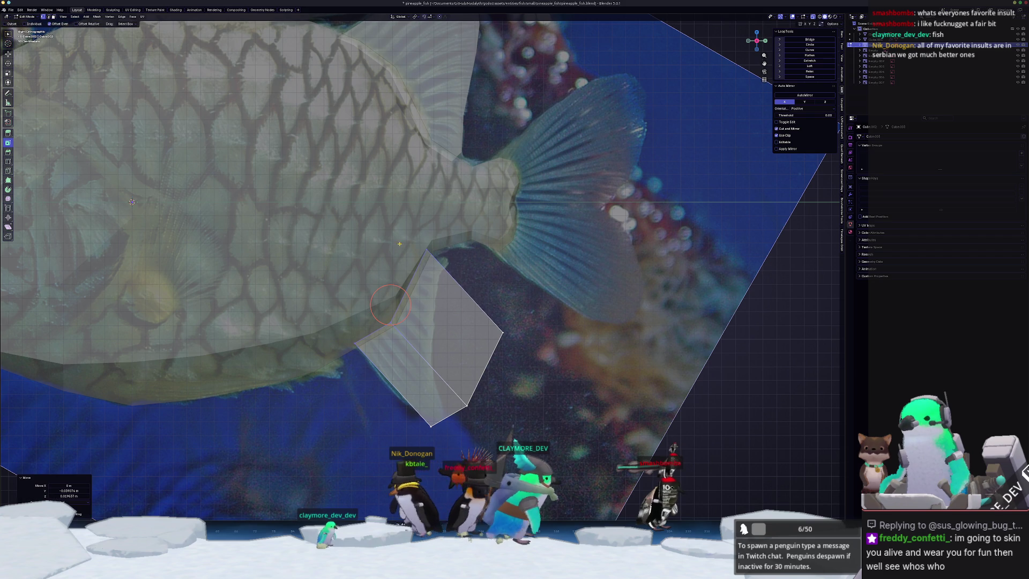
{"action": "left_click_drag", "start_coordinate": [467, 406], "coordinate": [427, 377]}
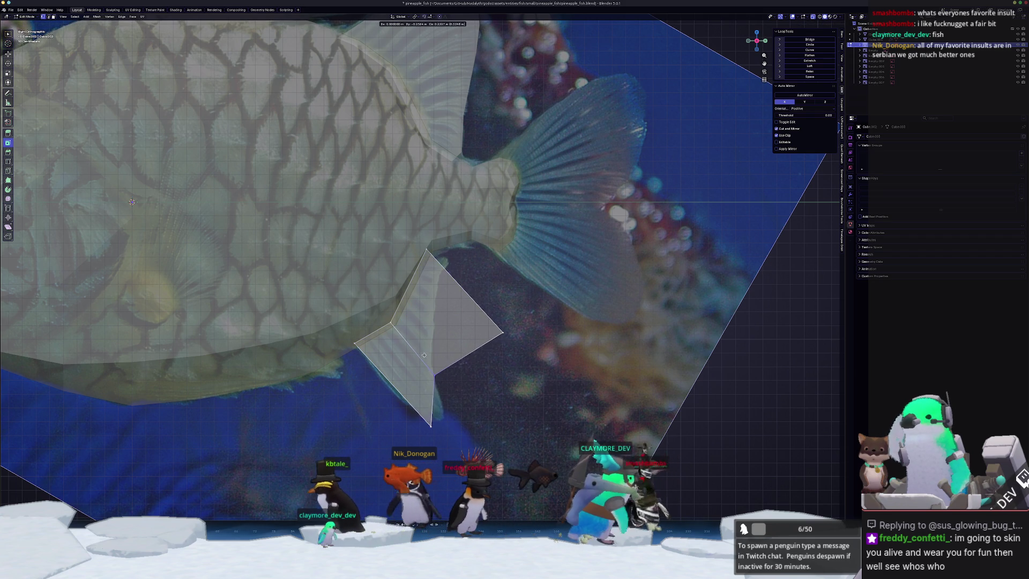
{"action": "key", "text": "e"}
{"action": "left_click", "coordinate": [435, 399]}
{"action": "key", "text": "g"}
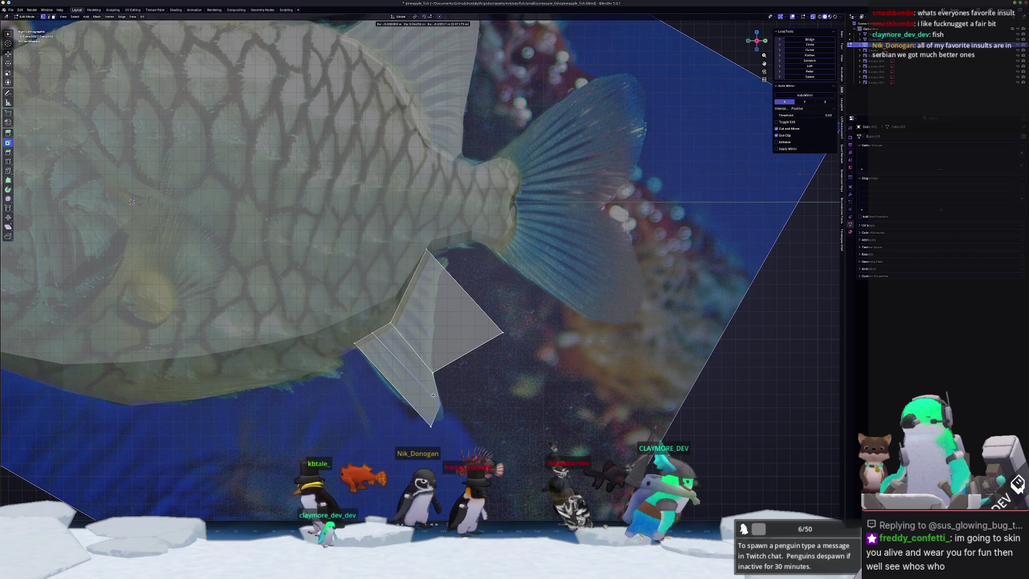
{"action": "left_click", "coordinate": [440, 408]}
{"action": "key", "text": "g"}
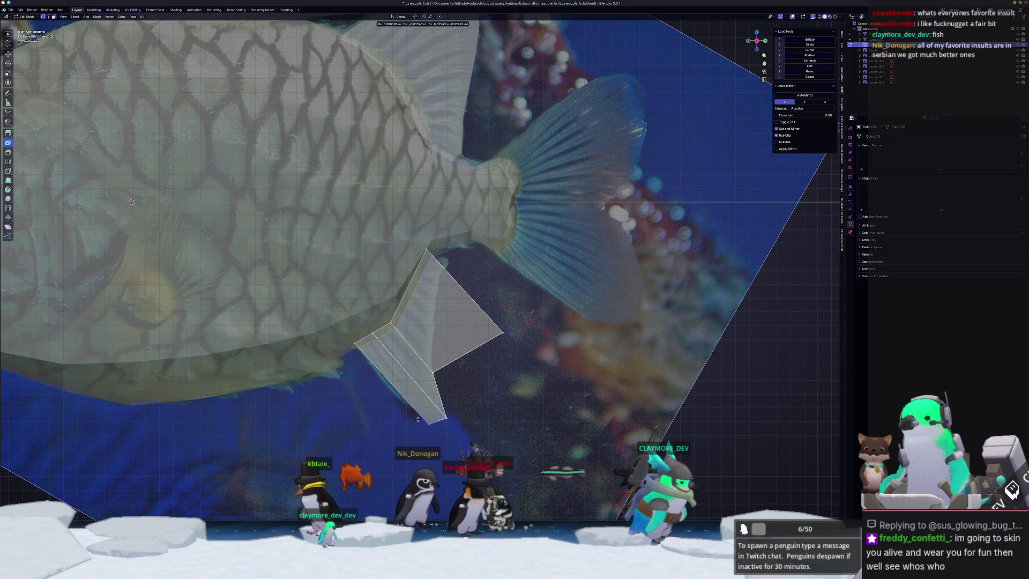
{"action": "left_click", "coordinate": [433, 420]}
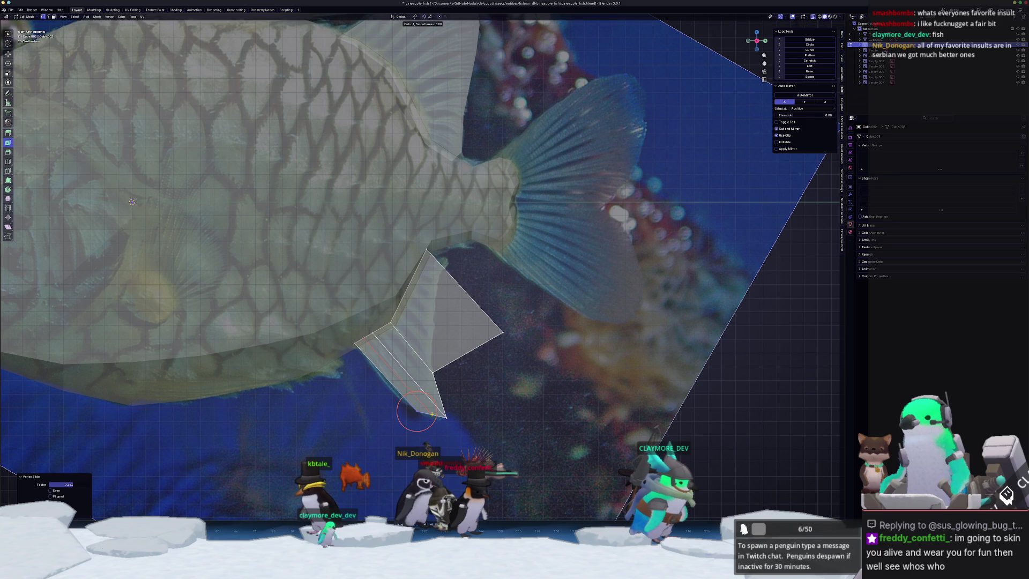
Move the fin tip and notch vertices onto the reference fin's outline.
{"action": "key", "text": "g"}
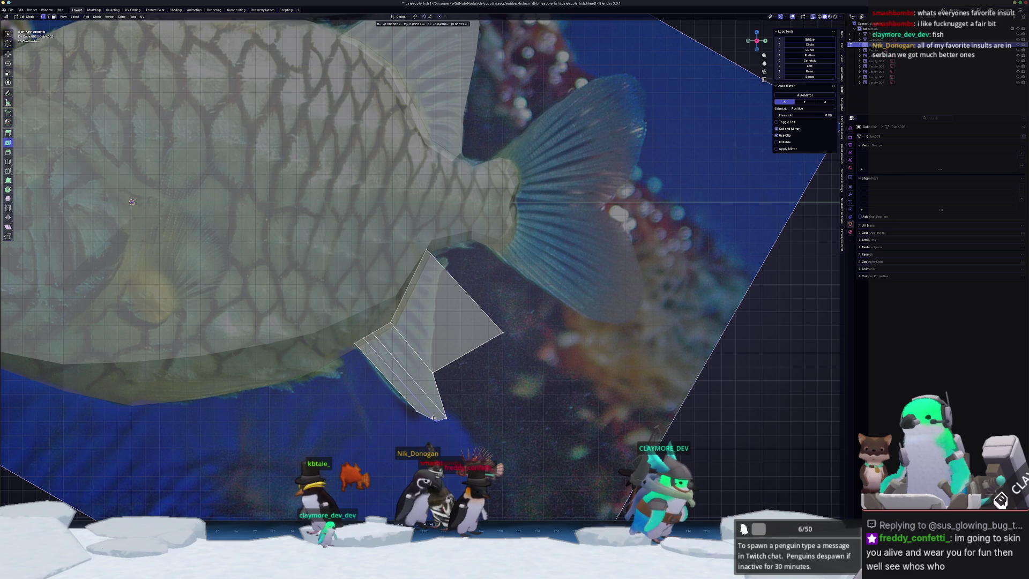
{"action": "left_click", "coordinate": [433, 418]}
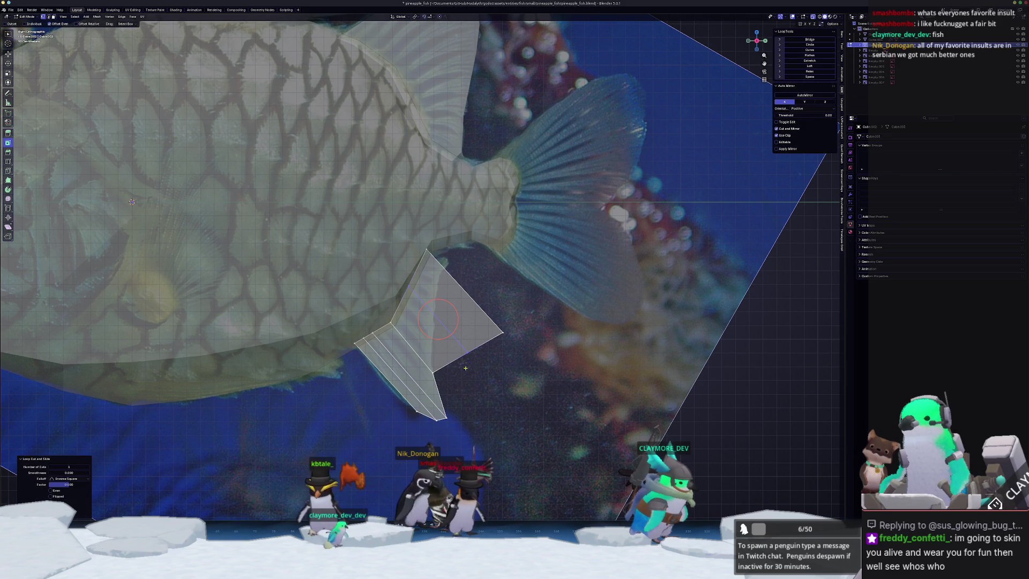
{"action": "key", "text": "g"}
{"action": "left_click", "coordinate": [454, 314]}
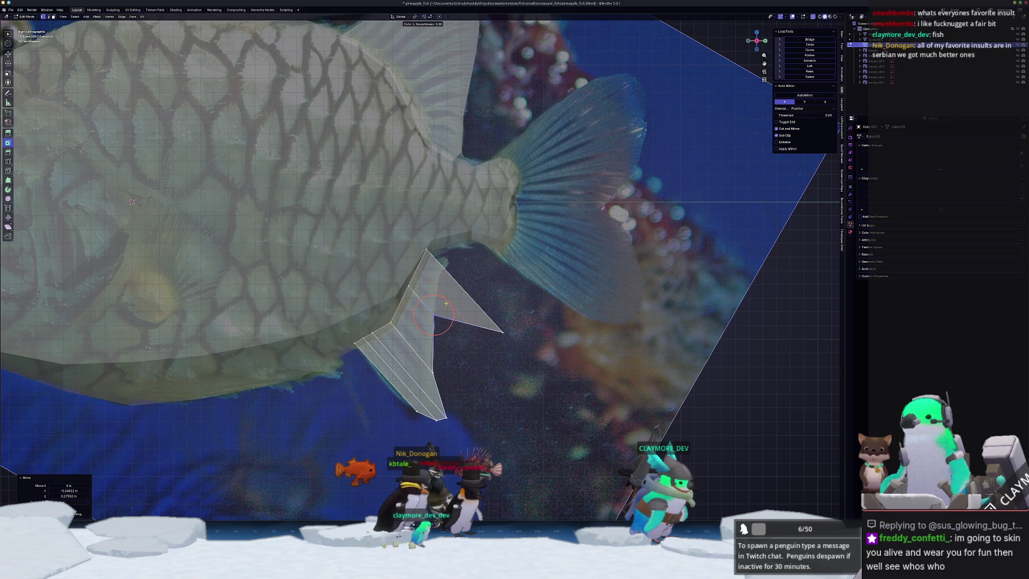
{"action": "key", "text": "g"}
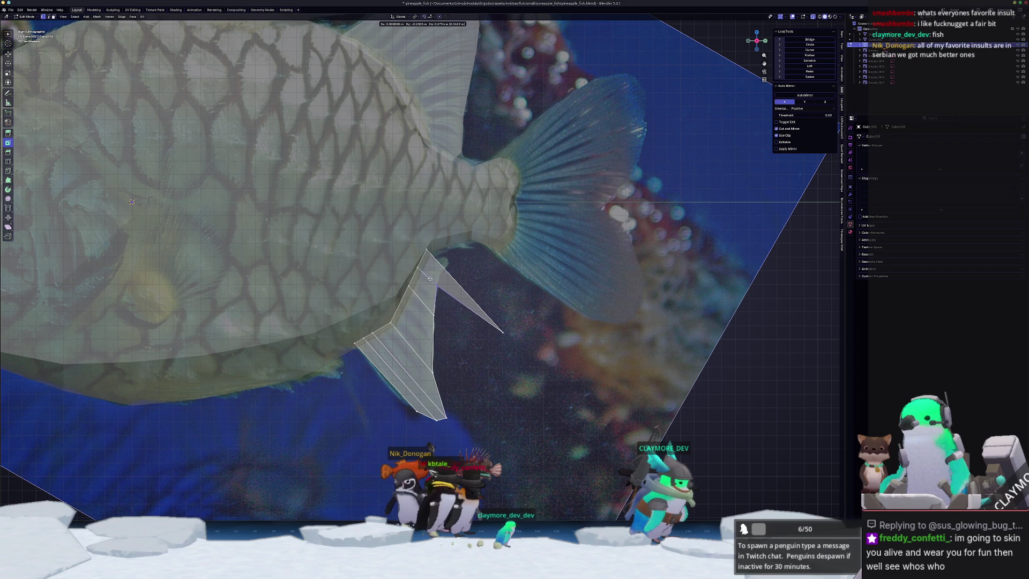
{"action": "left_click", "coordinate": [438, 286]}
{"action": "key", "text": "g"}
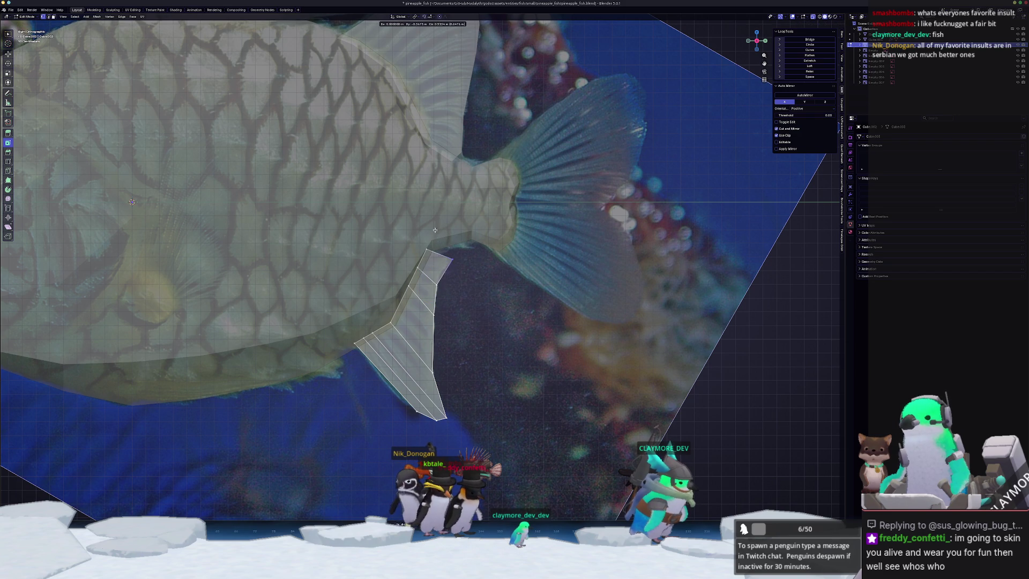
{"action": "left_click", "coordinate": [431, 231]}
Add loop cuts across the anal fin and relax them into smooth curves with LoopTools.
{"action": "scroll", "coordinate": [447, 257], "scroll_direction": "up", "scroll_amount": 2}
{"action": "key", "text": "ctrl+r"}
{"action": "left_click", "coordinate": [444, 250]}
{"action": "right_click", "coordinate": [444, 251]}
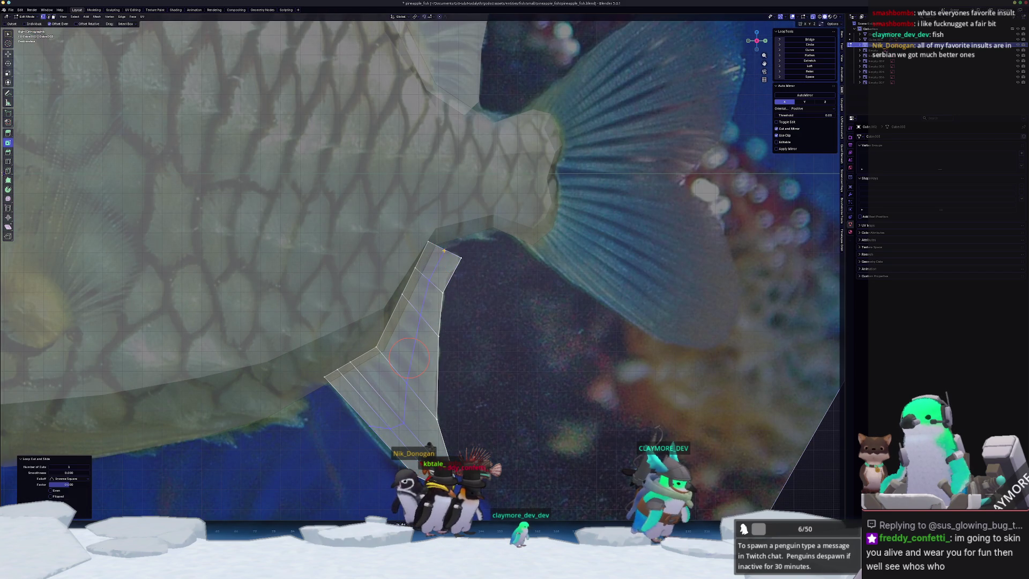
{"action": "key", "text": "g"}
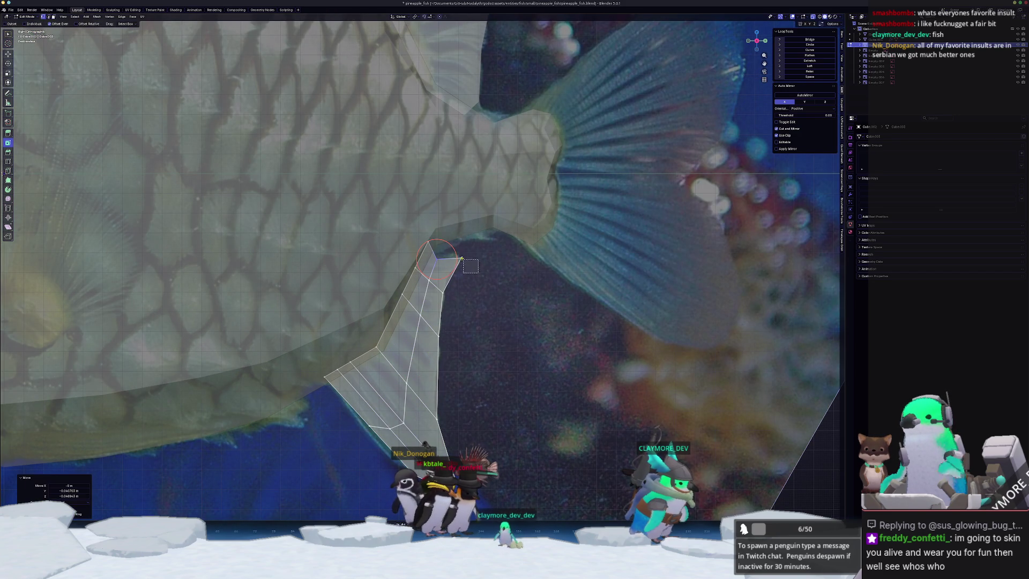
{"action": "left_click", "coordinate": [454, 243]}
{"action": "scroll", "coordinate": [454, 242], "scroll_direction": "down", "scroll_amount": 2}
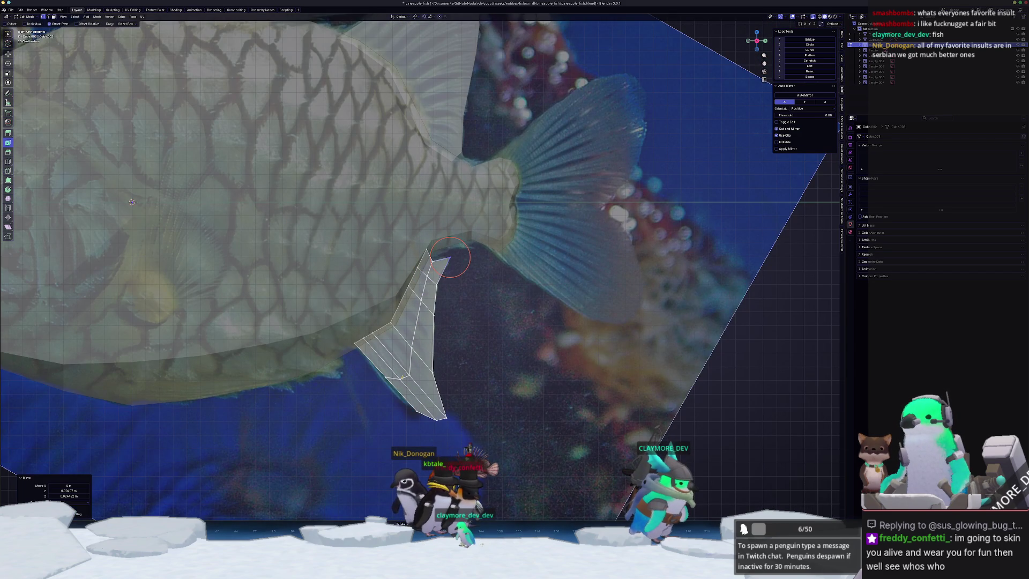
{"action": "left_click", "coordinate": [809, 71]}
{"action": "left_click_drag", "start_coordinate": [425, 369], "coordinate": [432, 358]}
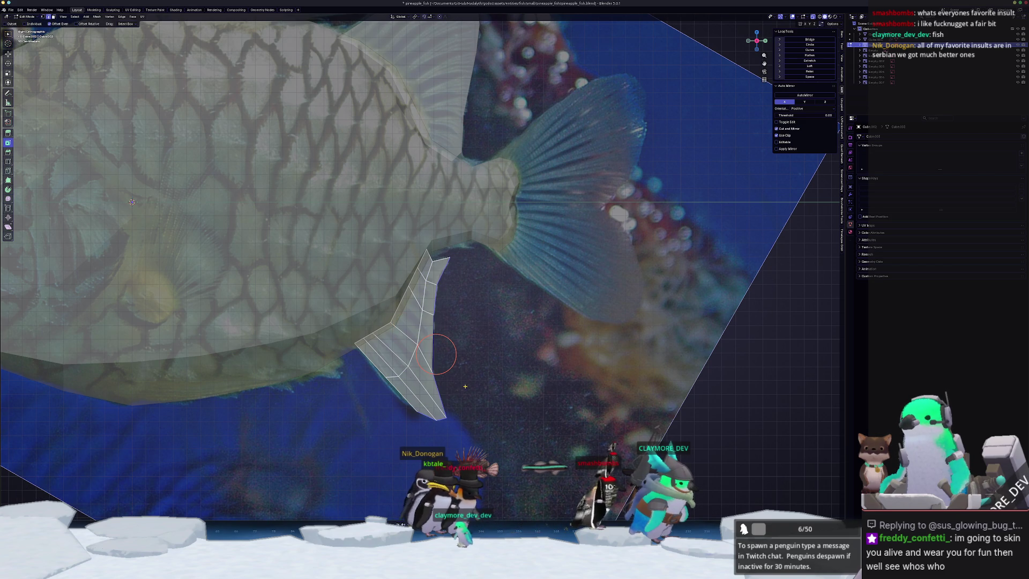
{"action": "scroll", "coordinate": [465, 386], "scroll_direction": "up", "scroll_amount": 2}
{"action": "left_click", "coordinate": [500, 344]}
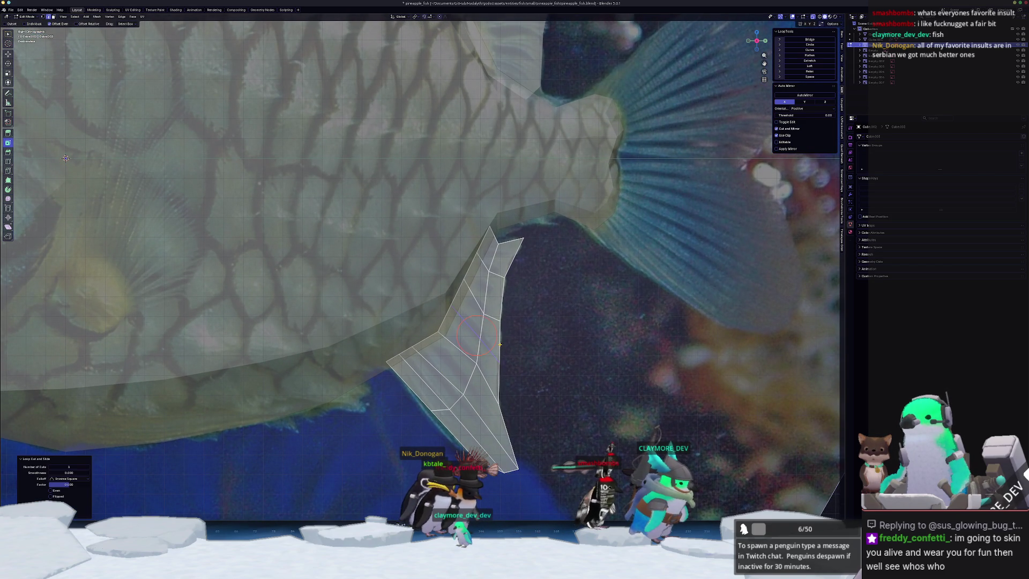
{"action": "key", "text": "shift+r"}
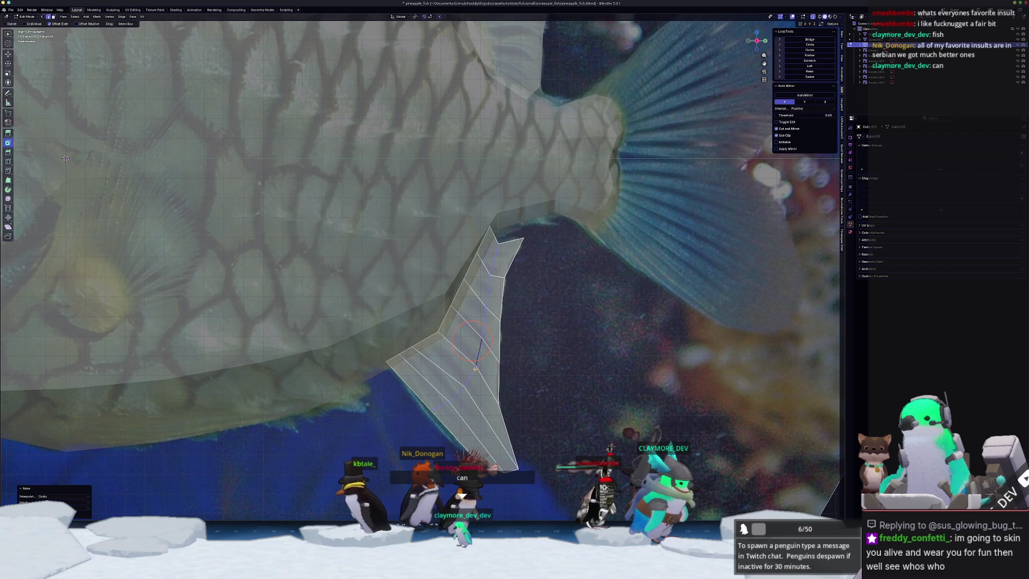
Edit the fish body in side view and select the edge loop at the tail's end.
{"action": "key", "text": "Tab"}
{"action": "scroll", "coordinate": [554, 361], "scroll_direction": "down", "scroll_amount": 6}
{"action": "left_click", "coordinate": [554, 361]}
{"action": "middle_click_drag", "start_coordinate": [533, 356], "coordinate": [450, 258]}
{"action": "left_click", "coordinate": [447, 255]}
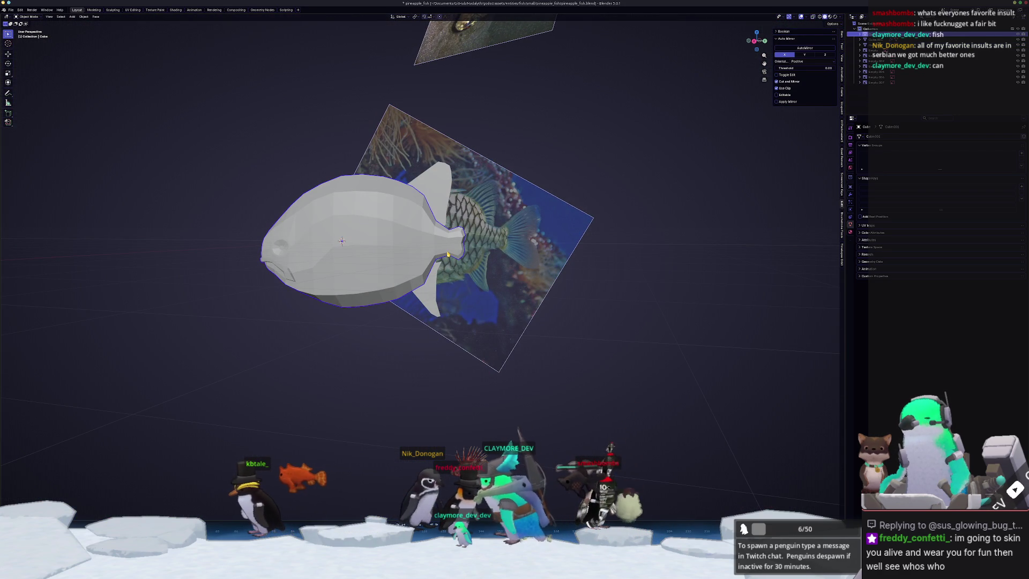
{"action": "key", "text": "Tab"}
{"action": "key", "text": "KP_3"}
{"action": "scroll", "coordinate": [388, 305], "scroll_direction": "up", "scroll_amount": 8}
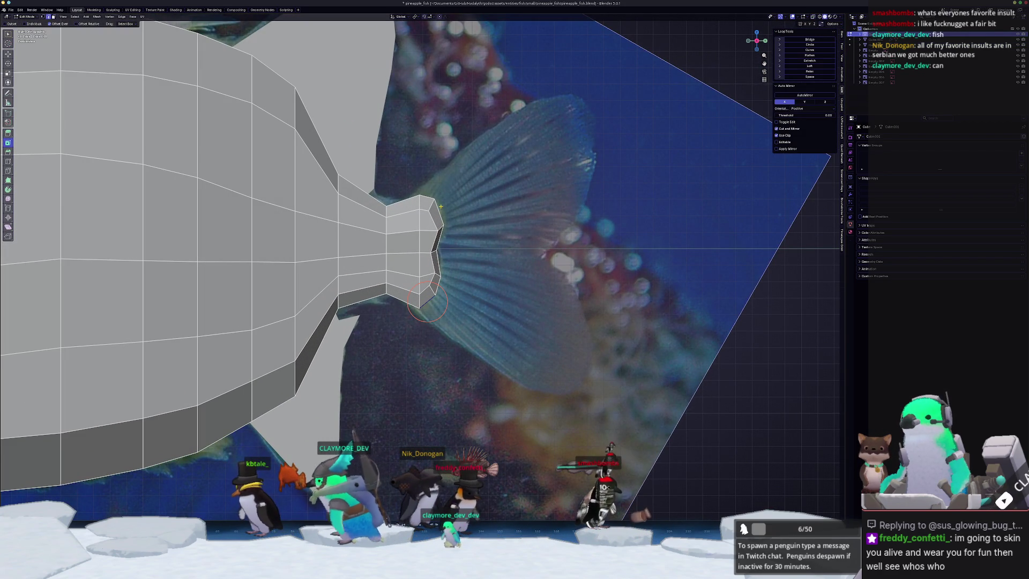
{"action": "left_click", "coordinate": [433, 250], "text": "ctrl"}
Duplicate the tail-end edge loop, separate it into its own object, and edit that piece.
{"action": "key", "text": "shift+d"}
{"action": "right_click", "coordinate": [478, 242]}
{"action": "key", "text": "ctrl+e"}
{"action": "mouse_move", "coordinate": [499, 236]}
{"action": "left_click", "coordinate": [536, 234]}
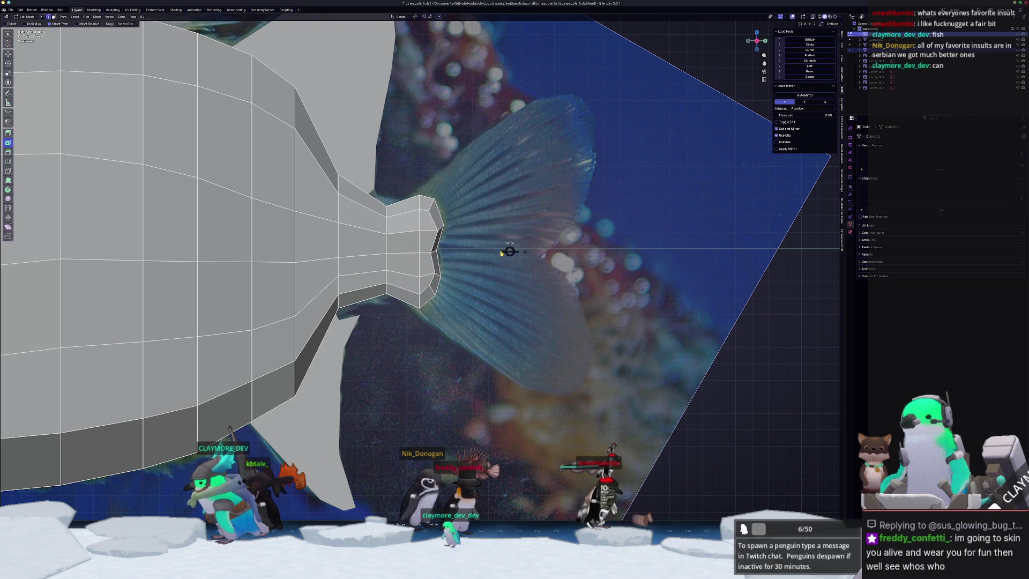
{"action": "key", "text": "Tab"}
{"action": "left_click", "coordinate": [442, 219]}
{"action": "key", "text": "Tab"}
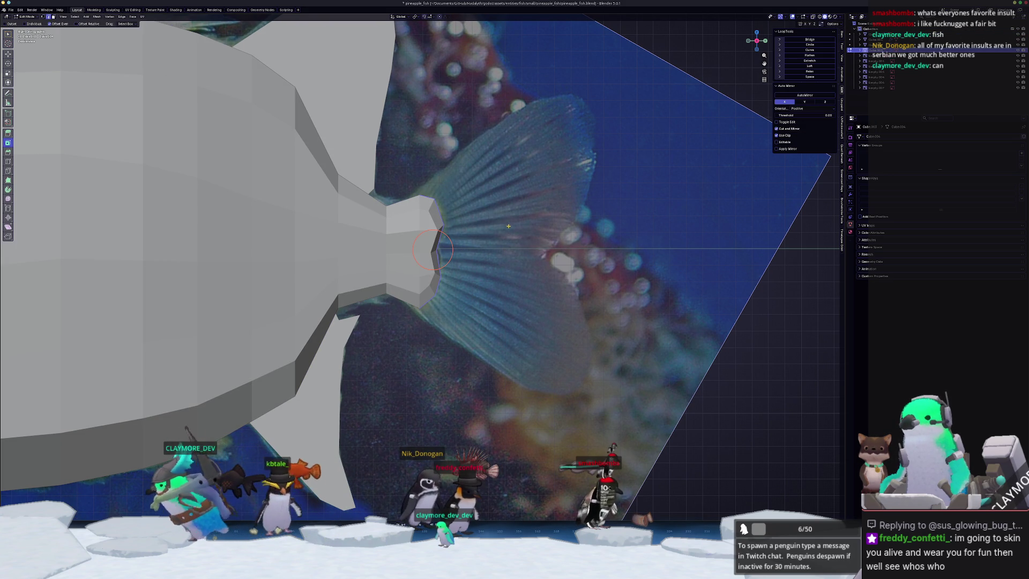
With X-ray on, shrink the loop, extrude it backward, and flare its outer edge.
{"action": "key", "text": "alt+z"}
{"action": "key", "text": "s"}
{"action": "left_click", "coordinate": [523, 234]}
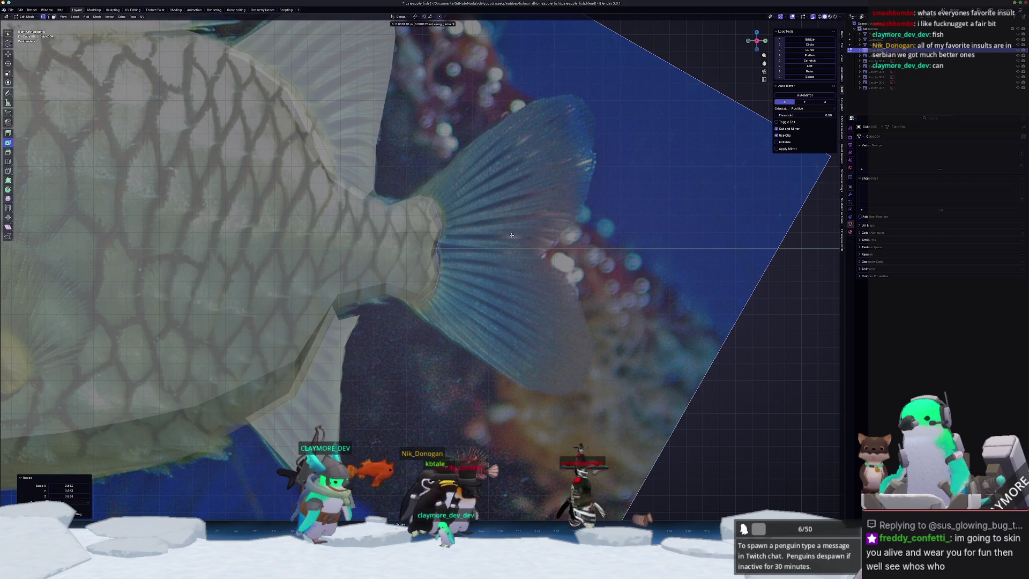
{"action": "key", "text": "g"}
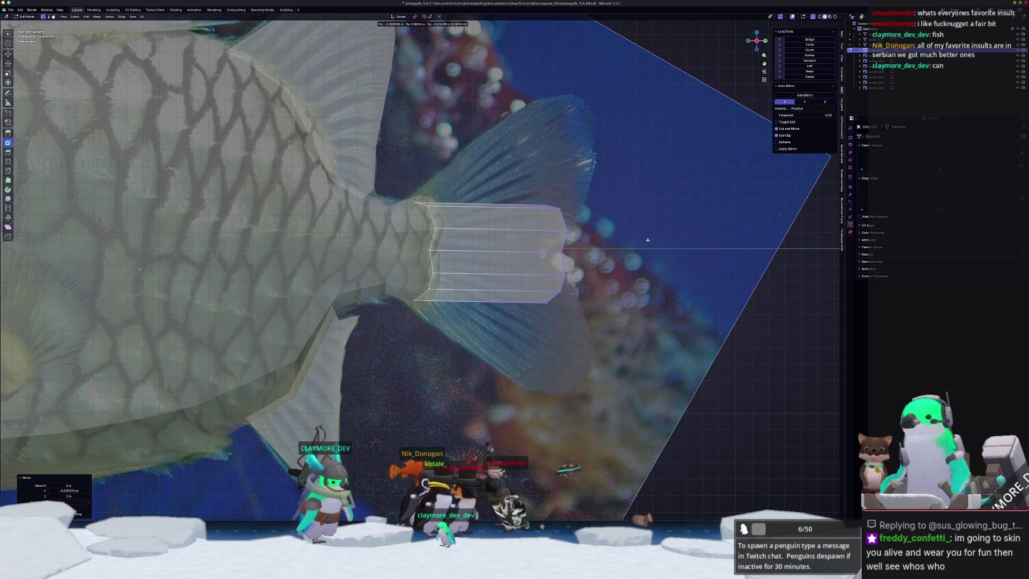
{"action": "left_click", "coordinate": [645, 236]}
{"action": "key", "text": "s"}
{"action": "left_click", "coordinate": [814, 264]}
{"action": "middle_click_drag", "start_coordinate": [589, 161], "coordinate": [542, 190], "text": "shift"}
Shift the outer edge left, raise the top corner, and pull the middle tip inward into a fork notch.
{"action": "key", "text": "g"}
{"action": "left_click", "coordinate": [540, 169]}
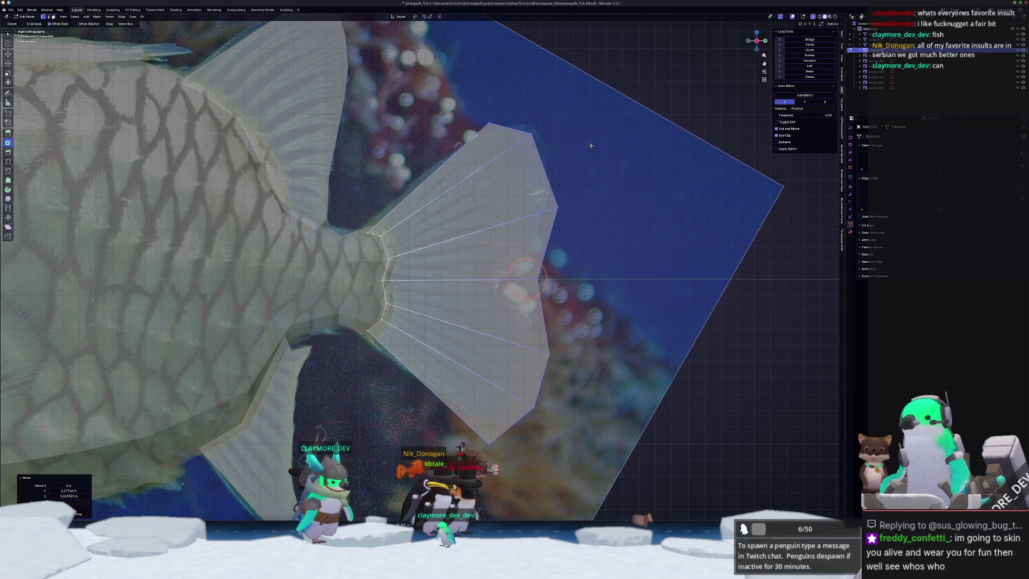
{"action": "left_click", "coordinate": [531, 133]}
{"action": "key", "text": "g"}
{"action": "left_click", "coordinate": [531, 119]}
{"action": "left_click", "coordinate": [562, 207]}
{"action": "key", "text": "g"}
{"action": "key", "text": "g"}
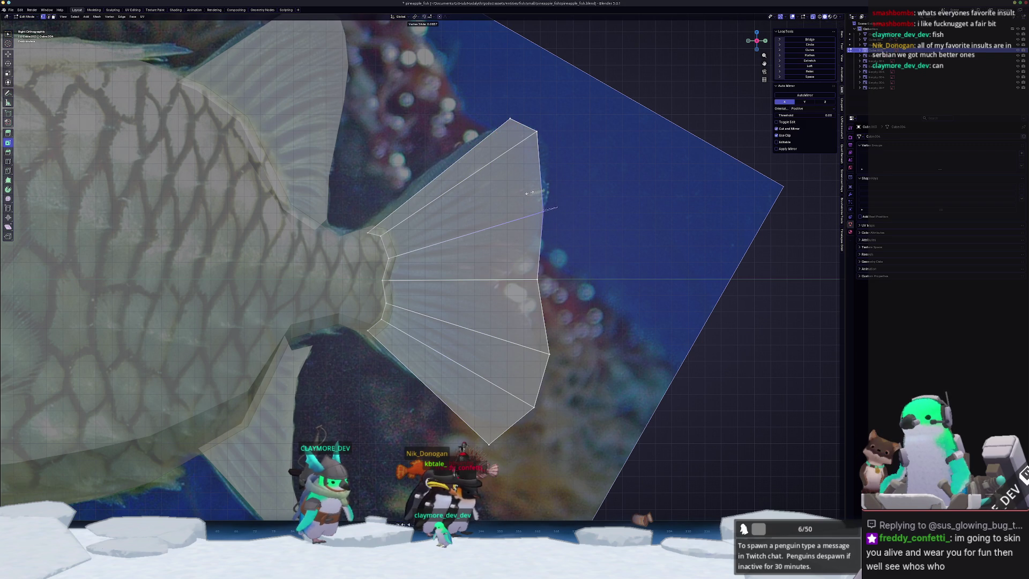
{"action": "left_click", "coordinate": [529, 193]}
{"action": "left_click", "coordinate": [561, 285]}
{"action": "key", "text": "g"}
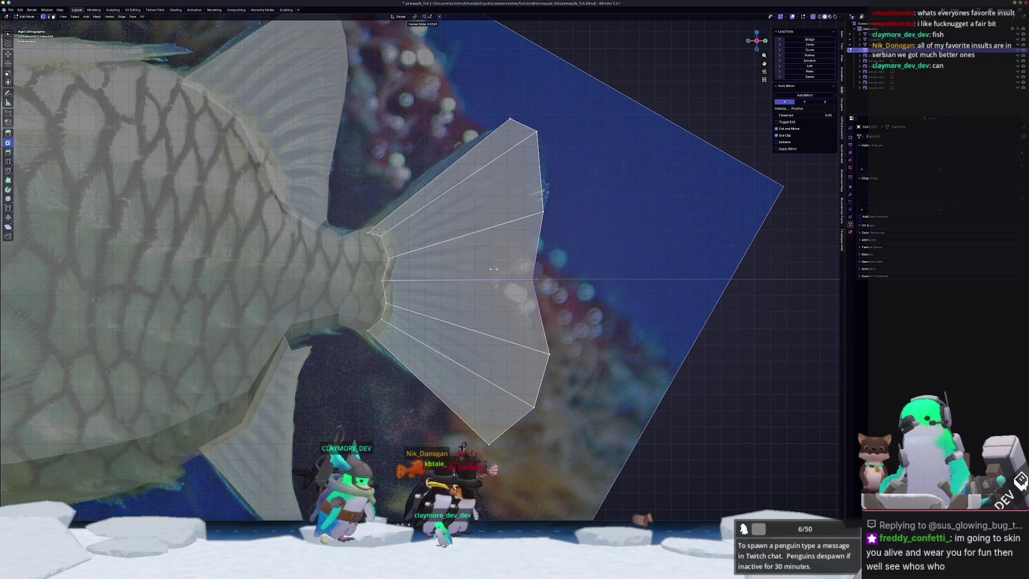
{"action": "left_click", "coordinate": [524, 286]}
Slide the lower tip vertices left to shape the bottom lobe.
{"action": "left_click", "coordinate": [520, 342]}
{"action": "key", "text": "g"}
{"action": "key", "text": "g"}
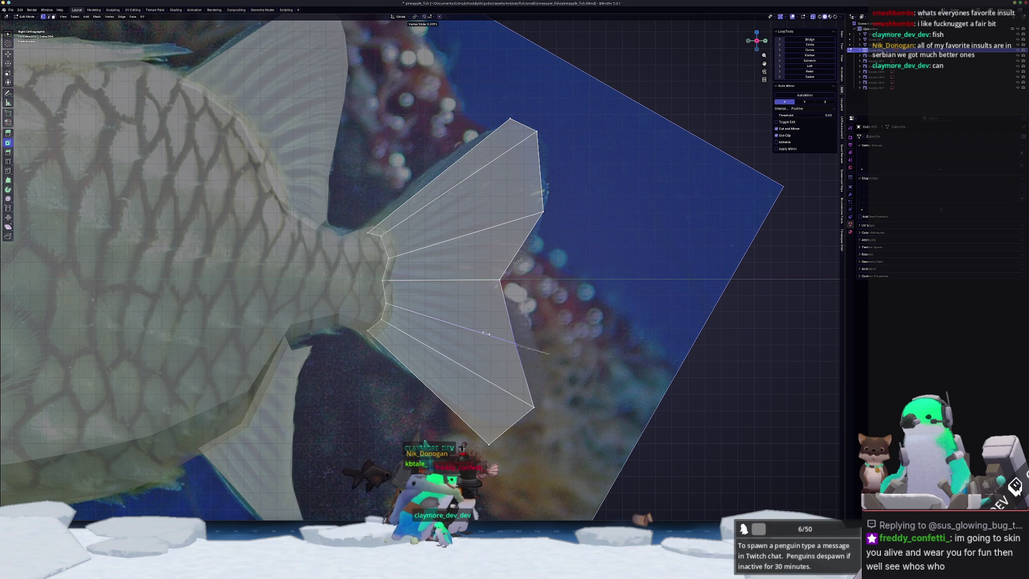
{"action": "left_click", "coordinate": [514, 344]}
{"action": "left_click_drag", "start_coordinate": [514, 395], "coordinate": [513, 395]}
{"action": "key", "text": "g"}
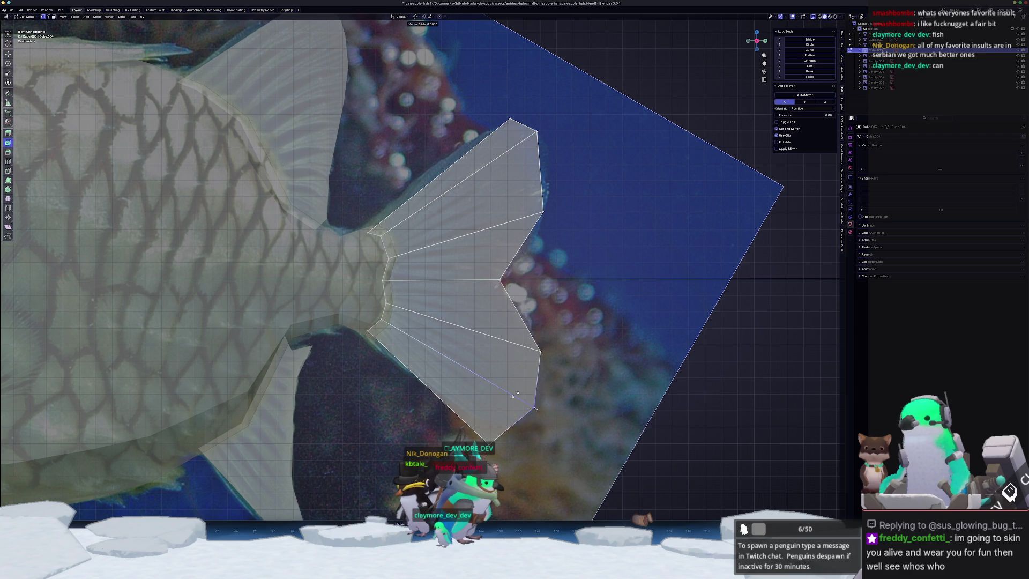
{"action": "left_click", "coordinate": [468, 407]}
Add four loop cuts across the tail and its upper and lower lobes.
{"action": "key", "text": "ctrl+r"}
{"action": "left_click_drag", "start_coordinate": [527, 249], "coordinate": [550, 169]}
{"action": "key", "text": "ctrl+r"}
{"action": "key", "text": "ctrl+r"}
{"action": "left_click_drag", "start_coordinate": [520, 322], "coordinate": [527, 316]}
{"action": "key", "text": "ctrl+r"}
{"action": "left_click_drag", "start_coordinate": [541, 379], "coordinate": [538, 376]}
{"action": "key", "text": "ctrl+r"}
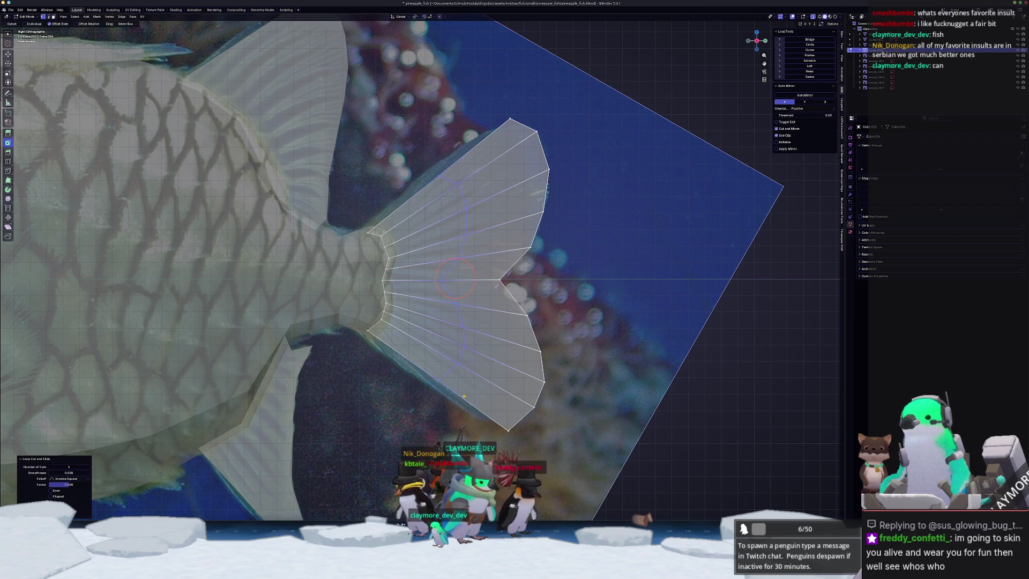
{"action": "left_click", "coordinate": [430, 372]}
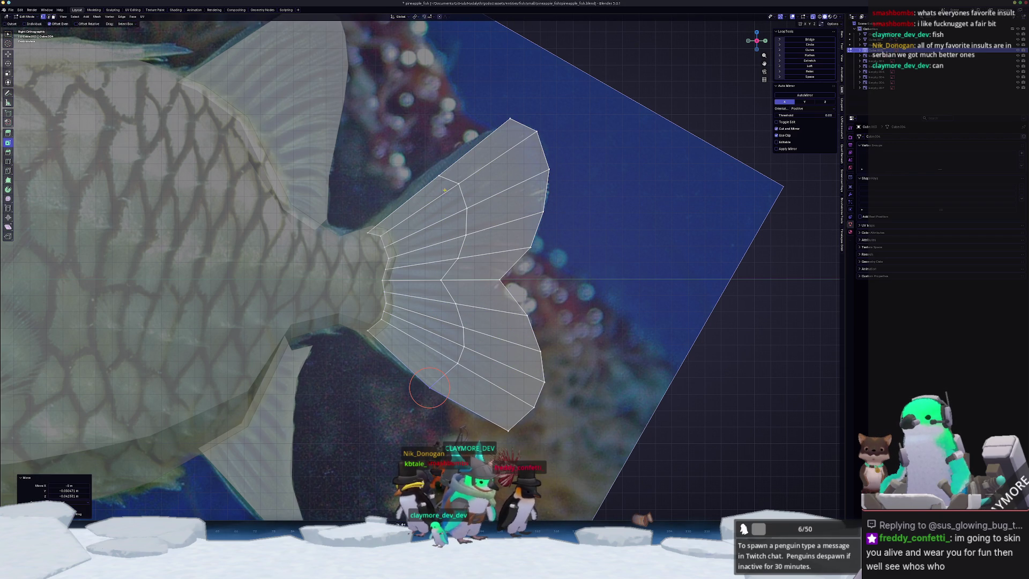
Adjust the tail's upper-left vertex, then return to Object Mode to view the solid fish.
{"action": "key", "text": "g"}
{"action": "left_click", "coordinate": [415, 139]}
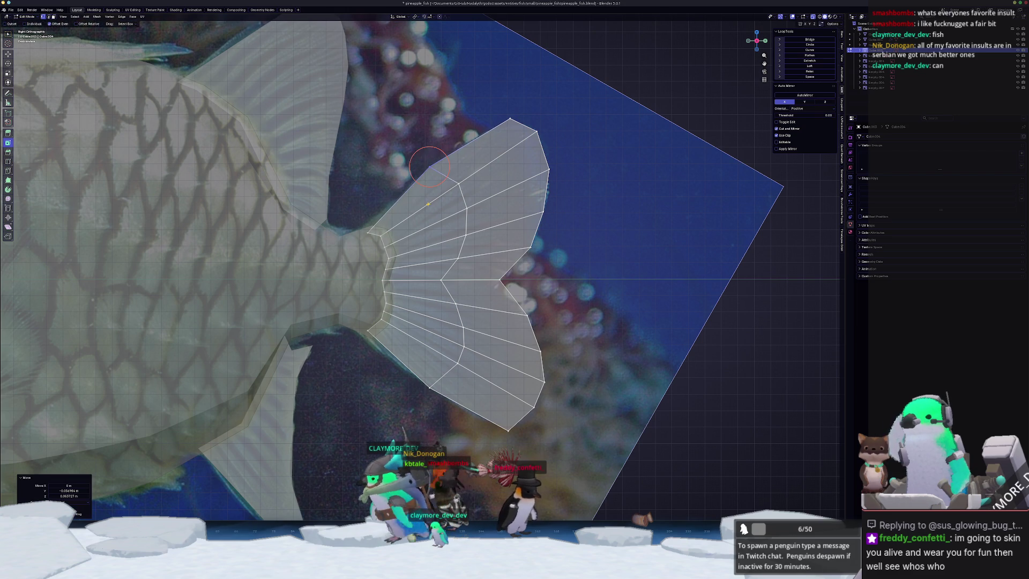
{"action": "scroll", "coordinate": [186, 272], "scroll_direction": "down", "scroll_amount": 4}
{"action": "key", "text": "Tab"}
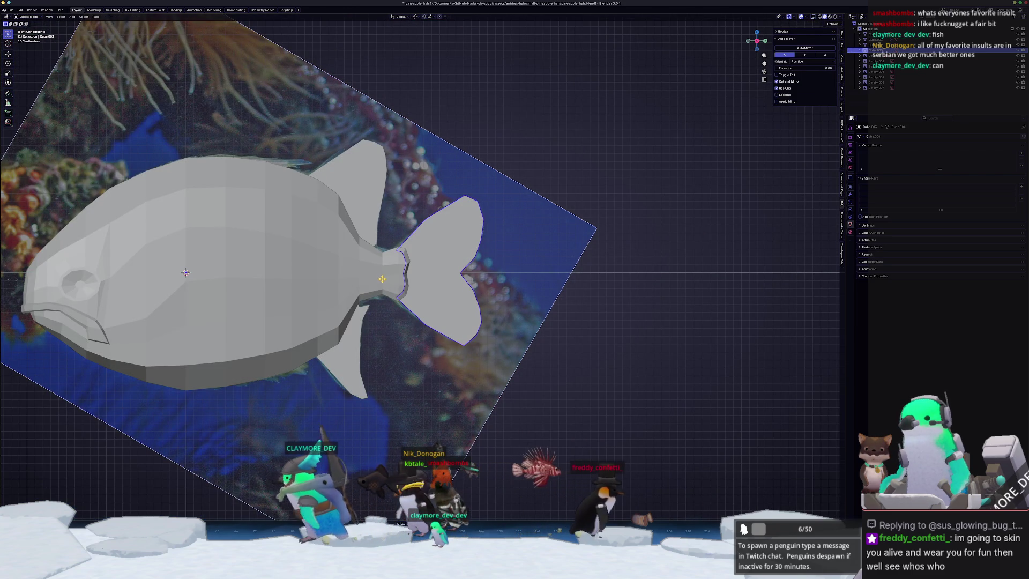
{"action": "key", "text": "Tab"}
{"action": "middle_click_drag", "start_coordinate": [186, 272], "coordinate": [326, 268], "text": "shift"}
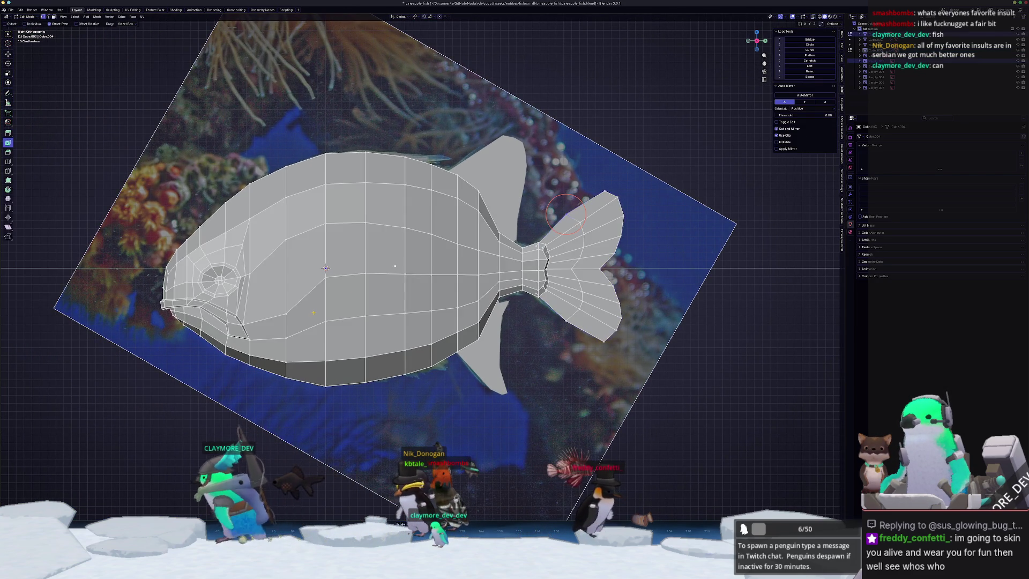
{"action": "key", "text": "alt+z"}
{"action": "scroll", "coordinate": [332, 257], "scroll_direction": "up", "scroll_amount": 2}
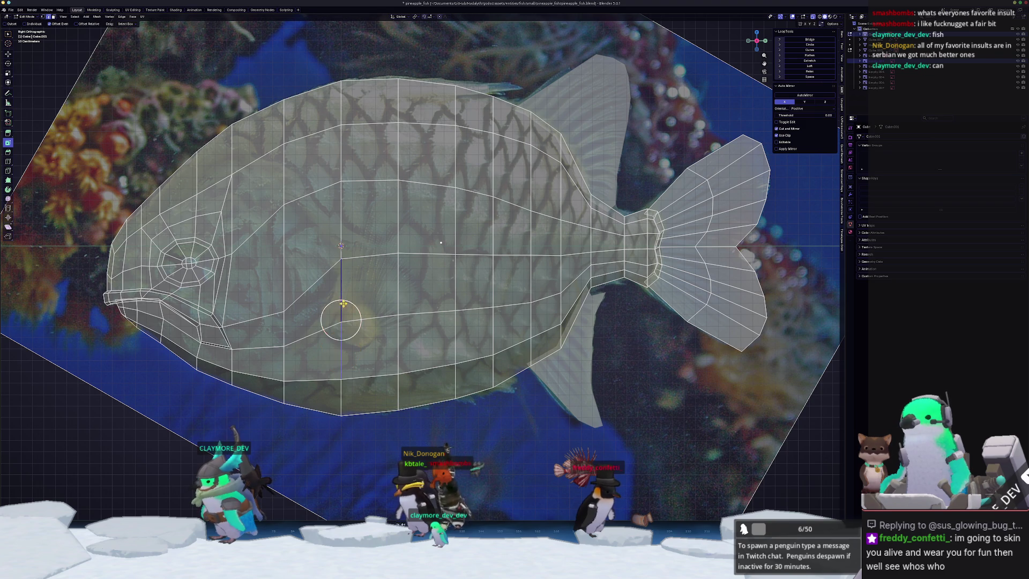
{"action": "scroll", "coordinate": [343, 304], "scroll_direction": "down", "scroll_amount": 8}
{"action": "mouse_move", "coordinate": [533, 153]}
{"action": "middle_mouse_down", "text": "shift"}
{"action": "mouse_move", "coordinate": [480, 187]}
{"action": "mouse_move", "coordinate": [399, 302]}
{"action": "middle_mouse_up", "text": "shift"}
{"action": "scroll", "coordinate": [399, 302], "scroll_direction": "up", "scroll_amount": 9}
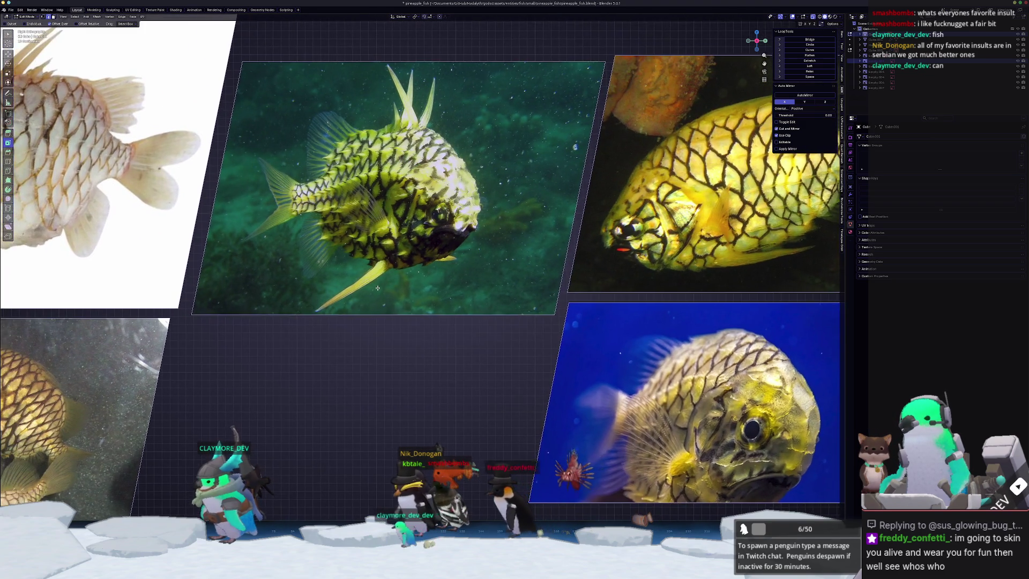
{"action": "middle_click_drag", "start_coordinate": [350, 275], "coordinate": [531, 248], "text": "shift"}
{"action": "middle_click_drag", "start_coordinate": [392, 302], "coordinate": [514, 345], "text": "shift"}
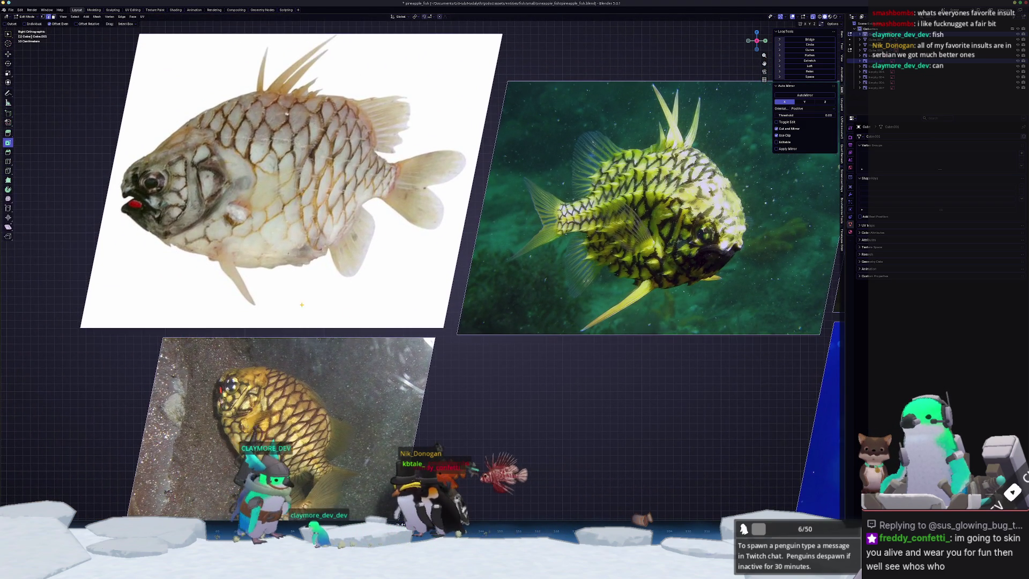
{"action": "scroll", "coordinate": [318, 308], "scroll_direction": "up", "scroll_amount": 3}
{"action": "middle_click_drag", "start_coordinate": [318, 307], "coordinate": [382, 314], "text": "shift"}
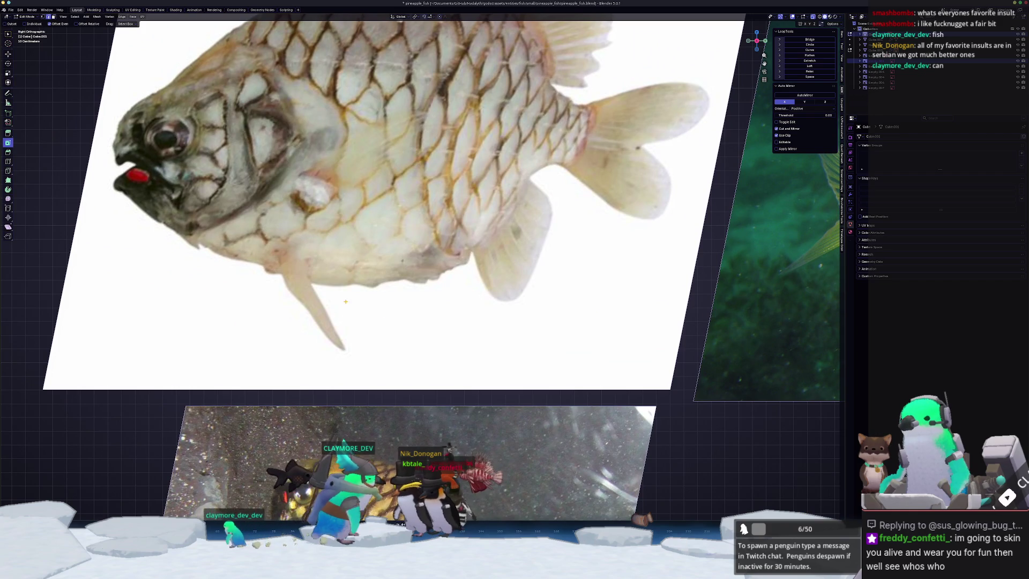
{"action": "scroll", "coordinate": [329, 312], "scroll_direction": "down", "scroll_amount": 1}
{"action": "scroll", "coordinate": [338, 208], "scroll_direction": "down", "scroll_amount": 3}
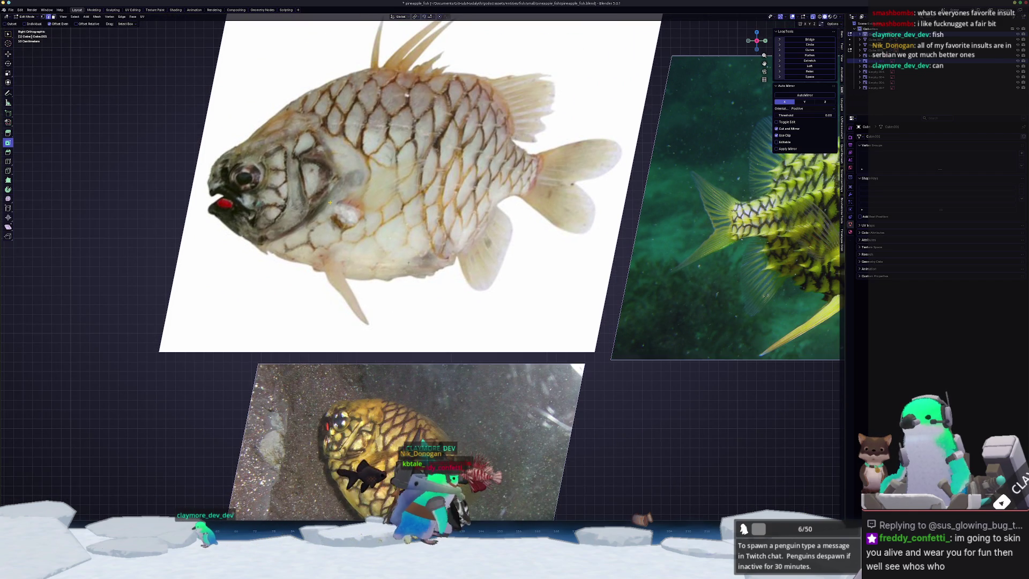
{"action": "scroll", "coordinate": [482, 102], "scroll_direction": "up", "scroll_amount": 2}
{"action": "scroll", "coordinate": [541, 264], "scroll_direction": "up", "scroll_amount": 1}
{"action": "middle_click_drag", "start_coordinate": [541, 265], "coordinate": [343, 283], "text": "shift"}
{"action": "scroll", "coordinate": [343, 283], "scroll_direction": "down", "scroll_amount": 4}
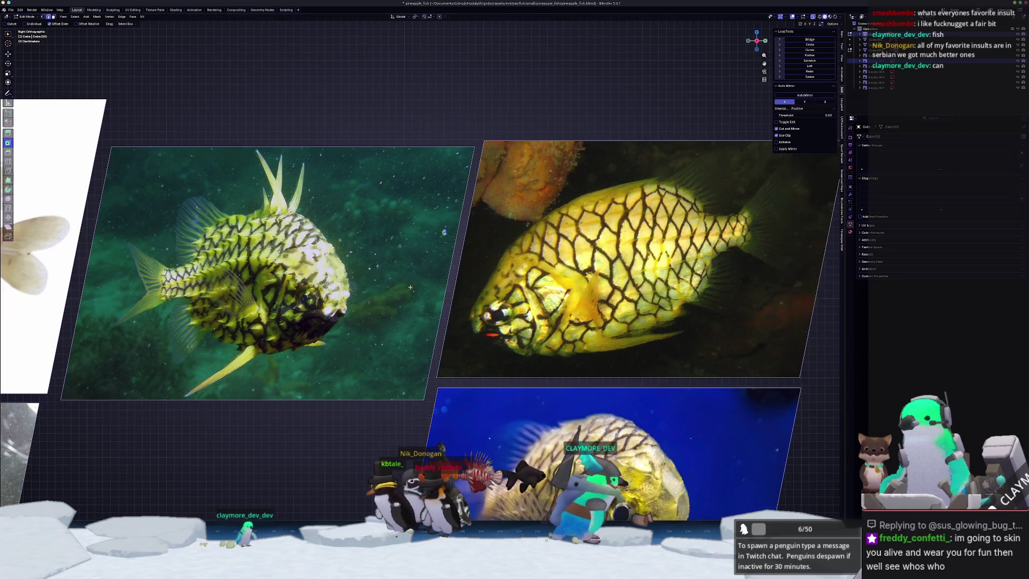
{"action": "scroll", "coordinate": [355, 303], "scroll_direction": "down", "scroll_amount": 5, "text": "shift"}
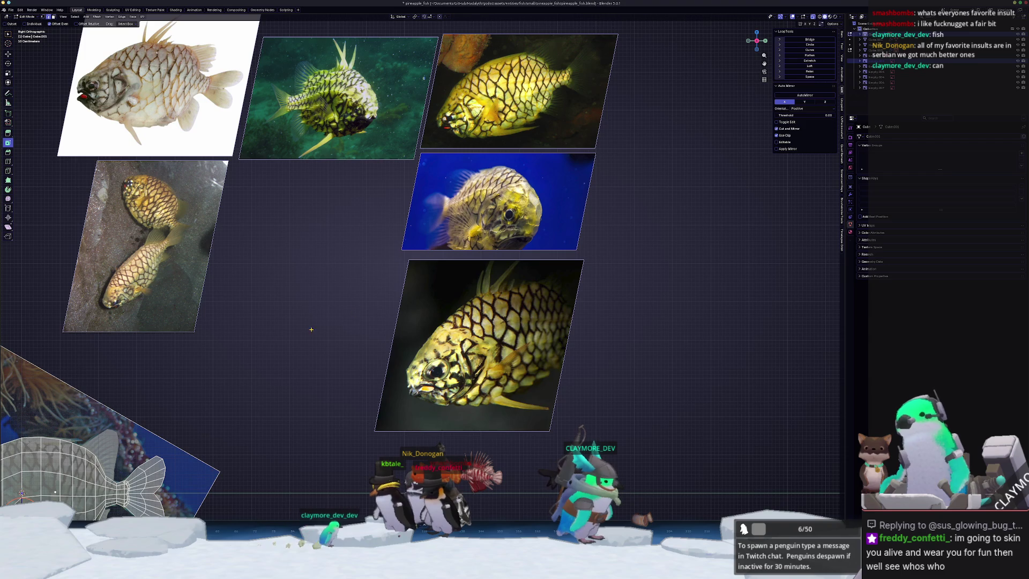
{"action": "scroll", "coordinate": [335, 321], "scroll_direction": "left", "scroll_amount": 5, "text": "ctrl"}
{"action": "scroll", "coordinate": [334, 322], "scroll_direction": "down", "scroll_amount": 2, "text": "shift"}
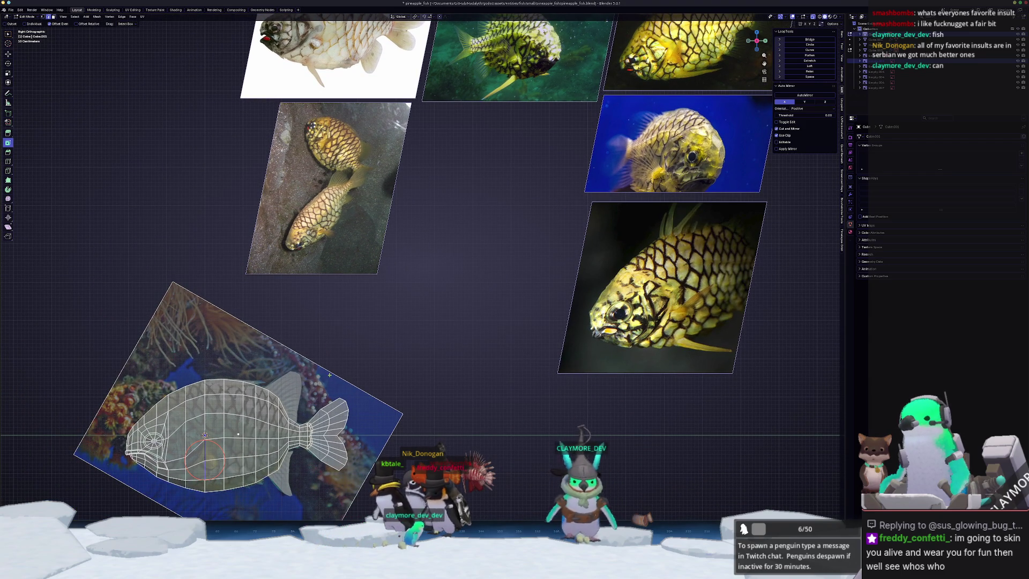
{"action": "scroll", "coordinate": [329, 370], "scroll_direction": "up", "scroll_amount": 4}
{"action": "scroll", "coordinate": [257, 363], "scroll_direction": "up", "scroll_amount": 2}
Duplicate the selected fish edge and separate it into its own object.
{"action": "key", "text": "shift+d"}
{"action": "key", "text": "Escape"}
{"action": "right_click", "coordinate": [322, 359]}
{"action": "mouse_move", "coordinate": [345, 359]}
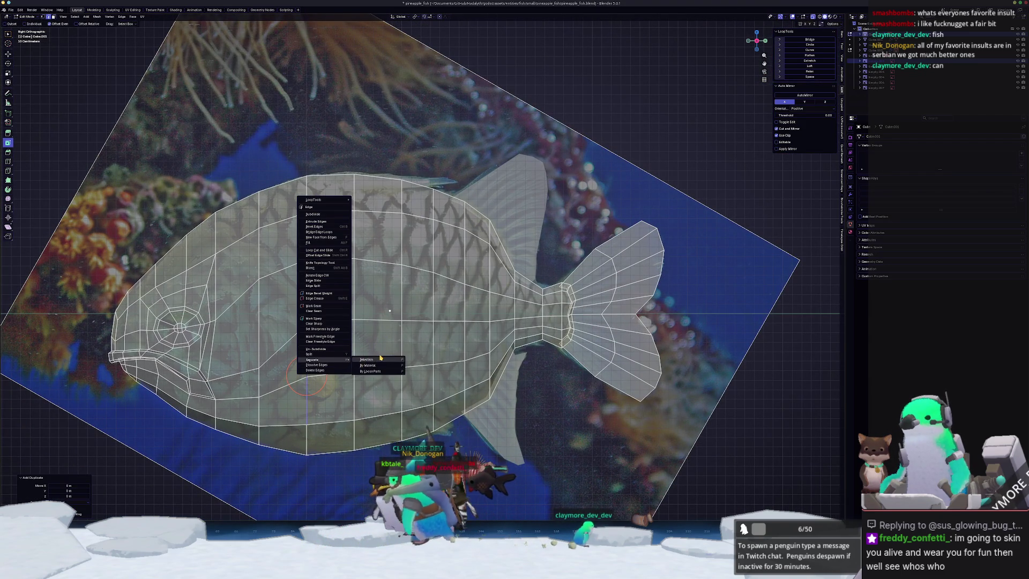
{"action": "left_click", "coordinate": [306, 313]}
{"action": "right_click", "coordinate": [377, 372]}
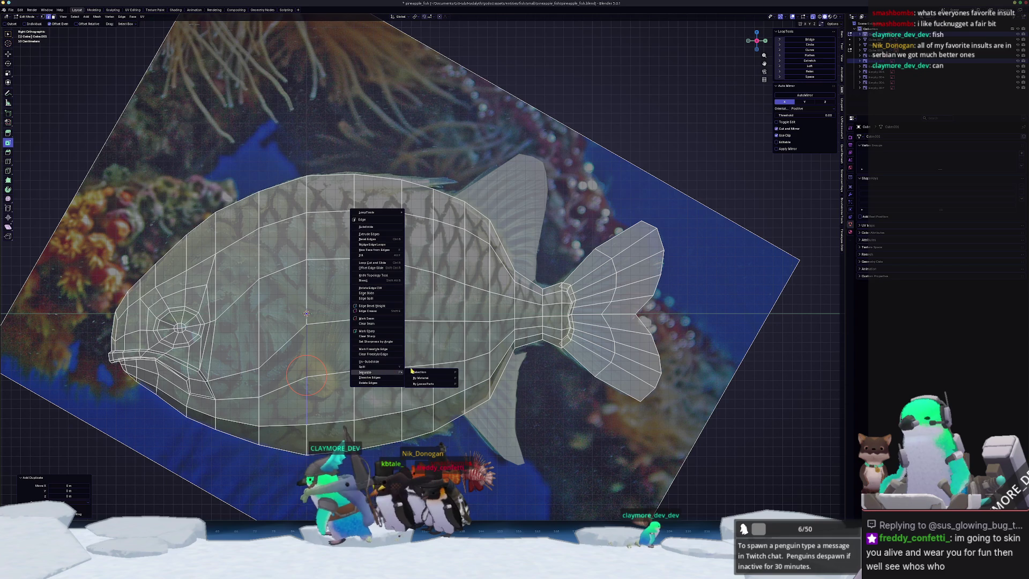
{"action": "left_click", "coordinate": [420, 371]}
Edit the separated line object and stretch its vertices along Z twice.
{"action": "key", "text": "Tab"}
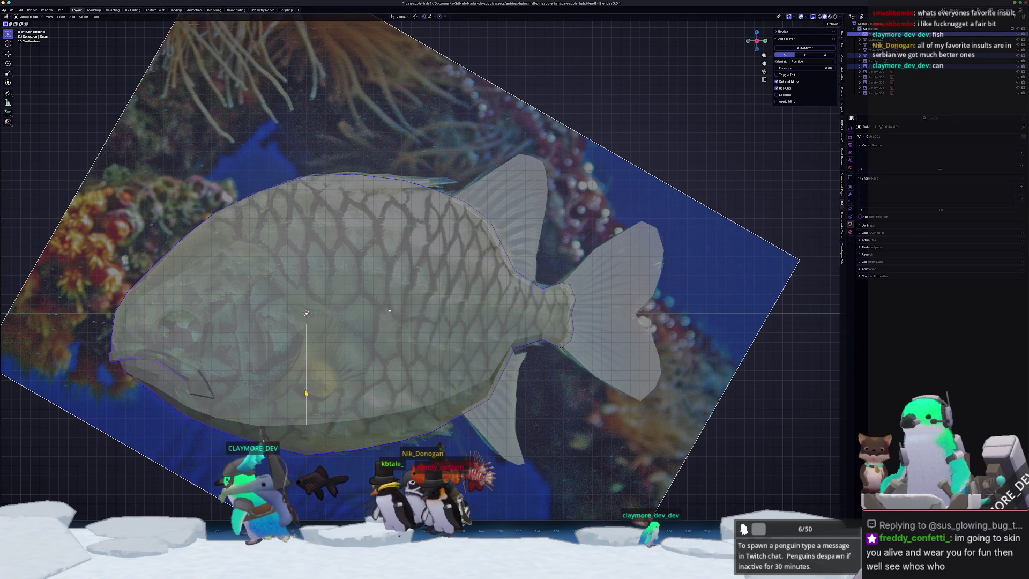
{"action": "left_click", "coordinate": [306, 393]}
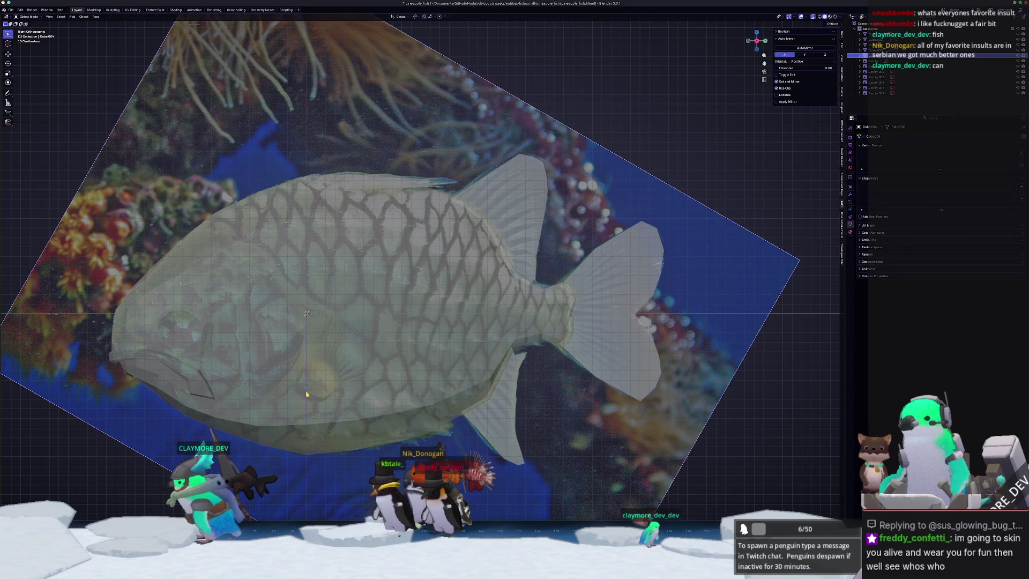
{"action": "key", "text": "Tab"}
{"action": "key", "text": "g"}
{"action": "key", "text": "z"}
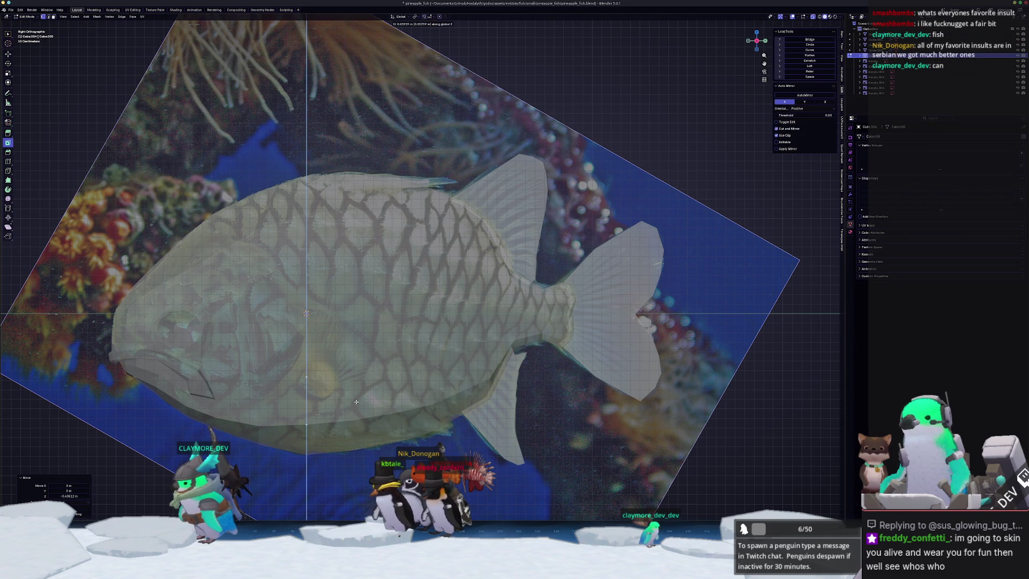
{"action": "left_click", "coordinate": [295, 372]}
{"action": "key", "text": "g"}
{"action": "key", "text": "z"}
{"action": "left_click", "coordinate": [291, 404]}
In Front view, extrude the mirrored side fins outward from the flanks.
{"action": "key", "text": "KP_1"}
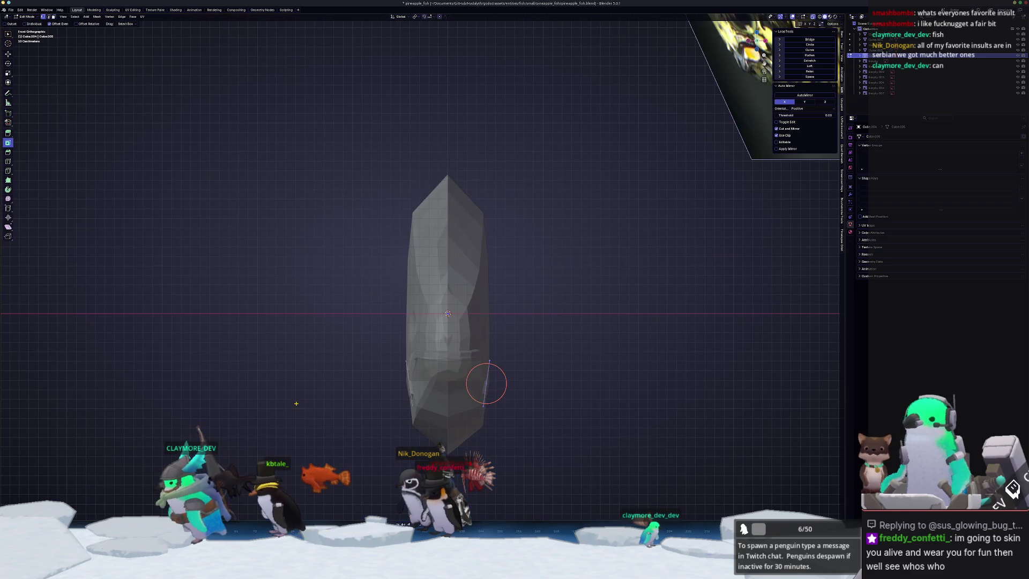
{"action": "key", "text": "e"}
{"action": "left_click", "coordinate": [571, 381]}
{"action": "scroll", "coordinate": [535, 370], "scroll_direction": "up", "scroll_amount": 2}
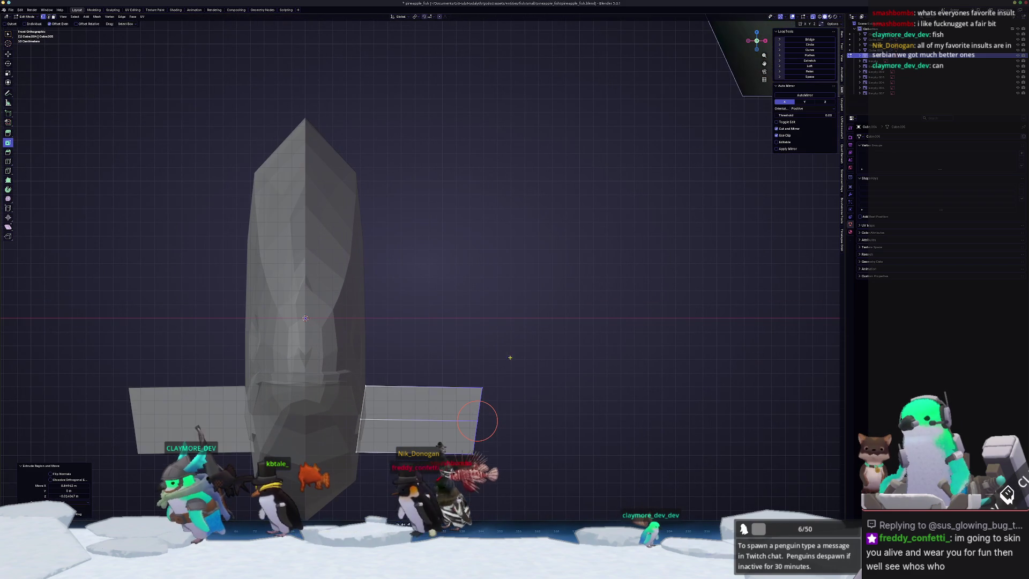
{"action": "mouse_move", "coordinate": [488, 384]}
{"action": "left_mouse_down"}
{"action": "mouse_move", "coordinate": [497, 398]}
{"action": "mouse_move", "coordinate": [453, 300]}
{"action": "mouse_move", "coordinate": [455, 343]}
{"action": "left_mouse_up"}
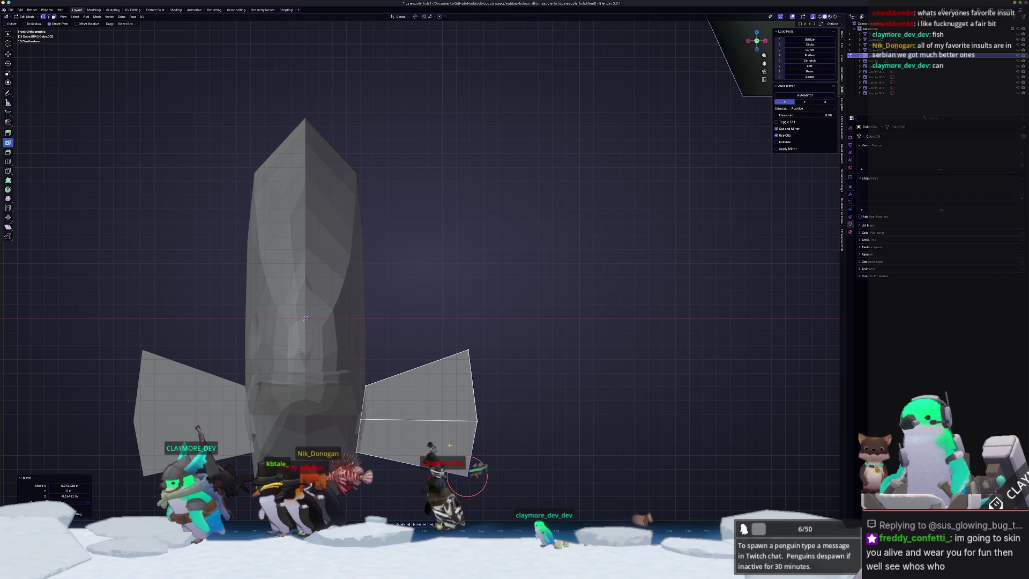
Add vertical and horizontal loop cuts across the fins, relax them, and nudge inner vertices inward.
{"action": "left_click", "coordinate": [456, 390]}
{"action": "left_click", "coordinate": [469, 391]}
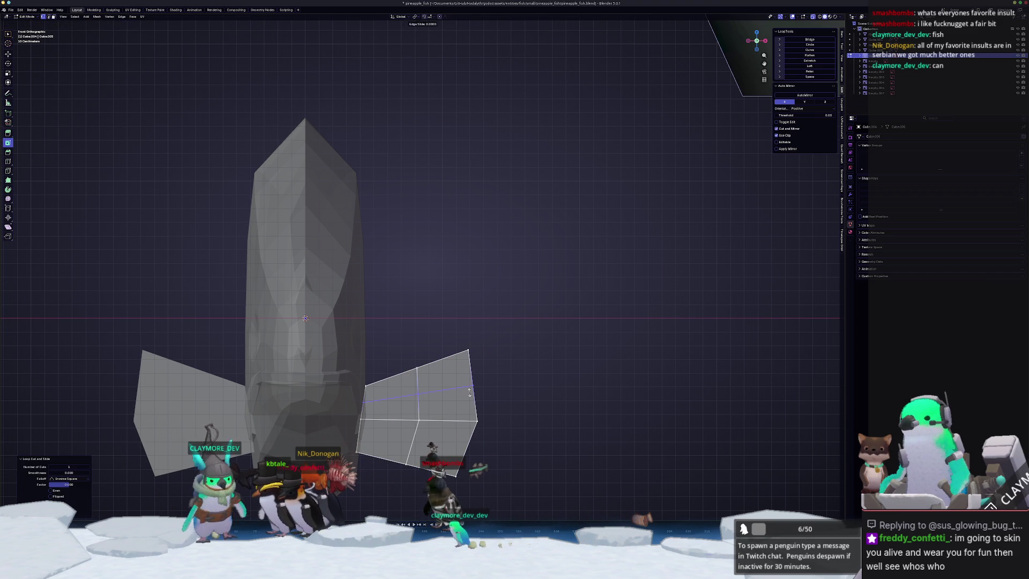
{"action": "left_click", "coordinate": [418, 394]}
{"action": "left_click", "coordinate": [459, 444]}
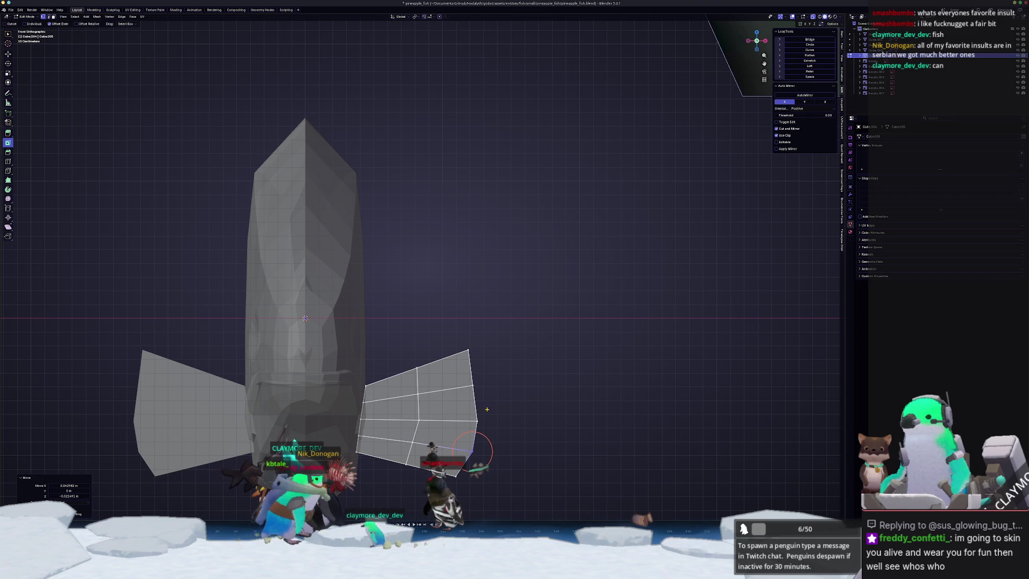
{"action": "left_click_drag", "start_coordinate": [473, 384], "coordinate": [479, 385]}
{"action": "key", "text": "shift+r"}
{"action": "key", "text": "g"}
{"action": "left_click", "coordinate": [359, 411]}
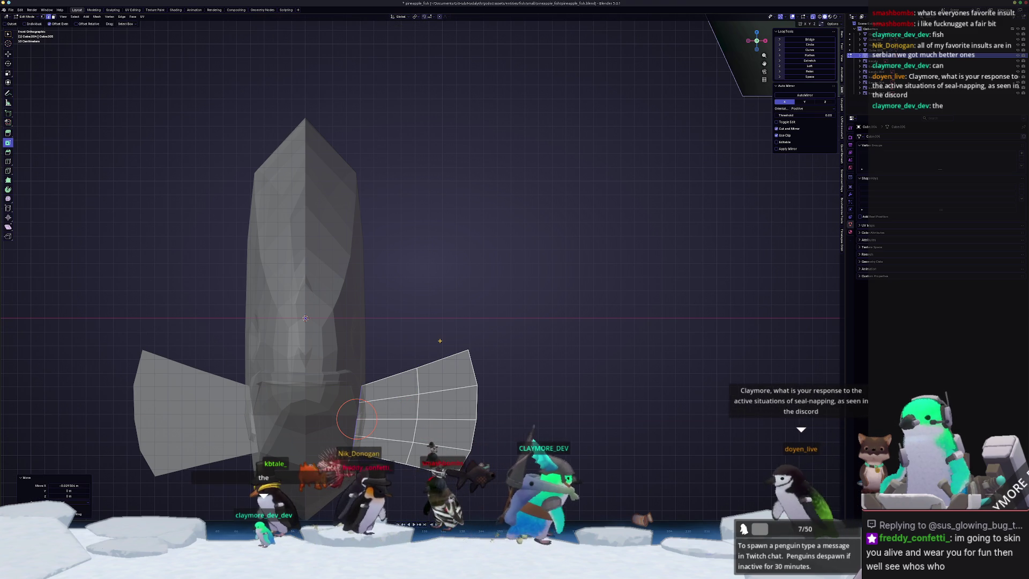
Shrink the fin vertices to 0.926, then slightly smaller again.
{"action": "key", "text": "s"}
{"action": "left_click", "coordinate": [431, 345]}
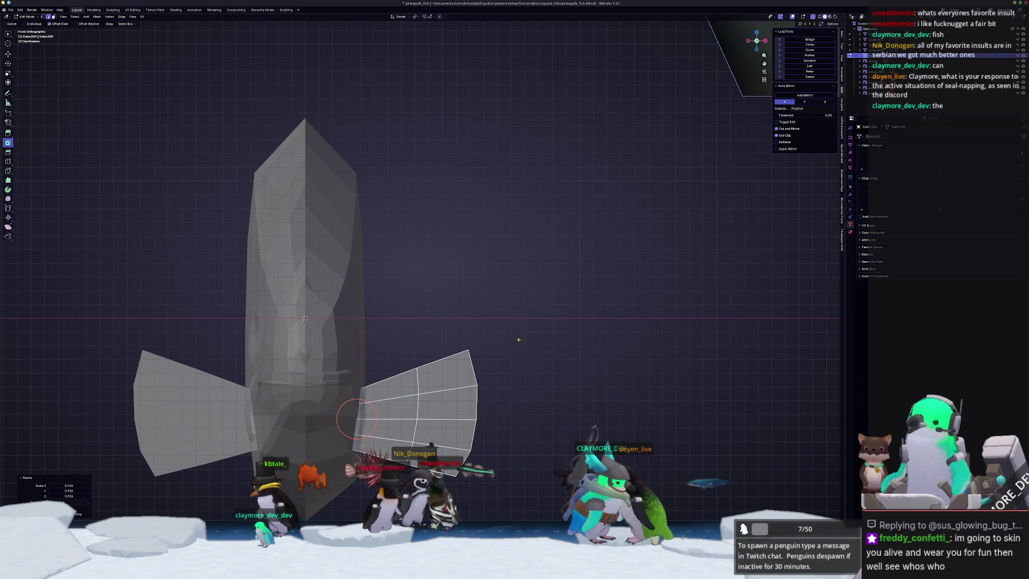
{"action": "key", "text": "s"}
{"action": "left_click", "coordinate": [532, 335]}
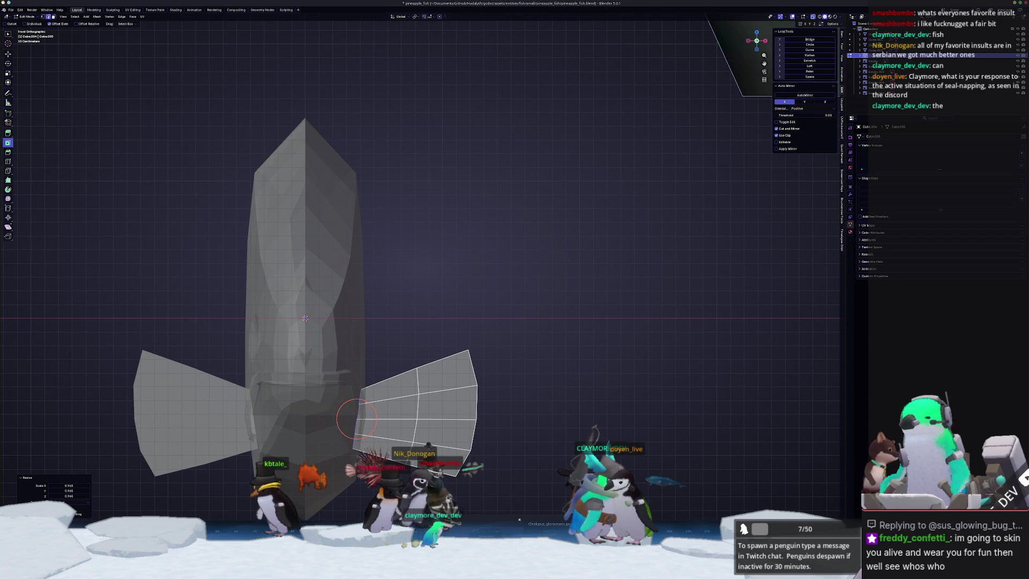
{"action": "key", "text": "alt+Tab"}
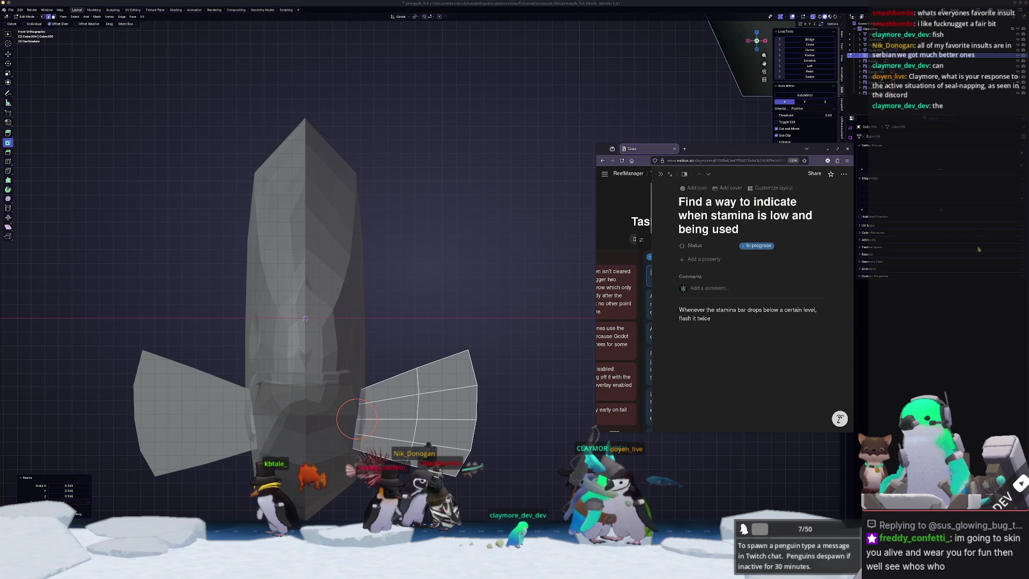
Close the task peek and drag the low-stamina card into the Devlog column.
{"action": "left_click", "coordinate": [661, 176]}
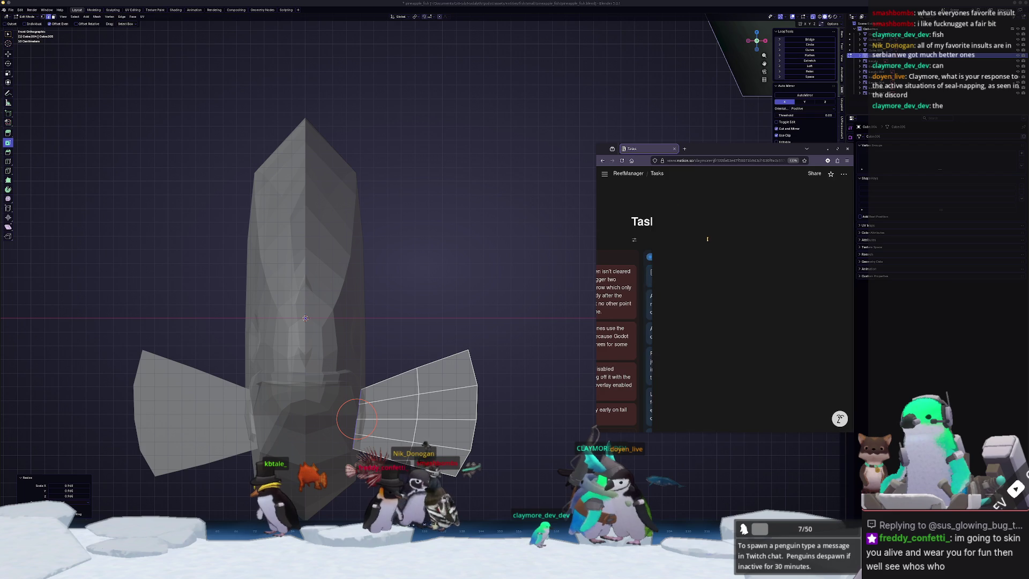
{"action": "mouse_move", "coordinate": [697, 255]}
{"action": "left_mouse_down"}
{"action": "mouse_move", "coordinate": [794, 242]}
{"action": "mouse_move", "coordinate": [792, 252]}
{"action": "left_mouse_up"}
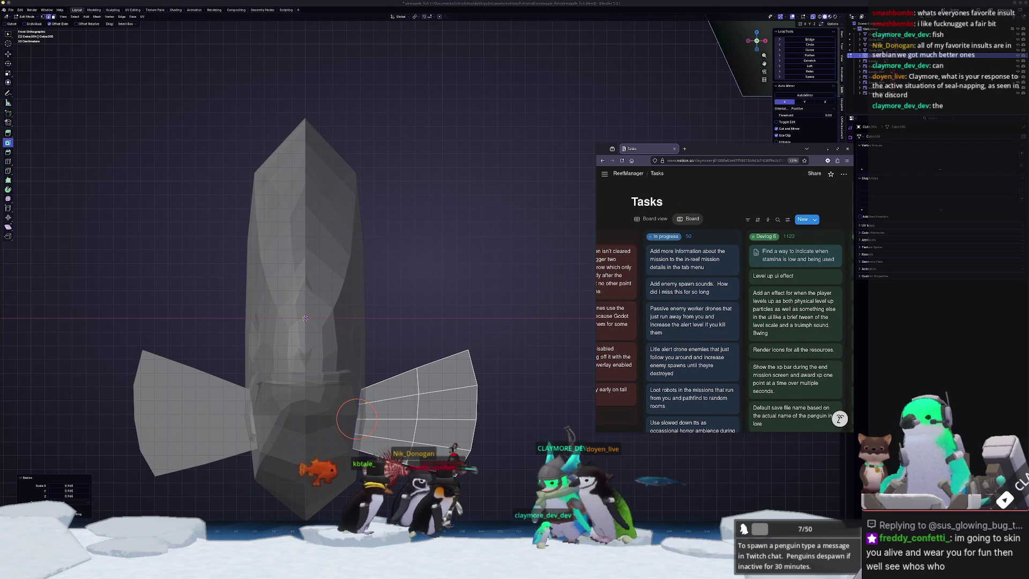
{"action": "key", "text": "alt+Tab"}
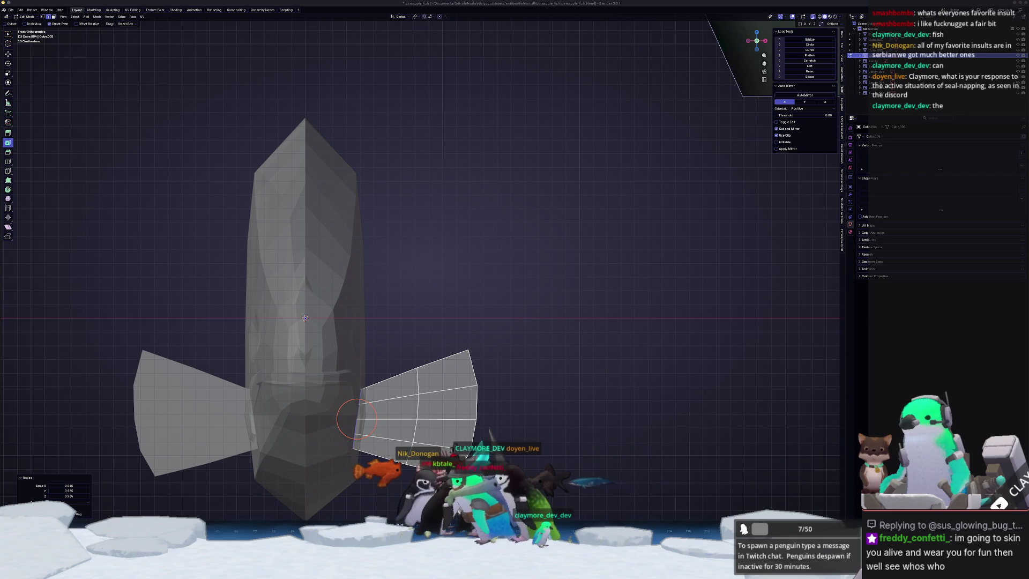
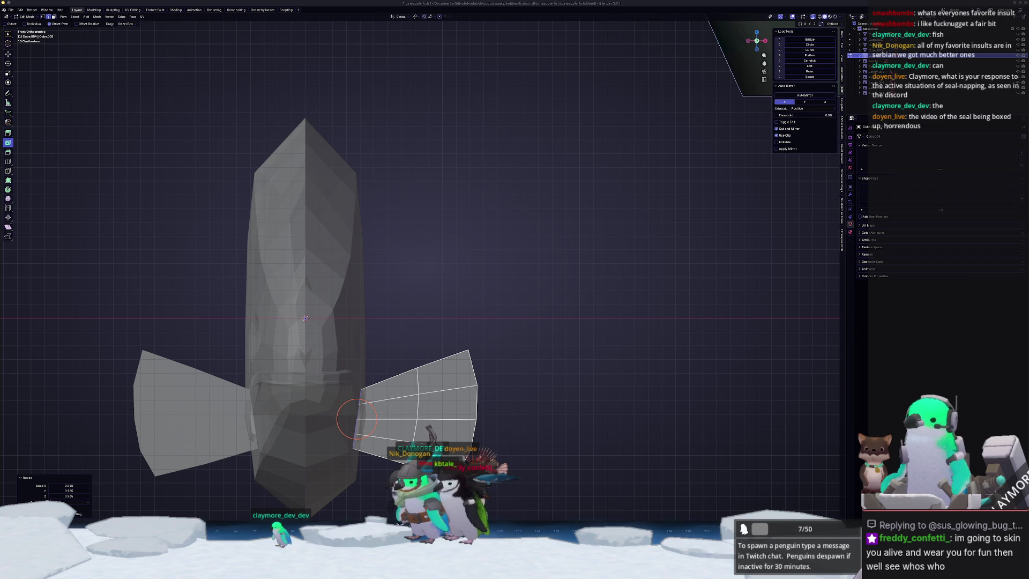
Watch the shared seal video full screen in Discord, then minimize the browser.
{"action": "key", "text": "alt+Tab"}
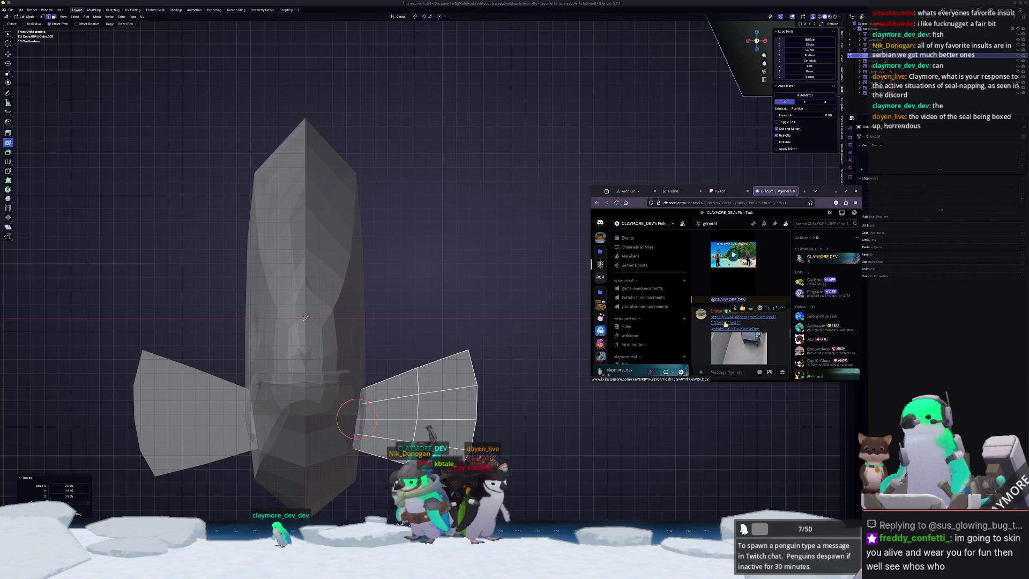
{"action": "left_click", "coordinate": [742, 298]}
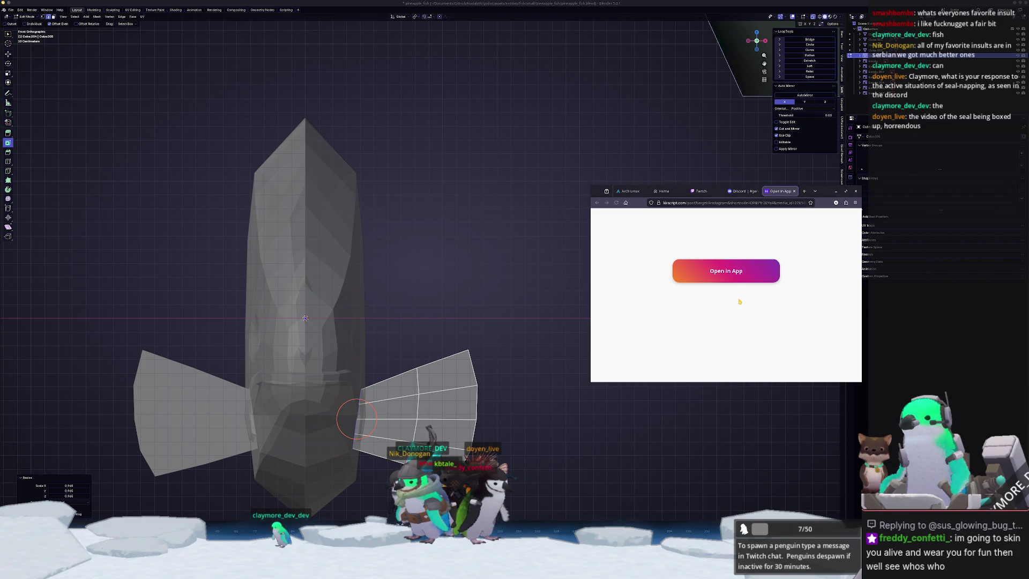
{"action": "left_click", "coordinate": [742, 190]}
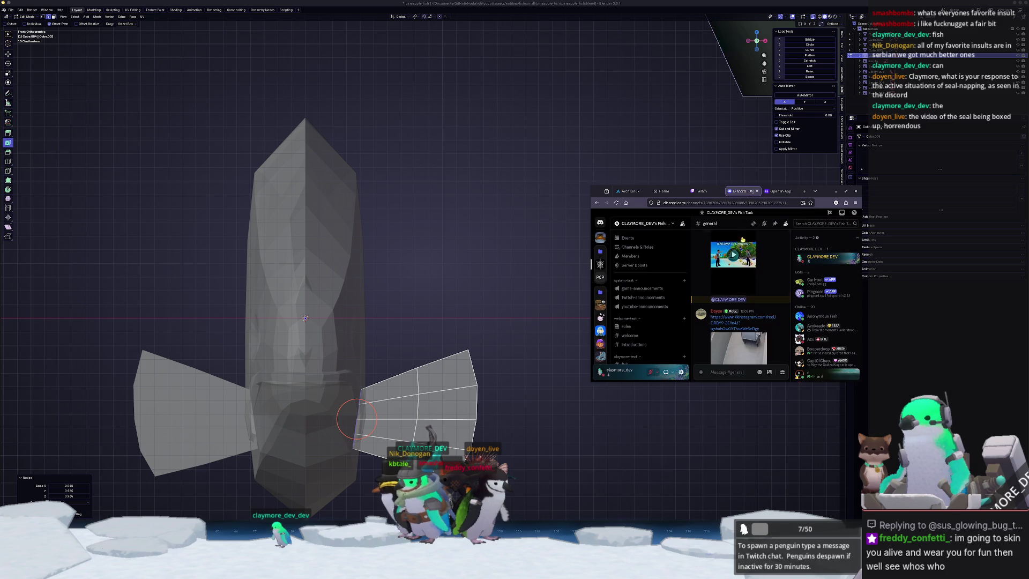
{"action": "left_click", "coordinate": [761, 306]}
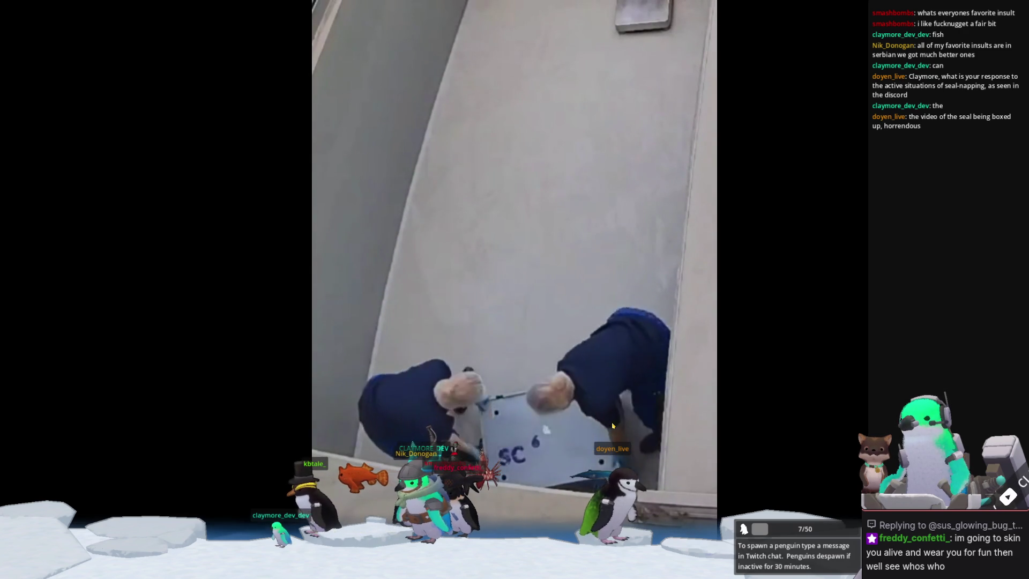
{"action": "key", "text": "Escape"}
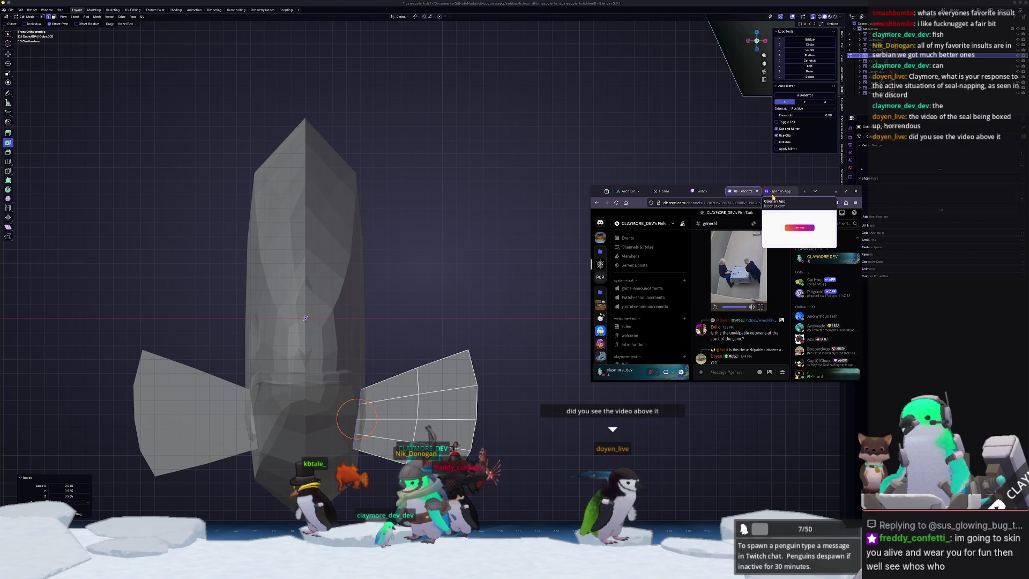
{"action": "left_click", "coordinate": [834, 192]}
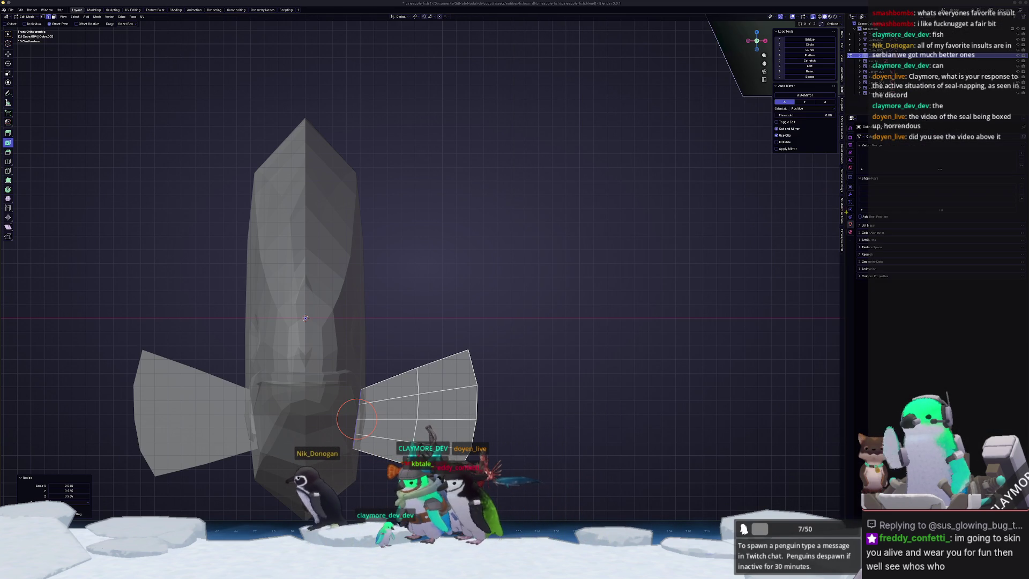
Slightly enlarge the fin's outer edge loop.
{"action": "middle_click_drag", "start_coordinate": [458, 362], "coordinate": [492, 265], "text": "shift"}
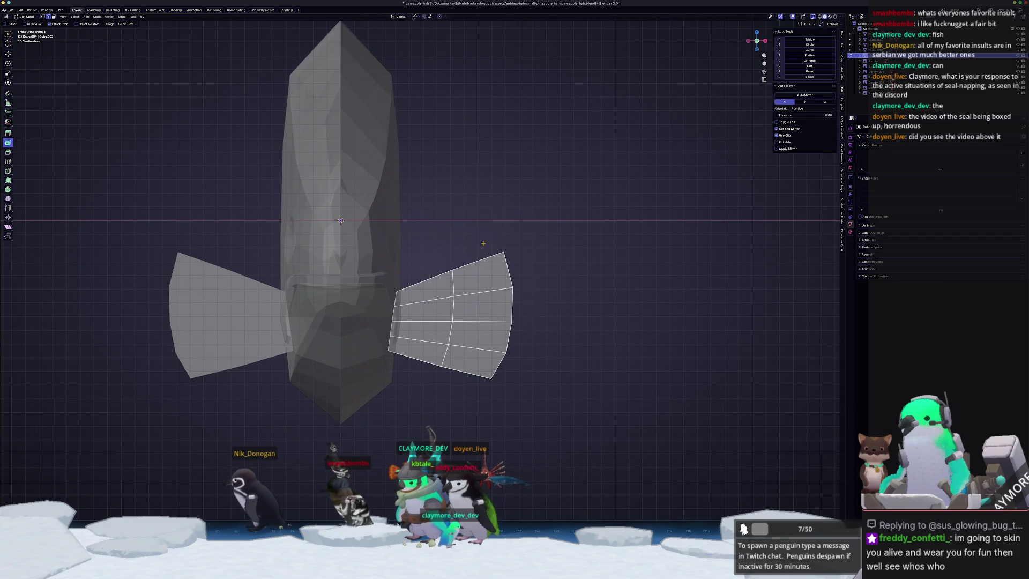
{"action": "scroll", "coordinate": [438, 191], "scroll_direction": "up", "scroll_amount": 3}
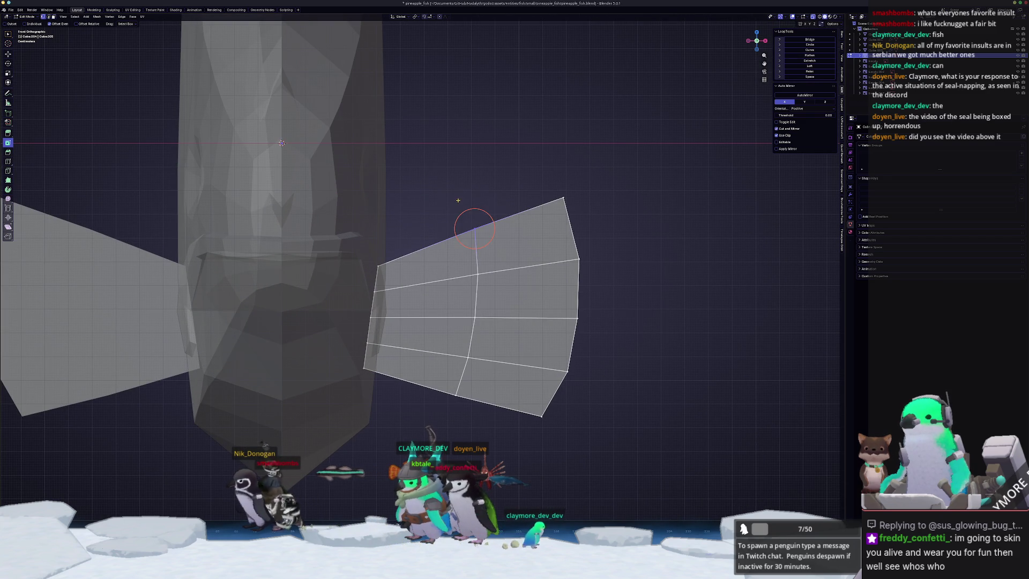
{"action": "left_click", "coordinate": [478, 284], "text": "alt"}
{"action": "key", "text": "s"}
{"action": "key", "text": "z"}
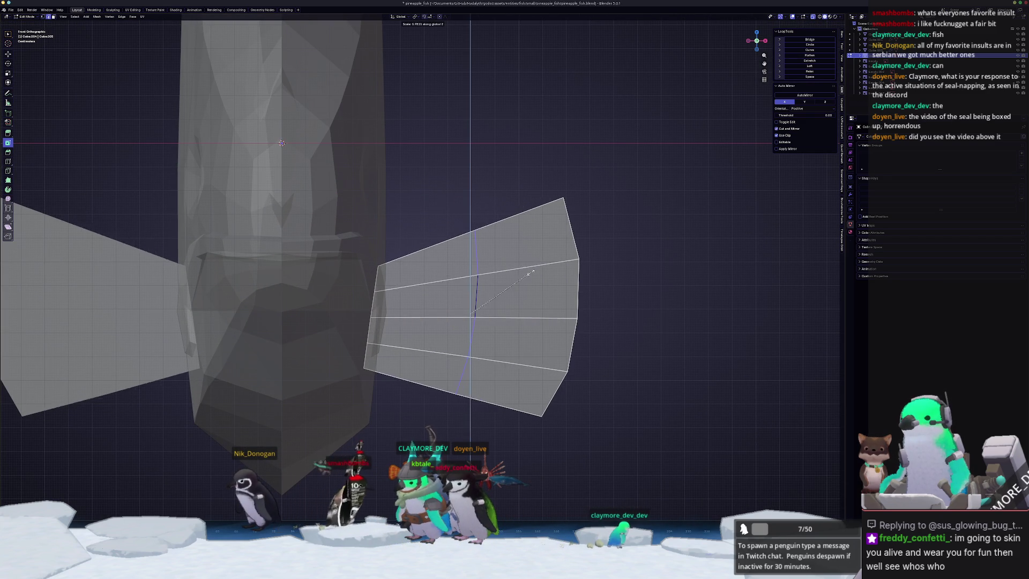
{"action": "key", "text": "Escape"}
{"action": "left_click", "coordinate": [580, 271], "text": "alt"}
{"action": "key", "text": "s"}
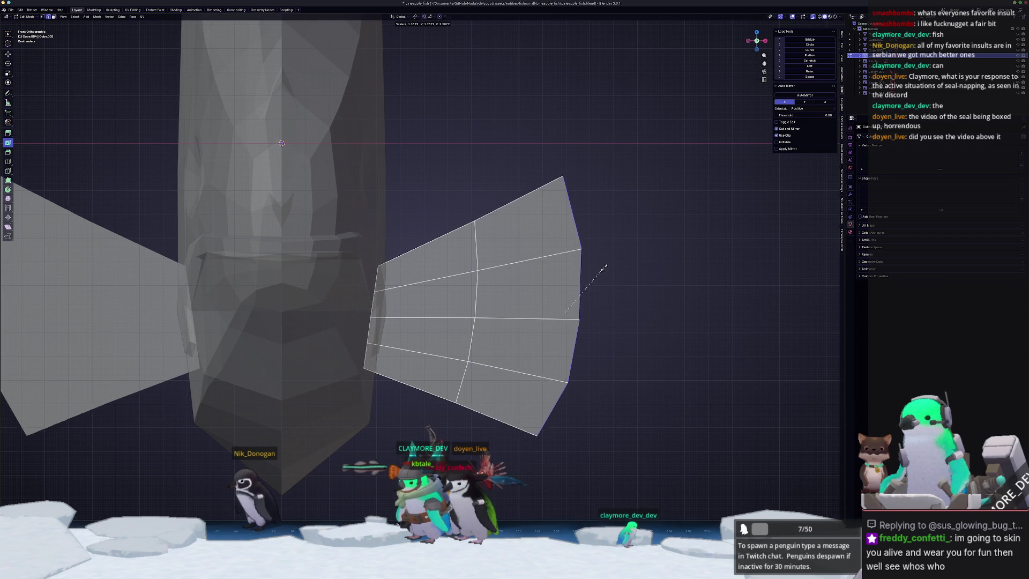
{"action": "left_click", "coordinate": [600, 273]}
Shrink the whole fin to about 0.83 and move it along X toward the body.
{"action": "key", "text": "a"}
{"action": "key", "text": "s"}
{"action": "left_click", "coordinate": [637, 271]}
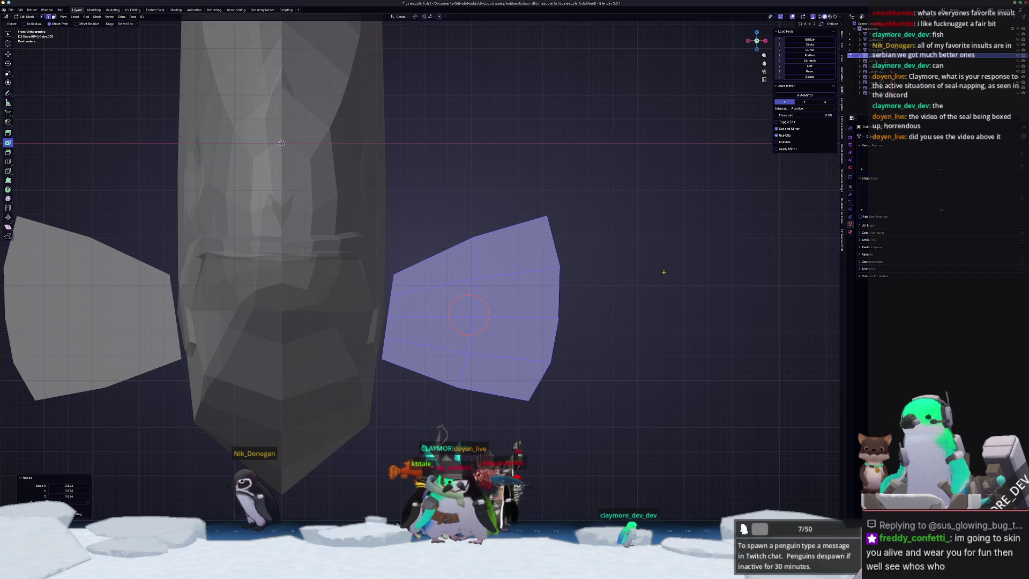
{"action": "key", "text": "g"}
{"action": "key", "text": "x"}
{"action": "left_click", "coordinate": [641, 272]}
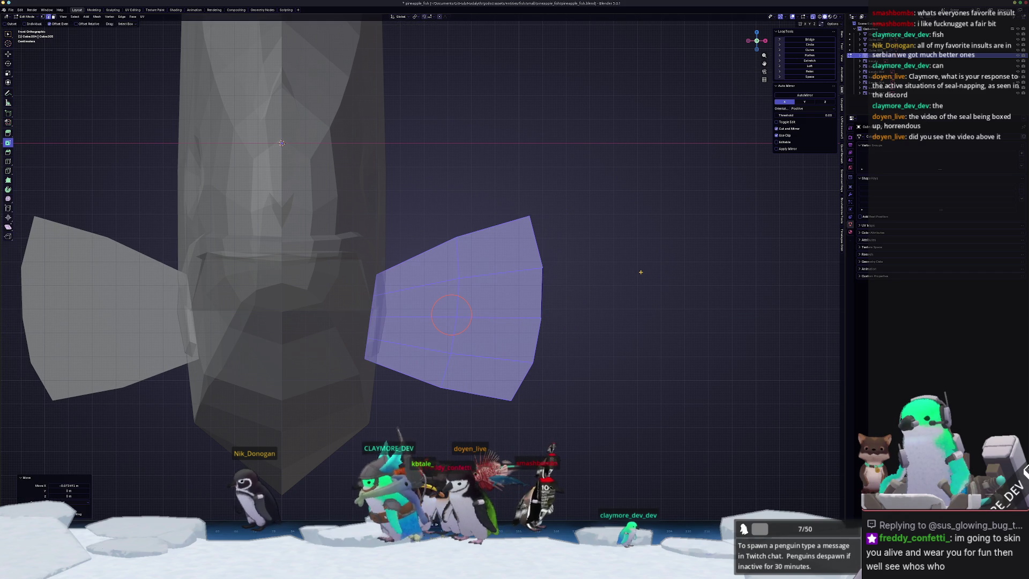
In the right side view, rotate the fin back -54.1° around Z.
{"action": "key", "text": "KP_3"}
{"action": "scroll", "coordinate": [640, 272], "scroll_direction": "down", "scroll_amount": 5}
{"action": "key", "text": "r"}
{"action": "key", "text": "z"}
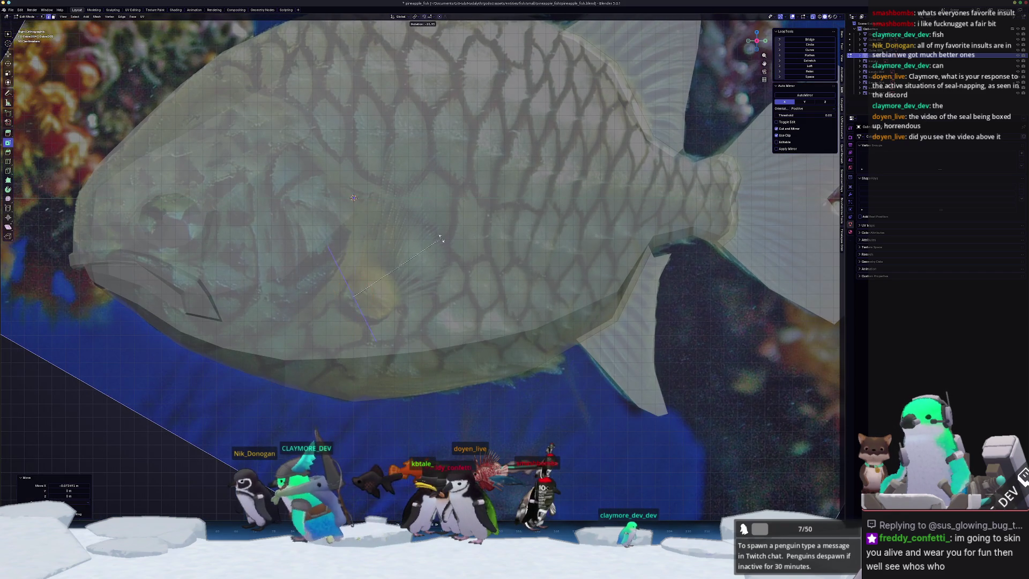
{"action": "left_click", "coordinate": [399, 223]}
{"action": "key", "text": "KP_1"}
{"action": "key", "text": "r"}
{"action": "key", "text": "x"}
{"action": "key", "text": "z"}
{"action": "key", "text": "z"}
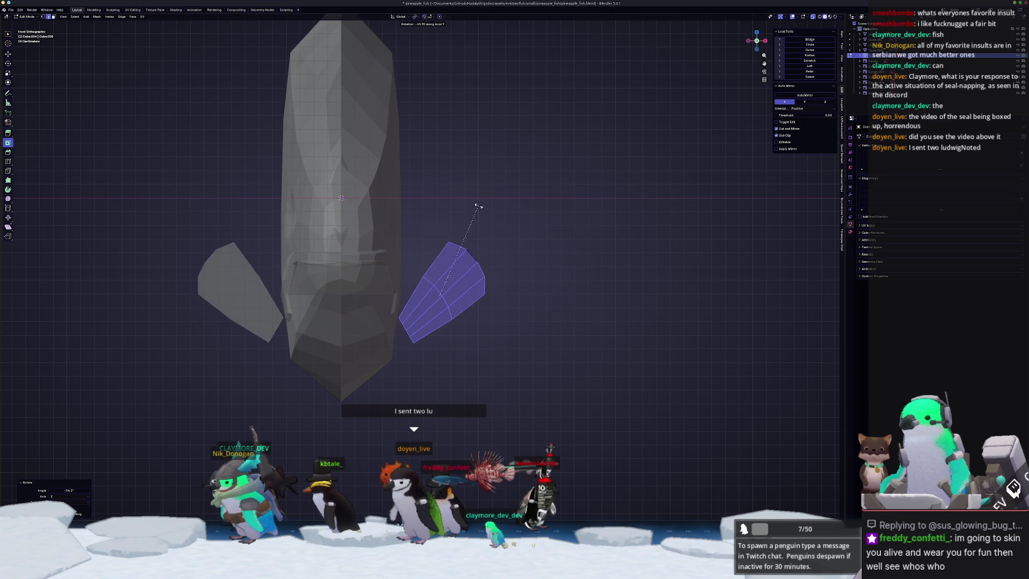
{"action": "key", "text": "Escape"}
From the top view, tilt the fin and reposition it.
{"action": "key", "text": "KP_8"}
{"action": "key", "text": "KP_8"}
{"action": "key", "text": "KP_8"}
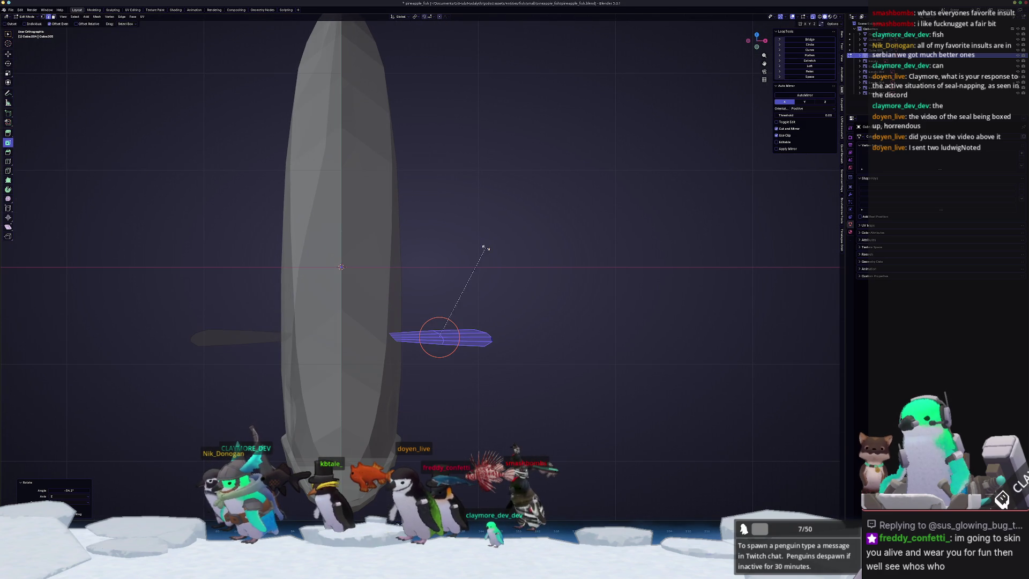
{"action": "key", "text": "r"}
{"action": "left_click", "coordinate": [438, 192]}
{"action": "key", "text": "g"}
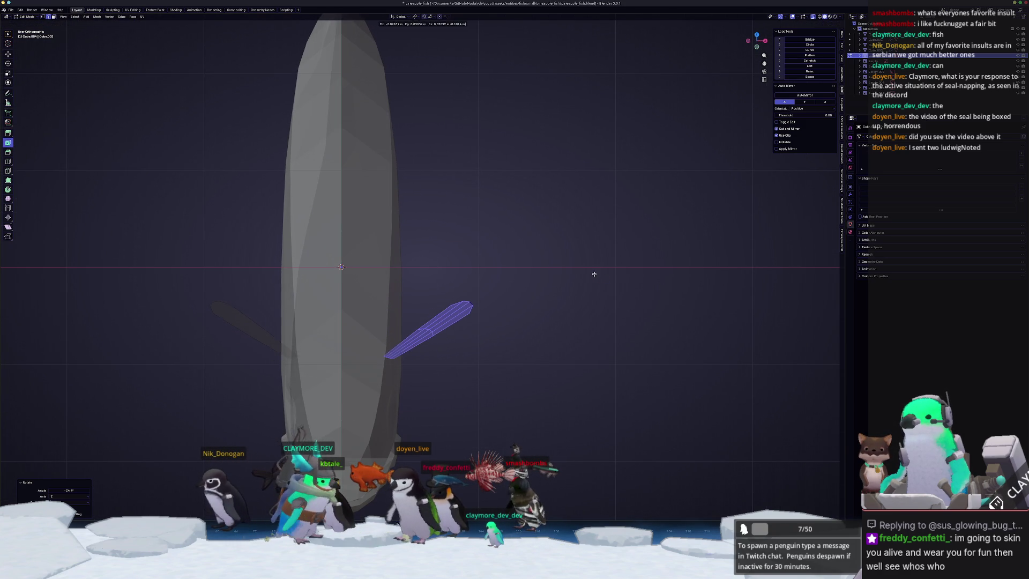
{"action": "left_click", "coordinate": [616, 284]}
In Right view, pull the fin tip into a point with proportional editing and relax its lower edge.
{"action": "key", "text": "KP_3"}
{"action": "middle_click_drag", "start_coordinate": [358, 293], "coordinate": [401, 294], "text": "shift"}
{"action": "key", "text": "alt+a"}
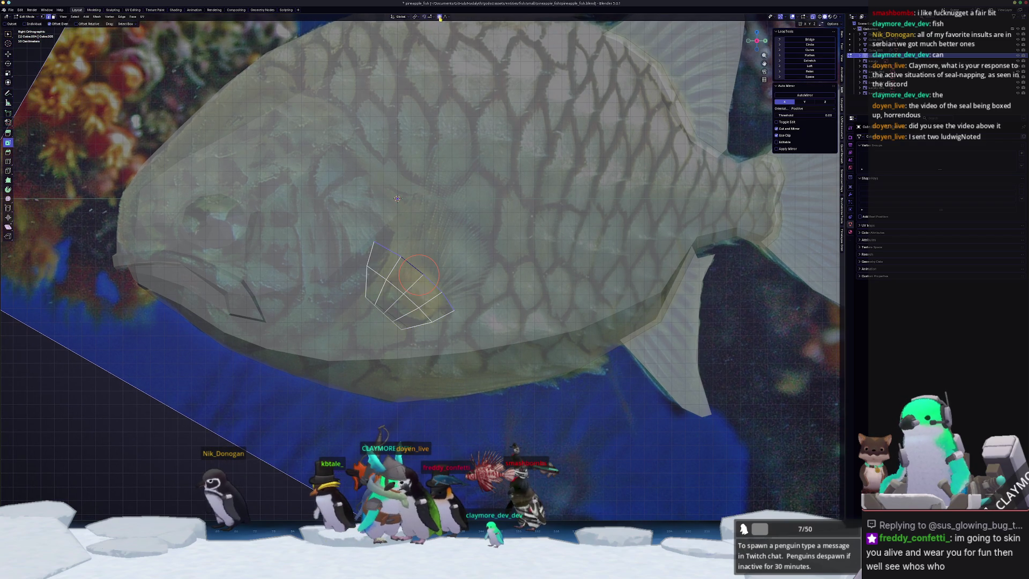
{"action": "key", "text": "g"}
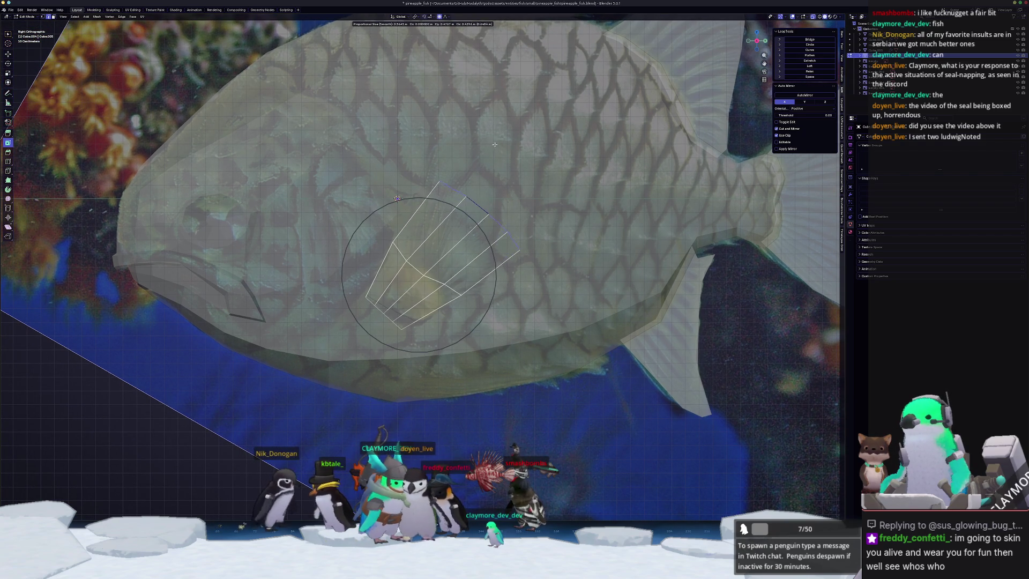
{"action": "left_click", "coordinate": [473, 171]}
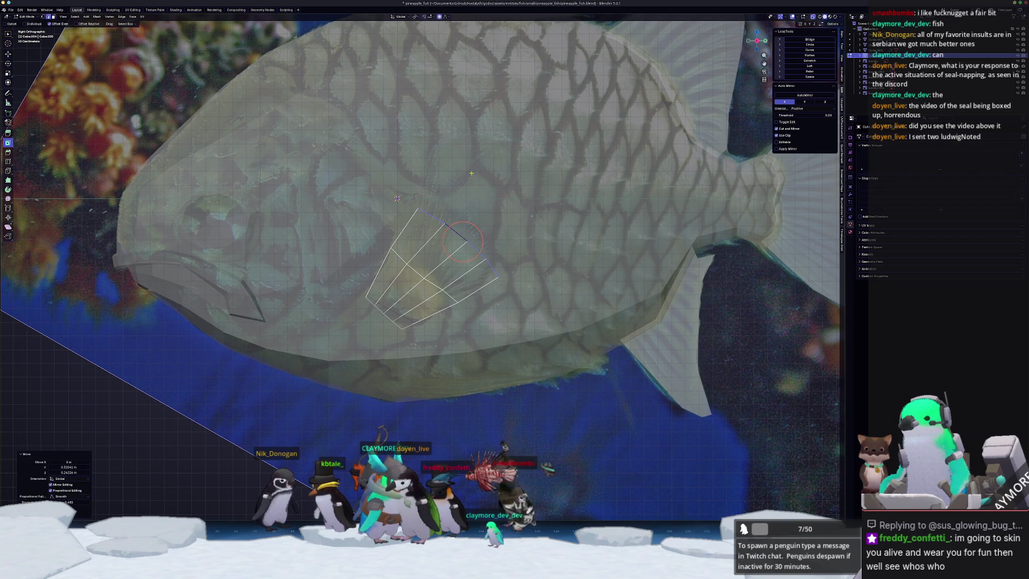
{"action": "key", "text": "g"}
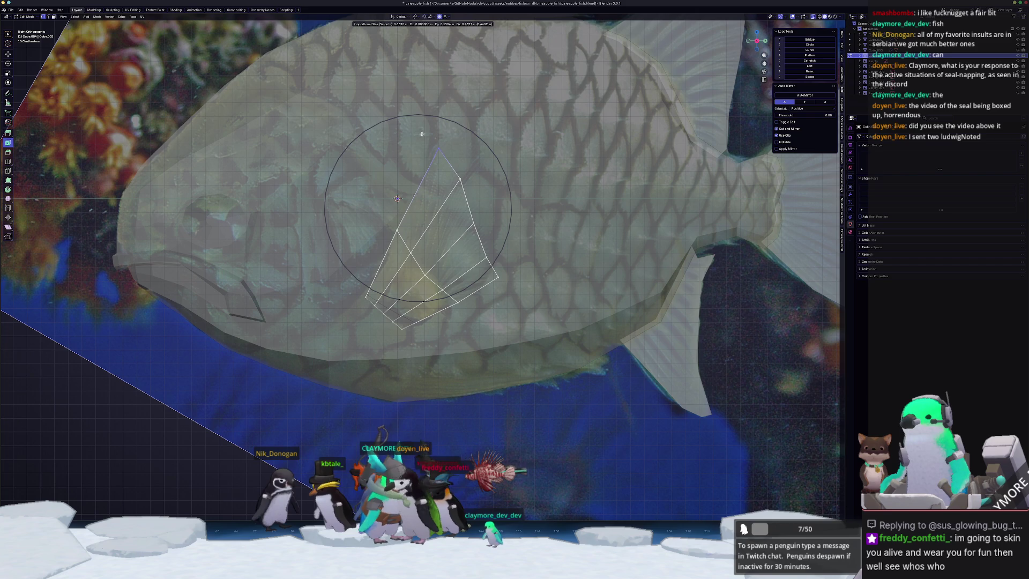
{"action": "left_click", "coordinate": [422, 132]}
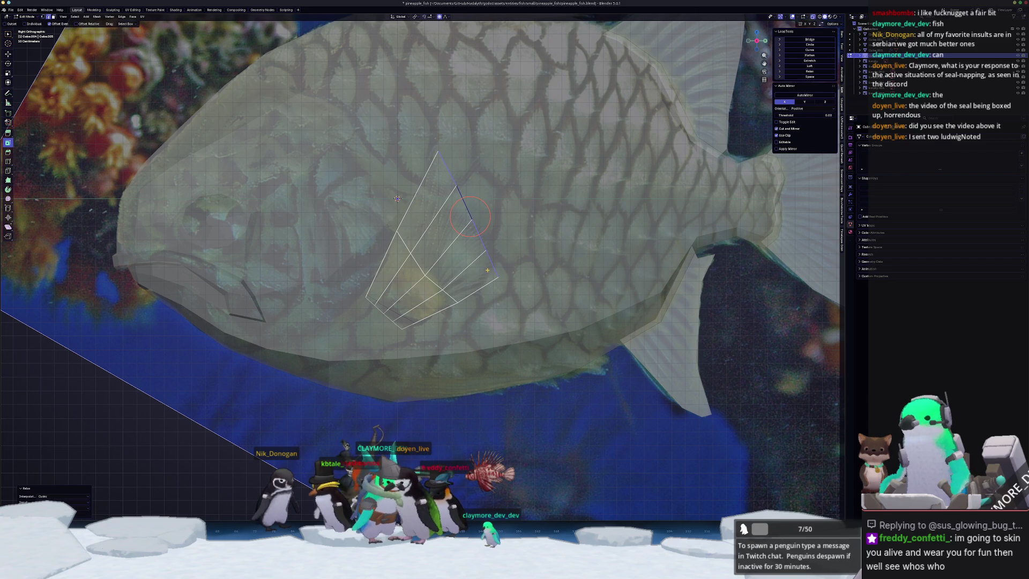
{"action": "left_click_drag", "start_coordinate": [470, 216], "coordinate": [426, 269]}
{"action": "key", "text": "Tab"}
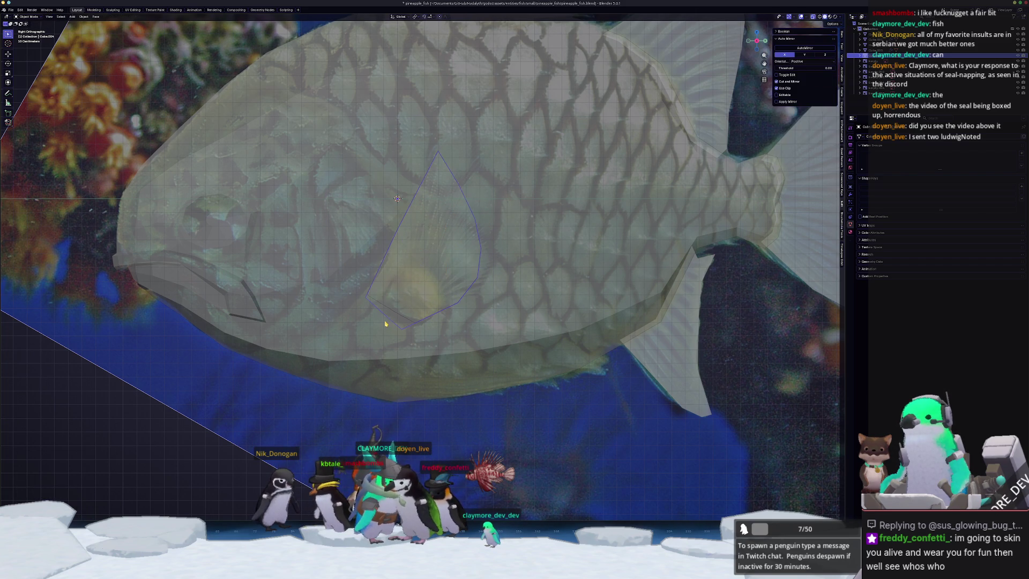
{"action": "key", "text": "alt+z"}
{"action": "mouse_move", "coordinate": [426, 269]}
{"action": "middle_mouse_down"}
{"action": "mouse_move", "coordinate": [431, 337]}
{"action": "mouse_move", "coordinate": [379, 339]}
{"action": "mouse_move", "coordinate": [492, 293]}
{"action": "middle_mouse_up"}
Nudge the selected fin faces slightly in Edit Mode.
{"action": "key", "text": "Tab"}
{"action": "key", "text": "Tab"}
{"action": "key", "text": "Tab"}
{"action": "key", "text": "g"}
{"action": "left_click", "coordinate": [395, 326]}
{"action": "key", "text": "Tab"}
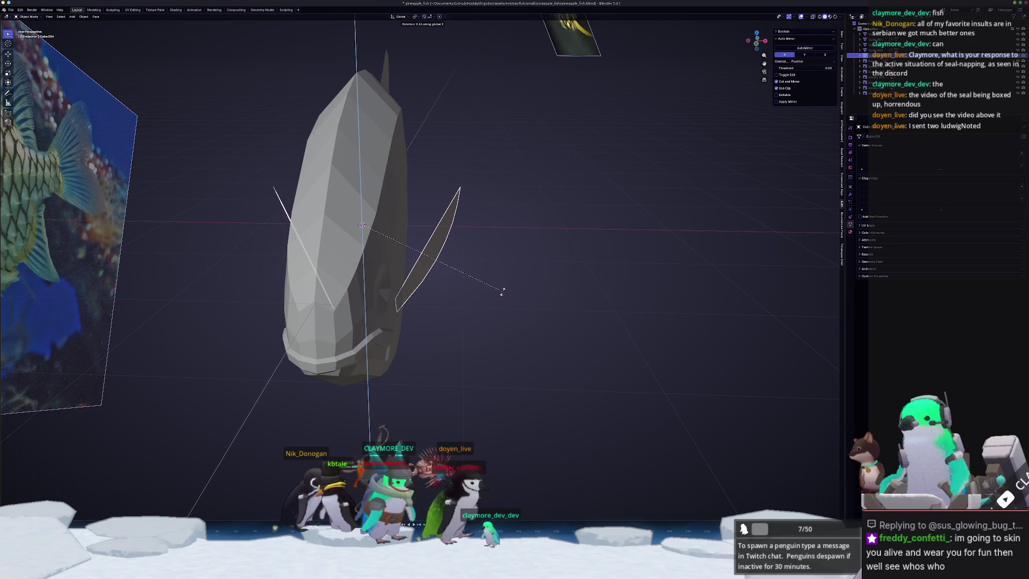
Zoom out to view the fish among its reference images and drag the Fishworld video aside.
{"action": "key", "text": "Tab"}
{"action": "key", "text": "Tab"}
{"action": "mouse_move", "coordinate": [507, 298]}
{"action": "middle_mouse_down"}
{"action": "mouse_move", "coordinate": [369, 343]}
{"action": "mouse_move", "coordinate": [647, 368]}
{"action": "middle_mouse_up"}
{"action": "scroll", "coordinate": [370, 343], "scroll_direction": "down", "scroll_amount": 3}
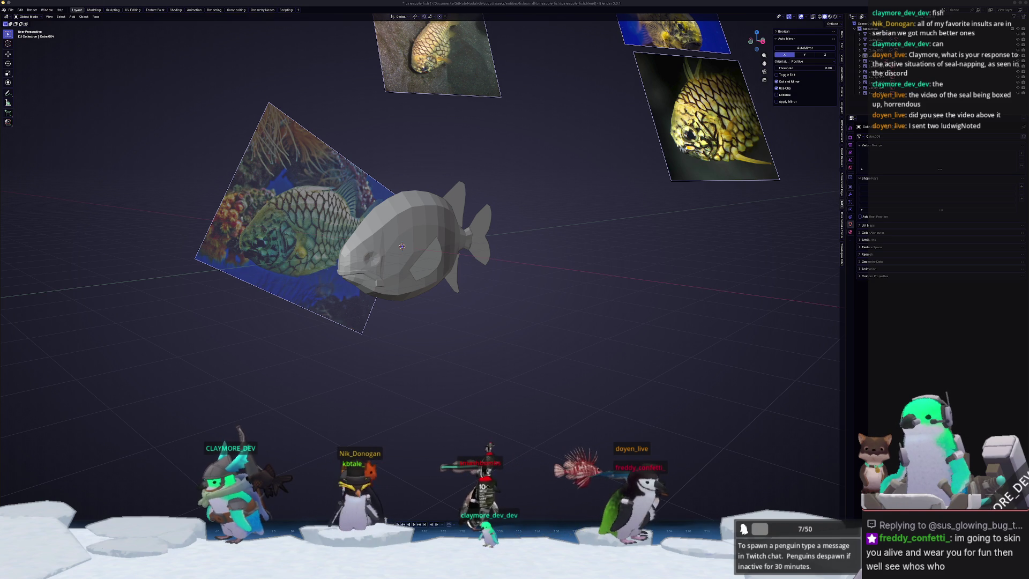
{"action": "left_click_drag", "start_coordinate": [764, 149], "coordinate": [703, 173]}
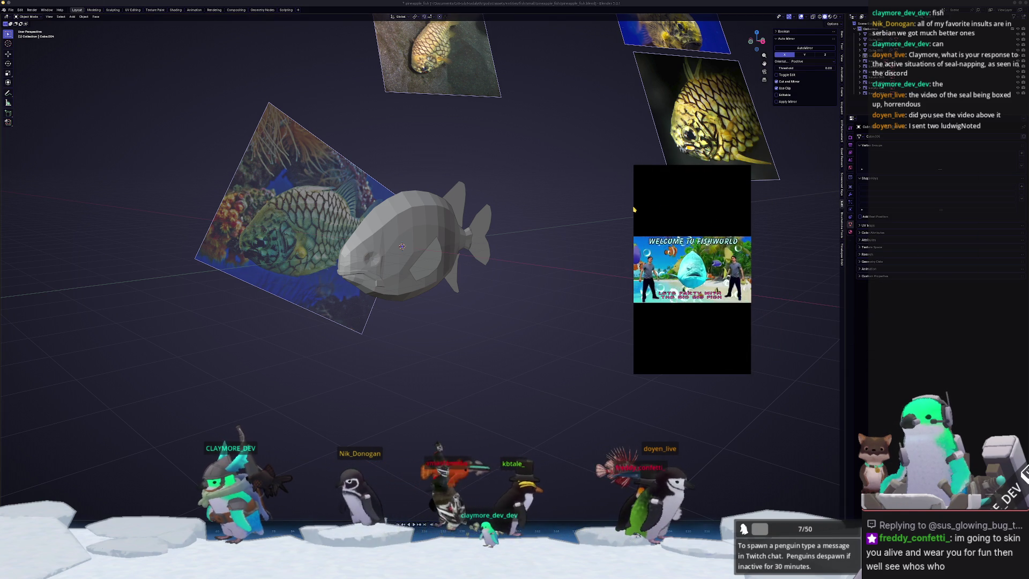
Enlarge the 'Welcome to Fishworld' video, watch it, then close the floating player.
{"action": "mouse_move", "coordinate": [629, 369]}
{"action": "left_mouse_down"}
{"action": "mouse_move", "coordinate": [552, 472]}
{"action": "mouse_move", "coordinate": [471, 493]}
{"action": "left_mouse_up"}
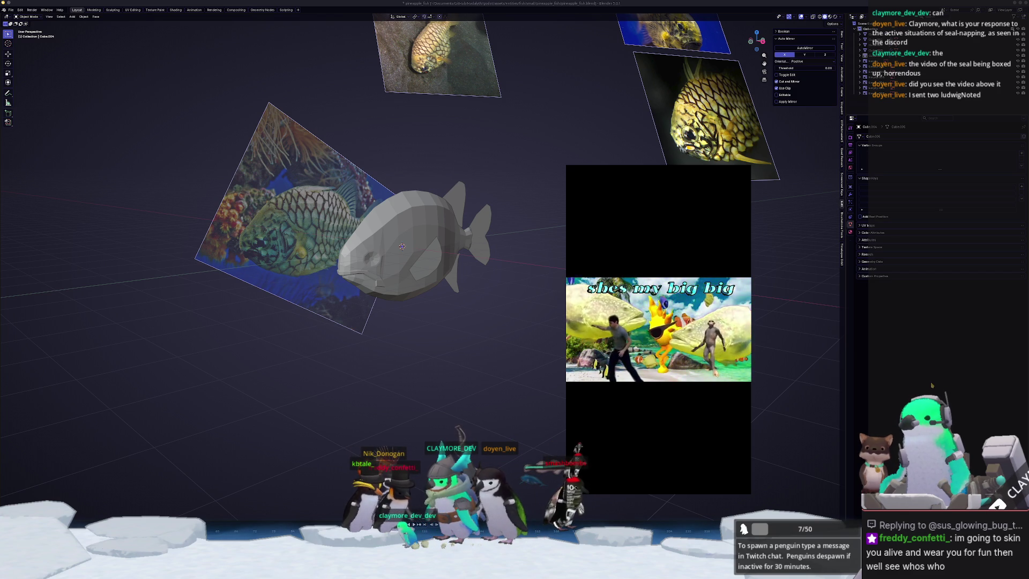
{"action": "mouse_move", "coordinate": [730, 410]}
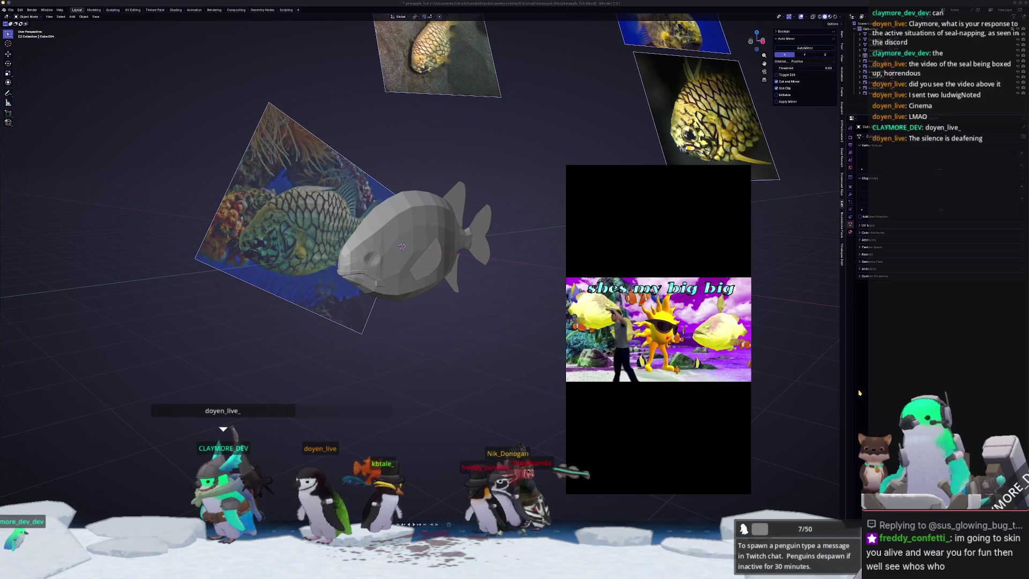
{"action": "left_click", "coordinate": [742, 173]}
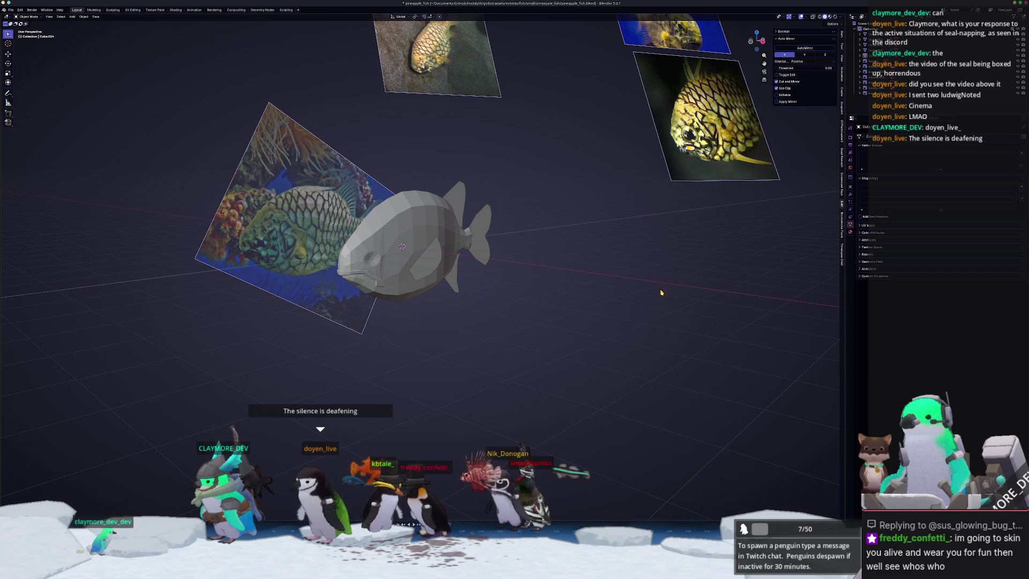
Select the fish body and inspect its see-through mesh against the reference images.
{"action": "mouse_move", "coordinate": [661, 287]}
{"action": "middle_mouse_down"}
{"action": "mouse_move", "coordinate": [656, 310]}
{"action": "mouse_move", "coordinate": [459, 228]}
{"action": "middle_mouse_up"}
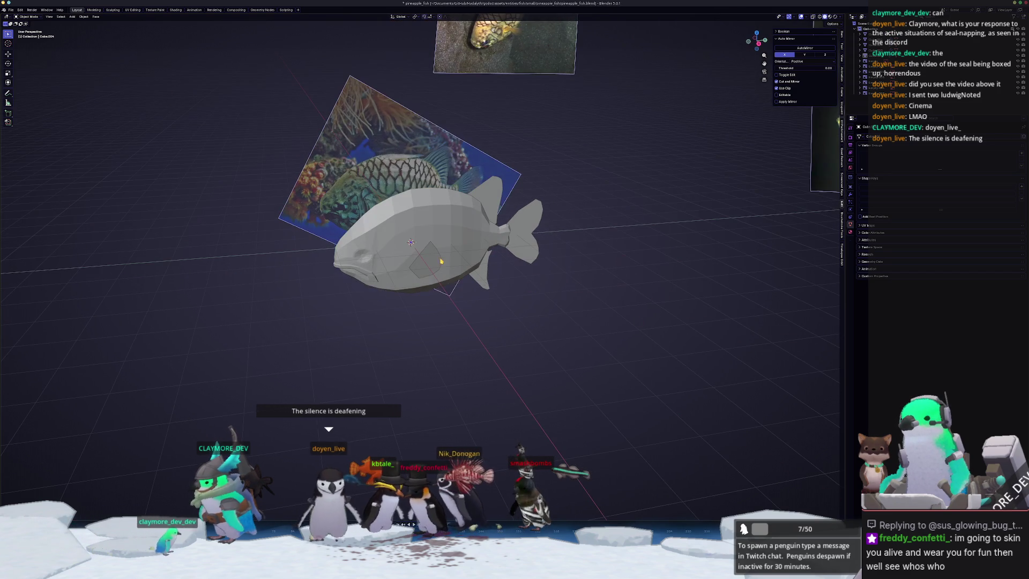
{"action": "left_click", "coordinate": [460, 227]}
{"action": "key", "text": "KP_3"}
{"action": "scroll", "coordinate": [459, 227], "scroll_direction": "up", "scroll_amount": 2}
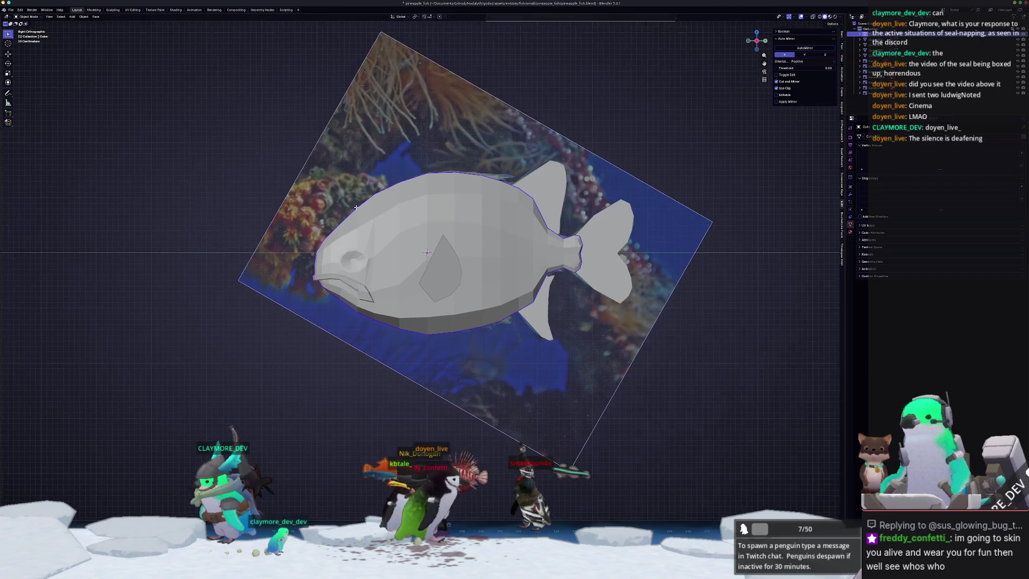
{"action": "key", "text": "Tab"}
{"action": "key", "text": "alt+z"}
{"action": "scroll", "coordinate": [543, 262], "scroll_direction": "up", "scroll_amount": 3}
{"action": "scroll", "coordinate": [543, 262], "scroll_direction": "down", "scroll_amount": 3}
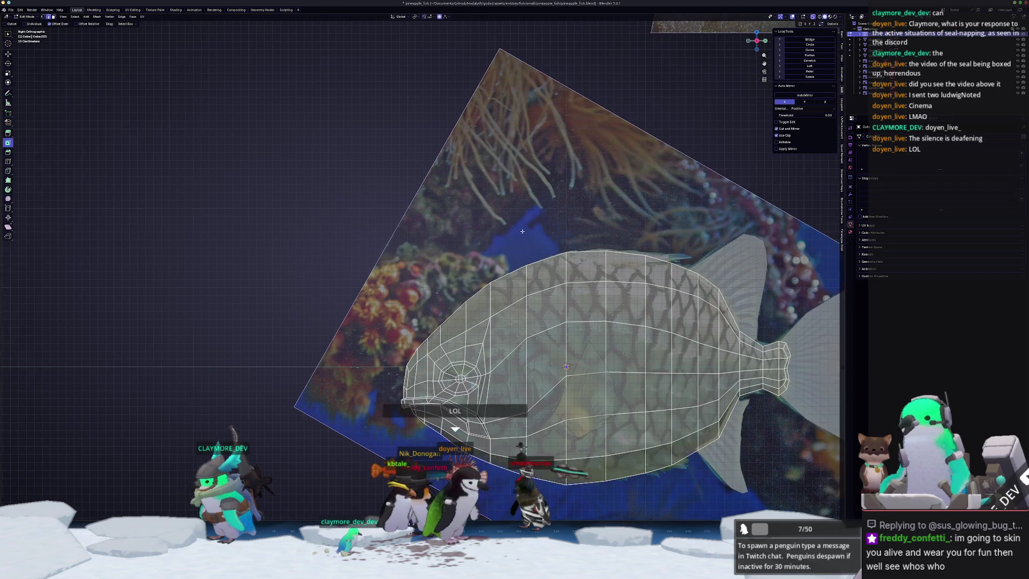
{"action": "middle_click_drag", "start_coordinate": [543, 262], "coordinate": [466, 225]}
{"action": "scroll", "coordinate": [466, 225], "scroll_direction": "down", "scroll_amount": 2}
{"action": "scroll", "coordinate": [466, 225], "scroll_direction": "up", "scroll_amount": 2}
{"action": "middle_click_drag", "start_coordinate": [531, 204], "coordinate": [484, 304]}
{"action": "key", "text": "Tab"}
{"action": "scroll", "coordinate": [418, 257], "scroll_direction": "up", "scroll_amount": 5}
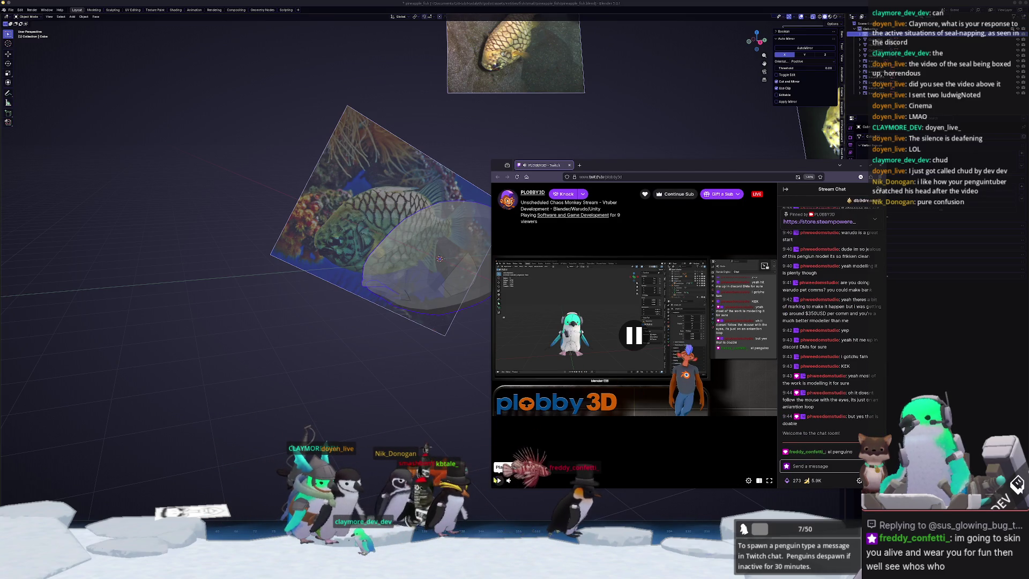
Back in Blender, frame the fish side-on in see-through Edit Mode.
{"action": "key", "text": "alt+Tab"}
{"action": "middle_click_drag", "start_coordinate": [582, 278], "coordinate": [602, 316], "text": "shift"}
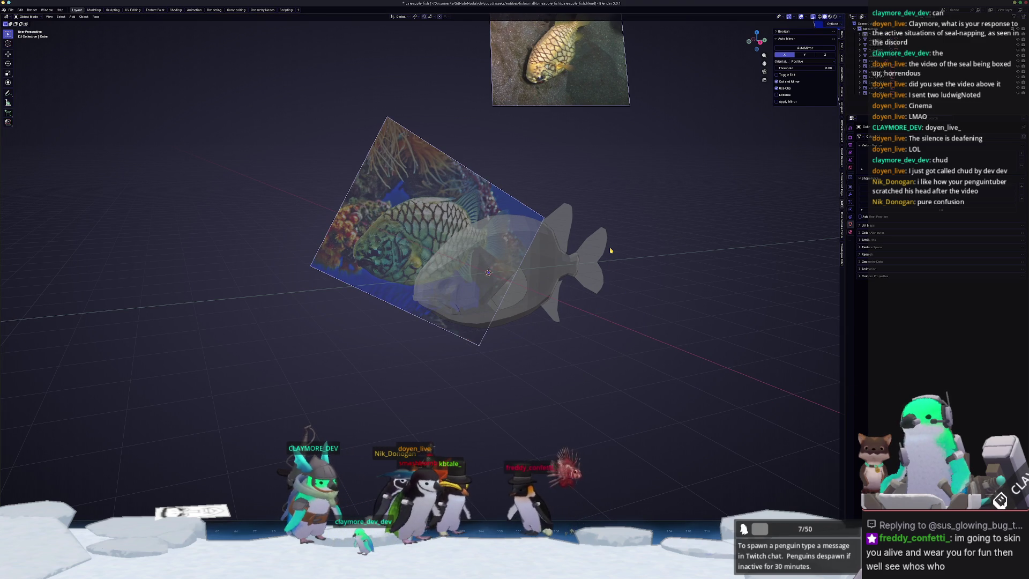
{"action": "scroll", "coordinate": [586, 271], "scroll_direction": "up", "scroll_amount": 2}
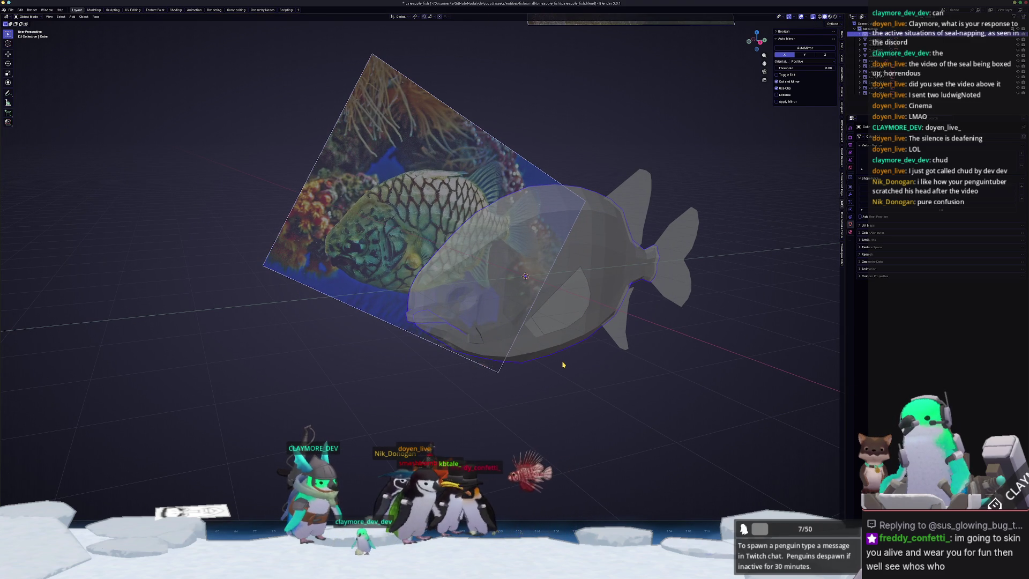
{"action": "key", "text": "Tab"}
{"action": "key", "text": "KP_3"}
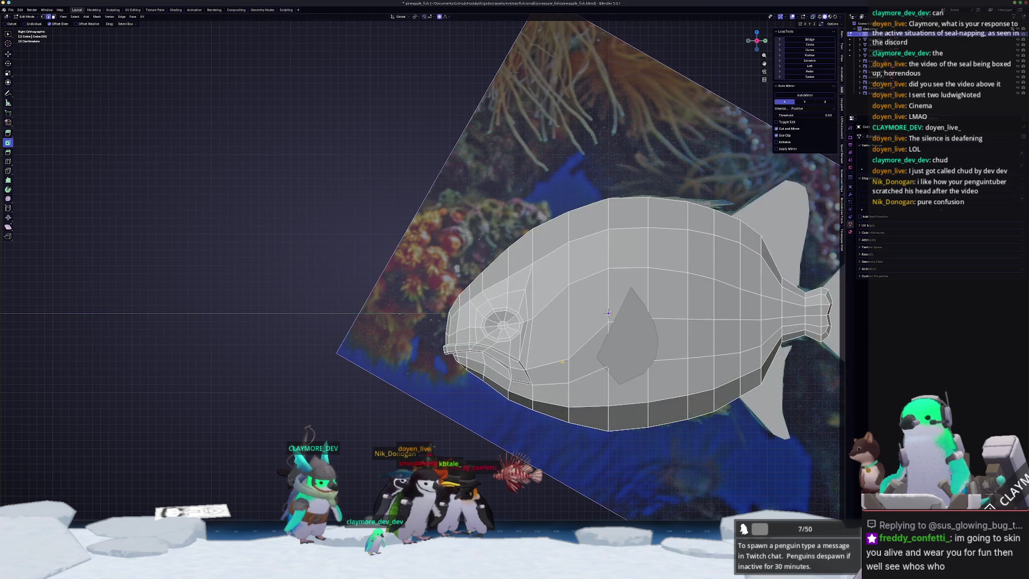
{"action": "key", "text": "alt+z"}
{"action": "mouse_move", "coordinate": [620, 414]}
{"action": "middle_mouse_down", "text": "shift"}
{"action": "mouse_move", "coordinate": [603, 369]}
{"action": "mouse_move", "coordinate": [600, 381]}
{"action": "mouse_move", "coordinate": [449, 404]}
{"action": "mouse_move", "coordinate": [509, 405]}
{"action": "mouse_move", "coordinate": [622, 379]}
{"action": "middle_mouse_up", "text": "shift"}
{"action": "scroll", "coordinate": [563, 386], "scroll_direction": "up", "scroll_amount": 2}
{"action": "scroll", "coordinate": [449, 404], "scroll_direction": "up", "scroll_amount": 2}
Duplicate the chosen mesh part, separate it into its own object, and select it.
{"action": "key", "text": "shift+d"}
{"action": "right_click", "coordinate": [623, 379]}
{"action": "right_click", "coordinate": [622, 379]}
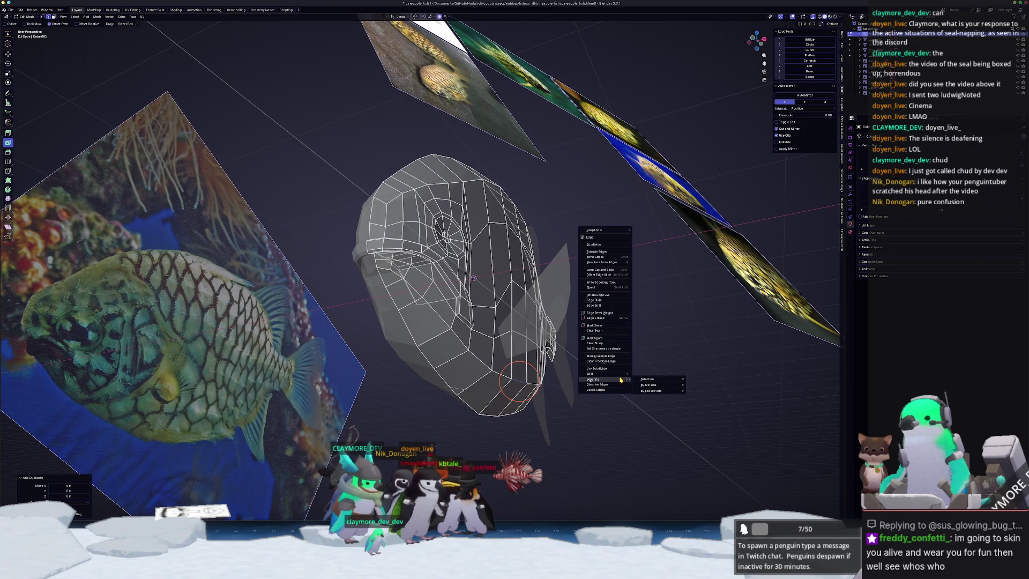
{"action": "left_click", "coordinate": [655, 379]}
{"action": "key", "text": "Tab"}
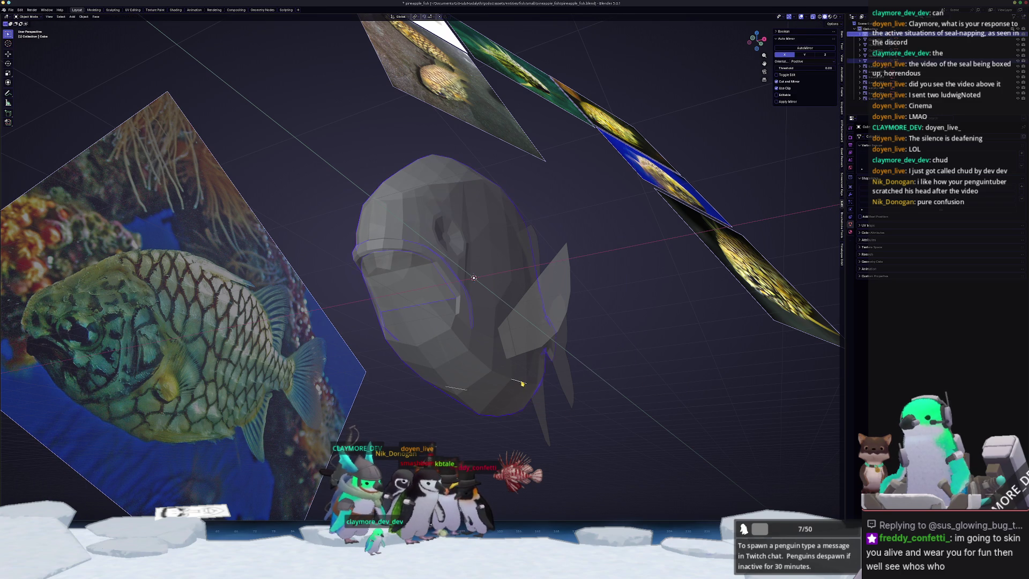
{"action": "left_click", "coordinate": [523, 383]}
{"action": "key", "text": "KP_1"}
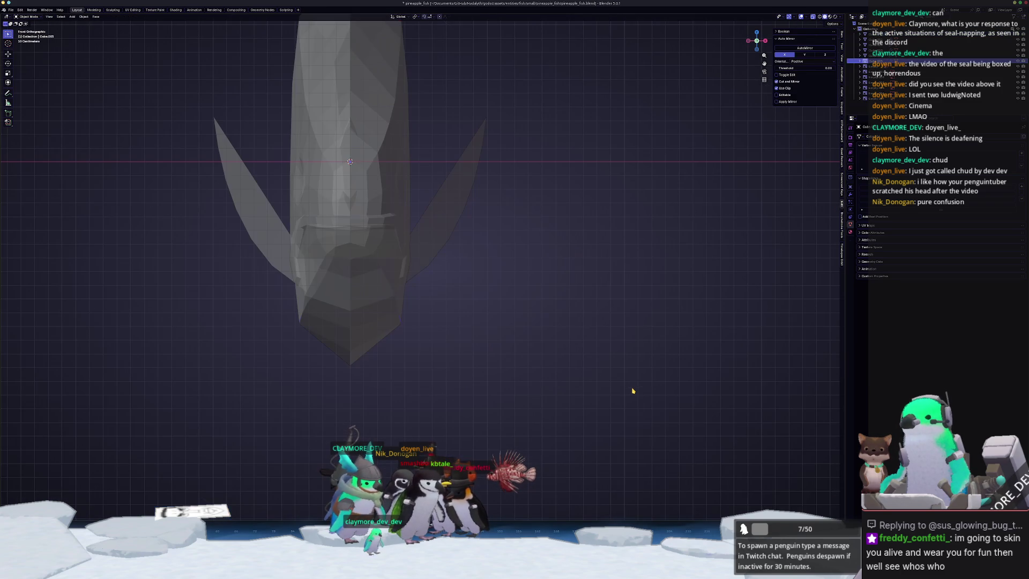
{"action": "scroll", "coordinate": [579, 289], "scroll_direction": "up", "scroll_amount": 3}
Reshape the separated piece's vertices with a soft-falloff move.
{"action": "key", "text": "g"}
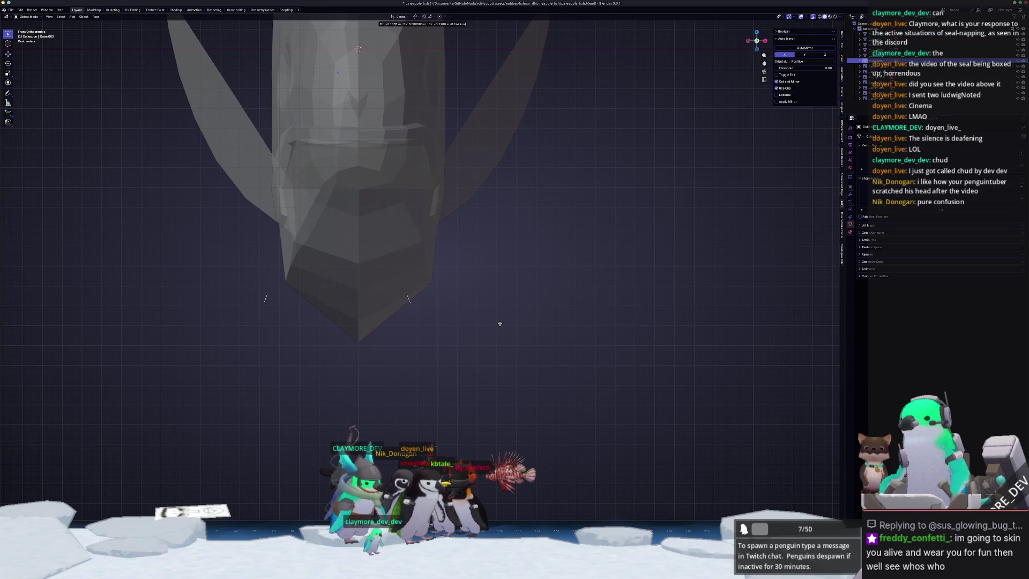
{"action": "key", "text": "Tab"}
{"action": "key", "text": "g"}
{"action": "scroll", "coordinate": [508, 327], "scroll_direction": "down", "scroll_amount": 4}
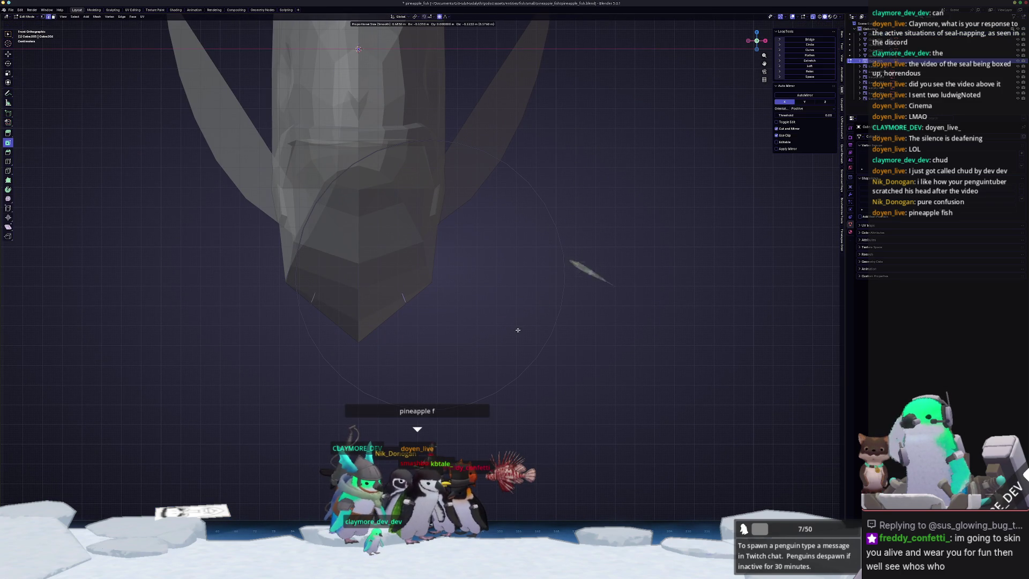
{"action": "left_click", "coordinate": [521, 331]}
{"action": "key", "text": "KP_3"}
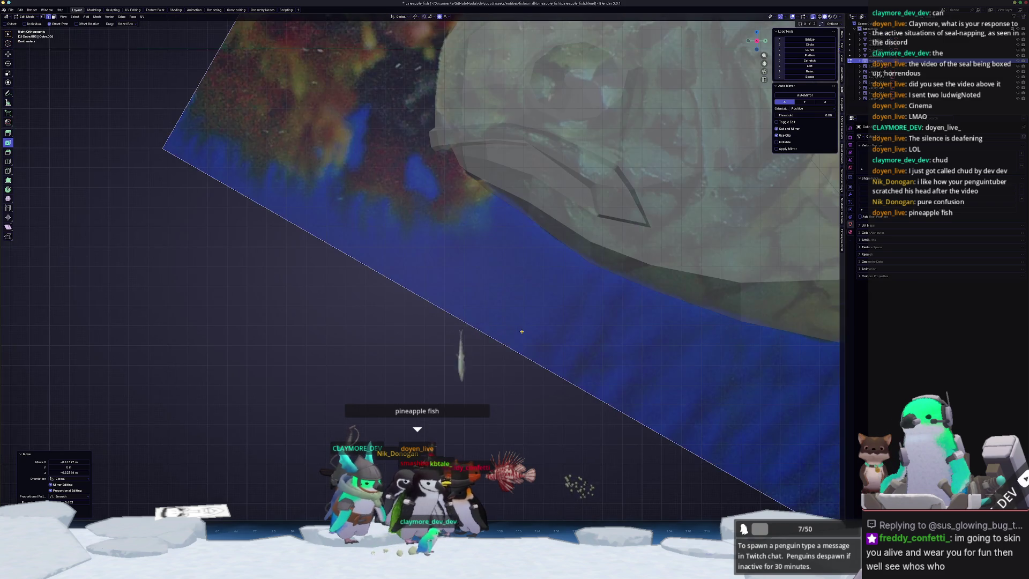
{"action": "scroll", "coordinate": [582, 330], "scroll_direction": "up", "scroll_amount": 4}
Extrude the bottom edge below the belly and pull it into a pointed spine tip.
{"action": "key", "text": "e"}
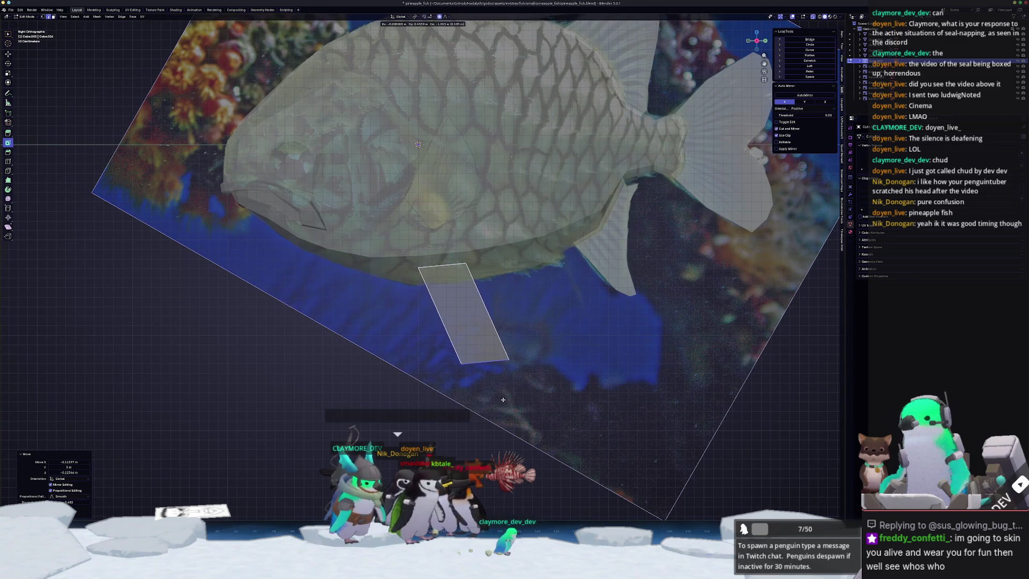
{"action": "left_click", "coordinate": [502, 403]}
{"action": "key", "text": "g"}
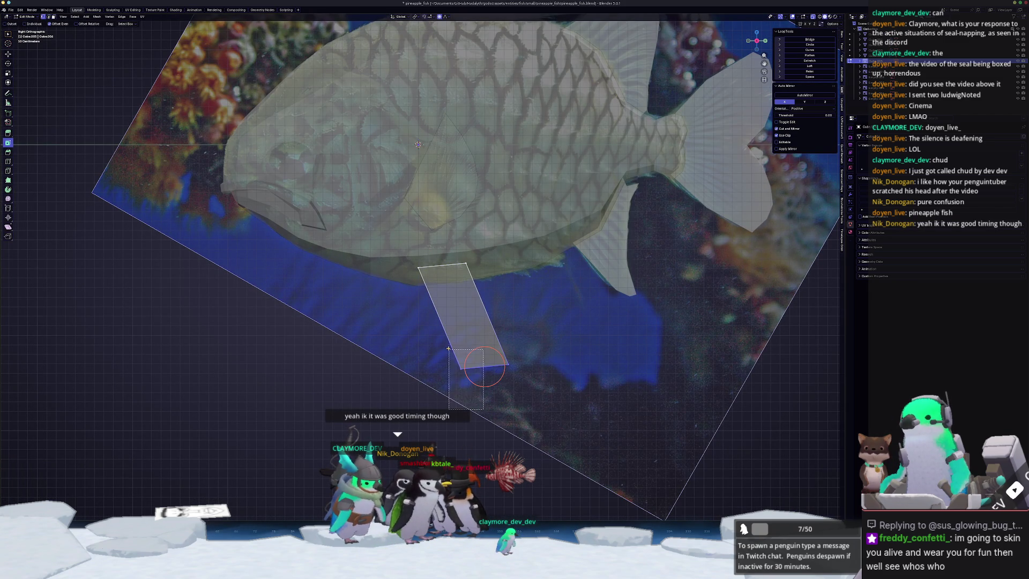
{"action": "scroll", "coordinate": [469, 344], "scroll_direction": "down", "scroll_amount": 2}
{"action": "scroll", "coordinate": [469, 345], "scroll_direction": "up", "scroll_amount": 7}
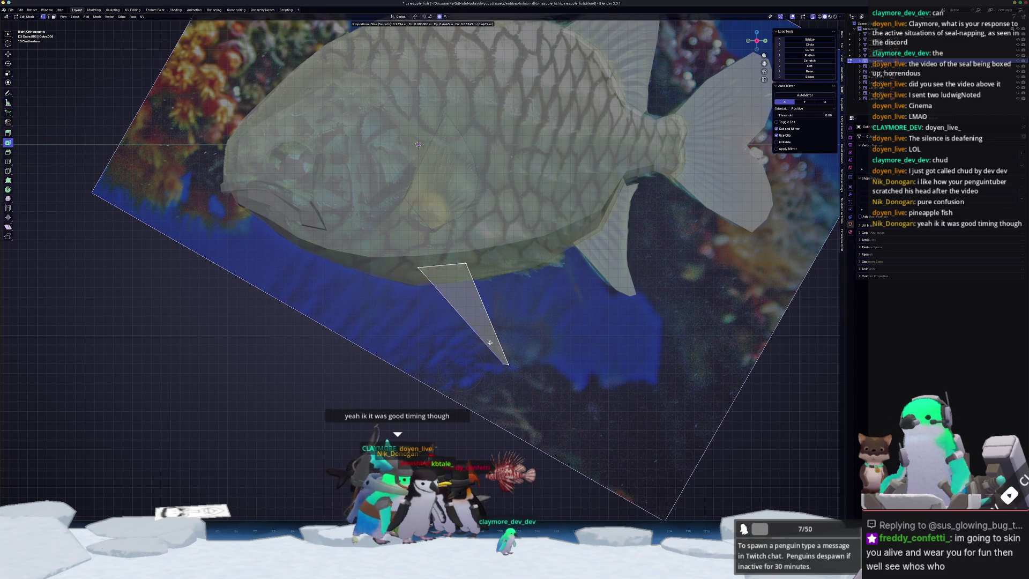
{"action": "left_click", "coordinate": [491, 346]}
{"action": "scroll", "coordinate": [520, 297], "scroll_direction": "down", "scroll_amount": 8}
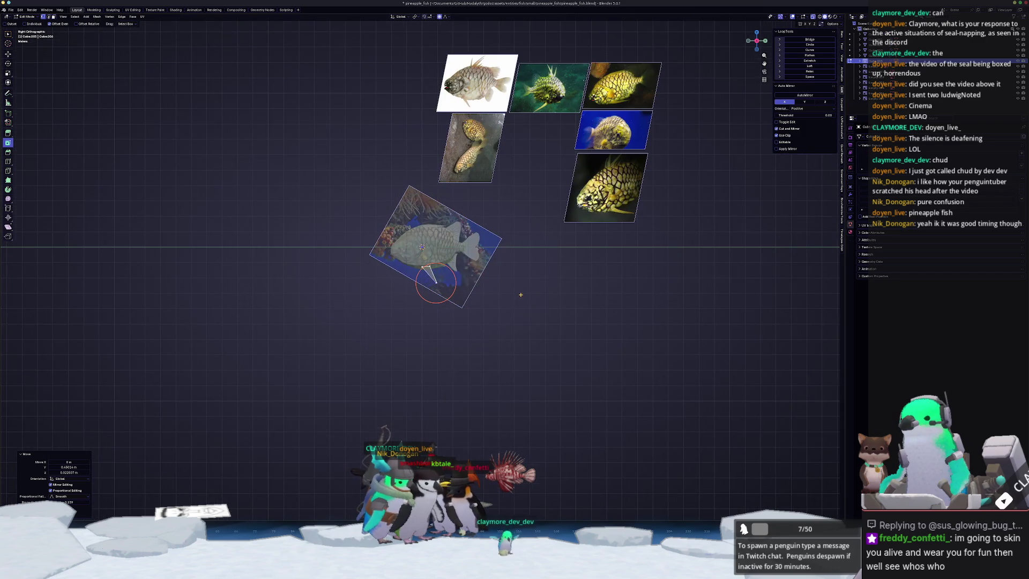
{"action": "scroll", "coordinate": [521, 294], "scroll_direction": "up", "scroll_amount": 3}
{"action": "scroll", "coordinate": [459, 308], "scroll_direction": "up", "scroll_amount": 4}
{"action": "key", "text": "g"}
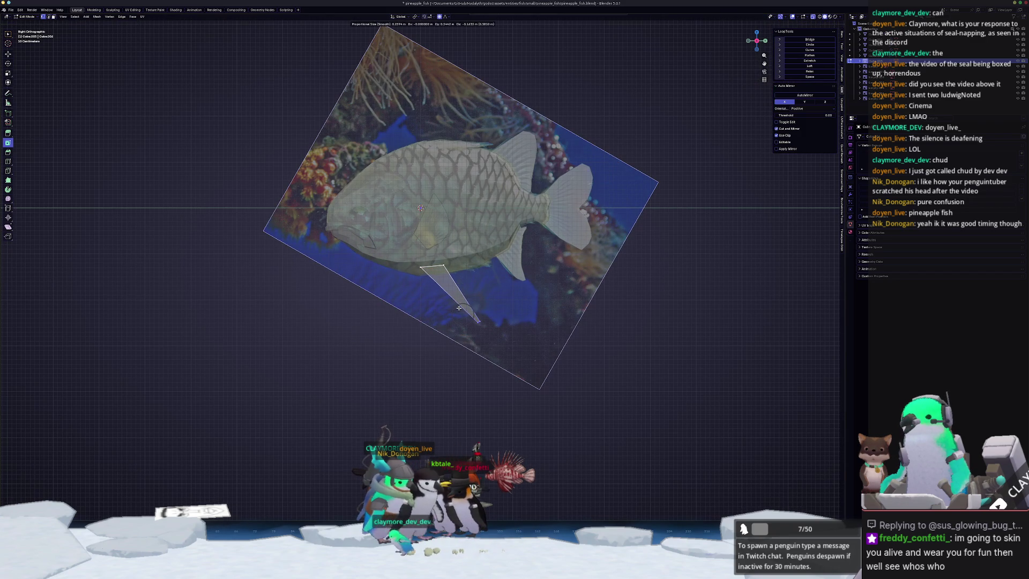
{"action": "left_click", "coordinate": [463, 312]}
{"action": "scroll", "coordinate": [439, 313], "scroll_direction": "up", "scroll_amount": 2}
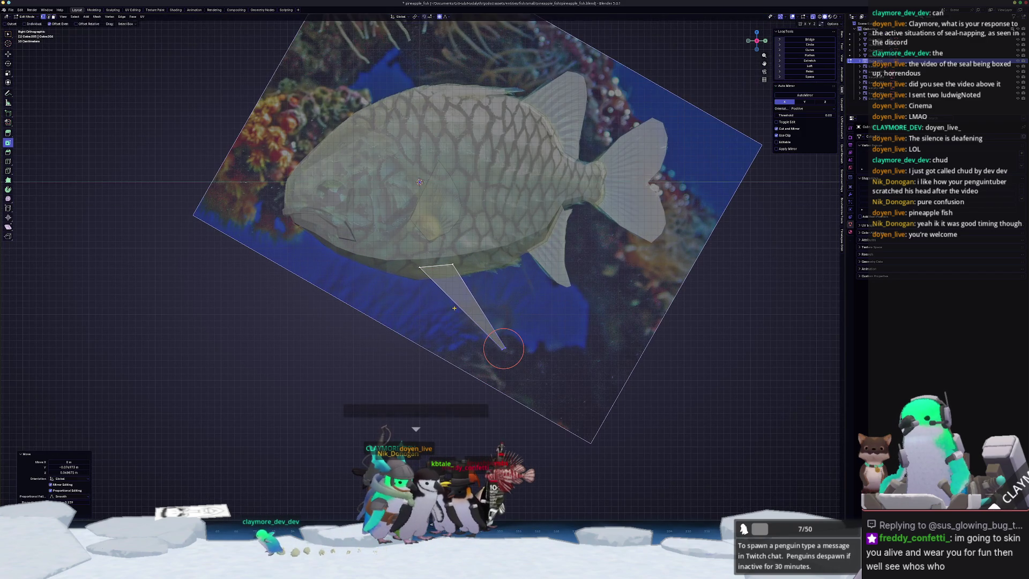
{"action": "scroll", "coordinate": [411, 316], "scroll_direction": "down", "scroll_amount": 2}
{"action": "key", "text": "Tab"}
From the front view, swing the spine's edge outward to a new angle.
{"action": "middle_click_drag", "start_coordinate": [411, 316], "coordinate": [439, 321]}
{"action": "key", "text": "KP_1"}
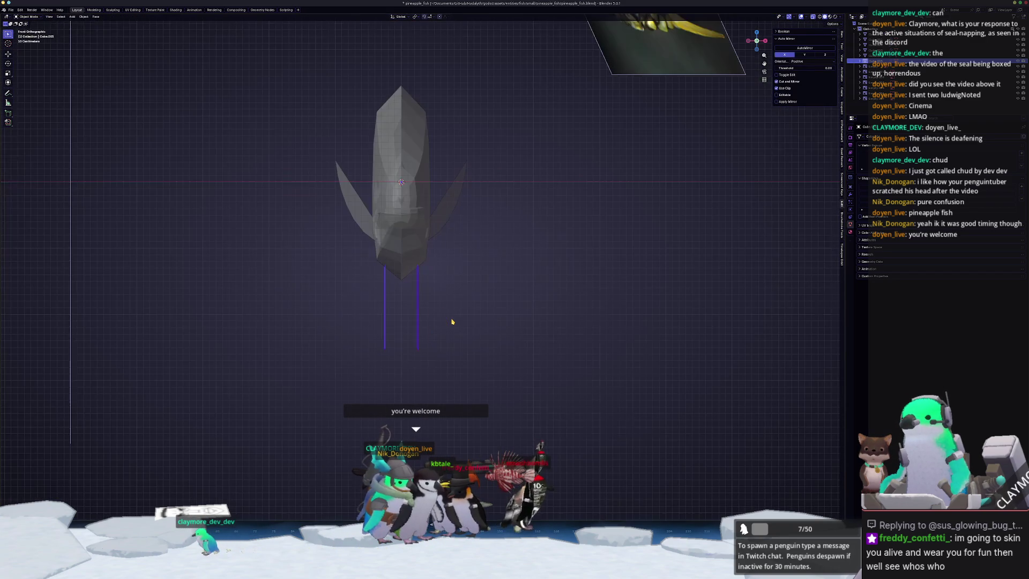
{"action": "key", "text": "Tab"}
{"action": "scroll", "coordinate": [438, 318], "scroll_direction": "up", "scroll_amount": 2}
{"action": "key", "text": "g"}
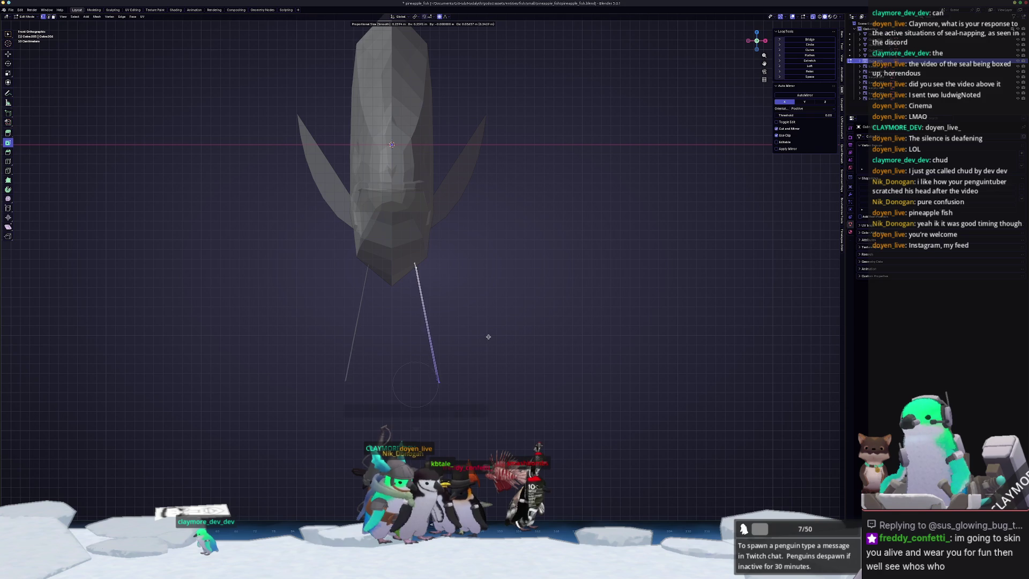
{"action": "left_click", "coordinate": [436, 374]}
{"action": "key", "text": "Tab"}
{"action": "mouse_move", "coordinate": [507, 340]}
{"action": "middle_mouse_down"}
{"action": "mouse_move", "coordinate": [470, 340]}
{"action": "mouse_move", "coordinate": [473, 324]}
{"action": "middle_mouse_up"}
Edge-slide along the spine base to refine its shape, then duplicate an edge.
{"action": "key", "text": "Tab"}
{"action": "scroll", "coordinate": [473, 324], "scroll_direction": "up", "scroll_amount": 3}
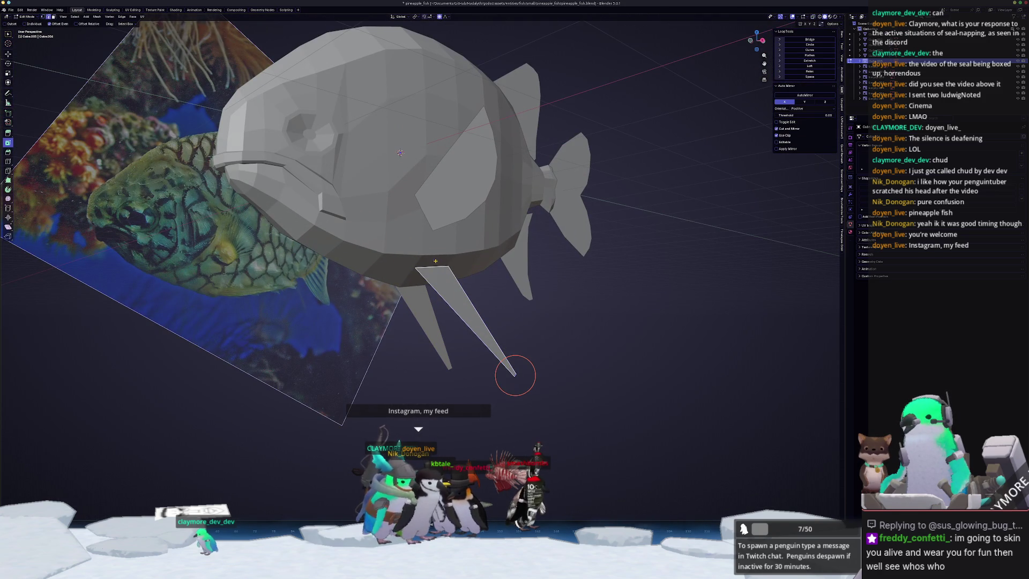
{"action": "middle_click_drag", "start_coordinate": [515, 375], "coordinate": [459, 271]}
{"action": "key", "text": "g"}
{"action": "key", "text": "g"}
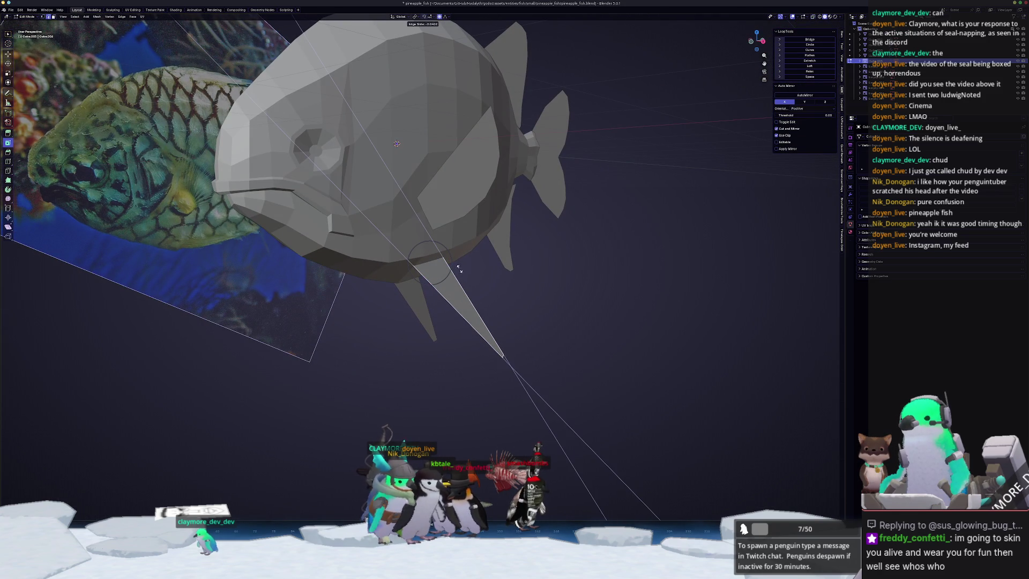
{"action": "left_click", "coordinate": [458, 265]}
{"action": "scroll", "coordinate": [482, 270], "scroll_direction": "down", "scroll_amount": 3}
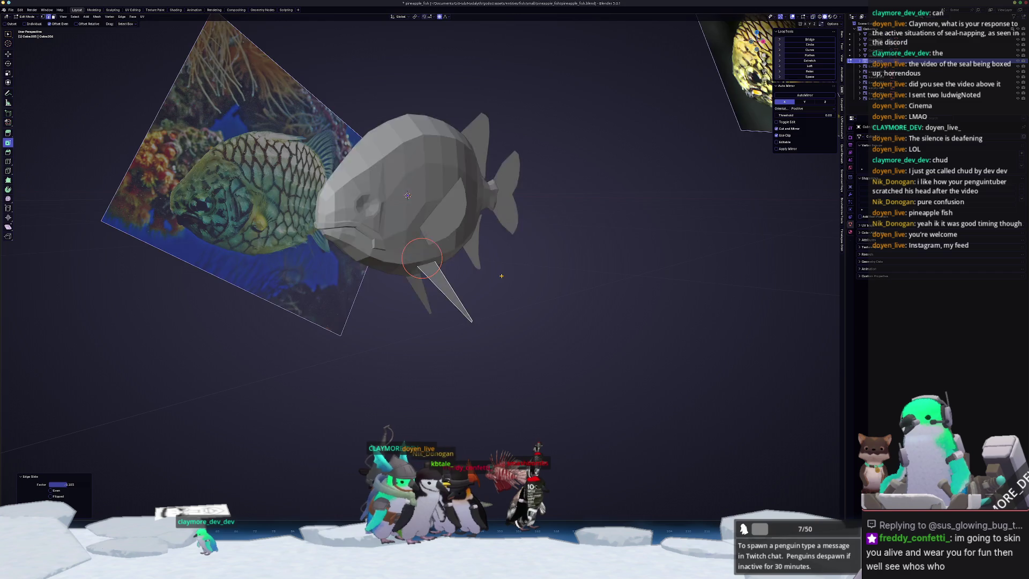
{"action": "scroll", "coordinate": [499, 274], "scroll_direction": "down", "scroll_amount": 2}
{"action": "key", "text": "Tab"}
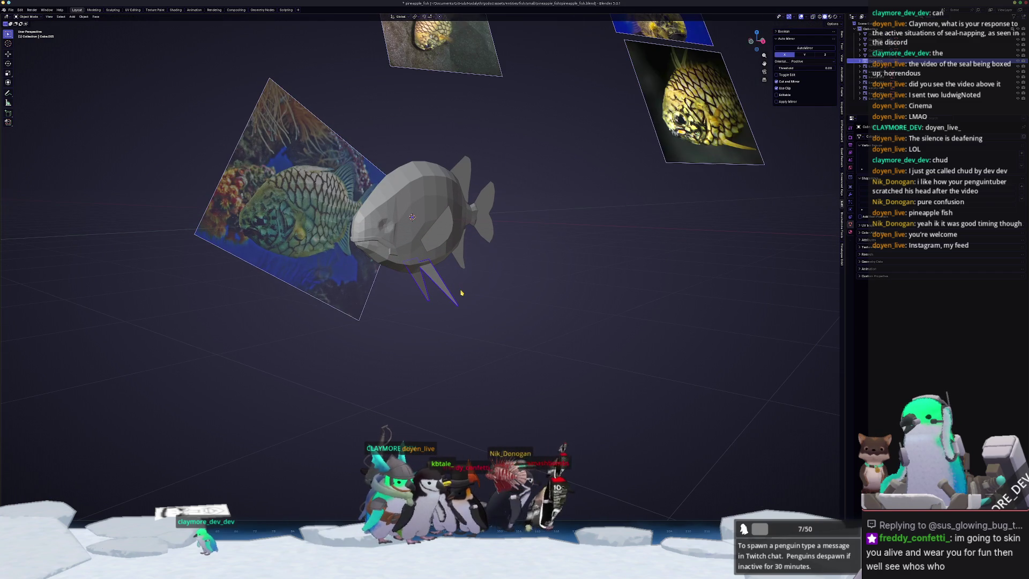
{"action": "key", "text": "Tab"}
{"action": "key", "text": "KP_1"}
{"action": "key", "text": "shift+d"}
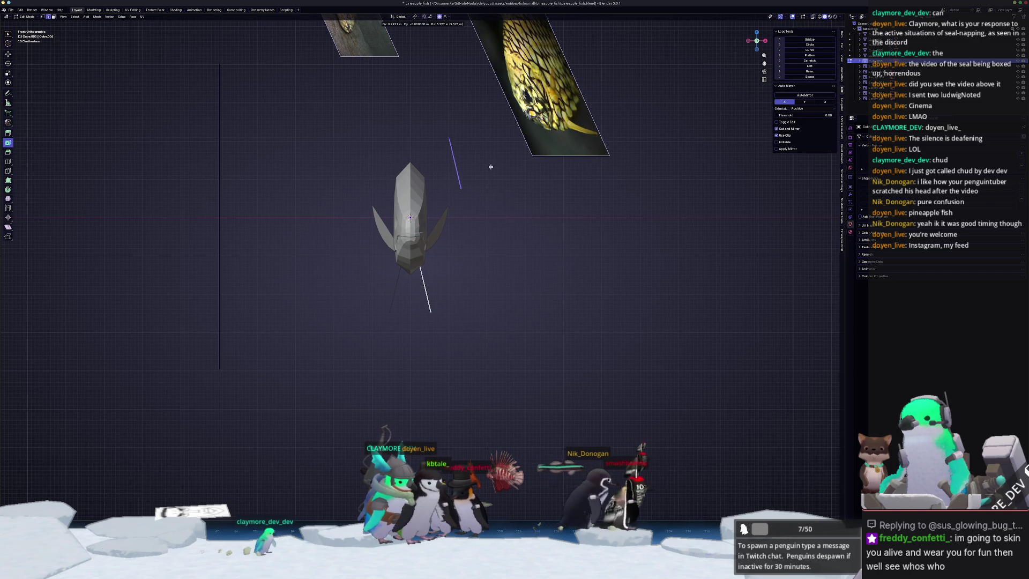
Place the duplicated edge above the fish, then rotate and reposition it.
{"action": "left_click", "coordinate": [458, 135]}
{"action": "key", "text": "r"}
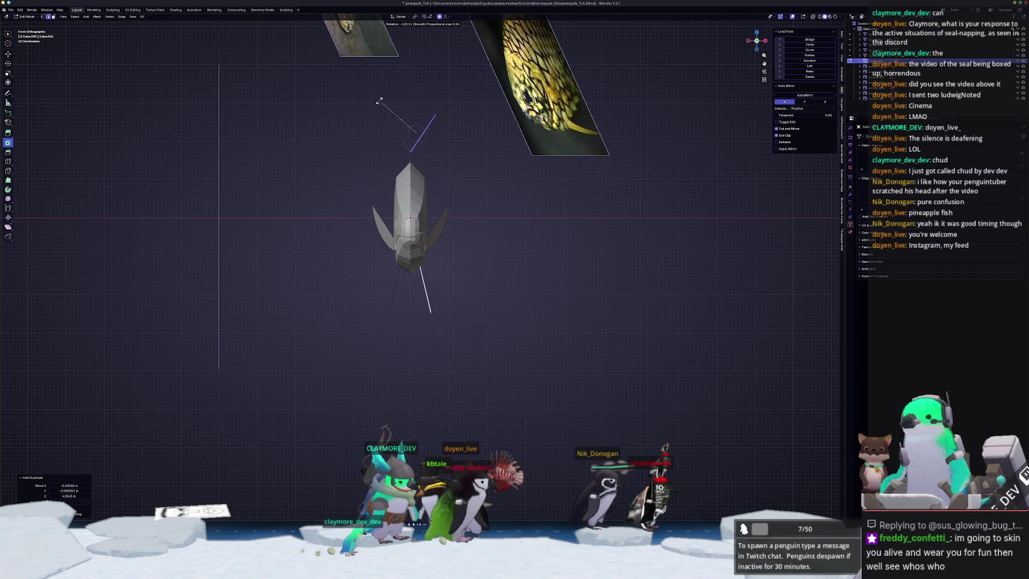
{"action": "left_click", "coordinate": [367, 114]}
{"action": "key", "text": "g"}
{"action": "left_click", "coordinate": [368, 126]}
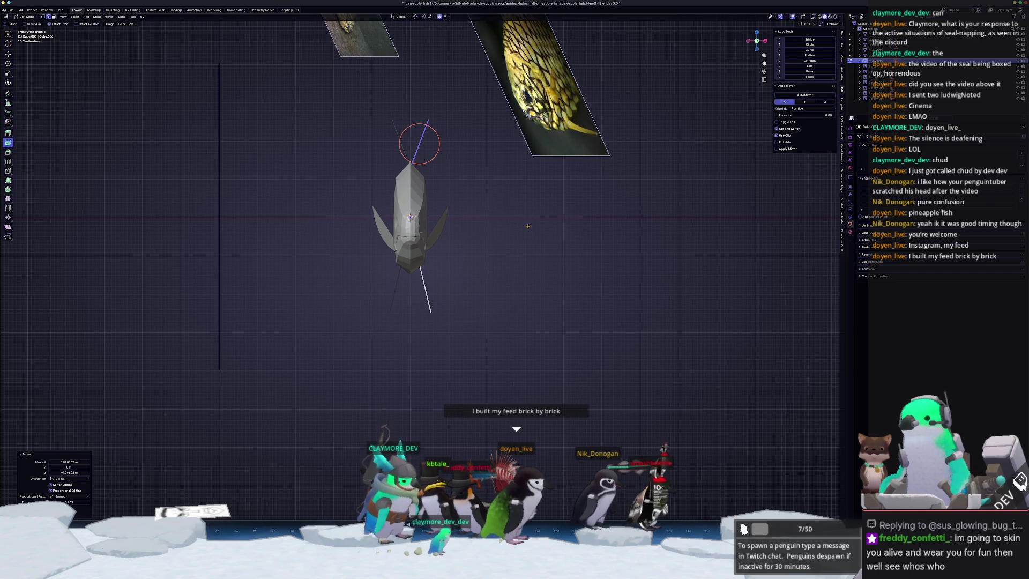
Reshape the dorsal fin in X-ray: taller tip, base on the back, narrower point.
{"action": "scroll", "coordinate": [546, 282], "scroll_direction": "up", "scroll_amount": 2, "text": "shift"}
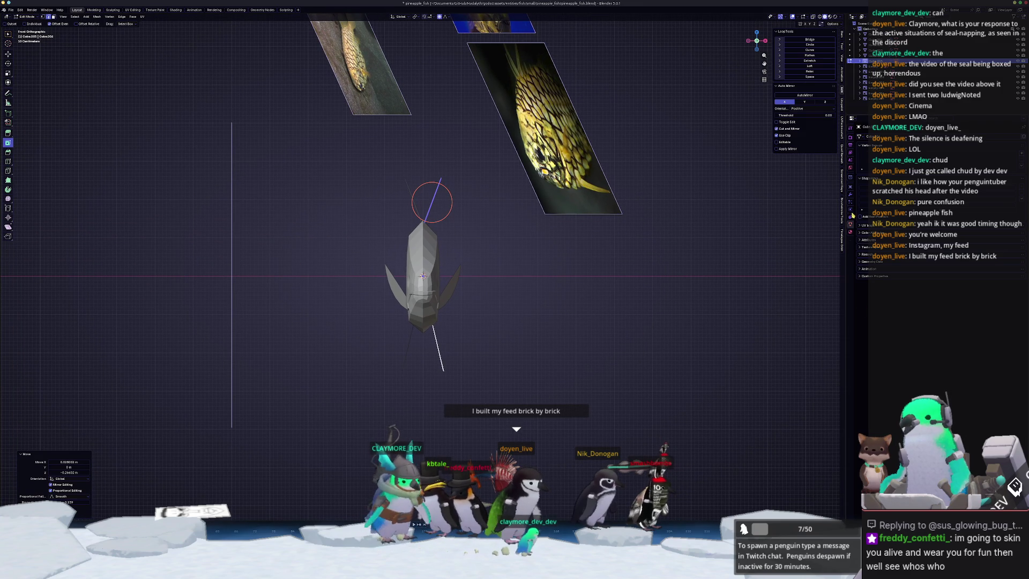
{"action": "mouse_move", "coordinate": [375, 257]}
{"action": "middle_mouse_down"}
{"action": "mouse_move", "coordinate": [454, 274]}
{"action": "mouse_move", "coordinate": [474, 194]}
{"action": "middle_mouse_up"}
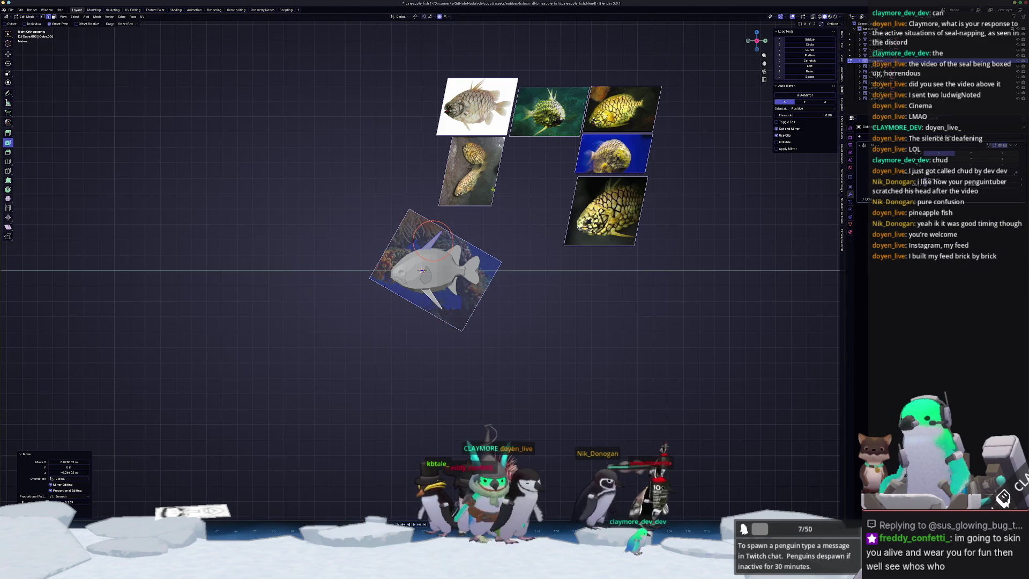
{"action": "scroll", "coordinate": [474, 194], "scroll_direction": "up", "scroll_amount": 4}
{"action": "left_click_drag", "start_coordinate": [473, 194], "coordinate": [454, 141]}
{"action": "key", "text": "alt+z"}
{"action": "left_click_drag", "start_coordinate": [415, 214], "coordinate": [385, 205]}
{"action": "mouse_move", "coordinate": [453, 141]}
{"action": "left_mouse_down"}
{"action": "mouse_move", "coordinate": [405, 122]}
{"action": "mouse_move", "coordinate": [489, 124]}
{"action": "left_mouse_up"}
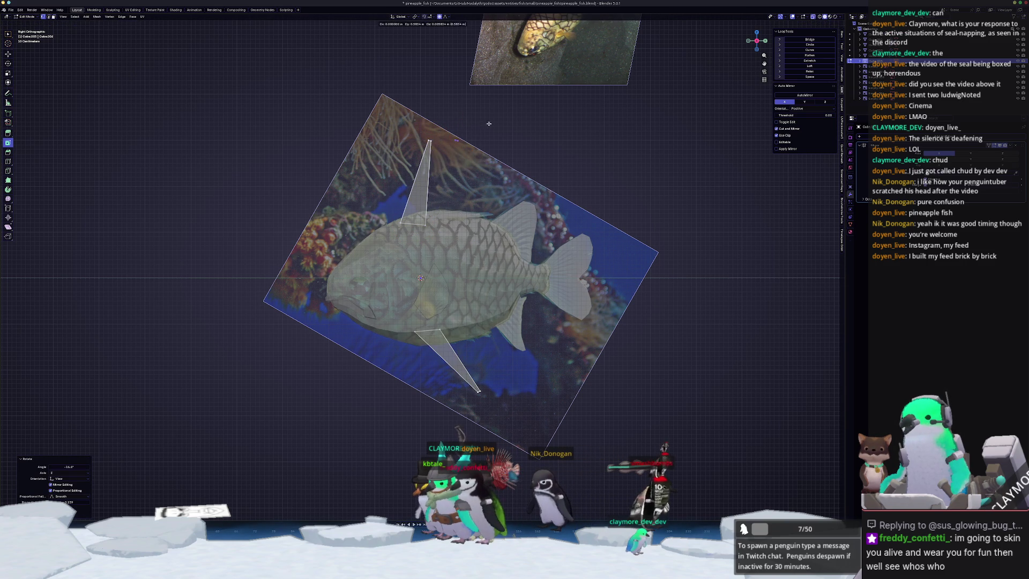
{"action": "left_click", "coordinate": [482, 126]}
Duplicate the dorsal fin and set the copy down on the back beside the first.
{"action": "scroll", "coordinate": [485, 189], "scroll_direction": "up", "scroll_amount": 2}
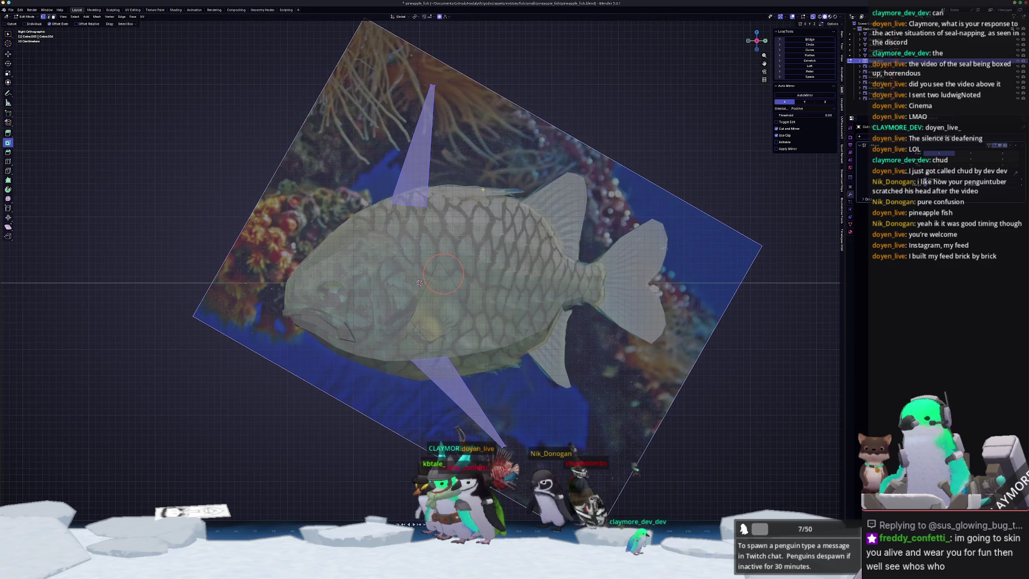
{"action": "left_click_drag", "start_coordinate": [439, 173], "coordinate": [450, 163]}
{"action": "key", "text": "shift+d"}
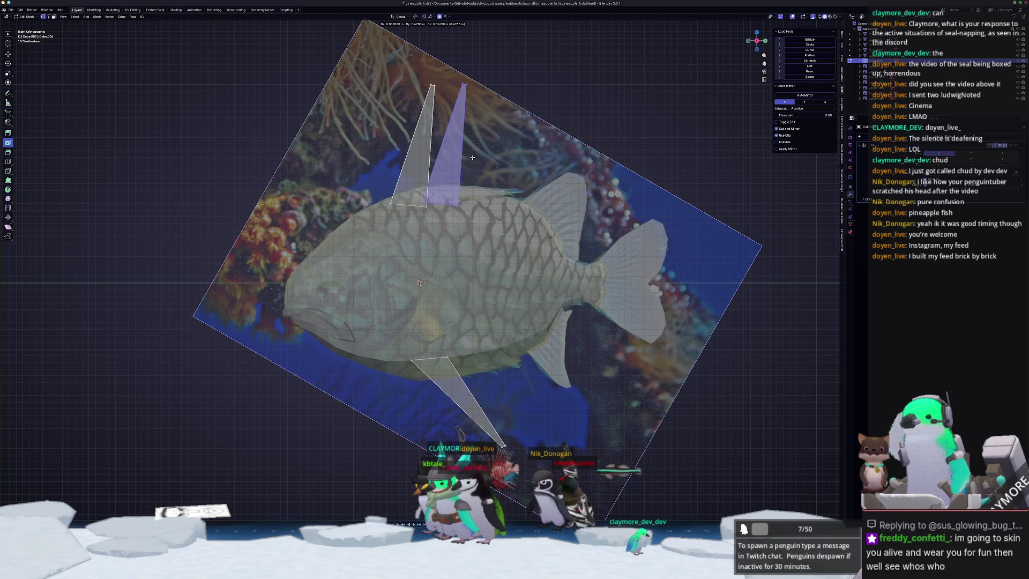
{"action": "left_click", "coordinate": [470, 155]}
{"action": "key", "text": "g"}
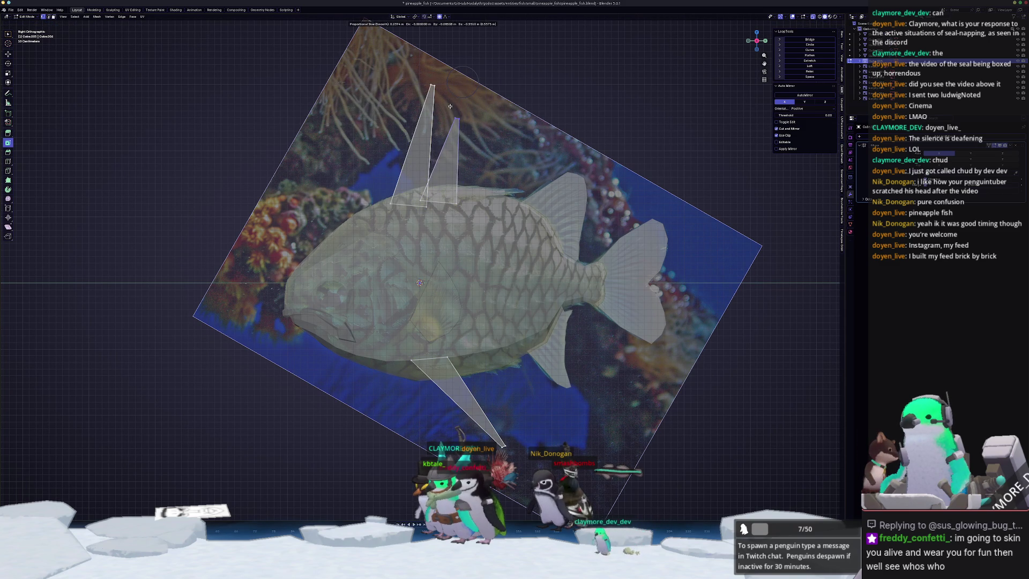
{"action": "left_click", "coordinate": [454, 98]}
Vertex-slide the second fin's base vertex along its edge.
{"action": "key", "text": "shift+v"}
{"action": "left_click", "coordinate": [427, 201]}
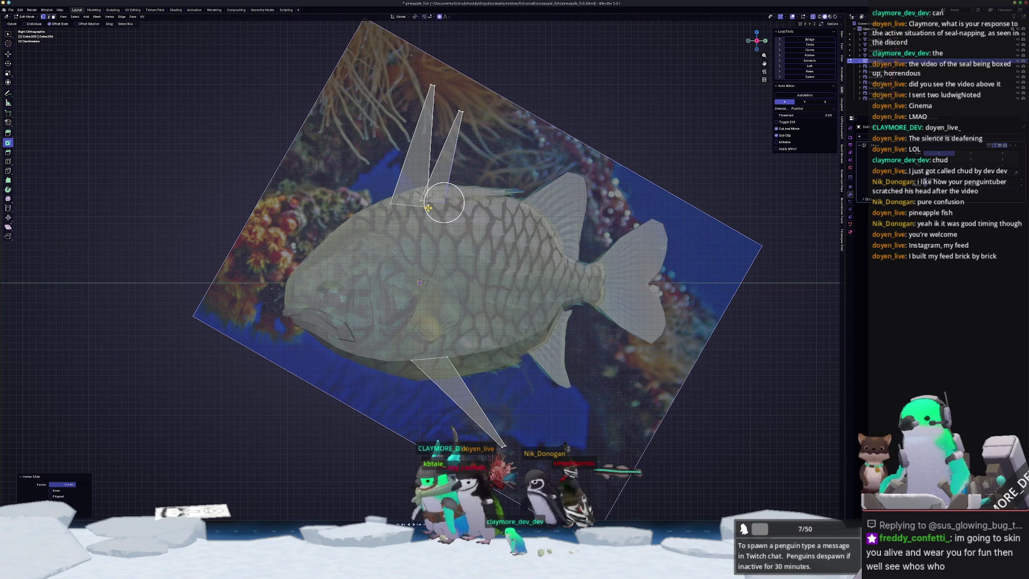
{"action": "left_click", "coordinate": [418, 206]}
{"action": "key", "text": "shift+v"}
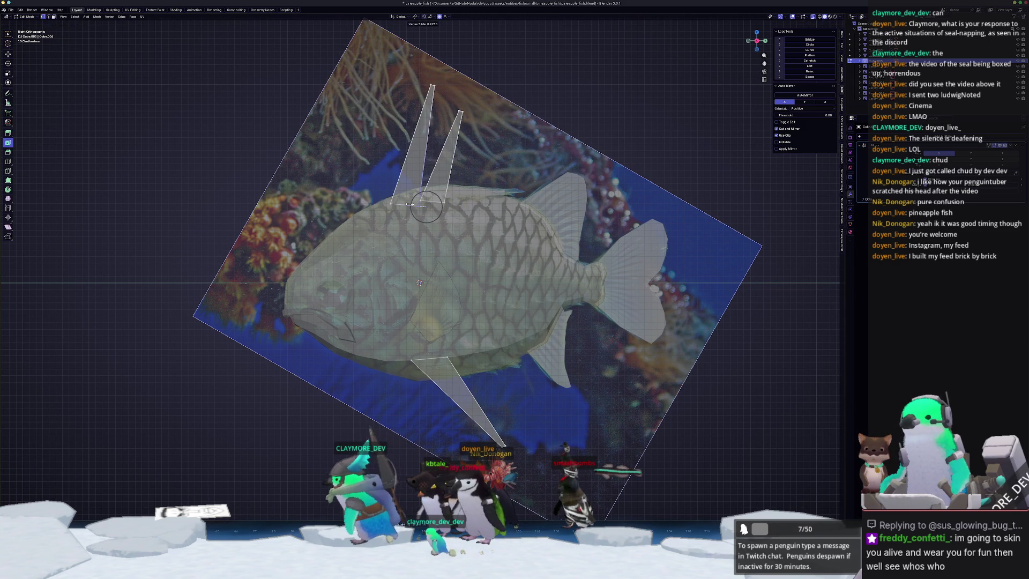
{"action": "left_click", "coordinate": [481, 214]}
Shift the second fin's face slightly and tilt it to a new angle.
{"action": "left_click", "coordinate": [443, 157]}
{"action": "key", "text": "g"}
{"action": "scroll", "coordinate": [445, 156], "scroll_direction": "up", "scroll_amount": 15}
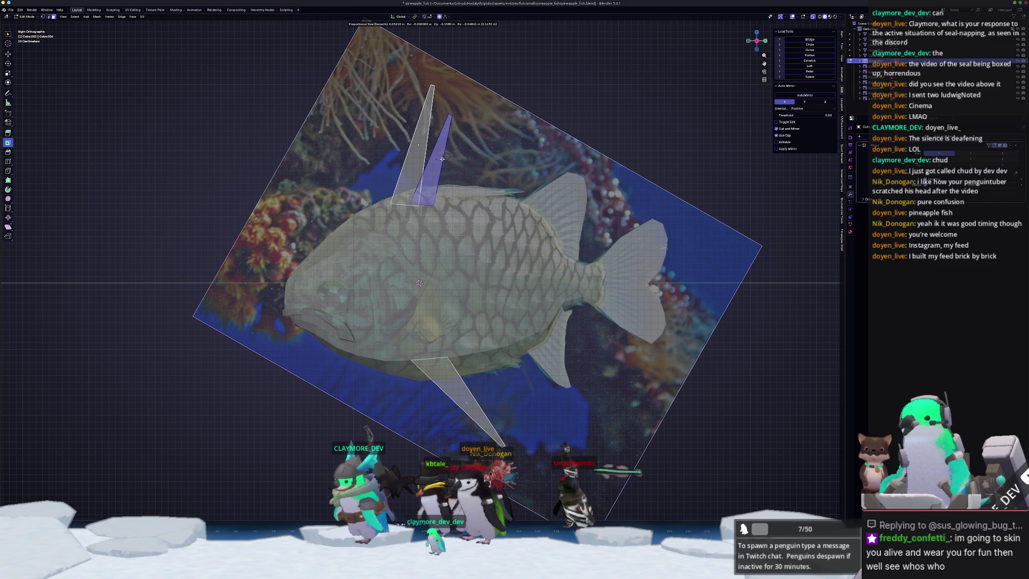
{"action": "left_click", "coordinate": [445, 156]}
{"action": "key", "text": "r"}
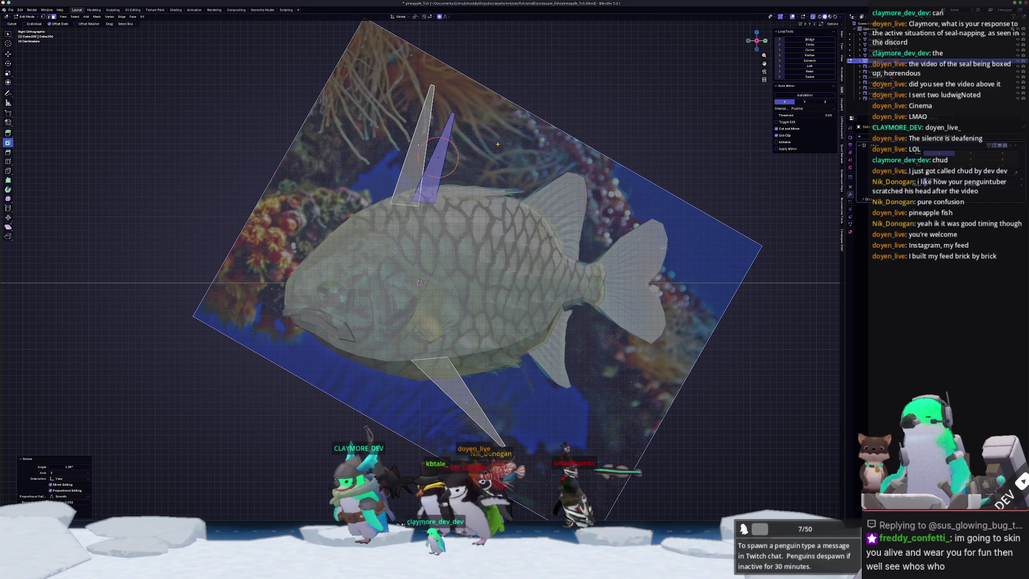
{"action": "left_click", "coordinate": [497, 143]}
{"action": "scroll", "coordinate": [497, 144], "scroll_direction": "down", "scroll_amount": 5}
{"action": "scroll", "coordinate": [518, 130], "scroll_direction": "up", "scroll_amount": 3}
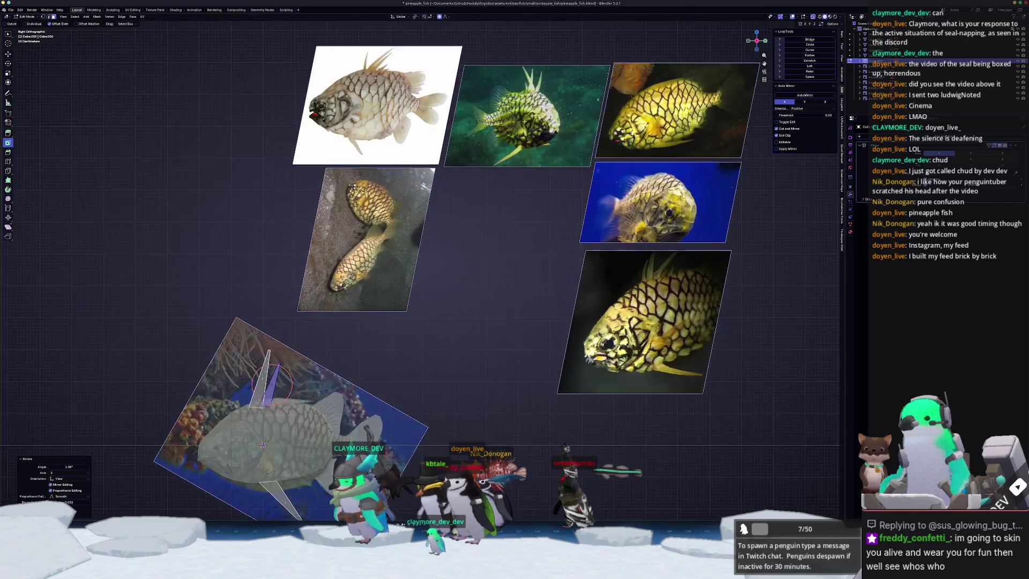
Bring the fish back into view and tilt the selected fin back 13.5°.
{"action": "scroll", "coordinate": [519, 130], "scroll_direction": "up", "scroll_amount": 2}
{"action": "scroll", "coordinate": [519, 130], "scroll_direction": "down", "scroll_amount": 2}
{"action": "scroll", "coordinate": [519, 130], "scroll_direction": "up", "scroll_amount": 3}
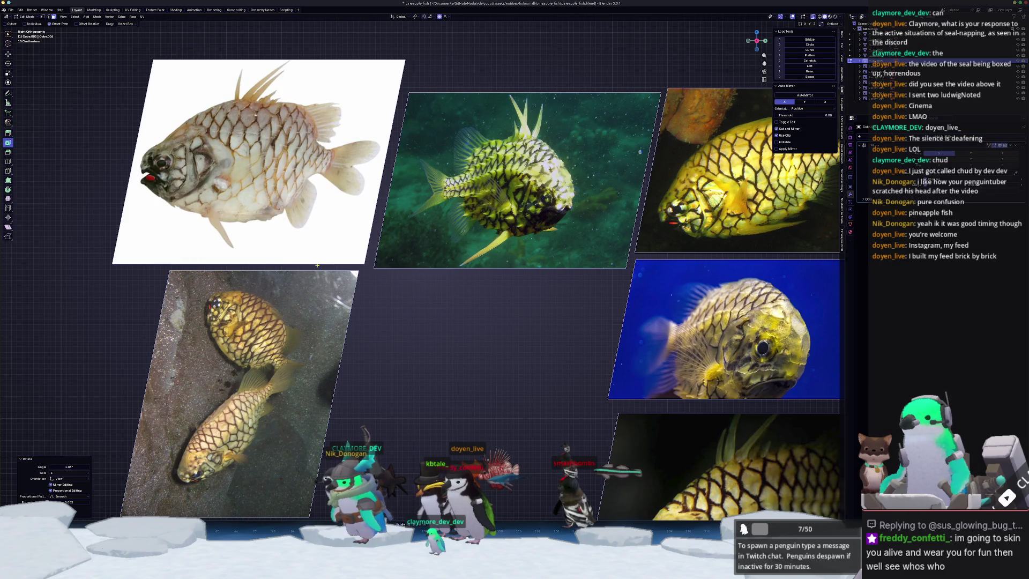
{"action": "scroll", "coordinate": [528, 322], "scroll_direction": "down", "scroll_amount": 4}
{"action": "scroll", "coordinate": [329, 470], "scroll_direction": "up", "scroll_amount": 6}
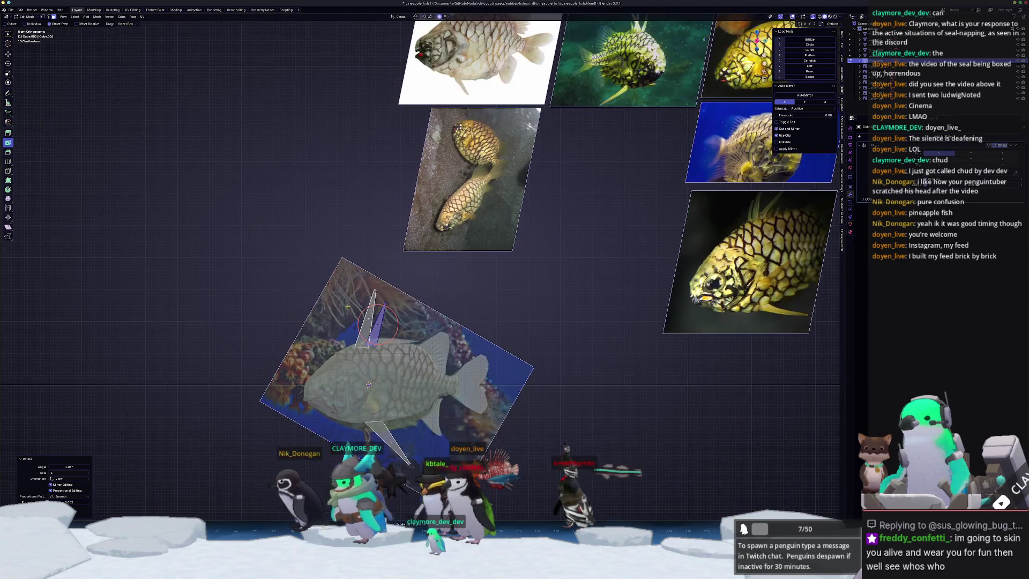
{"action": "middle_click_drag", "start_coordinate": [345, 366], "coordinate": [453, 241], "text": "shift"}
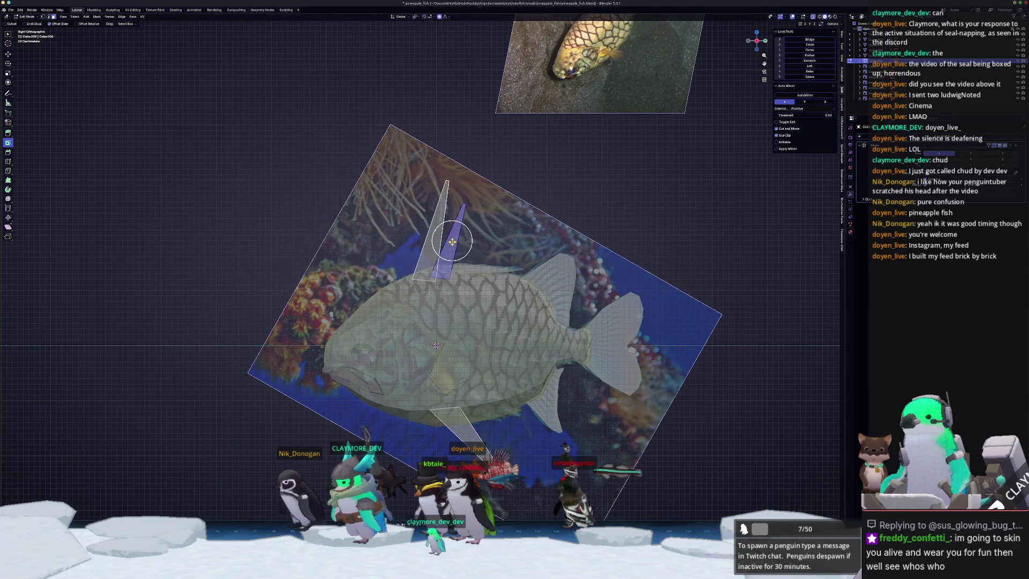
{"action": "key", "text": "r"}
{"action": "left_click", "coordinate": [455, 222]}
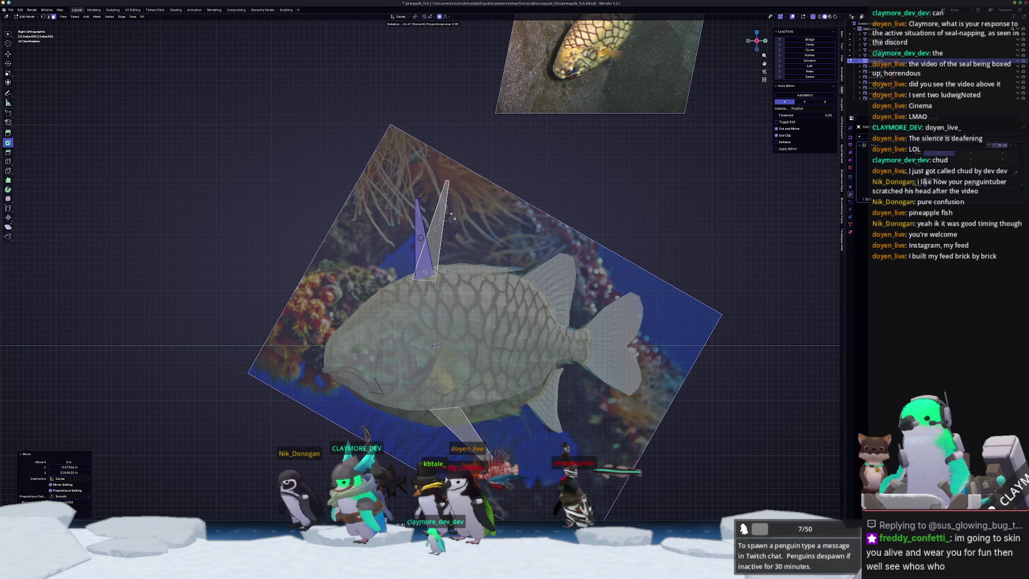
Move and rotate the right-hand fin along the back.
{"action": "left_click", "coordinate": [442, 235]}
{"action": "key", "text": "g"}
{"action": "left_click", "coordinate": [444, 234]}
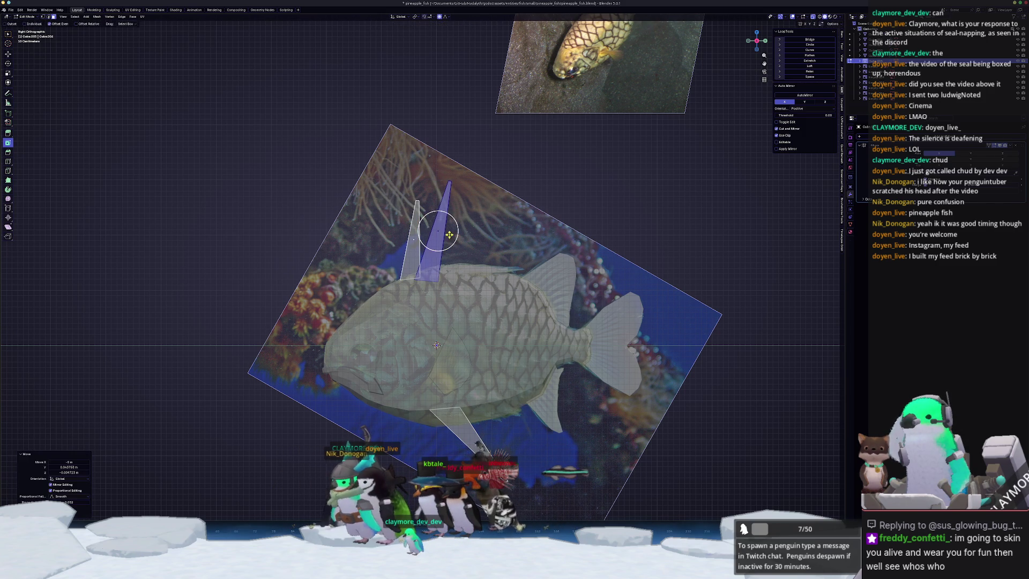
{"action": "key", "text": "r"}
{"action": "left_click", "coordinate": [473, 229]}
Duplicate the fin and place the copy lower on the back.
{"action": "key", "text": "g"}
{"action": "left_click", "coordinate": [474, 228]}
{"action": "middle_click_drag", "start_coordinate": [504, 226], "coordinate": [479, 217], "text": "shift"}
{"action": "key", "text": "shift+d"}
{"action": "left_click", "coordinate": [480, 220]}
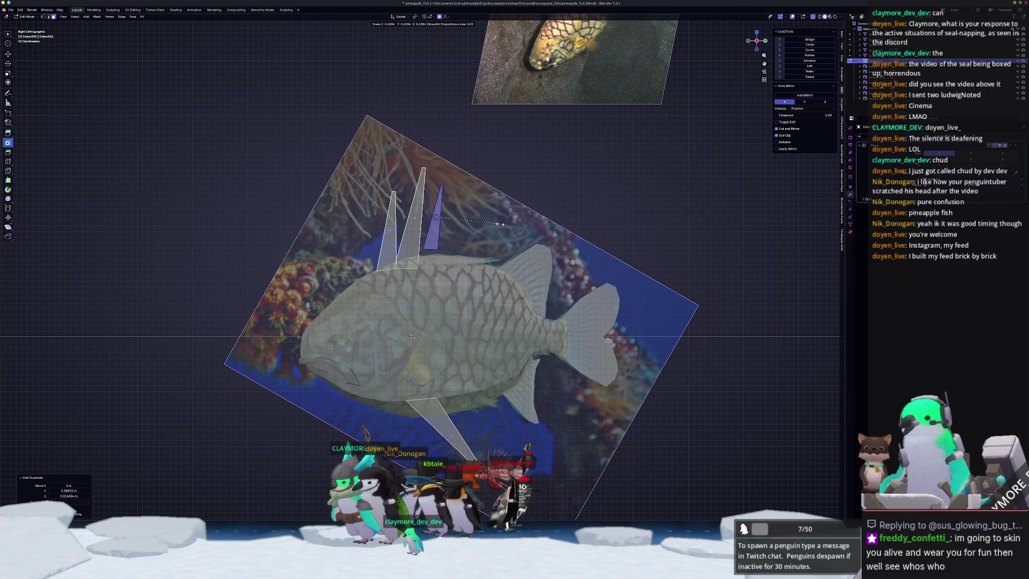
{"action": "key", "text": "g"}
{"action": "left_click", "coordinate": [491, 238]}
Duplicate another spike further back, shrink it to 0.649, and position it.
{"action": "key", "text": "shift+d"}
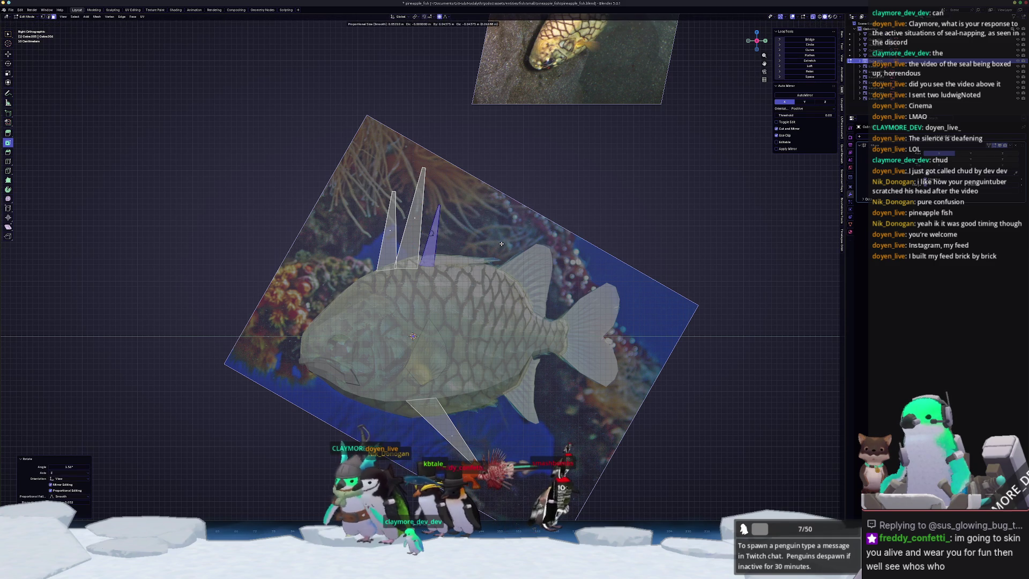
{"action": "left_click", "coordinate": [517, 244]}
{"action": "key", "text": "s"}
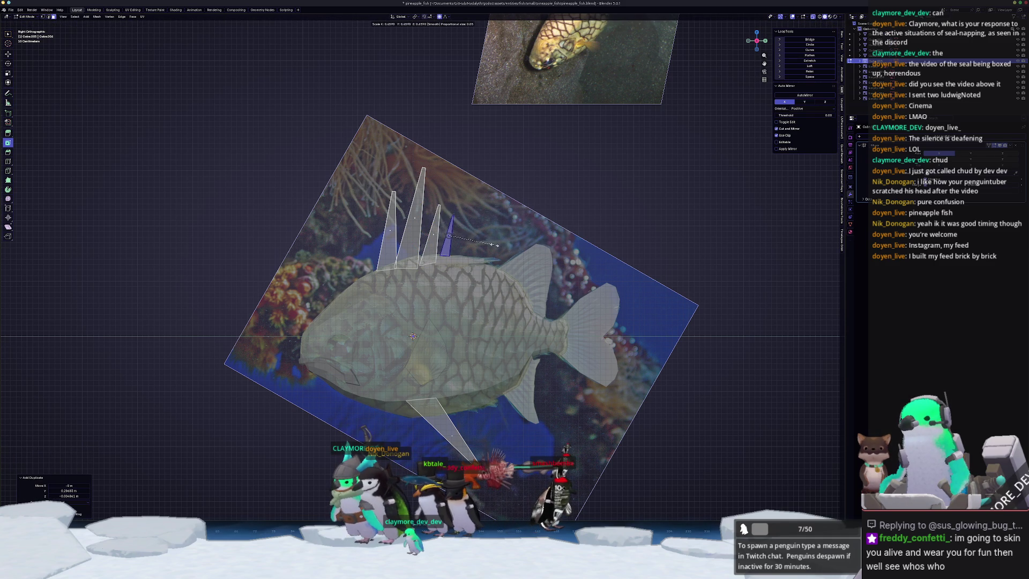
{"action": "left_click", "coordinate": [493, 244]}
{"action": "key", "text": "g"}
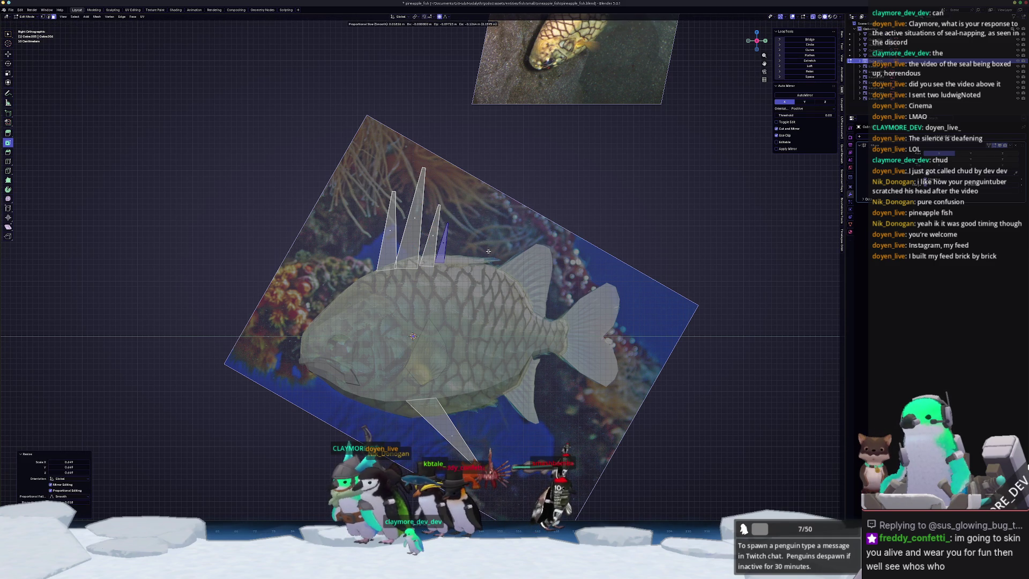
{"action": "left_click", "coordinate": [496, 251]}
{"action": "key", "text": "g"}
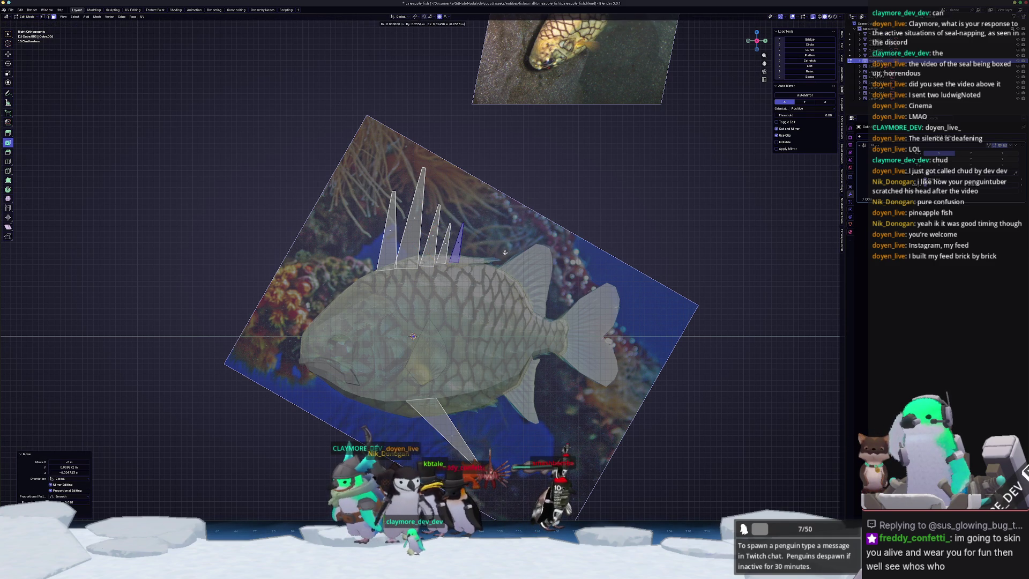
{"action": "key", "text": "Escape"}
{"action": "key", "text": "ctrl+z"}
{"action": "key", "text": "g"}
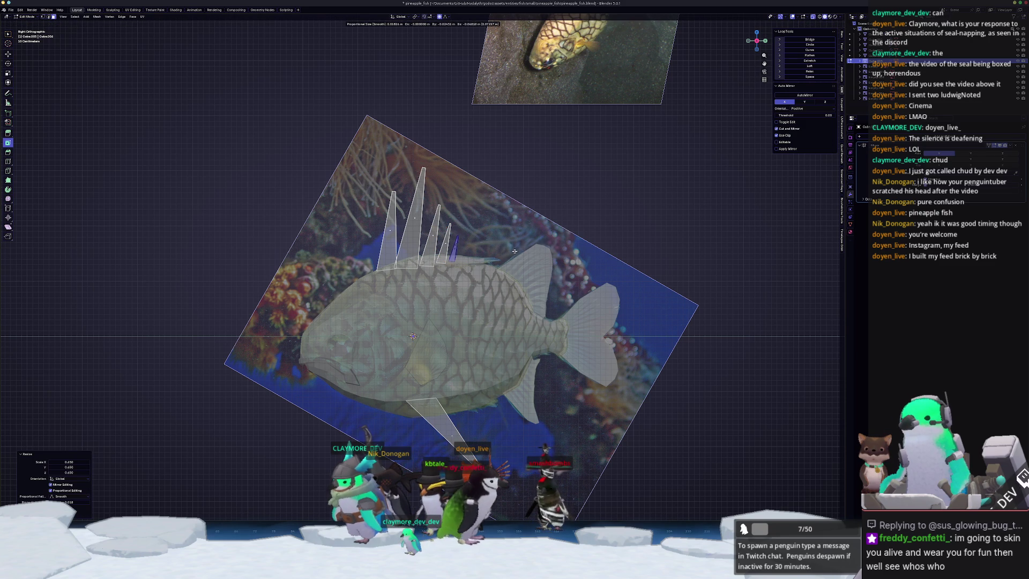
{"action": "left_click", "coordinate": [513, 253]}
Review the spiked fish in Object Mode, then return to Edit Mode.
{"action": "key", "text": "Tab"}
{"action": "scroll", "coordinate": [513, 252], "scroll_direction": "up", "scroll_amount": 5}
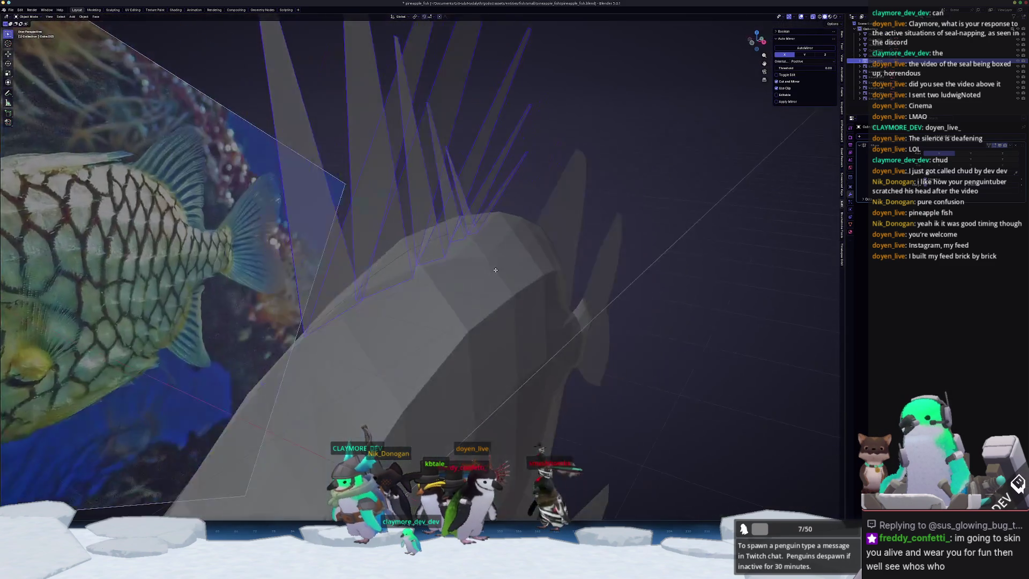
{"action": "mouse_move", "coordinate": [514, 252]}
{"action": "middle_mouse_down"}
{"action": "mouse_move", "coordinate": [511, 268]}
{"action": "mouse_move", "coordinate": [465, 261]}
{"action": "middle_mouse_up"}
{"action": "key", "text": "Tab"}
Change the selected spike's height with a Z-locked move.
{"action": "key", "text": "g"}
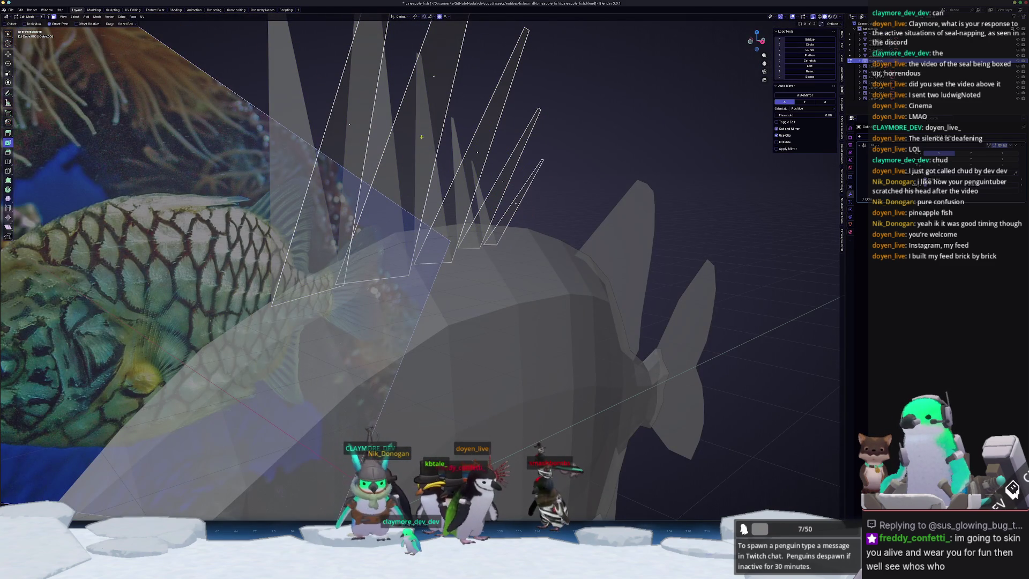
{"action": "middle_click_drag", "start_coordinate": [434, 129], "coordinate": [430, 141]}
{"action": "key", "text": "g"}
{"action": "key", "text": "z"}
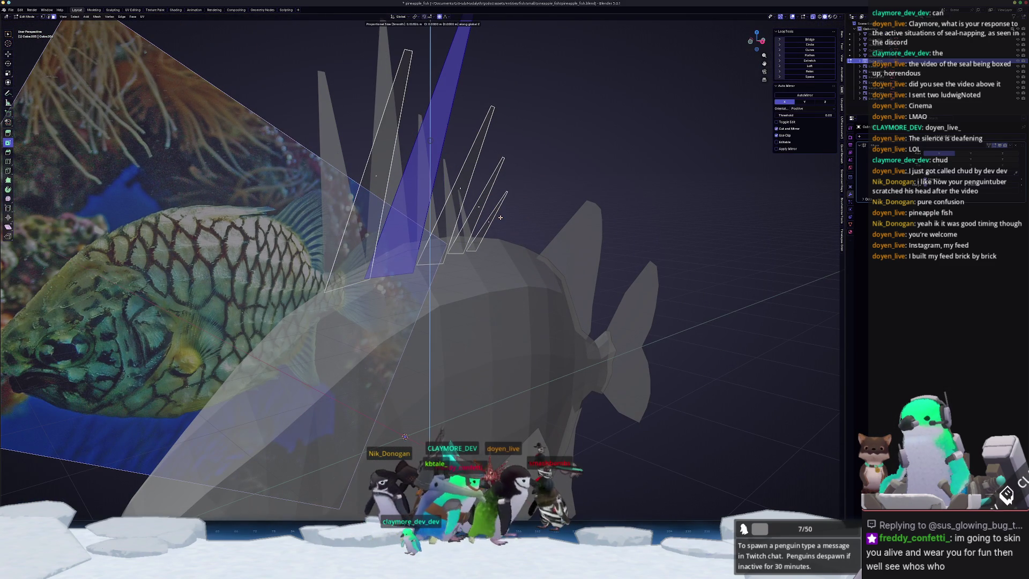
{"action": "left_click", "coordinate": [448, 202]}
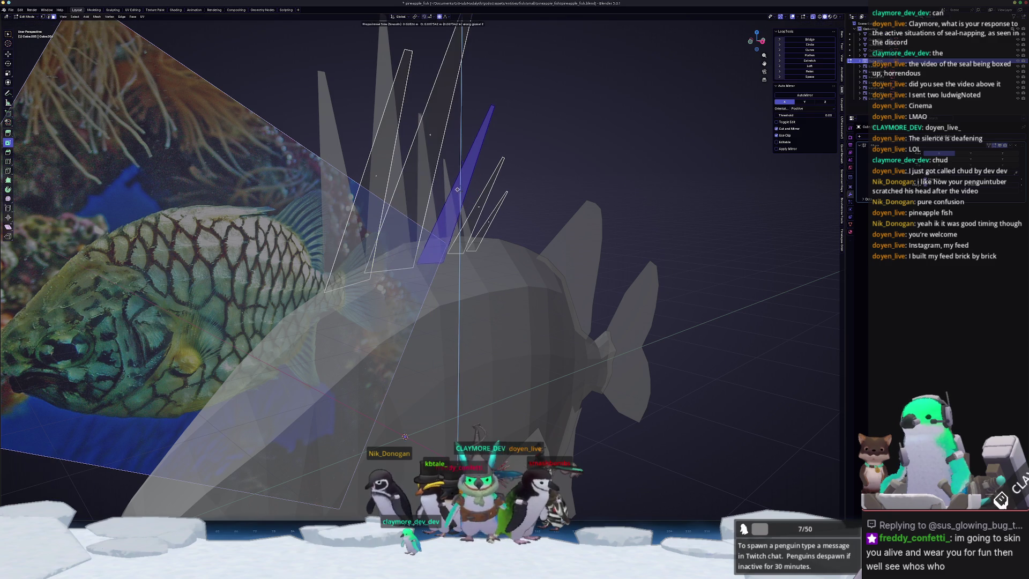
Start a vertical move on a neighbouring spike, then check the solid mesh from another angle.
{"action": "left_click", "coordinate": [478, 209]}
{"action": "key", "text": "g"}
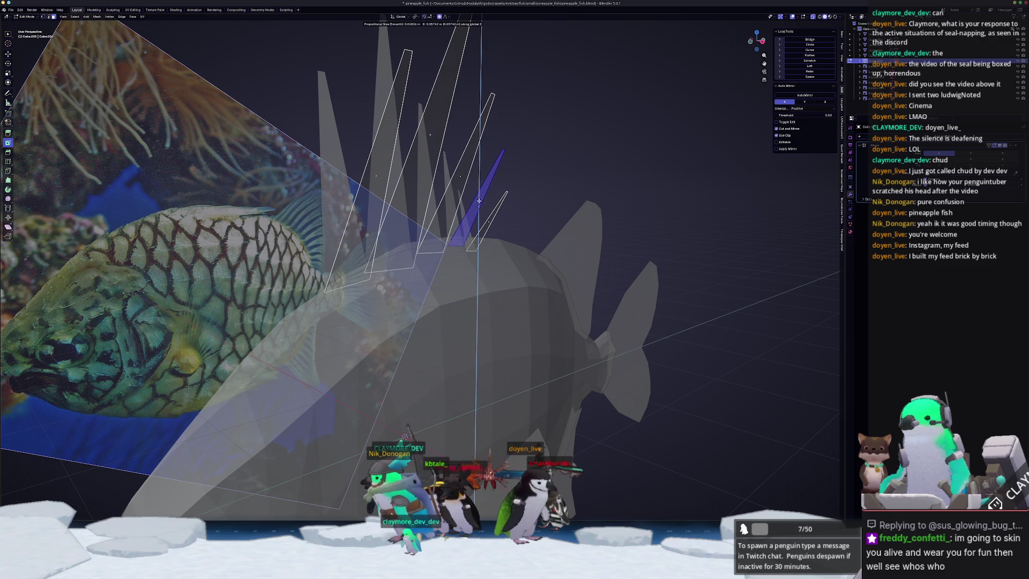
{"action": "key", "text": "z"}
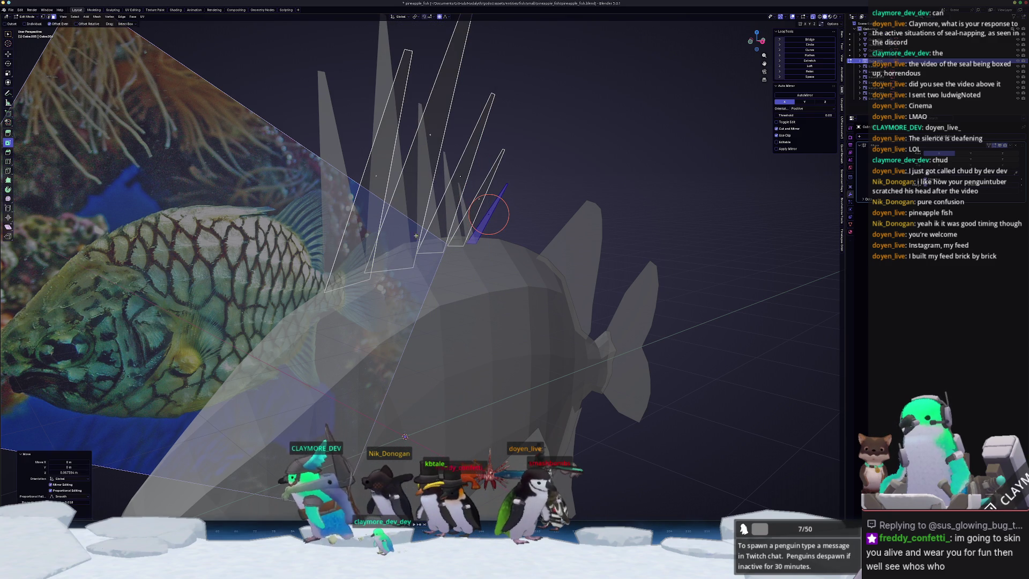
{"action": "mouse_move", "coordinate": [490, 216]}
{"action": "middle_mouse_down"}
{"action": "mouse_move", "coordinate": [374, 186]}
{"action": "mouse_move", "coordinate": [748, 259]}
{"action": "middle_mouse_up"}
{"action": "key", "text": "Escape"}
{"action": "key", "text": "Tab"}
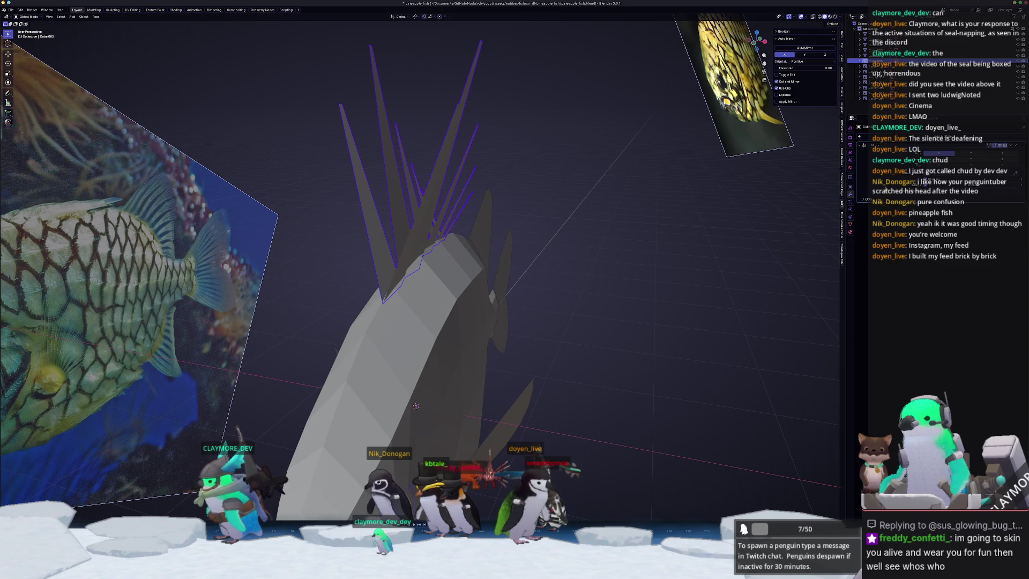
{"action": "key", "text": "Tab"}
{"action": "mouse_move", "coordinate": [377, 221]}
{"action": "middle_mouse_down"}
{"action": "mouse_move", "coordinate": [423, 205]}
{"action": "mouse_move", "coordinate": [475, 227]}
{"action": "middle_mouse_up"}
Delete the small spike face and the thin stray spike as faces.
{"action": "left_click", "coordinate": [475, 226], "text": "shift"}
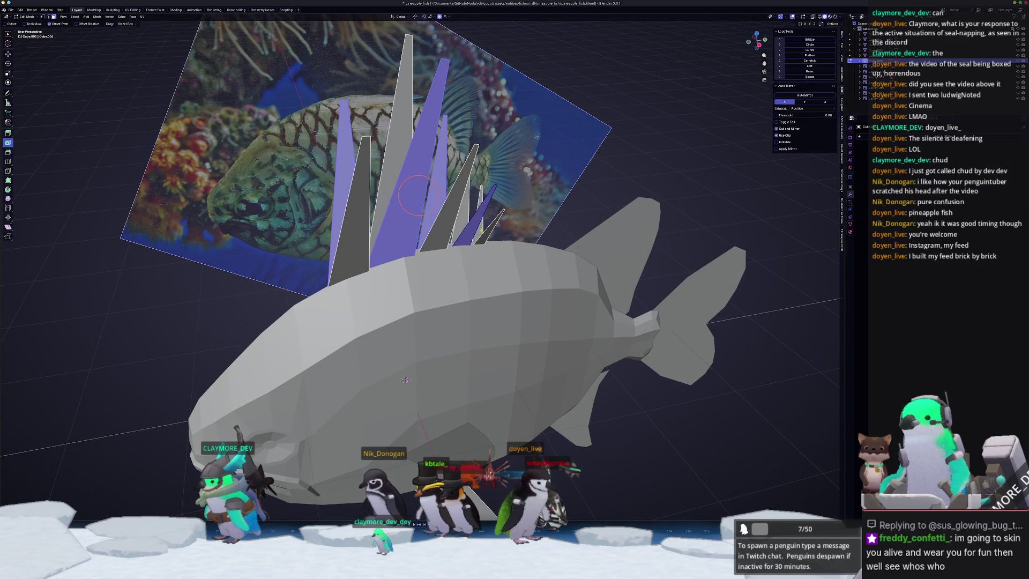
{"action": "left_click", "coordinate": [482, 230], "text": "shift"}
{"action": "key", "text": "x"}
{"action": "left_click", "coordinate": [470, 245]}
In X-ray front view, move a thin dorsal spike to a new height along Z.
{"action": "middle_click_drag", "start_coordinate": [471, 245], "coordinate": [458, 252]}
{"action": "left_click", "coordinate": [450, 237]}
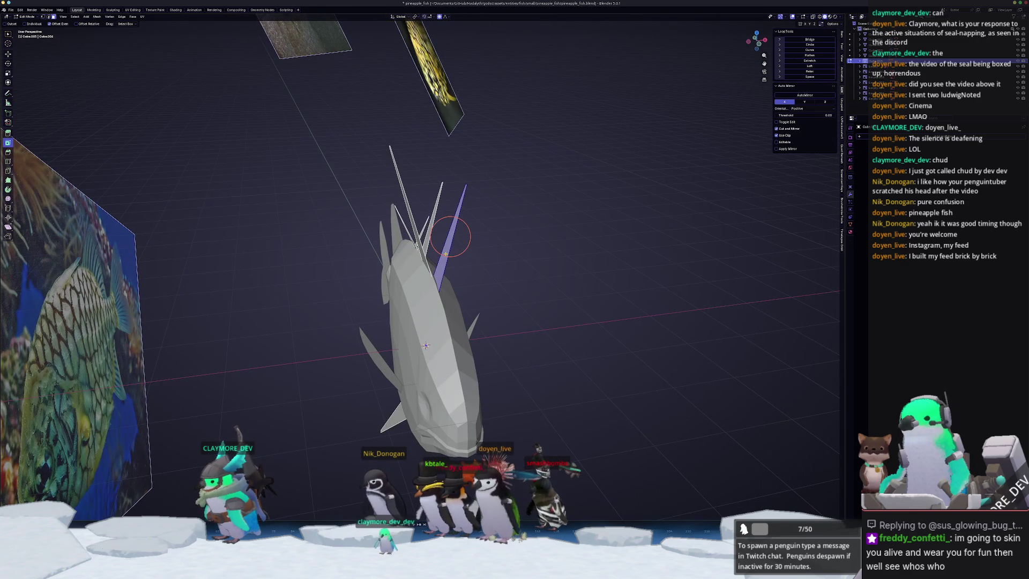
{"action": "key", "text": "KP_1"}
{"action": "key", "text": "alt+z"}
{"action": "key", "text": "g"}
{"action": "key", "text": "z"}
{"action": "mouse_move", "coordinate": [482, 261]}
{"action": "middle_mouse_down"}
{"action": "mouse_move", "coordinate": [300, 267]}
{"action": "mouse_move", "coordinate": [343, 261]}
{"action": "middle_mouse_up"}
{"action": "key", "text": "g"}
{"action": "key", "text": "z"}
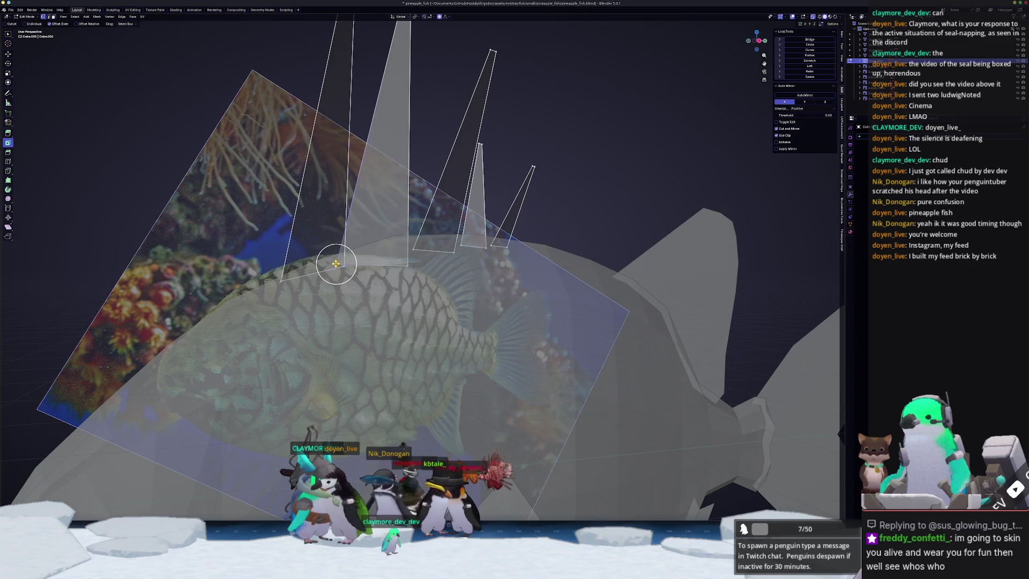
{"action": "left_click", "coordinate": [364, 263]}
Lower more spike base vertices onto the back with Z-locked moves.
{"action": "key", "text": "g"}
{"action": "key", "text": "z"}
{"action": "left_click", "coordinate": [403, 243]}
{"action": "key", "text": "g"}
{"action": "key", "text": "z"}
{"action": "left_click", "coordinate": [429, 245]}
{"action": "key", "text": "g"}
{"action": "key", "text": "z"}
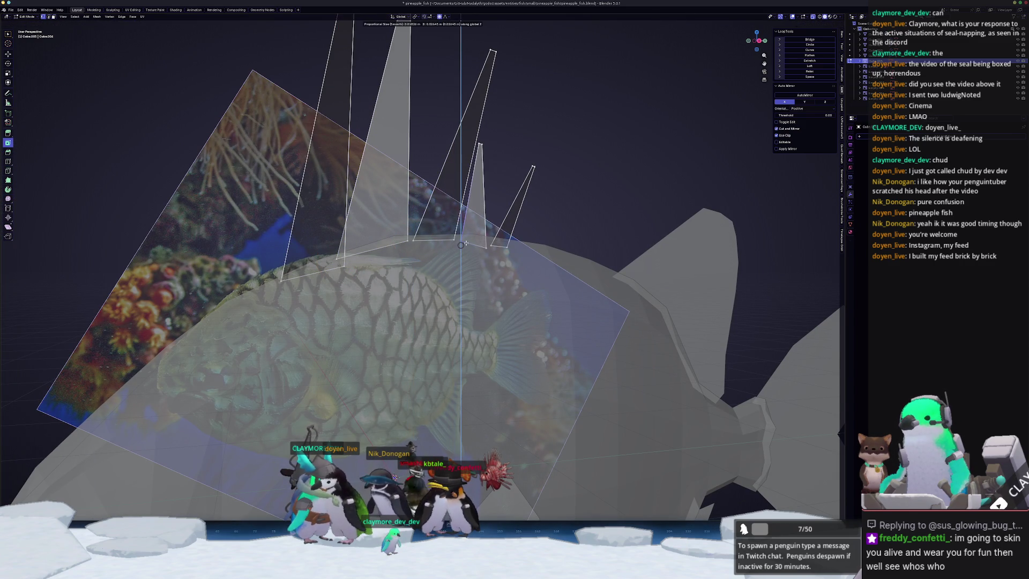
{"action": "left_click", "coordinate": [485, 248]}
Finish lowering the remaining spike bases along the back with vertical moves.
{"action": "key", "text": "g"}
{"action": "key", "text": "z"}
{"action": "left_click", "coordinate": [488, 246]}
{"action": "key", "text": "g"}
{"action": "key", "text": "z"}
{"action": "left_click", "coordinate": [501, 245]}
{"action": "key", "text": "g"}
{"action": "key", "text": "z"}
{"action": "left_click", "coordinate": [508, 244]}
In right side view, undo the last move and nudge a spike-base vertex onto the body.
{"action": "middle_click_drag", "start_coordinate": [498, 252], "coordinate": [471, 266]}
{"action": "key", "text": "KP_3"}
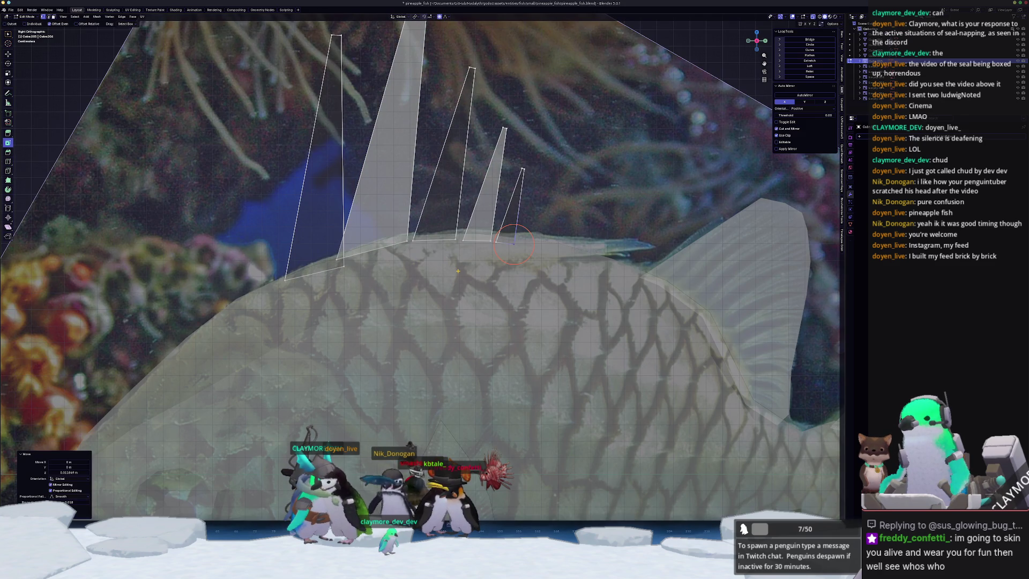
{"action": "key", "text": "ctrl+z"}
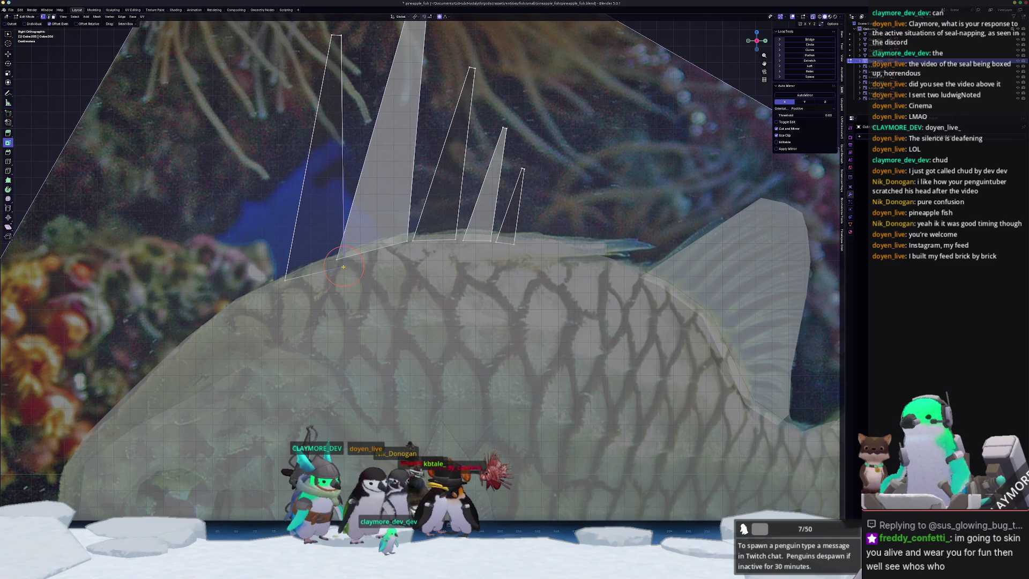
{"action": "left_click", "coordinate": [344, 260]}
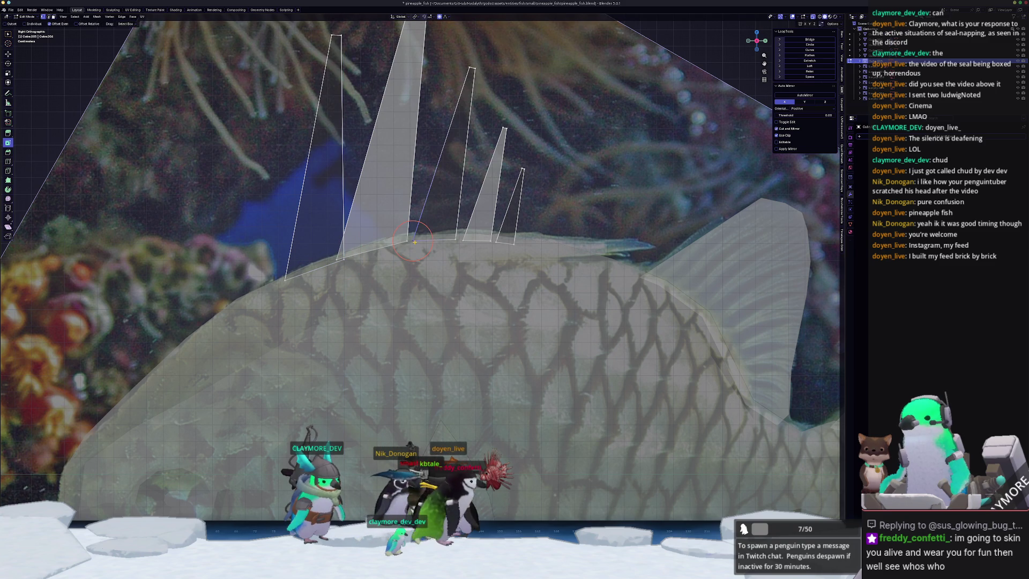
{"action": "left_click", "coordinate": [455, 240]}
{"action": "key", "text": "g"}
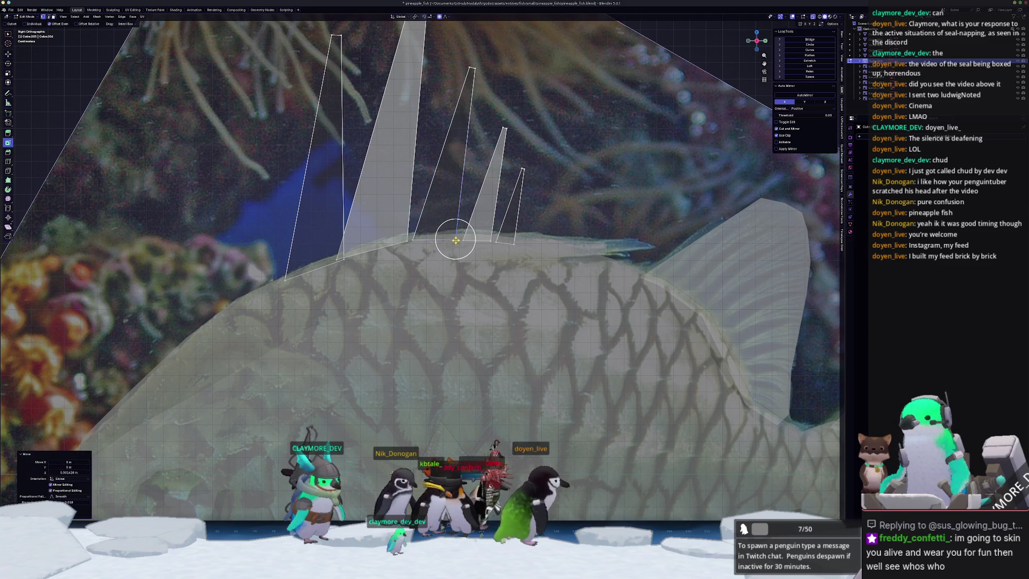
{"action": "left_click", "coordinate": [490, 242]}
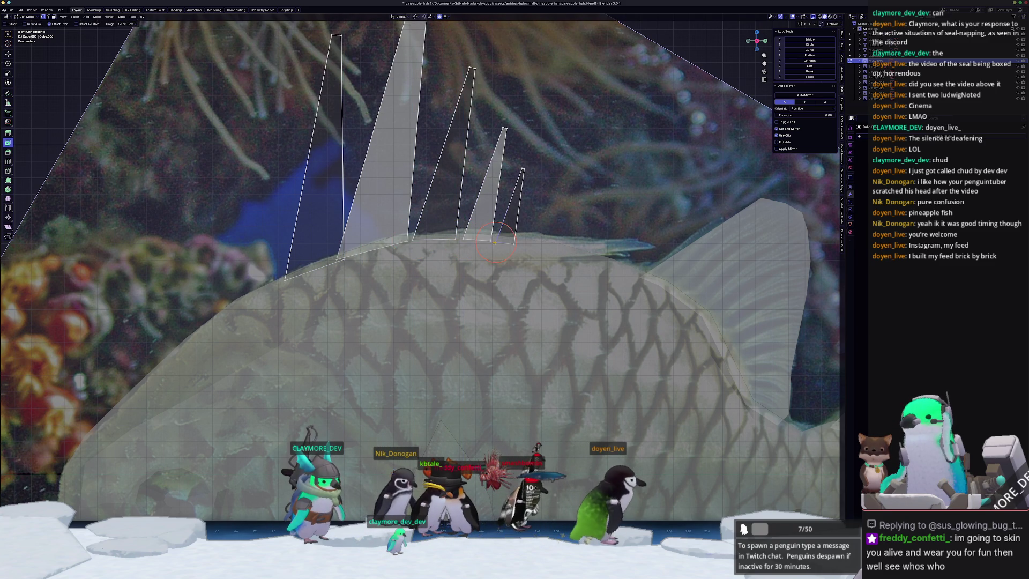
Review the framed fish in perspective, then reselect it and re-enter Edit Mode on a dorsal spine.
{"action": "key", "text": "Tab"}
{"action": "scroll", "coordinate": [472, 247], "scroll_direction": "down", "scroll_amount": 4}
{"action": "mouse_move", "coordinate": [472, 247]}
{"action": "middle_mouse_down"}
{"action": "mouse_move", "coordinate": [549, 277]}
{"action": "mouse_move", "coordinate": [503, 278]}
{"action": "mouse_move", "coordinate": [570, 284]}
{"action": "mouse_move", "coordinate": [478, 286]}
{"action": "mouse_move", "coordinate": [472, 265]}
{"action": "middle_mouse_up"}
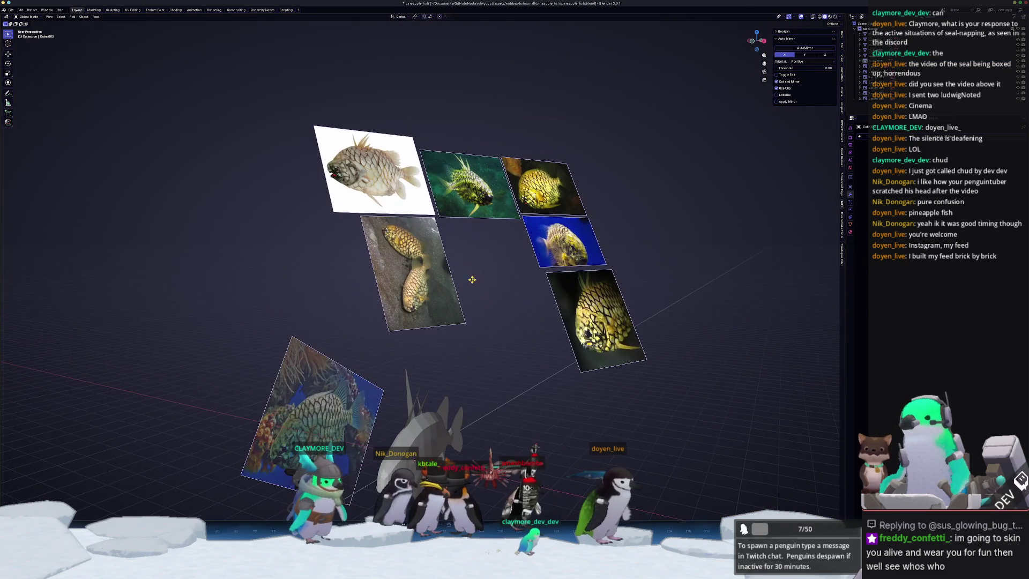
{"action": "key", "text": "KP_Decimal"}
{"action": "mouse_move", "coordinate": [455, 228]}
{"action": "left_mouse_down"}
{"action": "mouse_move", "coordinate": [380, 167]}
{"action": "mouse_move", "coordinate": [466, 166]}
{"action": "left_mouse_up"}
{"action": "scroll", "coordinate": [406, 230], "scroll_direction": "up", "scroll_amount": 2}
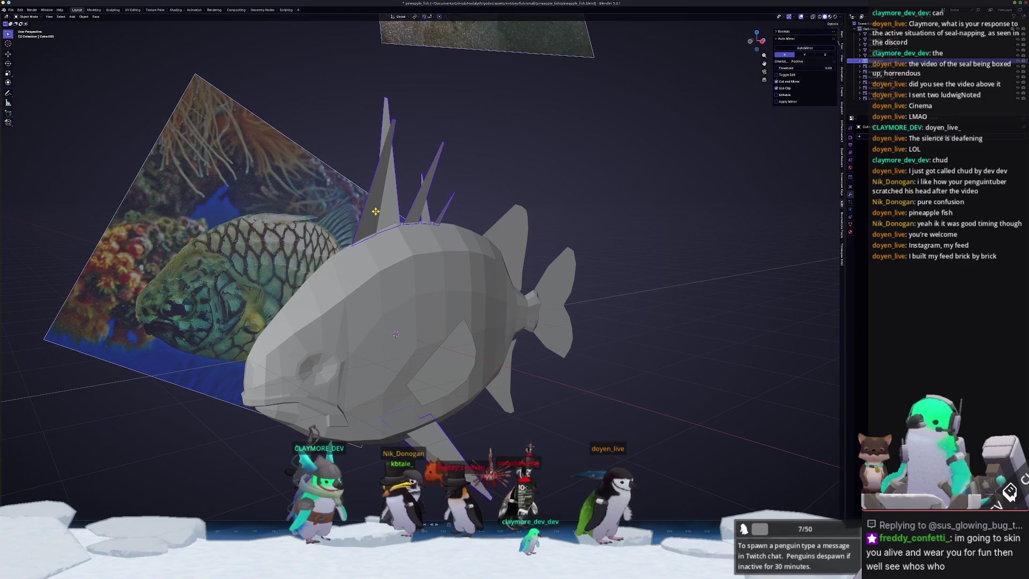
{"action": "key", "text": "Tab"}
{"action": "left_click", "coordinate": [388, 190]}
Set the transform pivot to Median Point, enable X-ray and switch to face selection.
{"action": "middle_click_drag", "start_coordinate": [388, 190], "coordinate": [363, 178]}
{"action": "left_click", "coordinate": [416, 17]}
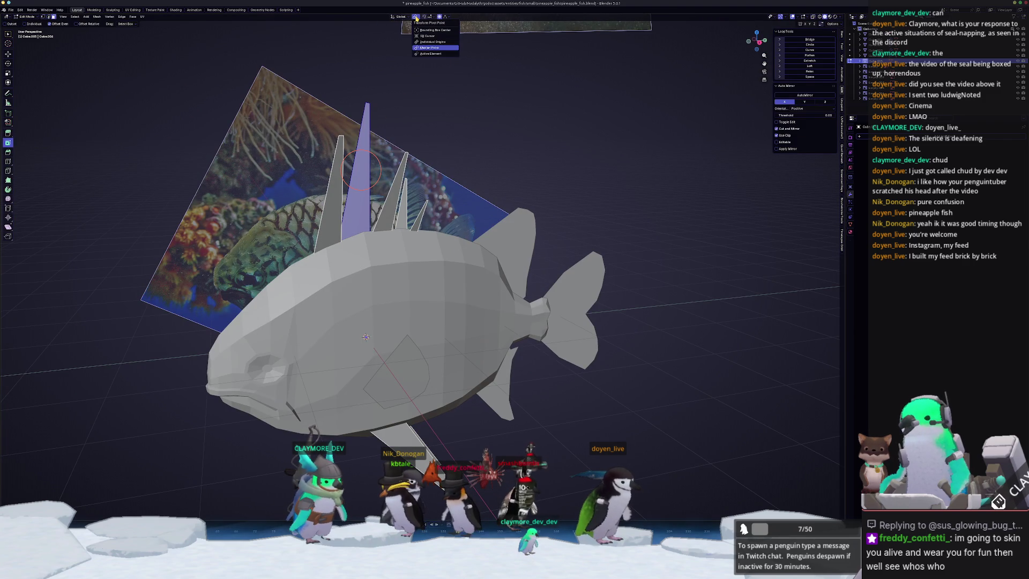
{"action": "left_click", "coordinate": [426, 48]}
{"action": "key", "text": "alt+z"}
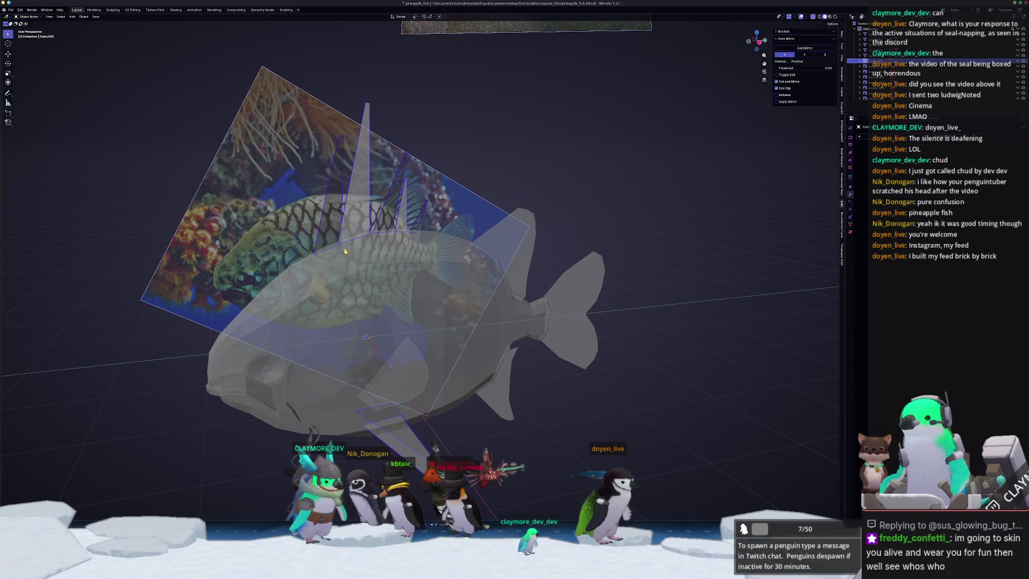
{"action": "key", "text": "2"}
{"action": "middle_click_drag", "start_coordinate": [361, 238], "coordinate": [367, 228]}
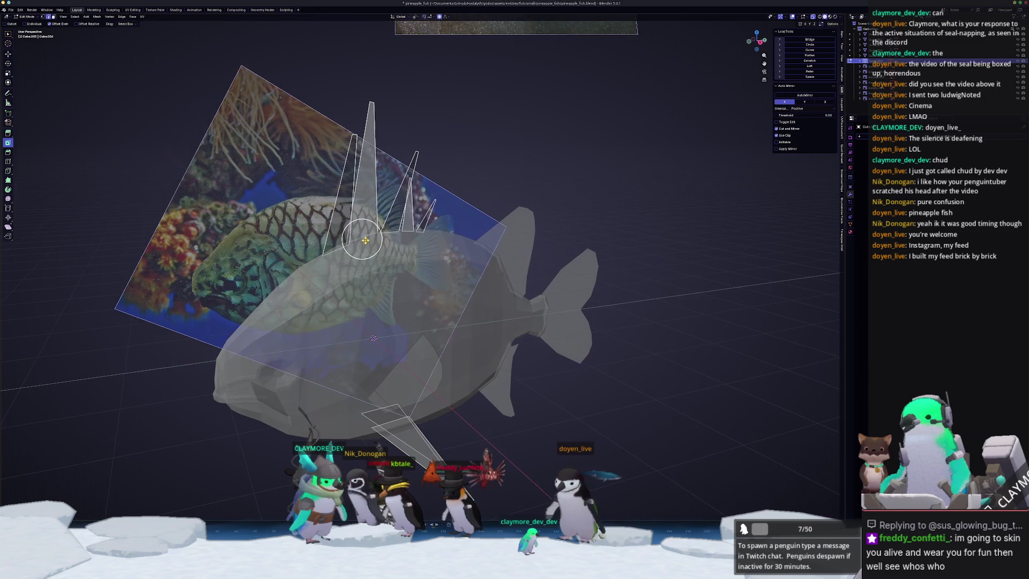
{"action": "key", "text": "3"}
Scale the tall dorsal fin spike face down to 0.8.
{"action": "left_click", "coordinate": [366, 169]}
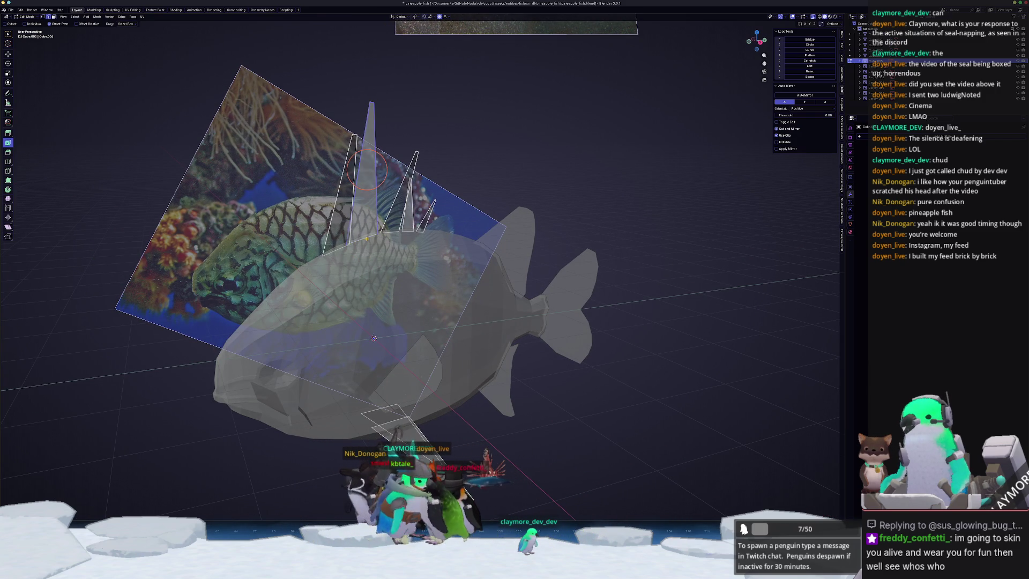
{"action": "scroll", "coordinate": [366, 238], "scroll_direction": "up", "scroll_amount": 2}
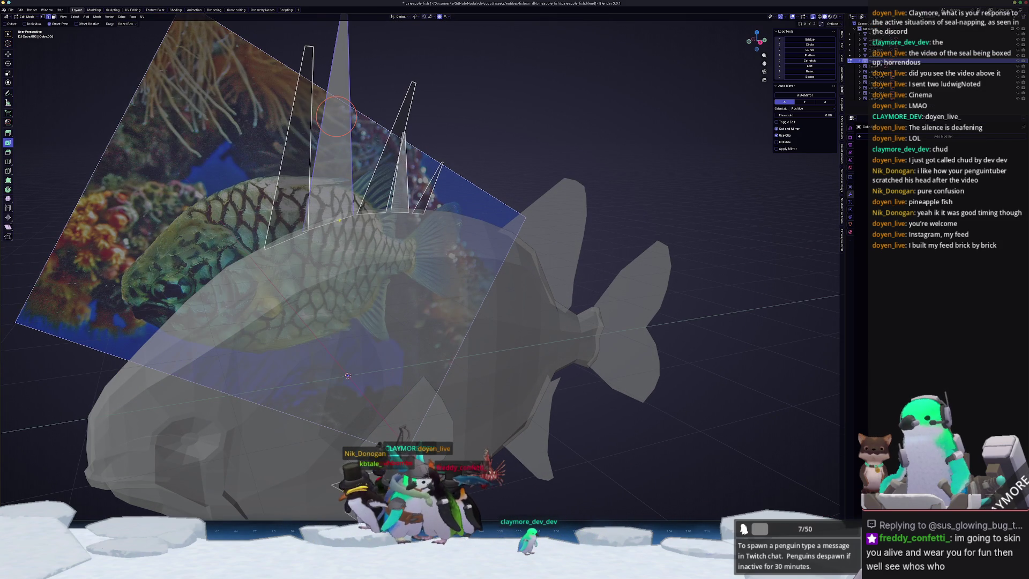
{"action": "key", "text": "s"}
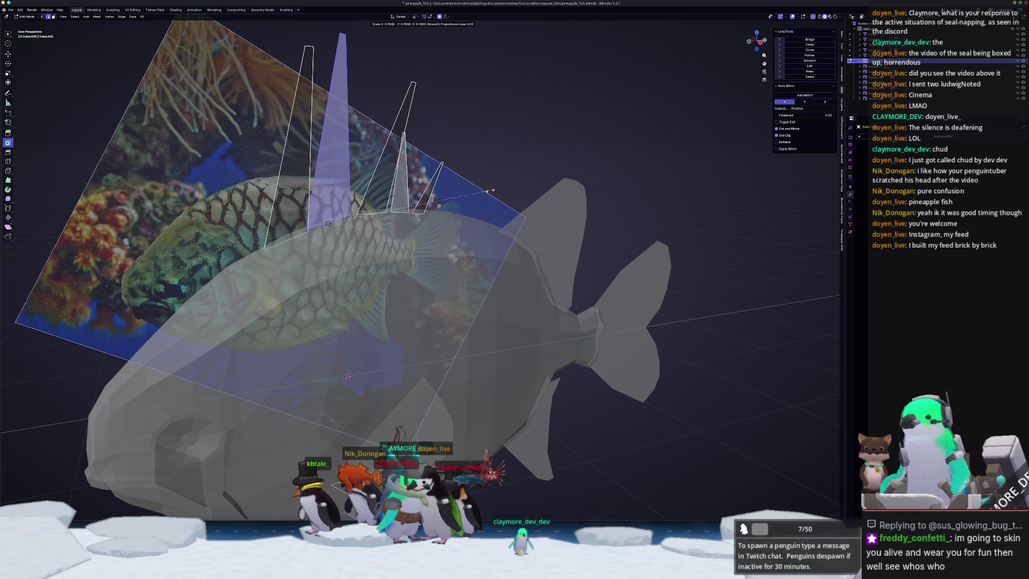
{"action": "scroll", "coordinate": [485, 193], "scroll_direction": "down", "scroll_amount": 2}
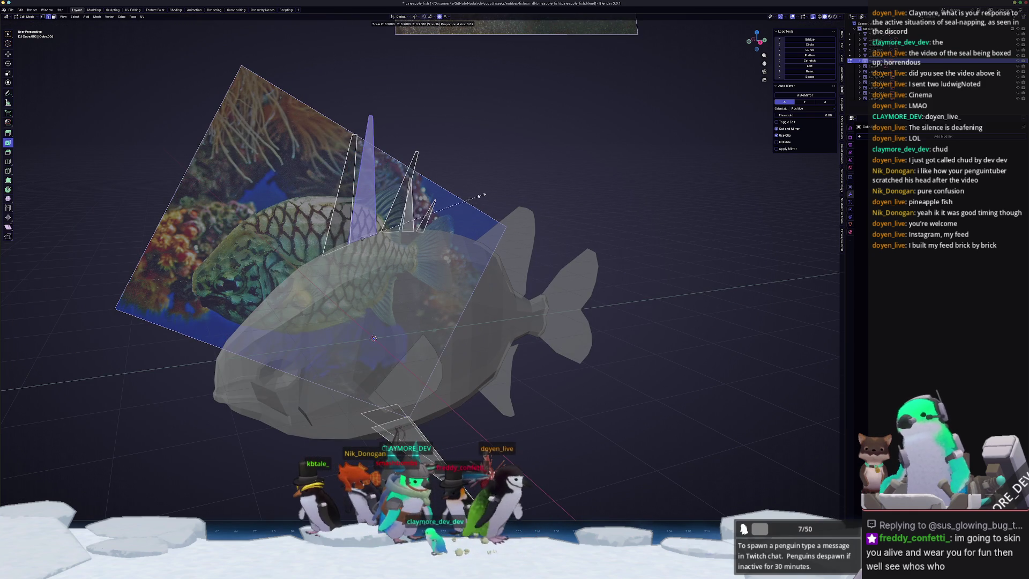
{"action": "left_click", "coordinate": [471, 196]}
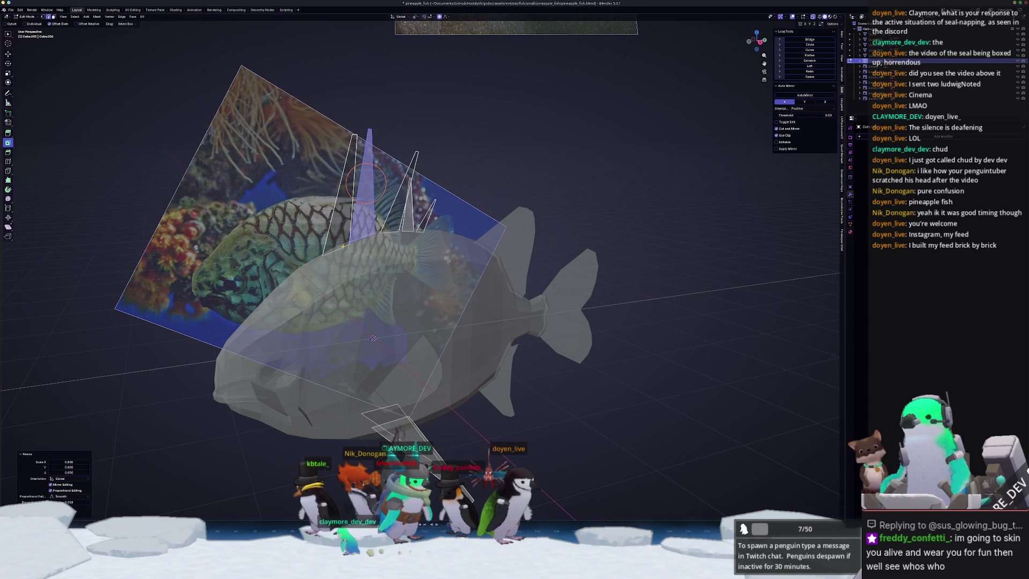
Shrink the leftmost fin spike's linked geometry to 0.8, then return to Object Mode and select a small fin.
{"action": "left_click", "coordinate": [343, 198]}
{"action": "scroll", "coordinate": [329, 180], "scroll_direction": "up", "scroll_amount": 2}
{"action": "key", "text": "ctrl+l"}
{"action": "key", "text": "s"}
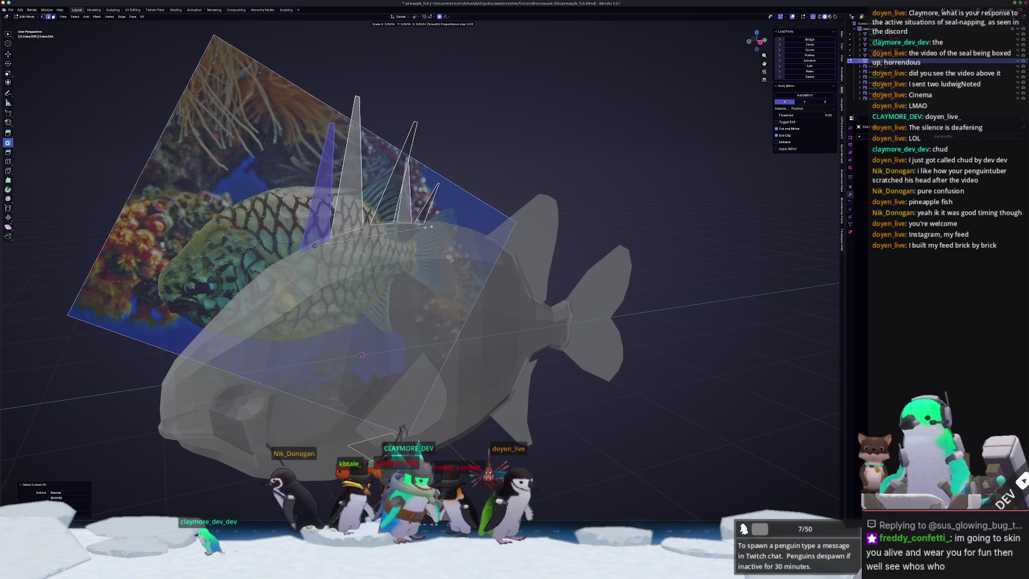
{"action": "left_click", "coordinate": [423, 228]}
{"action": "mouse_move", "coordinate": [423, 228]}
{"action": "middle_mouse_down"}
{"action": "mouse_move", "coordinate": [433, 273]}
{"action": "mouse_move", "coordinate": [530, 256]}
{"action": "mouse_move", "coordinate": [482, 327]}
{"action": "middle_mouse_up"}
{"action": "key", "text": "Tab"}
{"action": "scroll", "coordinate": [433, 272], "scroll_direction": "down", "scroll_amount": 2}
{"action": "left_click", "coordinate": [468, 339]}
Select the remaining fins including the tail fin and apply their scale with Ctrl+A.
{"action": "left_click", "coordinate": [429, 327], "text": "shift"}
{"action": "left_click", "coordinate": [473, 248], "text": "shift"}
{"action": "left_click", "coordinate": [514, 281], "text": "shift"}
{"action": "left_click", "coordinate": [942, 137]}
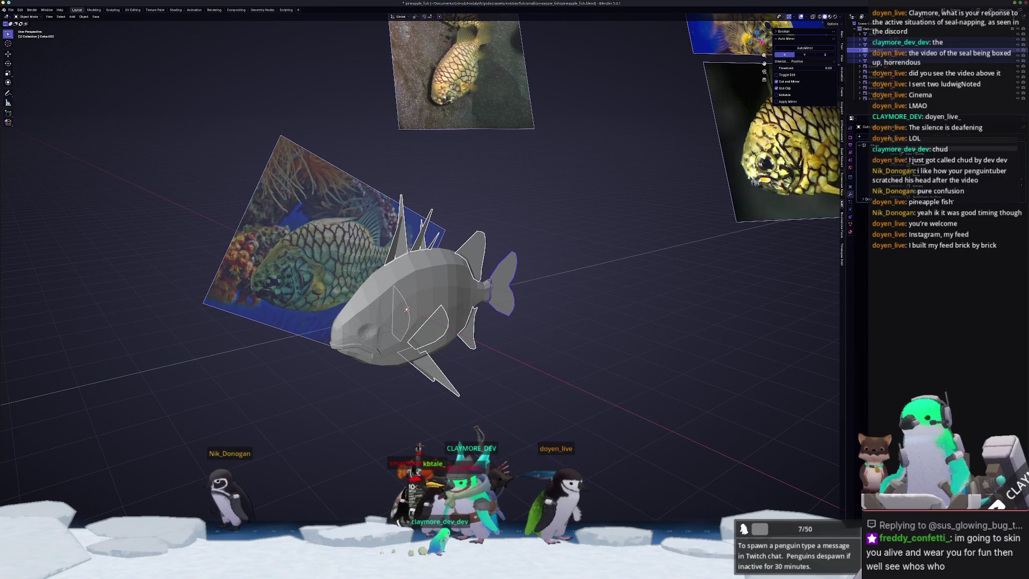
{"action": "scroll", "coordinate": [627, 252], "scroll_direction": "up", "scroll_amount": 2}
{"action": "key", "text": "ctrl+a"}
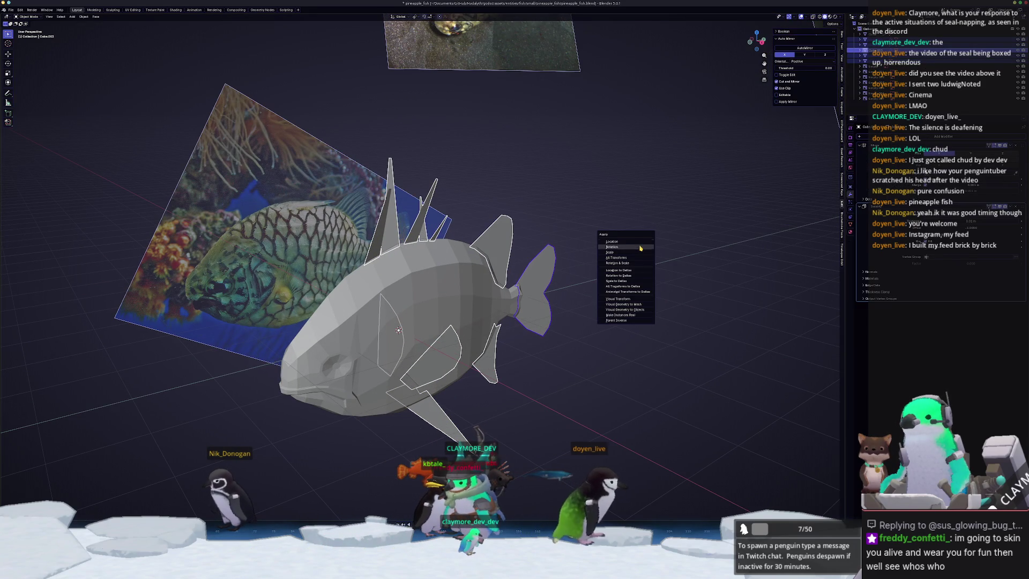
{"action": "left_click", "coordinate": [636, 251]}
{"action": "middle_click_drag", "start_coordinate": [636, 252], "coordinate": [757, 263]}
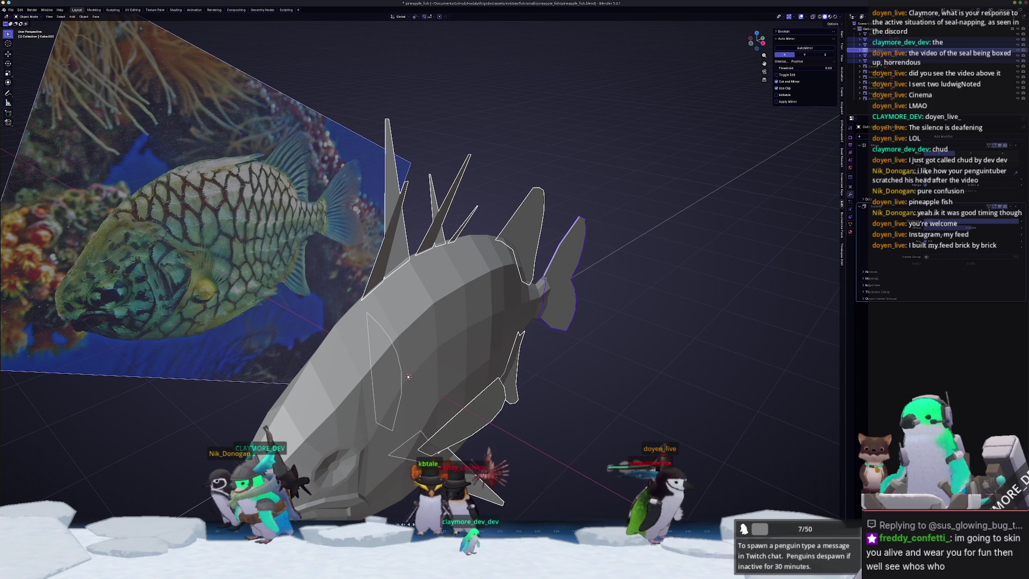
Set the tail fin's Solidify thickness to 0.033 m.
{"action": "scroll", "coordinate": [629, 264], "scroll_direction": "up", "scroll_amount": 3}
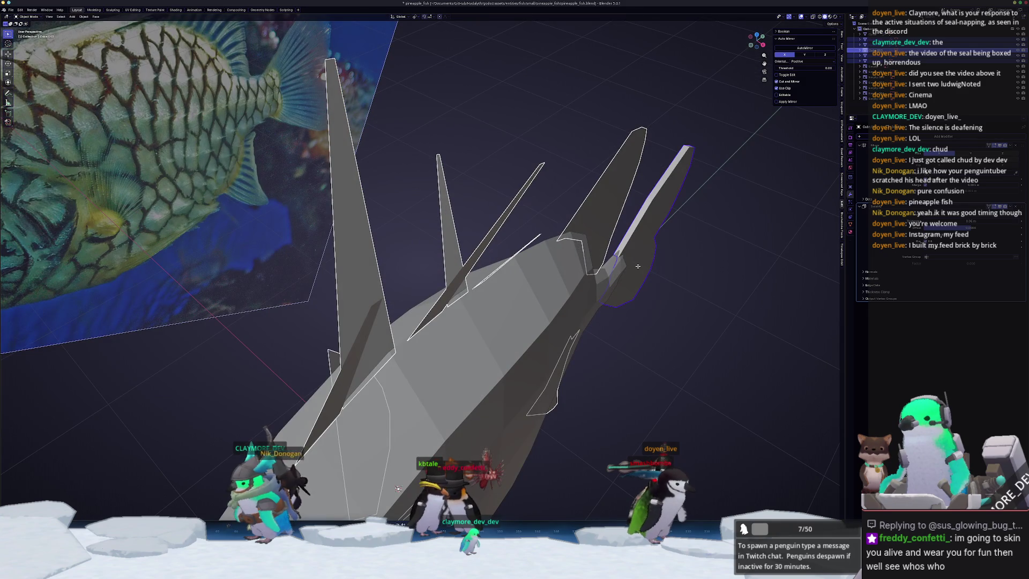
{"action": "middle_click_drag", "start_coordinate": [637, 266], "coordinate": [616, 270]}
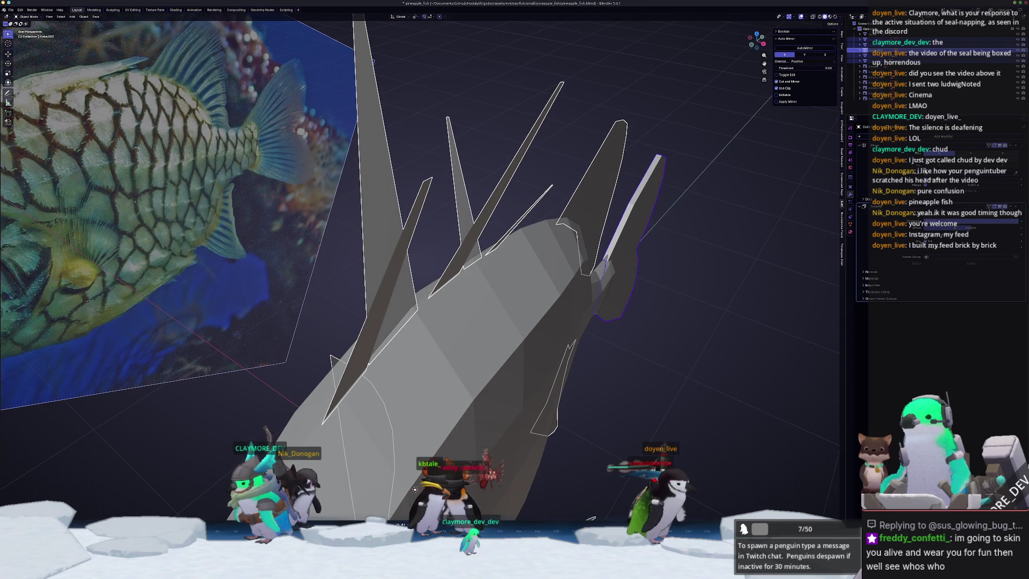
{"action": "type", "text": "0.033"}
{"action": "key", "text": "Return"}
{"action": "scroll", "coordinate": [418, 268], "scroll_direction": "down", "scroll_amount": 5}
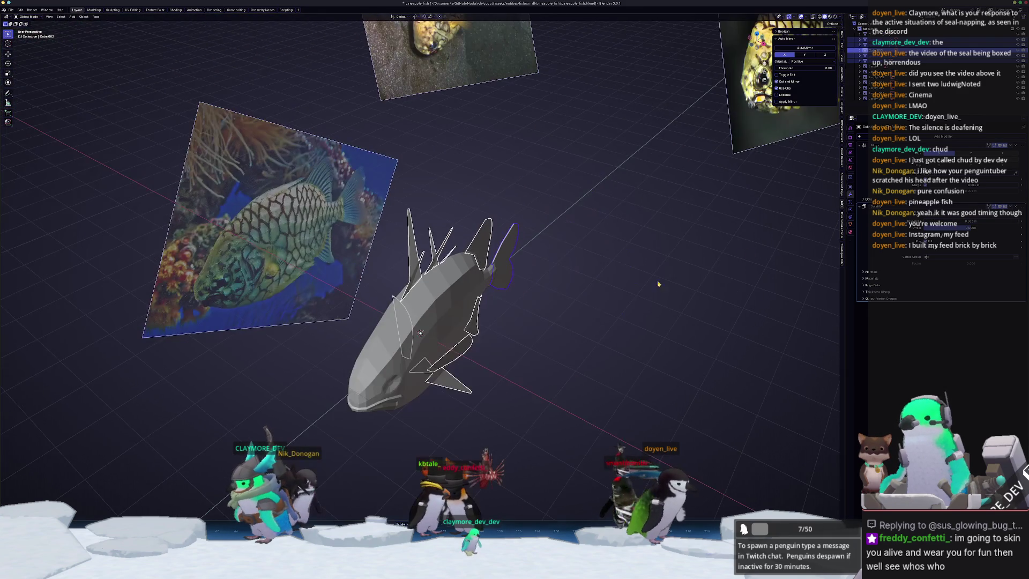
{"action": "middle_click_drag", "start_coordinate": [630, 264], "coordinate": [589, 257]}
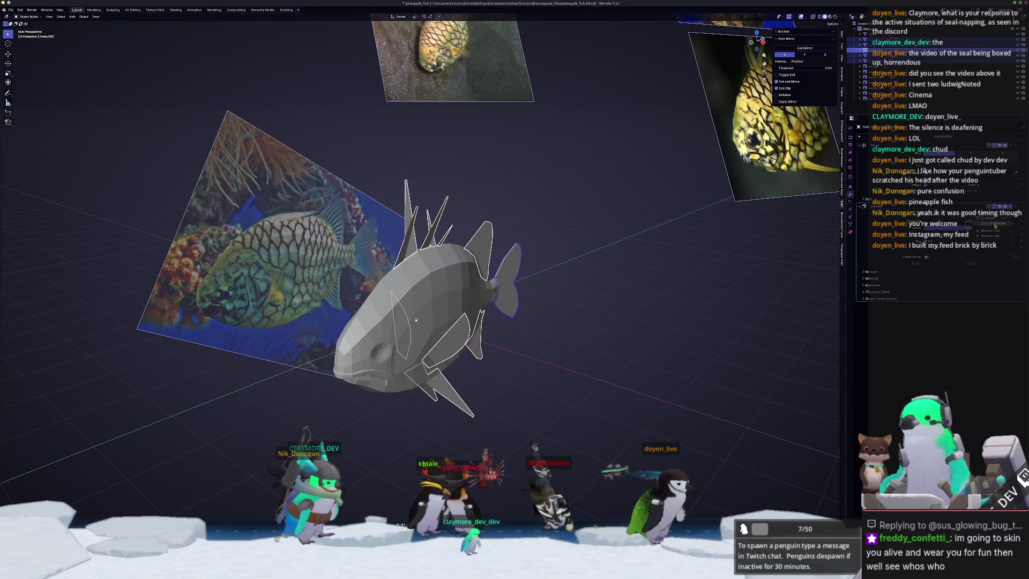
Apply the scale of the selected fin objects again.
{"action": "scroll", "coordinate": [590, 321], "scroll_direction": "up", "scroll_amount": 2}
{"action": "key", "text": "ctrl+a"}
{"action": "left_click", "coordinate": [610, 326]}
{"action": "mouse_move", "coordinate": [610, 326]}
{"action": "middle_mouse_down"}
{"action": "mouse_move", "coordinate": [605, 300]}
{"action": "mouse_move", "coordinate": [620, 330]}
{"action": "mouse_move", "coordinate": [429, 328]}
{"action": "mouse_move", "coordinate": [568, 321]}
{"action": "middle_mouse_up"}
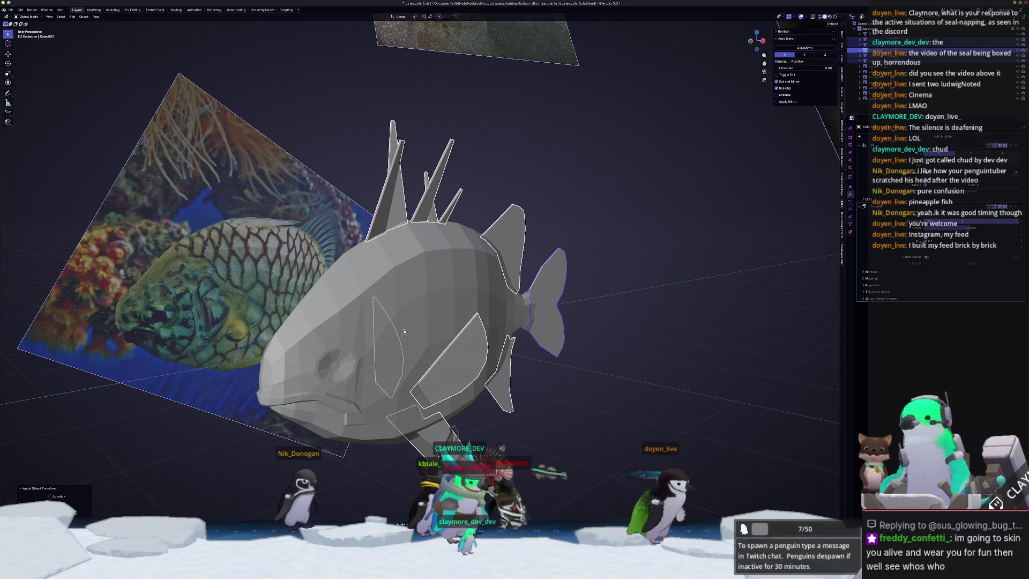
Select the fish body and enter Edit Mode in the right orthographic view.
{"action": "mouse_move", "coordinate": [514, 332]}
{"action": "middle_mouse_down"}
{"action": "mouse_move", "coordinate": [472, 334]}
{"action": "mouse_move", "coordinate": [488, 335]}
{"action": "mouse_move", "coordinate": [453, 301]}
{"action": "middle_mouse_up"}
{"action": "left_click", "coordinate": [453, 301]}
{"action": "key", "text": "Tab"}
{"action": "key", "text": "KP_3"}
Turn on X-ray over the reference photo and clear the mesh selection.
{"action": "key", "text": "alt+z"}
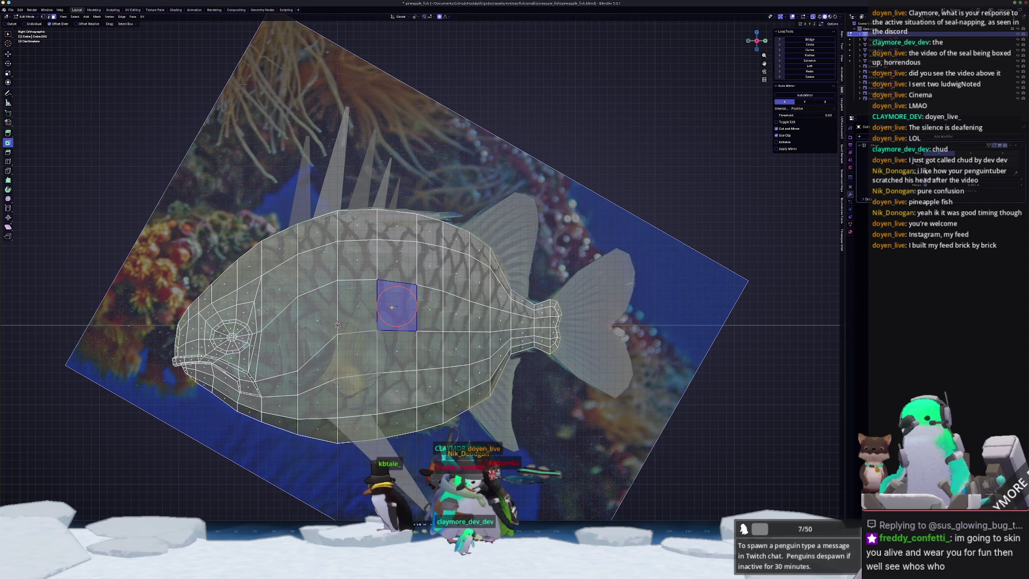
{"action": "left_click", "coordinate": [396, 307]}
{"action": "scroll", "coordinate": [396, 306], "scroll_direction": "up", "scroll_amount": 2}
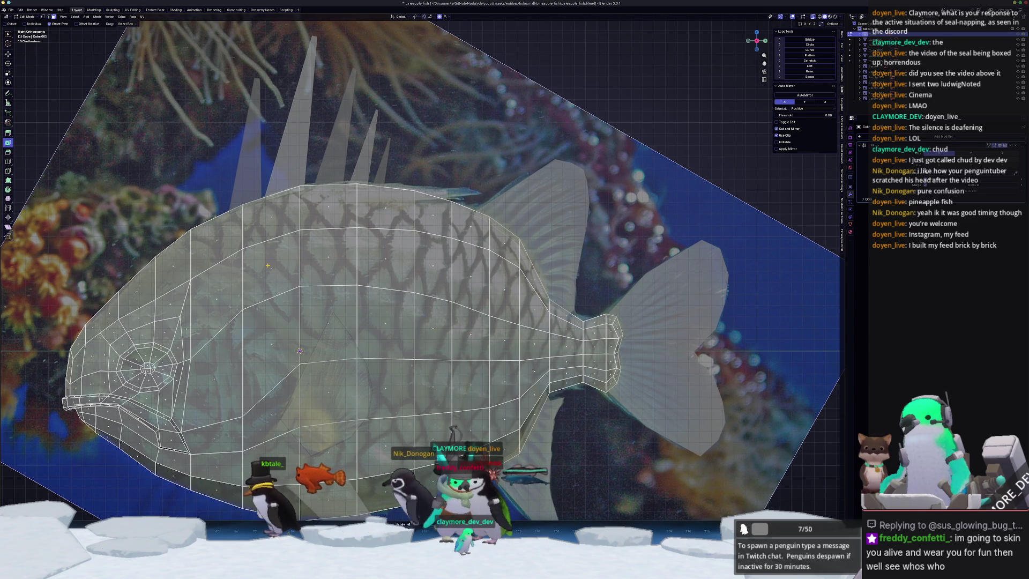
{"action": "key", "text": "alt+a"}
{"action": "scroll", "coordinate": [355, 345], "scroll_direction": "up", "scroll_amount": 4}
Knife-cut a new edge from the upper head down across the cheek and select its edge path.
{"action": "key", "text": "k"}
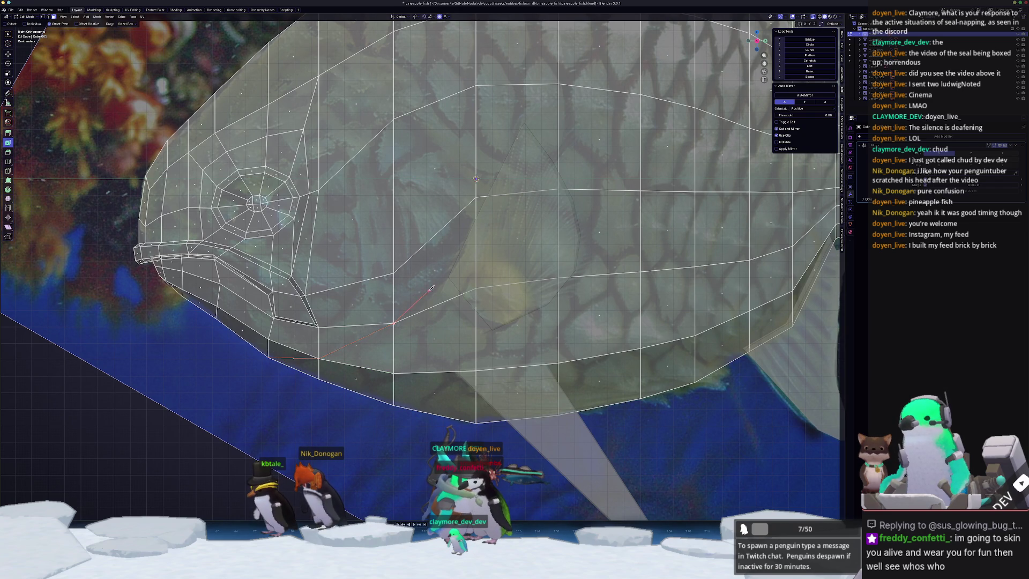
{"action": "left_click", "coordinate": [473, 224]}
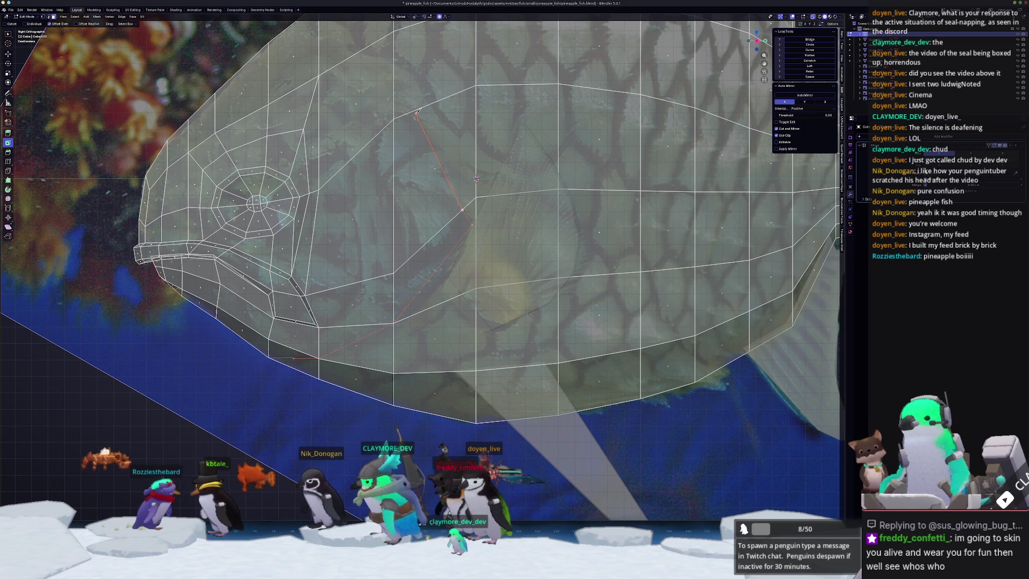
{"action": "middle_click_drag", "start_coordinate": [406, 100], "coordinate": [444, 241], "text": "shift"}
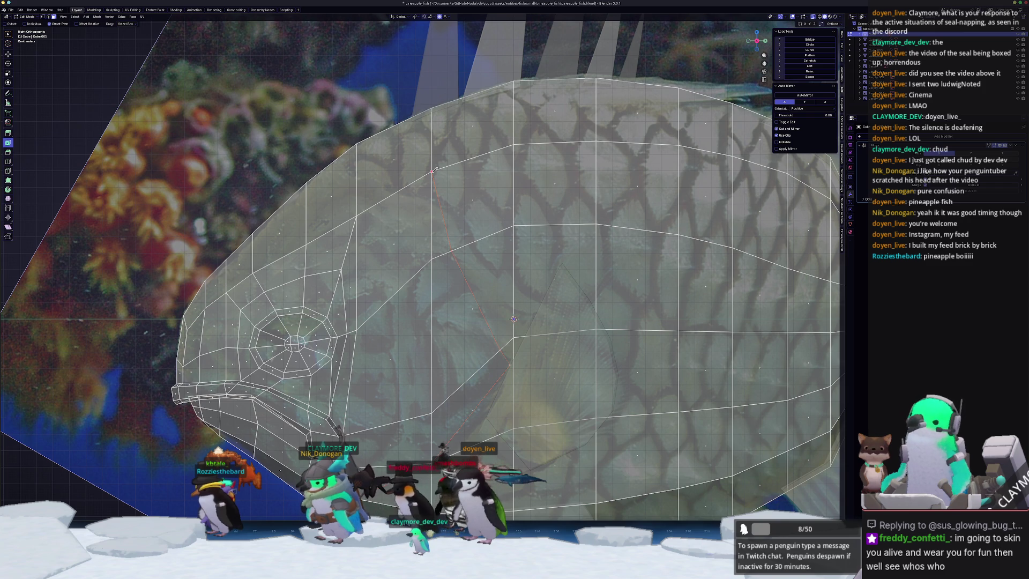
{"action": "middle_click_drag", "start_coordinate": [514, 318], "coordinate": [478, 248], "text": "shift"}
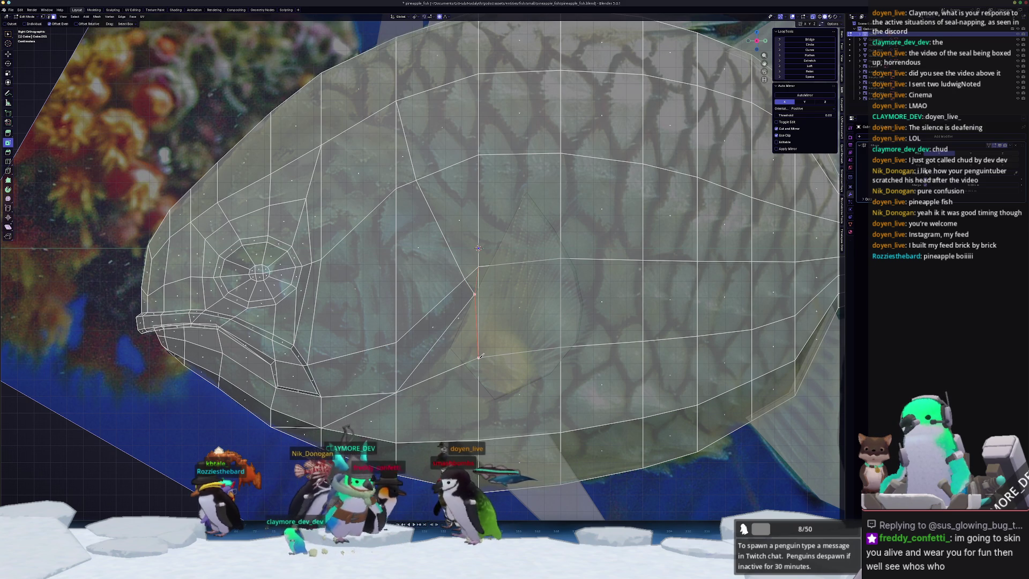
{"action": "left_click_drag", "start_coordinate": [480, 356], "coordinate": [472, 358]}
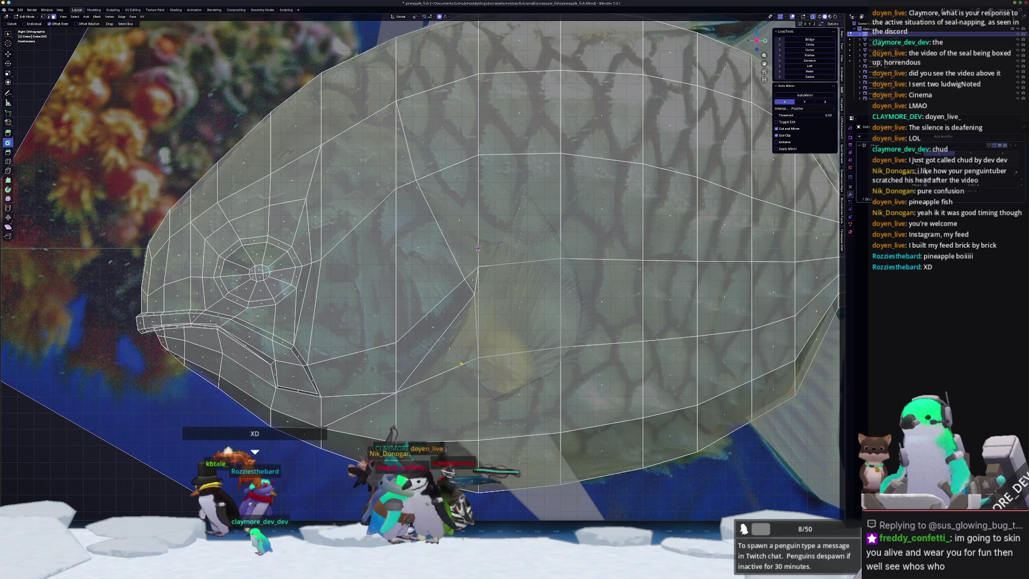
{"action": "scroll", "coordinate": [455, 320], "scroll_direction": "up", "scroll_amount": 1}
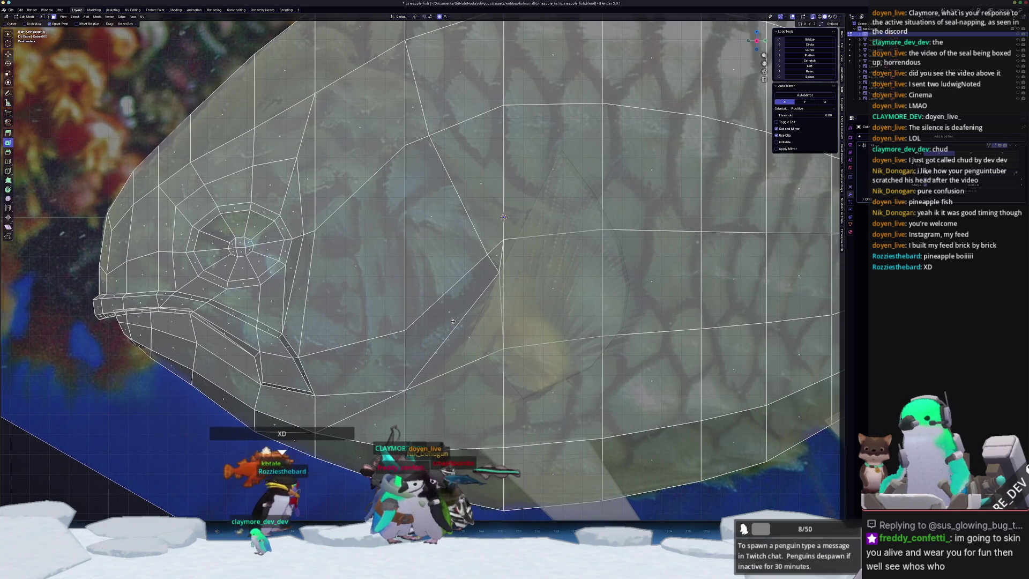
{"action": "mouse_move", "coordinate": [456, 319]}
{"action": "middle_mouse_down", "text": "shift"}
{"action": "mouse_move", "coordinate": [509, 322]}
{"action": "mouse_move", "coordinate": [530, 282]}
{"action": "mouse_move", "coordinate": [512, 301]}
{"action": "mouse_move", "coordinate": [427, 257]}
{"action": "mouse_move", "coordinate": [476, 304]}
{"action": "middle_mouse_up", "text": "shift"}
{"action": "left_click", "coordinate": [509, 313], "text": "ctrl"}
Switch back to solid shading and rip the selected head edge apart in place.
{"action": "key", "text": "alt+z"}
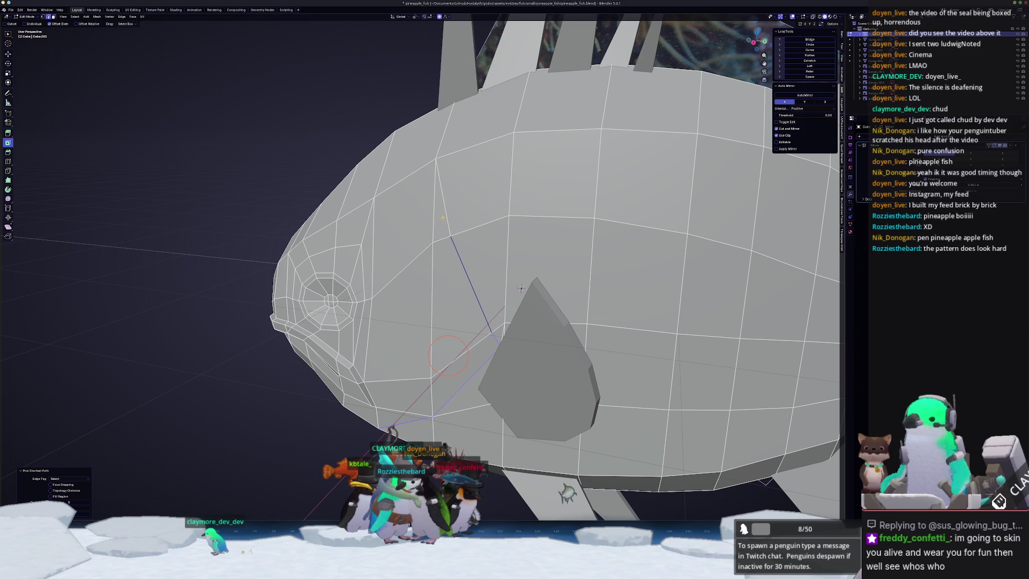
{"action": "scroll", "coordinate": [521, 289], "scroll_direction": "down", "scroll_amount": 3}
{"action": "middle_click_drag", "start_coordinate": [521, 289], "coordinate": [488, 290]}
{"action": "key", "text": "F3"}
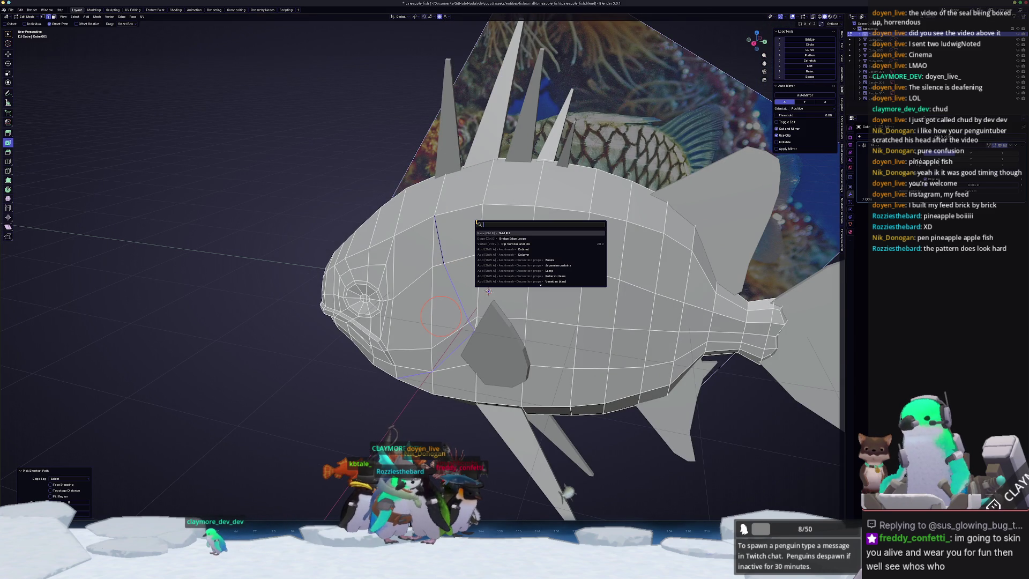
{"action": "key", "text": "Escape"}
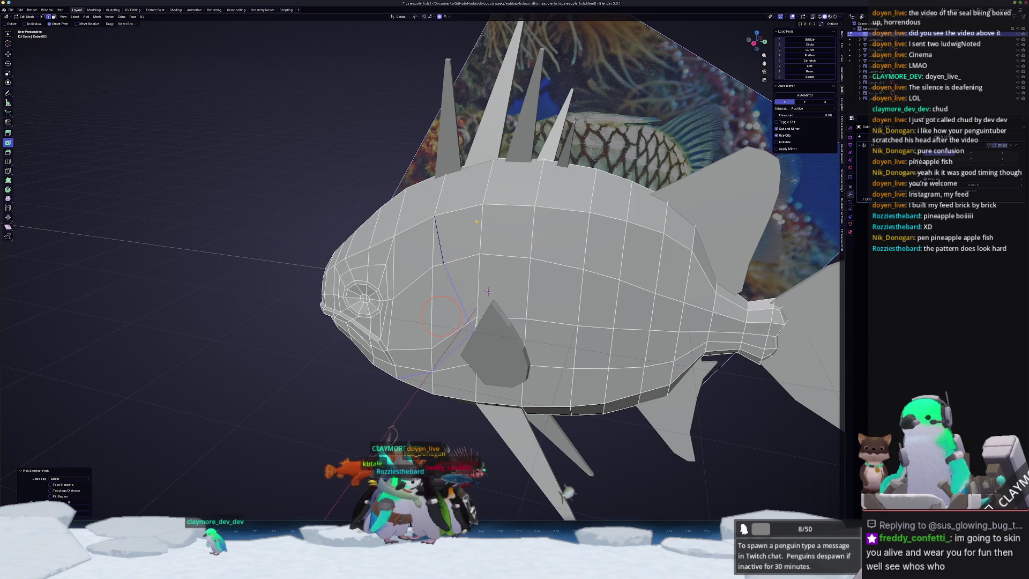
{"action": "key", "text": "v"}
{"action": "key", "text": "Escape"}
Shift the ripped vertex sideways along the X axis in two small moves.
{"action": "mouse_move", "coordinate": [488, 290]}
{"action": "middle_mouse_down"}
{"action": "mouse_move", "coordinate": [523, 259]}
{"action": "mouse_move", "coordinate": [522, 233]}
{"action": "mouse_move", "coordinate": [546, 221]}
{"action": "middle_mouse_up"}
{"action": "key", "text": "g"}
{"action": "key", "text": "x"}
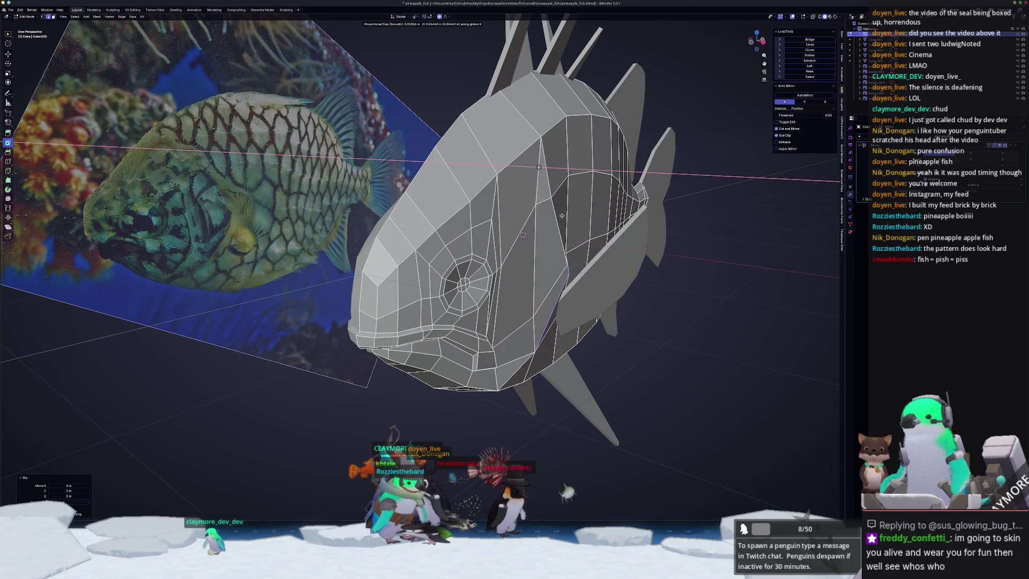
{"action": "left_click", "coordinate": [535, 218]}
{"action": "key", "text": "g"}
{"action": "key", "text": "x"}
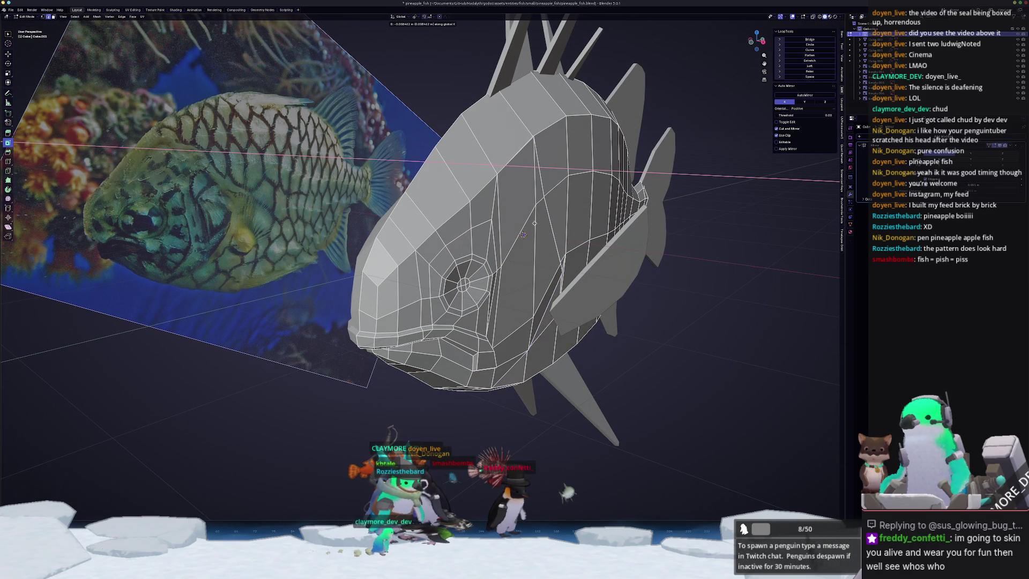
{"action": "left_click", "coordinate": [535, 224]}
Move the selected head edge and then the edge loop along the X axis.
{"action": "middle_click_drag", "start_coordinate": [535, 224], "coordinate": [373, 320]}
{"action": "scroll", "coordinate": [373, 319], "scroll_direction": "up", "scroll_amount": 5}
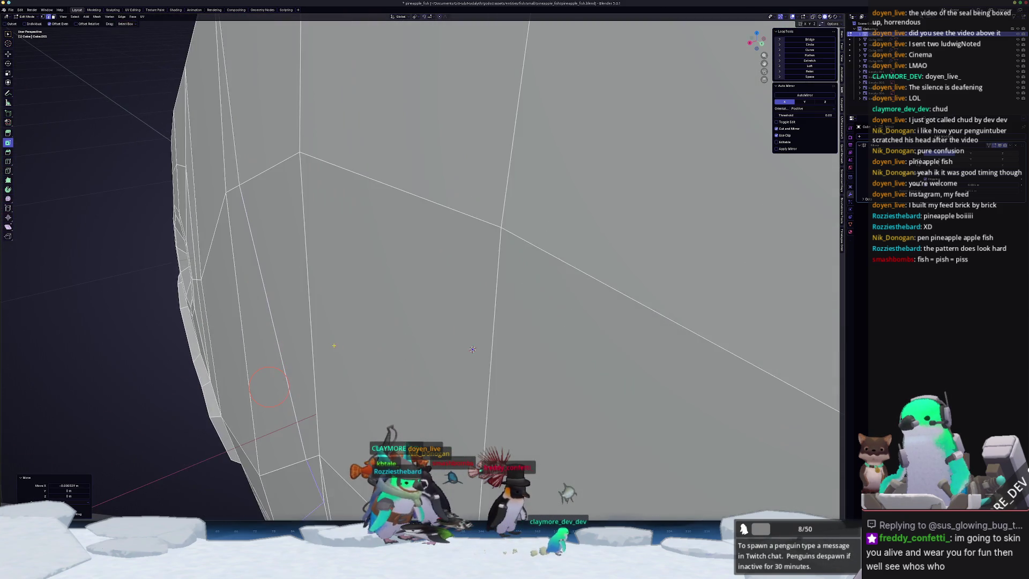
{"action": "key", "text": "g"}
{"action": "key", "text": "x"}
{"action": "left_click", "coordinate": [329, 335]}
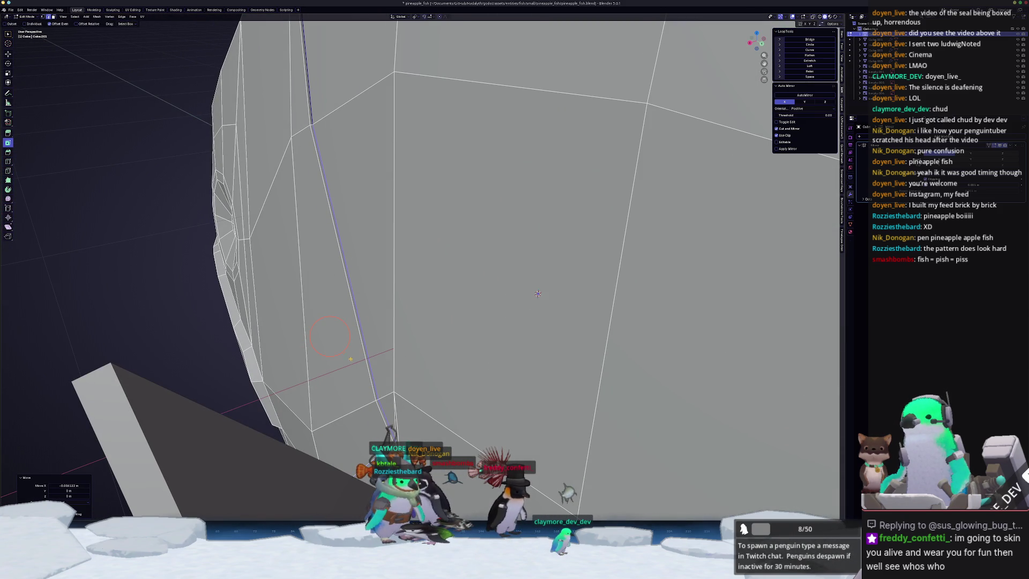
{"action": "middle_click_drag", "start_coordinate": [364, 356], "coordinate": [369, 305]}
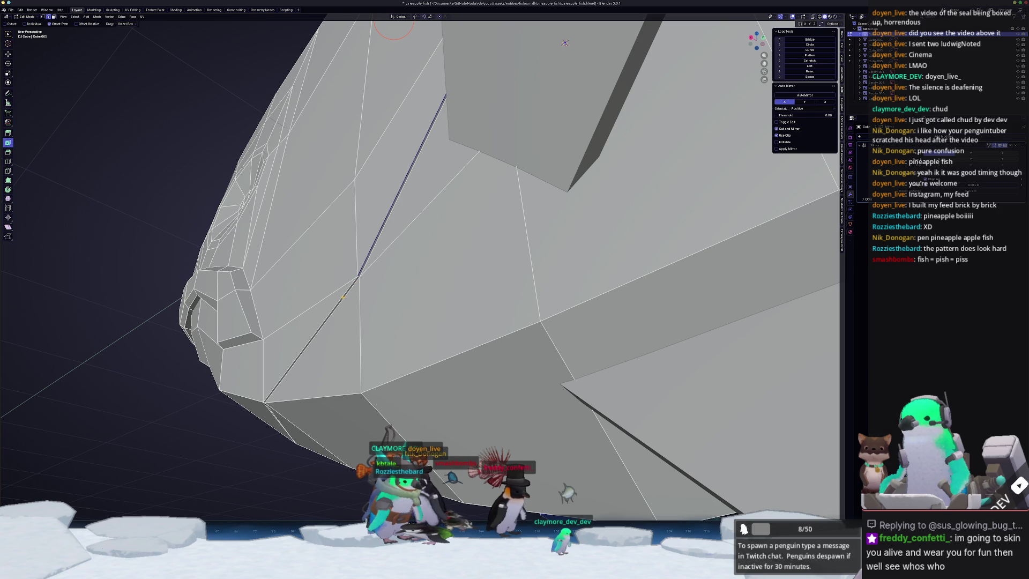
{"action": "scroll", "coordinate": [342, 297], "scroll_direction": "down", "scroll_amount": 5}
{"action": "key", "text": "g"}
{"action": "key", "text": "x"}
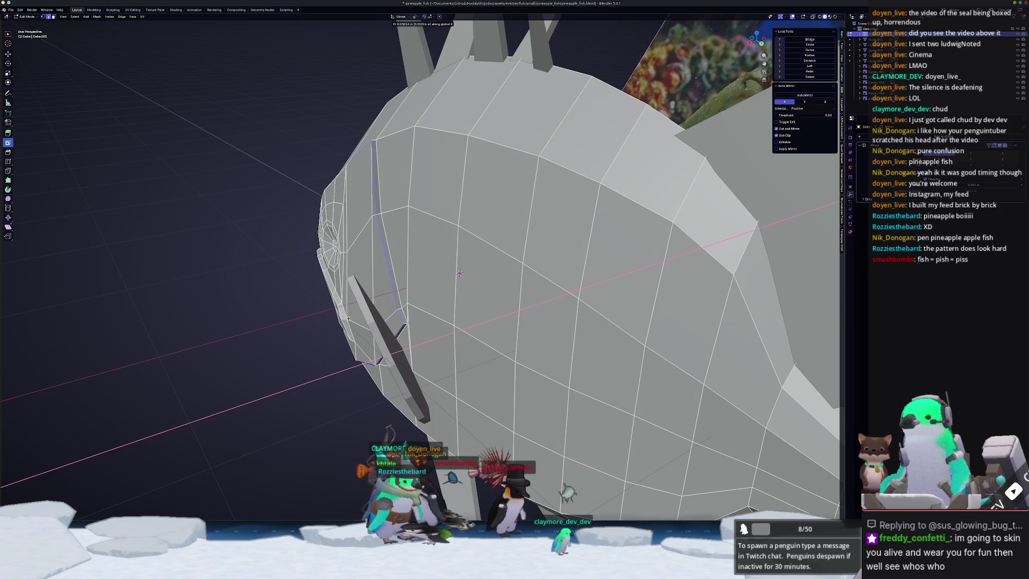
{"action": "left_click", "coordinate": [389, 325]}
Select a longer edge loop and another part of the head mesh, then bring up OBS Studio.
{"action": "middle_click_drag", "start_coordinate": [389, 325], "coordinate": [389, 325]}
{"action": "left_click", "coordinate": [388, 326], "text": "alt"}
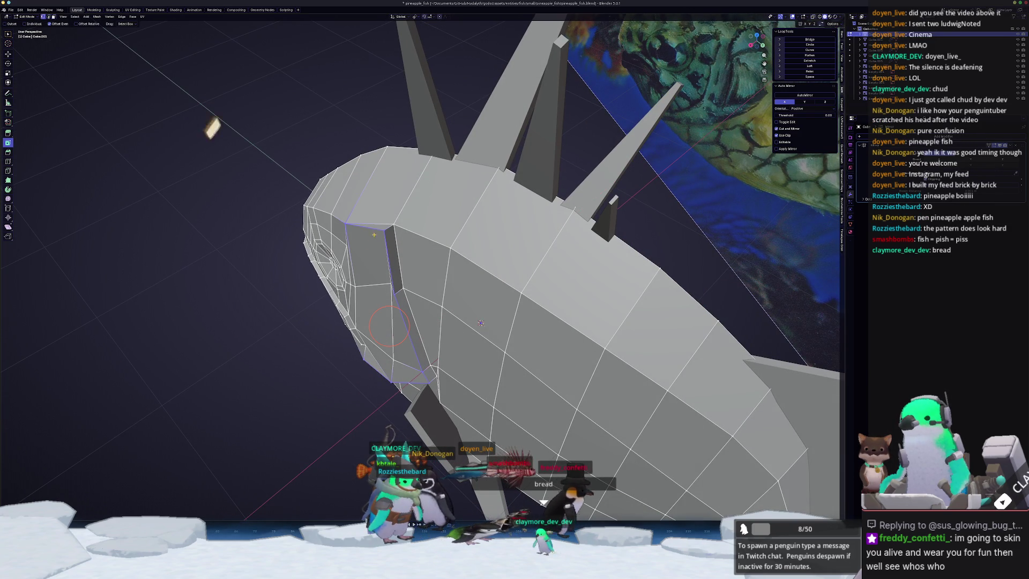
{"action": "left_click", "coordinate": [388, 225], "text": "alt"}
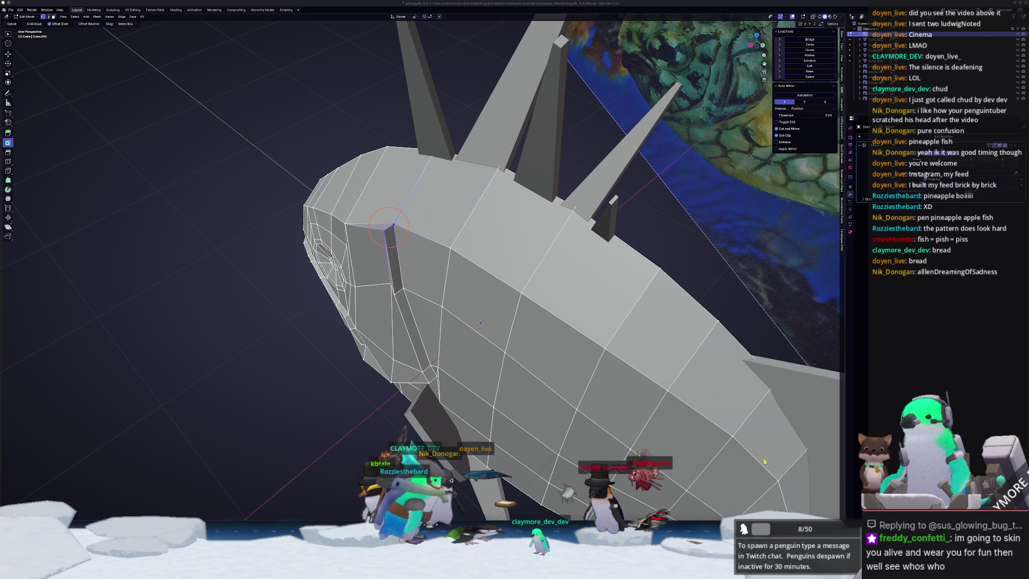
{"action": "key", "text": "alt+Tab"}
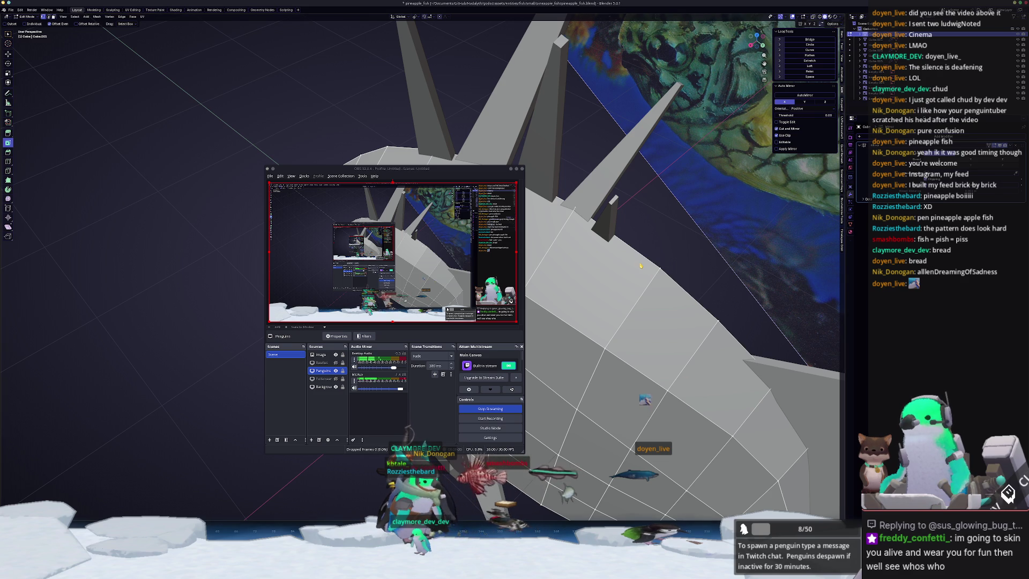
Merge two sets of stray vertices At Last, one on the head and one near the mouth.
{"action": "key", "text": "alt+Tab"}
{"action": "middle_click_drag", "start_coordinate": [409, 387], "coordinate": [381, 292]}
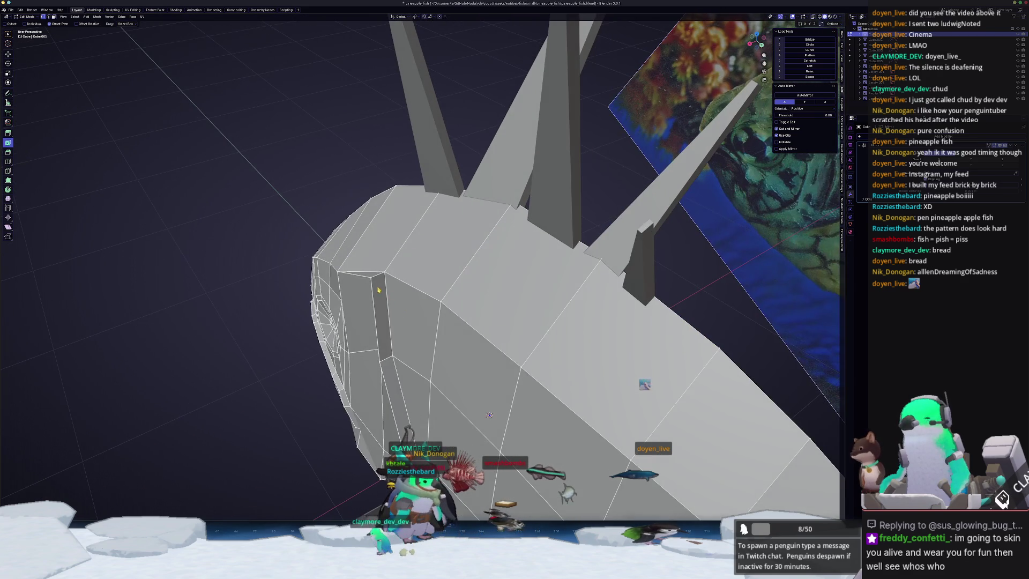
{"action": "right_click", "coordinate": [374, 275]}
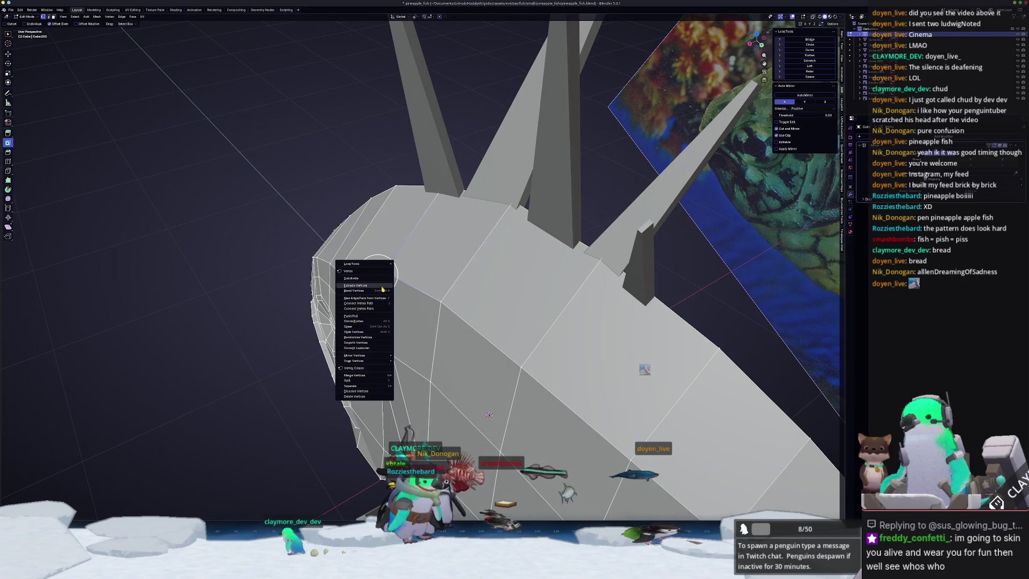
{"action": "mouse_move", "coordinate": [369, 378]}
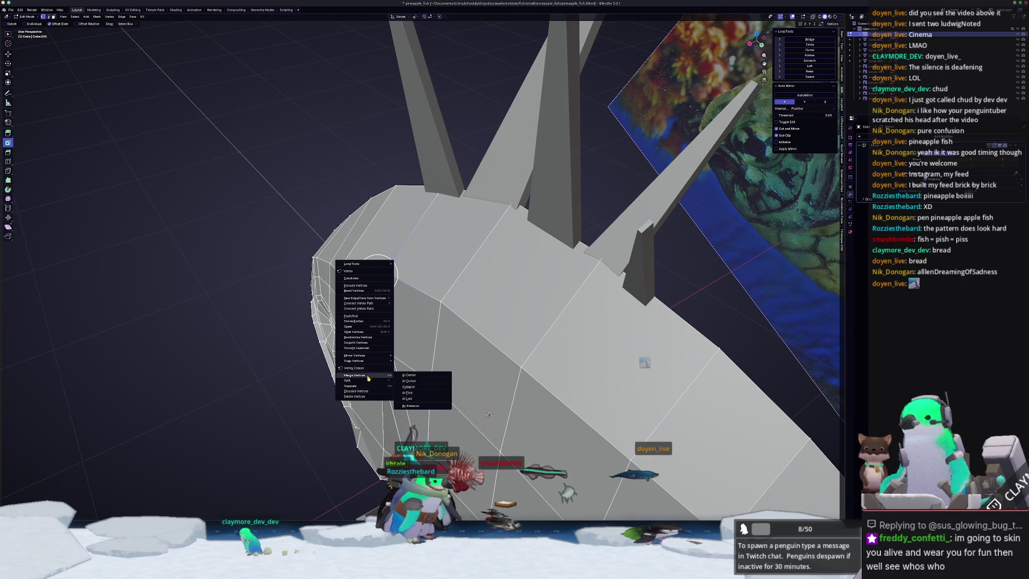
{"action": "left_click", "coordinate": [415, 399]}
{"action": "mouse_move", "coordinate": [414, 399]}
{"action": "middle_mouse_down"}
{"action": "mouse_move", "coordinate": [380, 342]}
{"action": "mouse_move", "coordinate": [409, 324]}
{"action": "middle_mouse_up"}
{"action": "right_click", "coordinate": [373, 335]}
{"action": "mouse_move", "coordinate": [375, 336]}
{"action": "left_click", "coordinate": [419, 361]}
{"action": "middle_click_drag", "start_coordinate": [419, 362], "coordinate": [407, 436]}
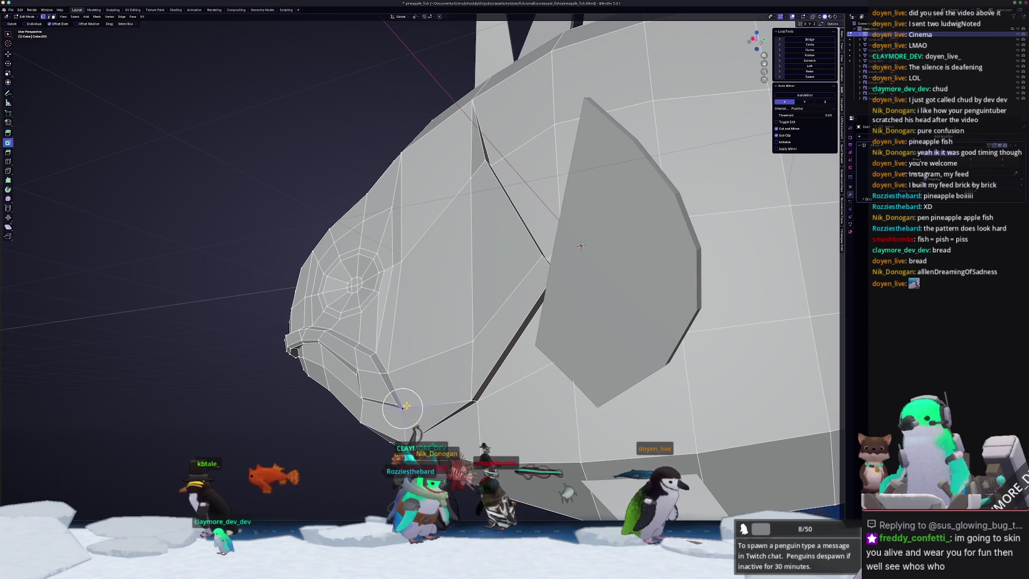
Move a single head vertex along the X axis.
{"action": "left_click", "coordinate": [471, 399]}
{"action": "middle_click_drag", "start_coordinate": [581, 246], "coordinate": [531, 369]}
{"action": "key", "text": "g"}
{"action": "key", "text": "x"}
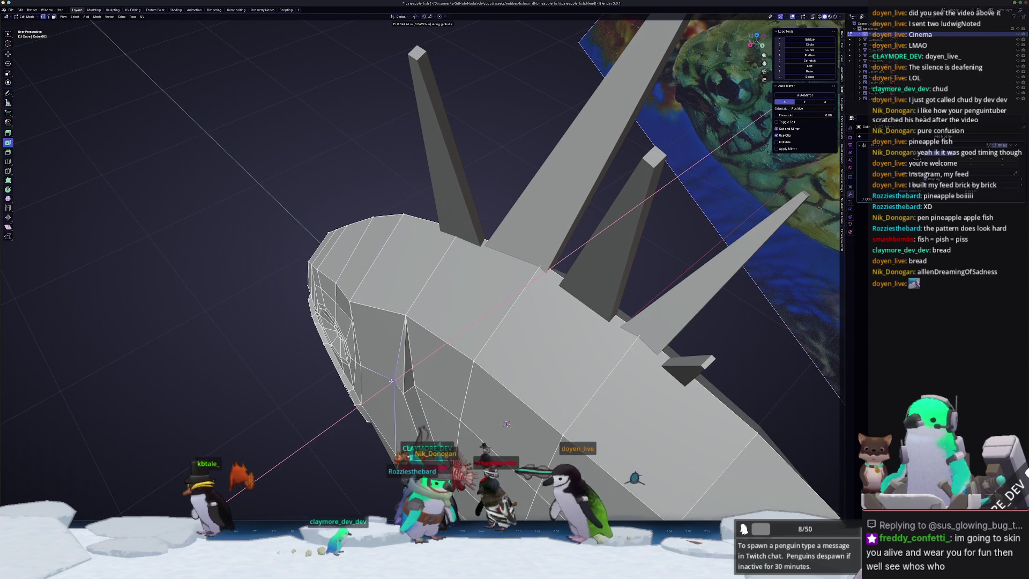
{"action": "left_click", "coordinate": [397, 376]}
{"action": "mouse_move", "coordinate": [397, 376]}
{"action": "middle_mouse_down"}
{"action": "mouse_move", "coordinate": [481, 300]}
{"action": "mouse_move", "coordinate": [538, 313]}
{"action": "mouse_move", "coordinate": [593, 284]}
{"action": "mouse_move", "coordinate": [598, 214]}
{"action": "middle_mouse_up"}
Vertex-slide head vertices along their edges, including factors 0.788 and 0.851.
{"action": "key", "text": "shift+v"}
{"action": "left_click", "coordinate": [528, 311]}
{"action": "key", "text": "shift+v"}
{"action": "left_click", "coordinate": [594, 284]}
{"action": "key", "text": "shift+v"}
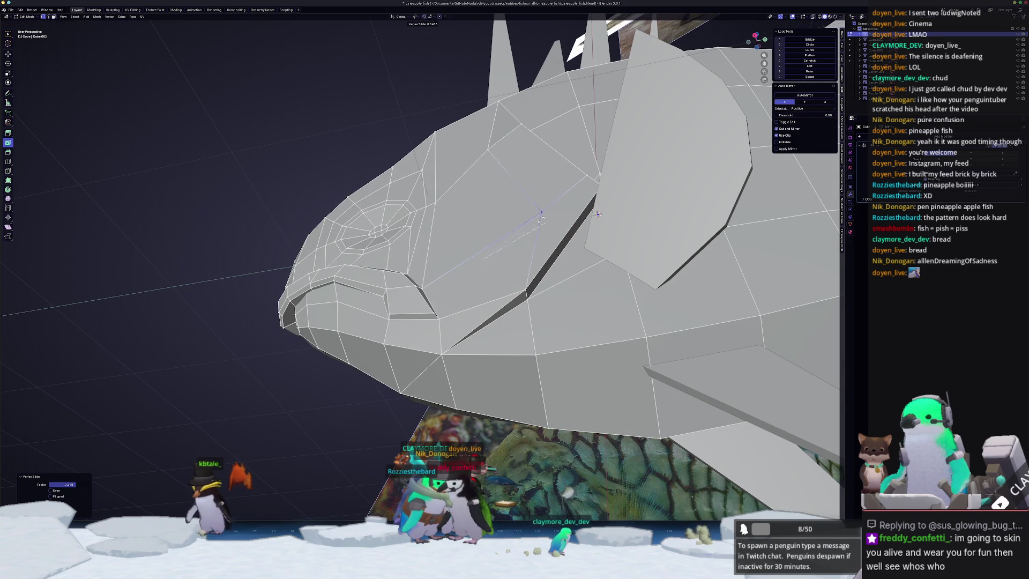
{"action": "left_click", "coordinate": [455, 273]}
{"action": "scroll", "coordinate": [456, 273], "scroll_direction": "up", "scroll_amount": 2}
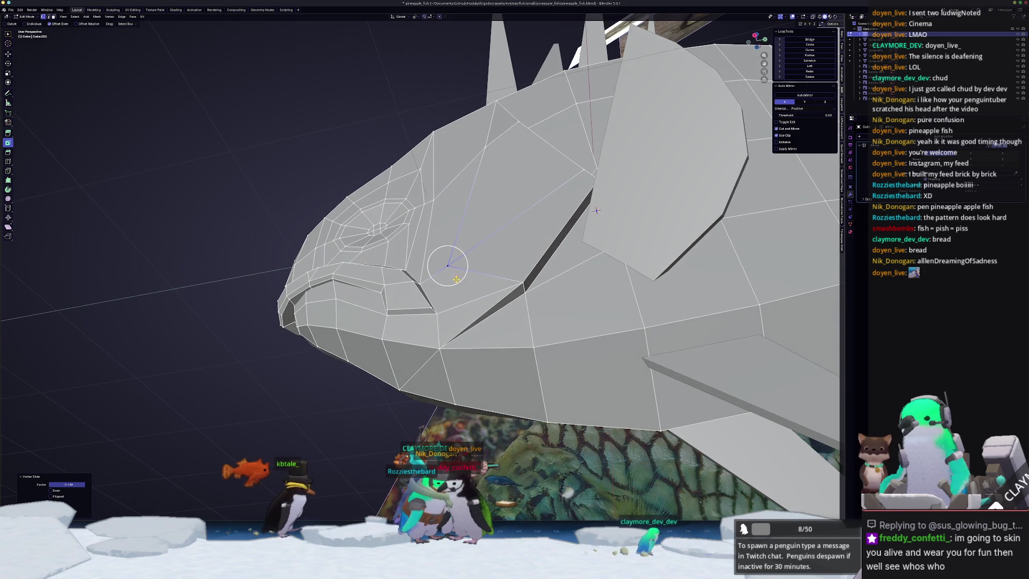
{"action": "key", "text": "shift+v"}
{"action": "left_click", "coordinate": [606, 192]}
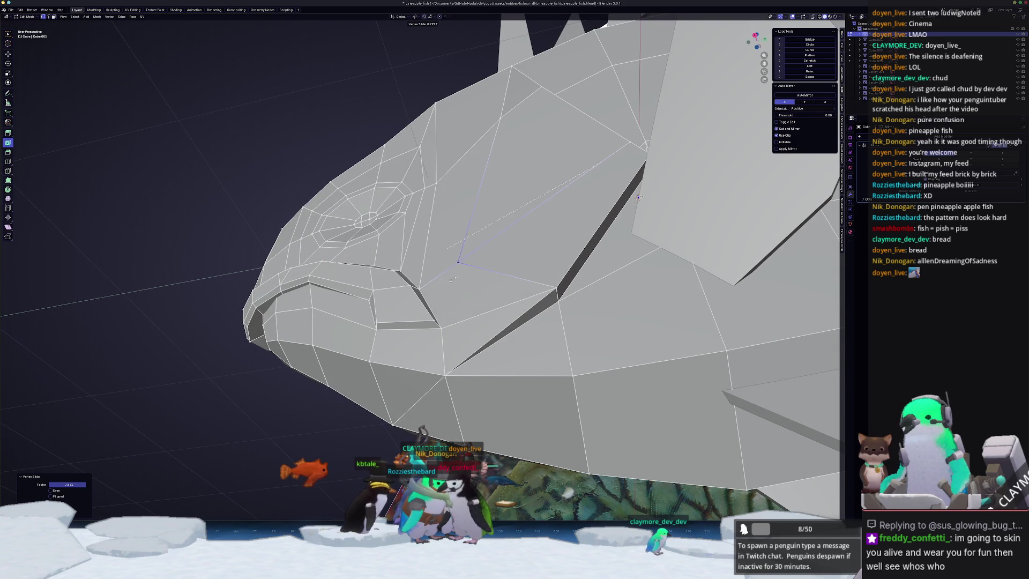
Continue sliding mouth-area vertices at factors 0.283, 0.659, 0.868 and 0.728.
{"action": "key", "text": "shift+v"}
{"action": "left_click", "coordinate": [491, 178]}
{"action": "key", "text": "shift+v"}
{"action": "left_click", "coordinate": [482, 146]}
{"action": "key", "text": "shift+v"}
{"action": "left_click", "coordinate": [465, 152]}
{"action": "key", "text": "g"}
{"action": "left_click", "coordinate": [459, 173]}
{"action": "key", "text": "shift+v"}
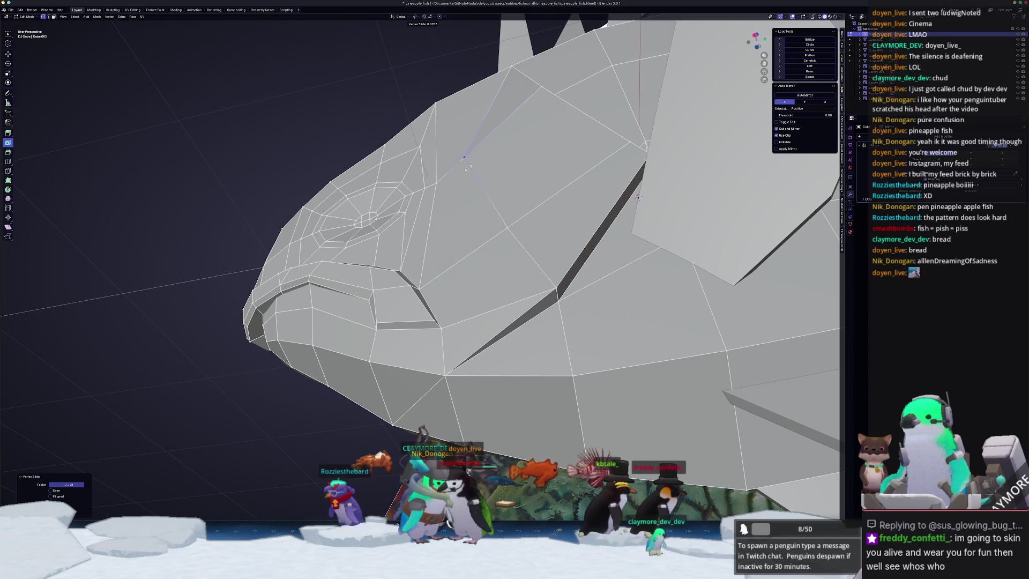
{"action": "left_click", "coordinate": [488, 147]}
{"action": "mouse_move", "coordinate": [488, 142]}
{"action": "middle_mouse_down"}
{"action": "mouse_move", "coordinate": [427, 333]}
{"action": "mouse_move", "coordinate": [361, 375]}
{"action": "mouse_move", "coordinate": [402, 344]}
{"action": "mouse_move", "coordinate": [479, 370]}
{"action": "mouse_move", "coordinate": [509, 367]}
{"action": "mouse_move", "coordinate": [511, 349]}
{"action": "middle_mouse_up"}
Move an edge on the fish's head along X and return to Object Mode.
{"action": "key", "text": "Tab"}
{"action": "key", "text": "Tab"}
{"action": "key", "text": "2"}
{"action": "left_click", "coordinate": [483, 373]}
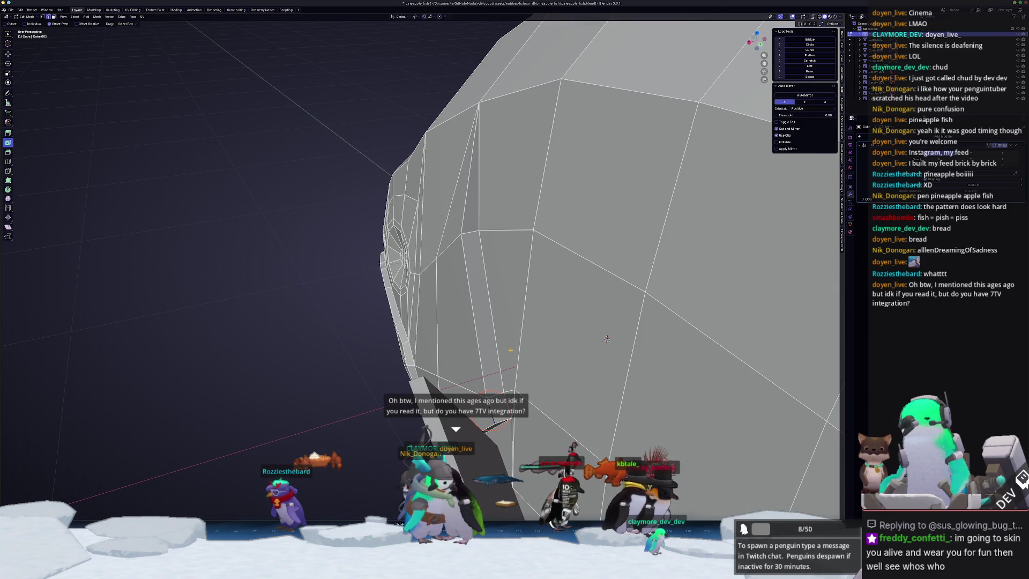
{"action": "key", "text": "g"}
{"action": "key", "text": "x"}
{"action": "left_click", "coordinate": [509, 356]}
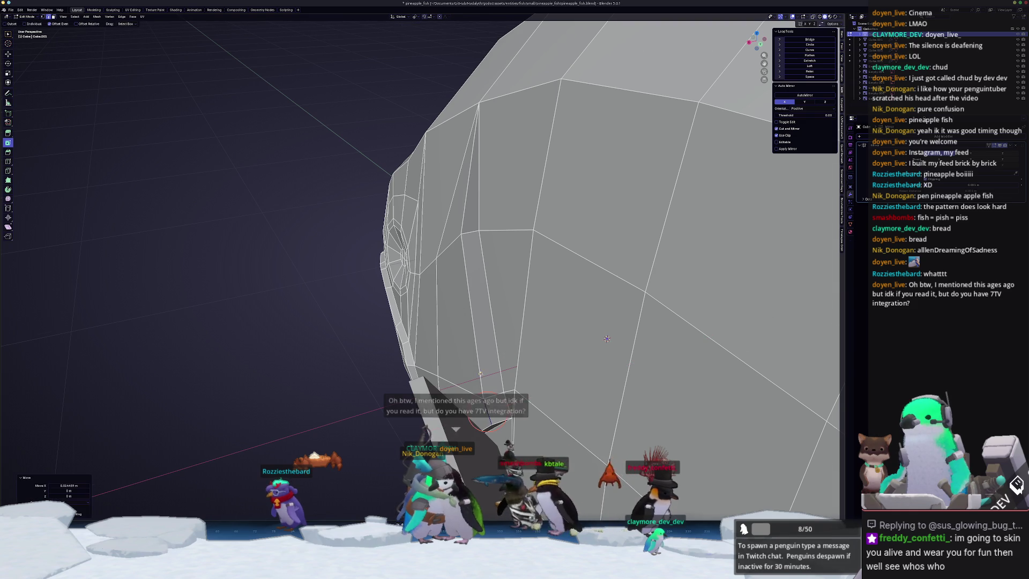
{"action": "key", "text": "Tab"}
{"action": "scroll", "coordinate": [555, 242], "scroll_direction": "down", "scroll_amount": 5}
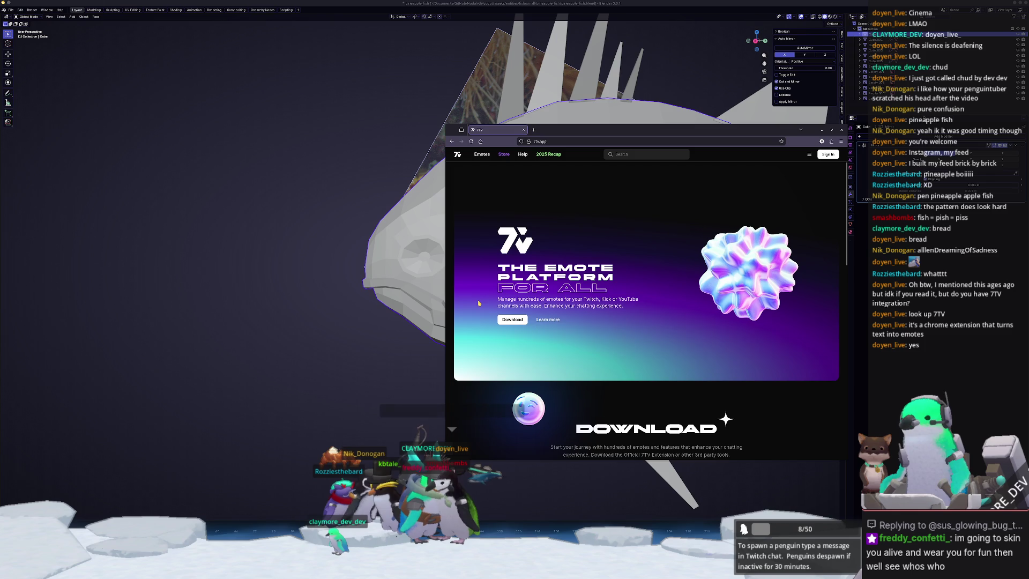
Scroll 7tv.app down to the Source-Available section and switch to the SevenTV GitHub page.
{"action": "scroll", "coordinate": [478, 304], "scroll_direction": "down", "scroll_amount": 3}
{"action": "scroll", "coordinate": [494, 333], "scroll_direction": "down", "scroll_amount": 1}
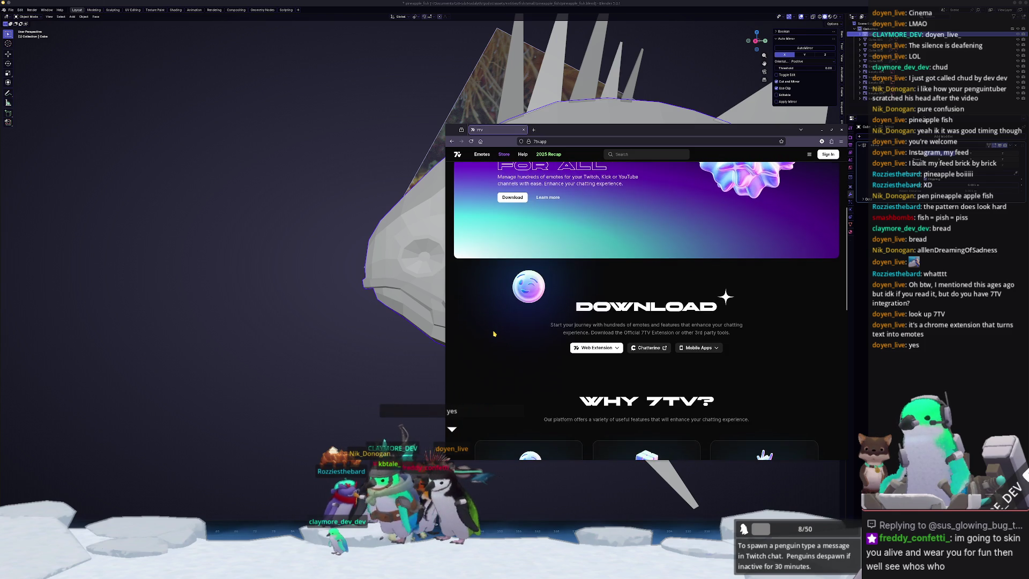
{"action": "scroll", "coordinate": [503, 311], "scroll_direction": "down", "scroll_amount": 5}
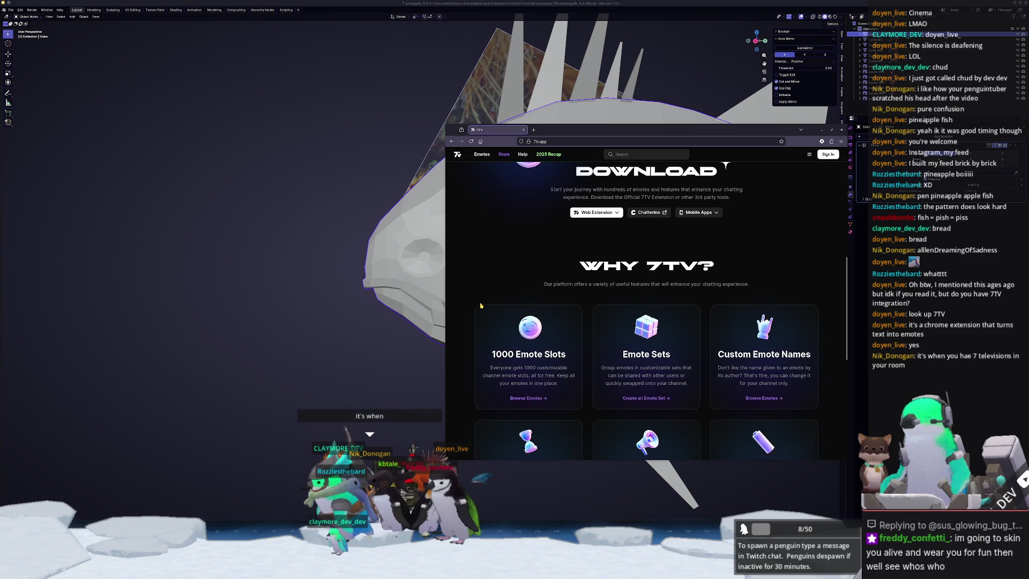
{"action": "scroll", "coordinate": [480, 305], "scroll_direction": "down", "scroll_amount": 1}
{"action": "scroll", "coordinate": [480, 305], "scroll_direction": "down", "scroll_amount": 2}
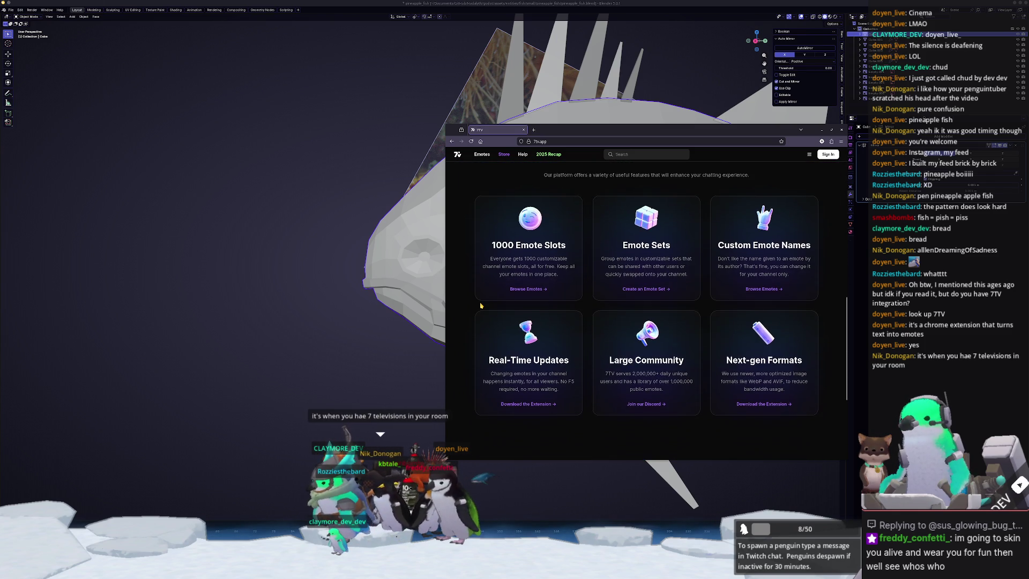
{"action": "scroll", "coordinate": [480, 305], "scroll_direction": "down", "scroll_amount": 4}
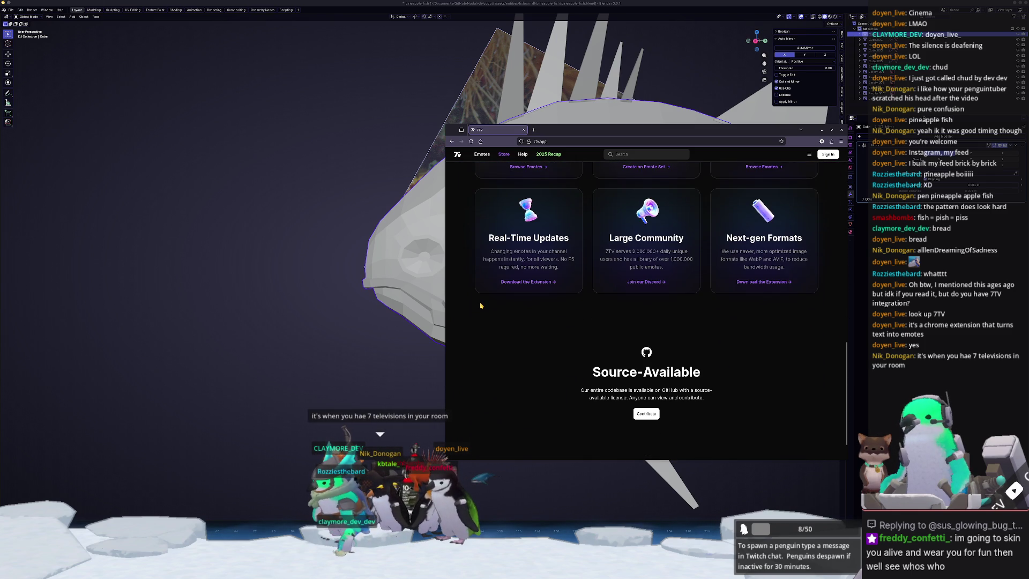
{"action": "scroll", "coordinate": [481, 305], "scroll_direction": "down", "scroll_amount": 2}
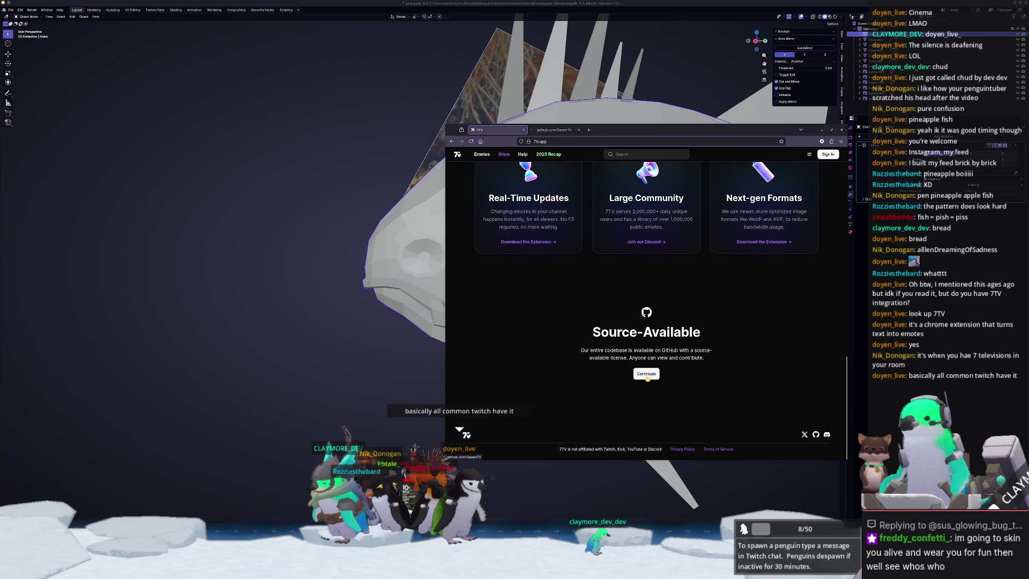
{"action": "left_click", "coordinate": [557, 131]}
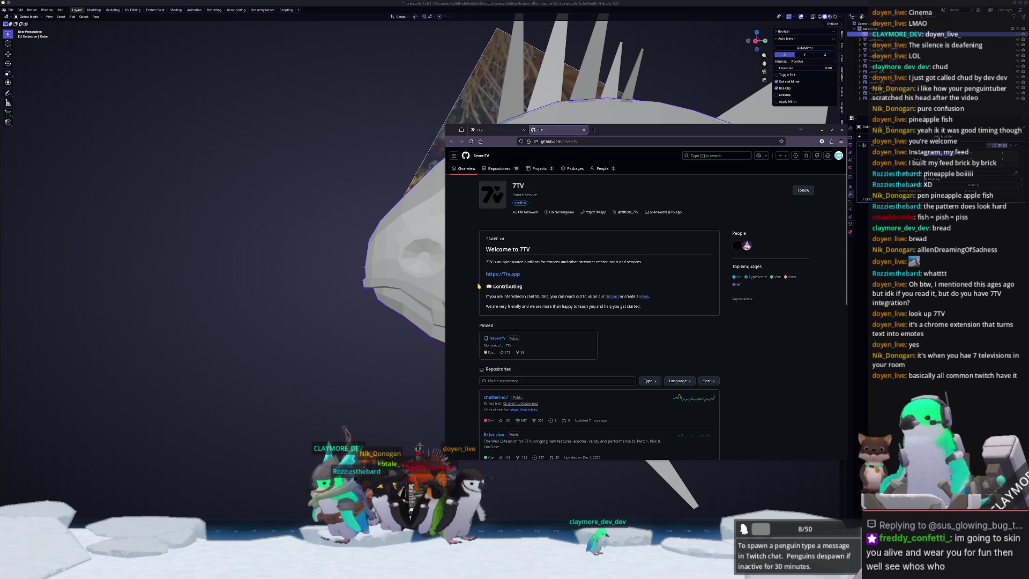
Open the SevenTV repository on GitHub.
{"action": "scroll", "coordinate": [480, 274], "scroll_direction": "down", "scroll_amount": 3}
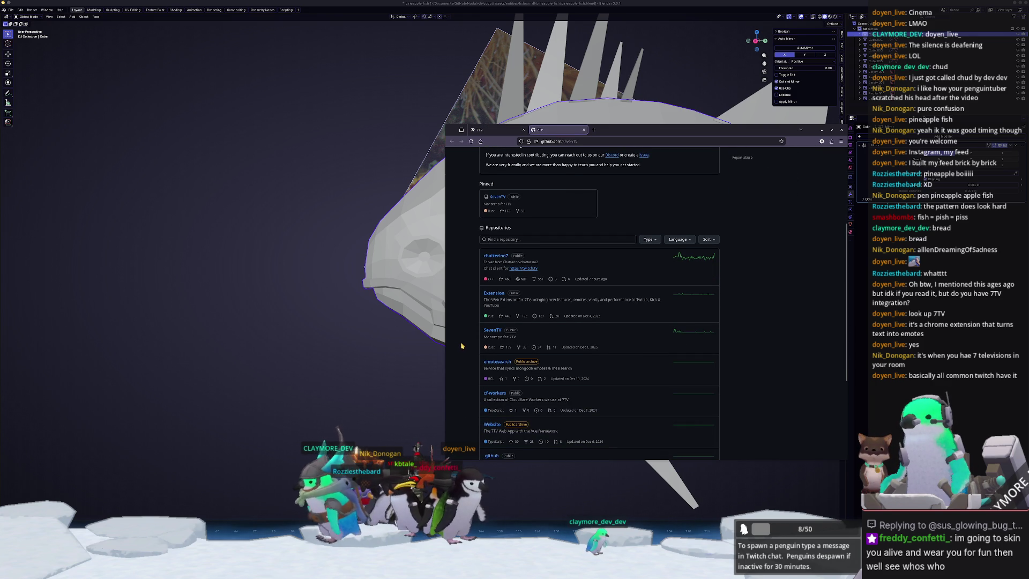
{"action": "left_click", "coordinate": [487, 333]}
{"action": "scroll", "coordinate": [473, 332], "scroll_direction": "down", "scroll_amount": 5}
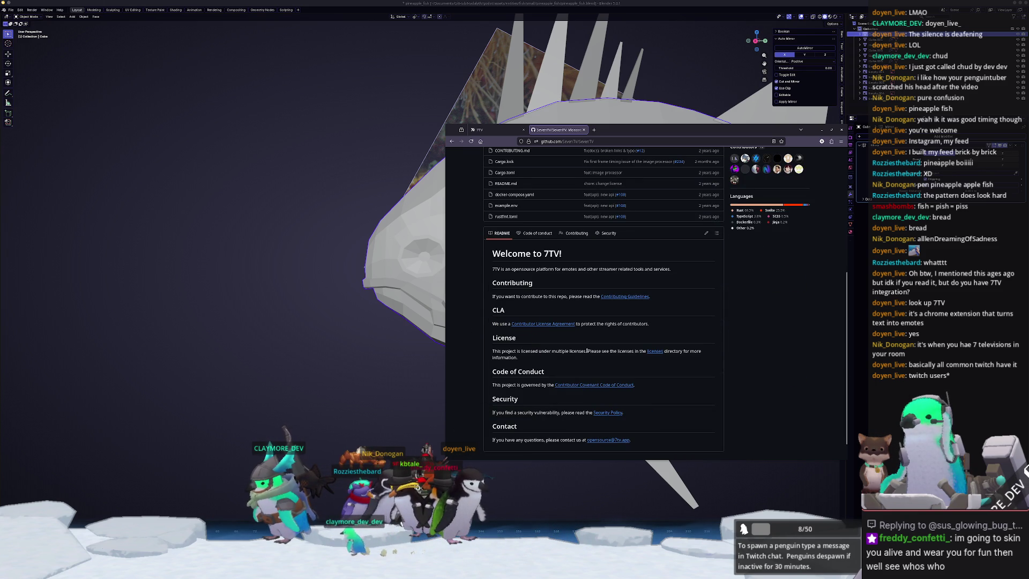
Read the licenses folder's 7TV Ltd License Strategy Overview, then return to the 7TV website.
{"action": "left_click", "coordinate": [654, 351]}
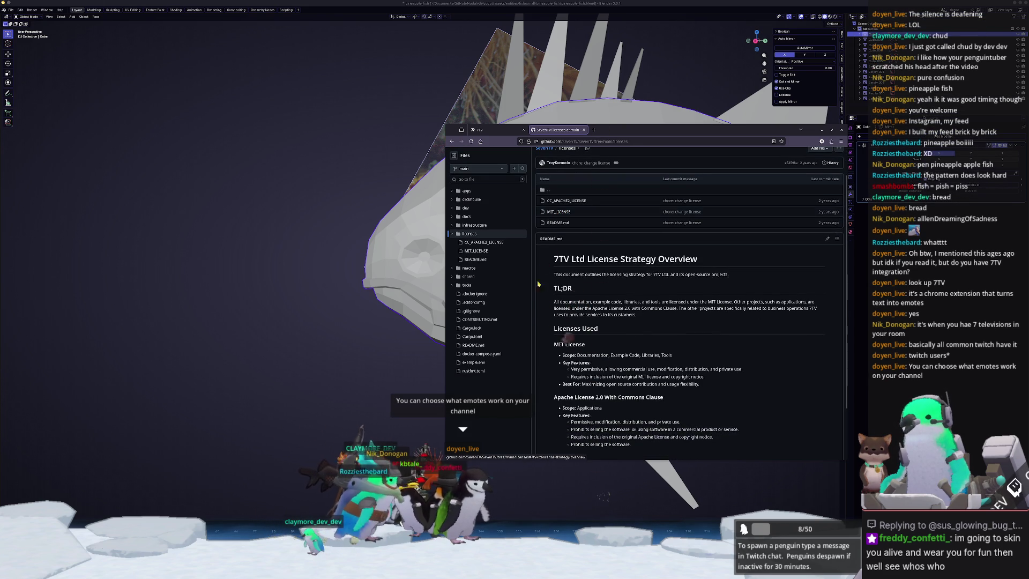
{"action": "scroll", "coordinate": [557, 268], "scroll_direction": "down", "scroll_amount": 2}
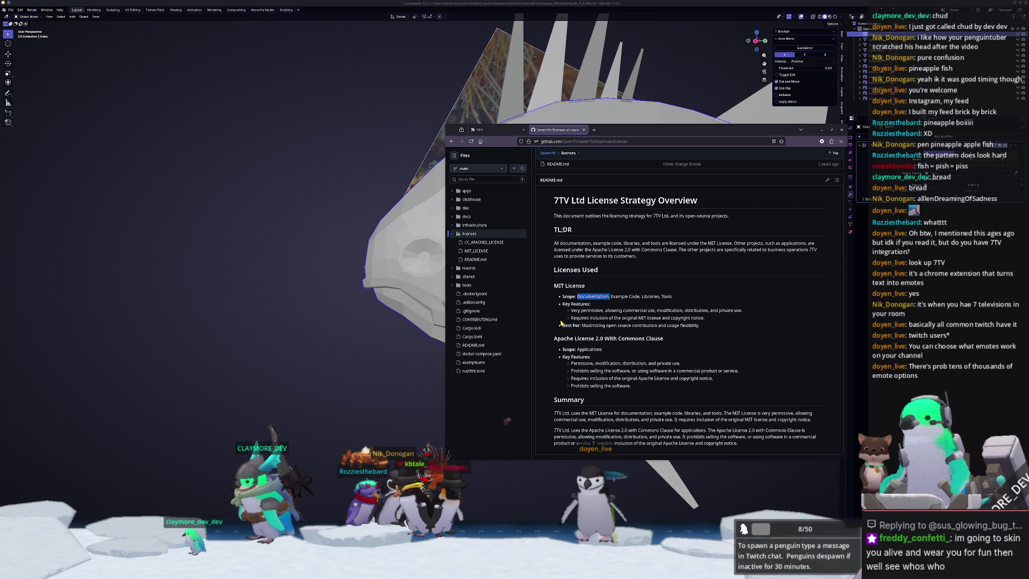
{"action": "left_click", "coordinate": [552, 343]}
{"action": "scroll", "coordinate": [548, 355], "scroll_direction": "down", "scroll_amount": 1}
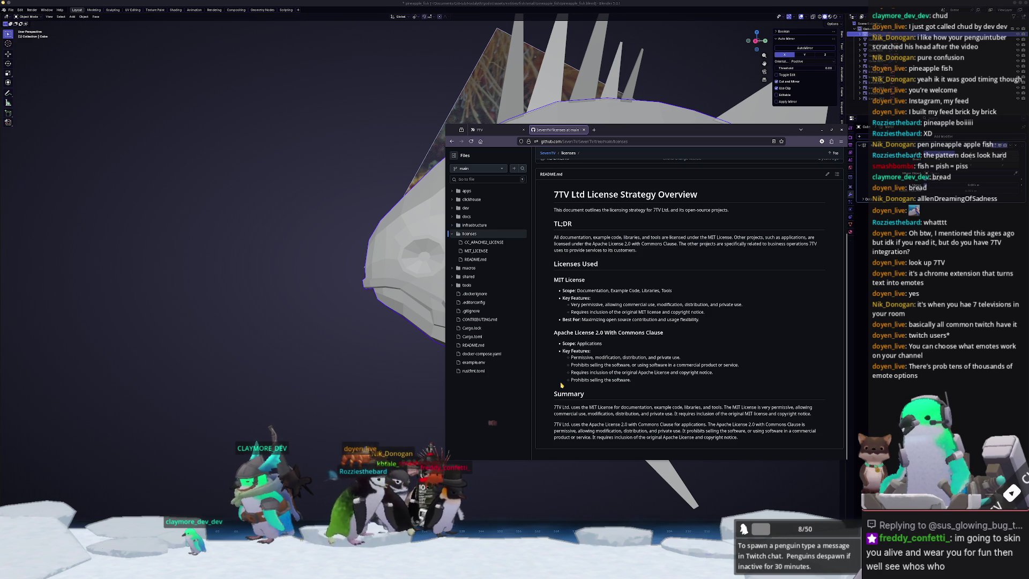
{"action": "scroll", "coordinate": [561, 385], "scroll_direction": "up", "scroll_amount": 3}
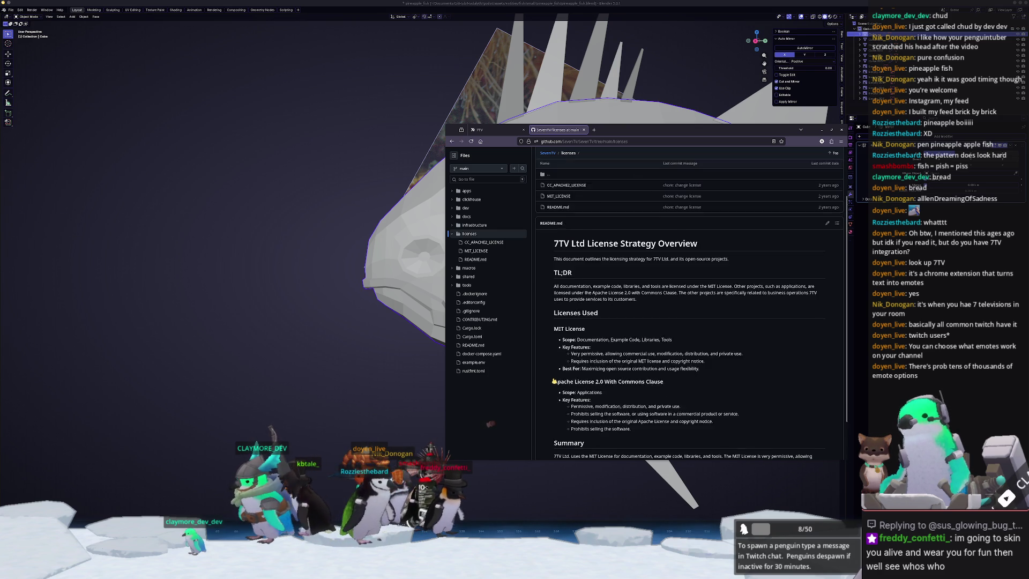
{"action": "left_click", "coordinate": [506, 133]}
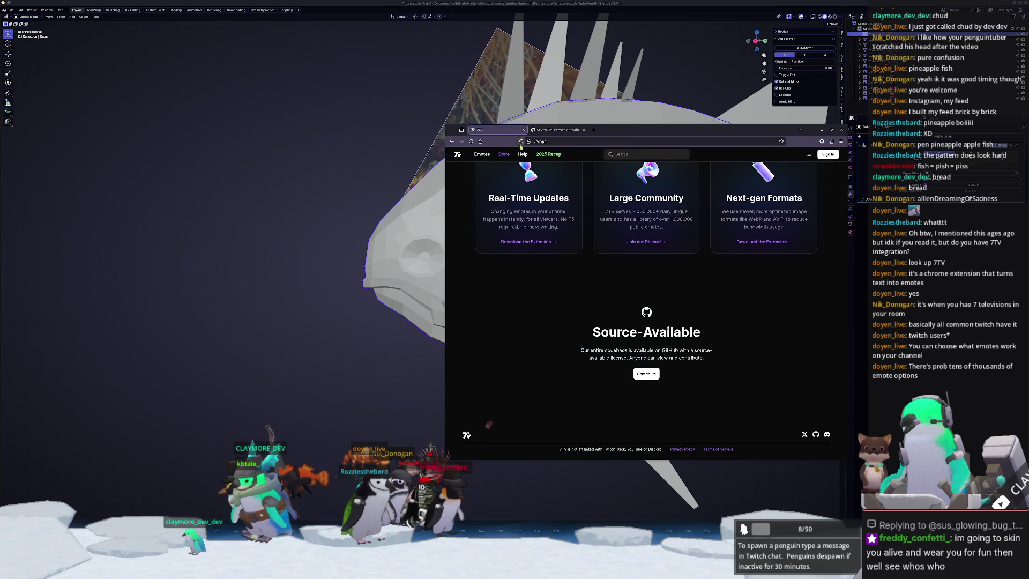
Inspect the 7TV homepage's Learn more link in the browser DevTools.
{"action": "scroll", "coordinate": [536, 348], "scroll_direction": "up", "scroll_amount": 3}
{"action": "scroll", "coordinate": [589, 358], "scroll_direction": "down", "scroll_amount": 1}
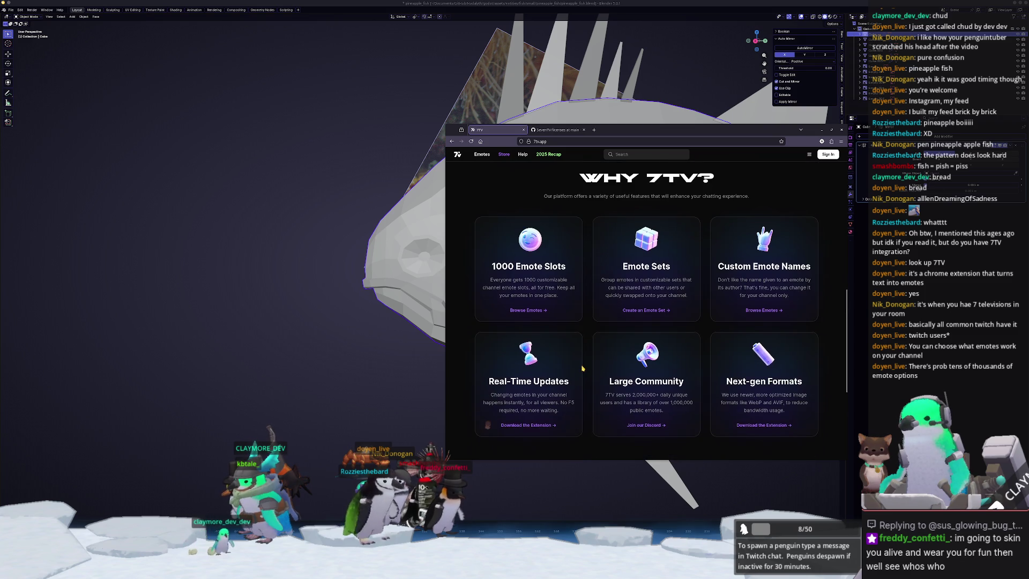
{"action": "scroll", "coordinate": [582, 368], "scroll_direction": "up", "scroll_amount": 3}
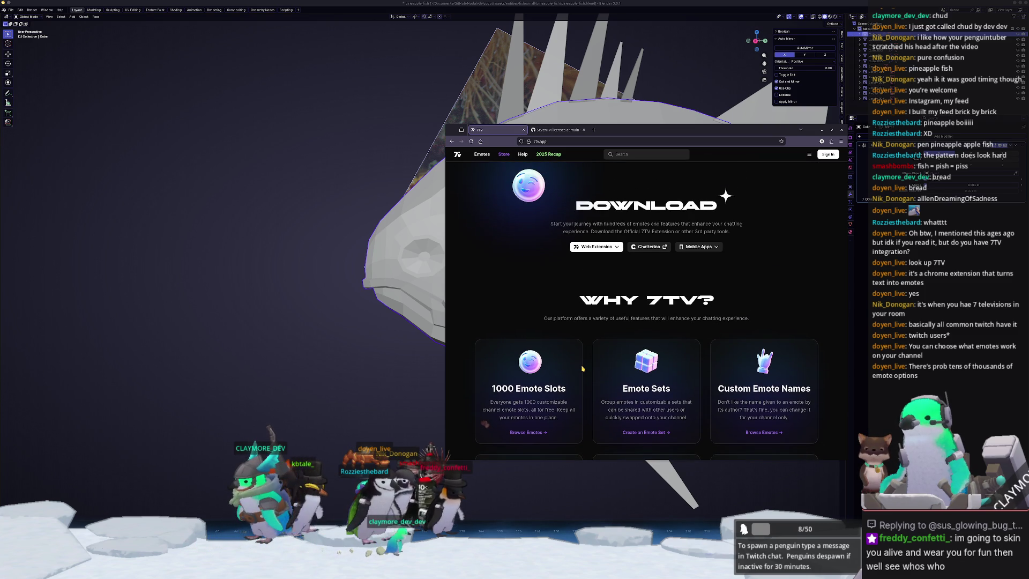
{"action": "scroll", "coordinate": [582, 369], "scroll_direction": "up", "scroll_amount": 3}
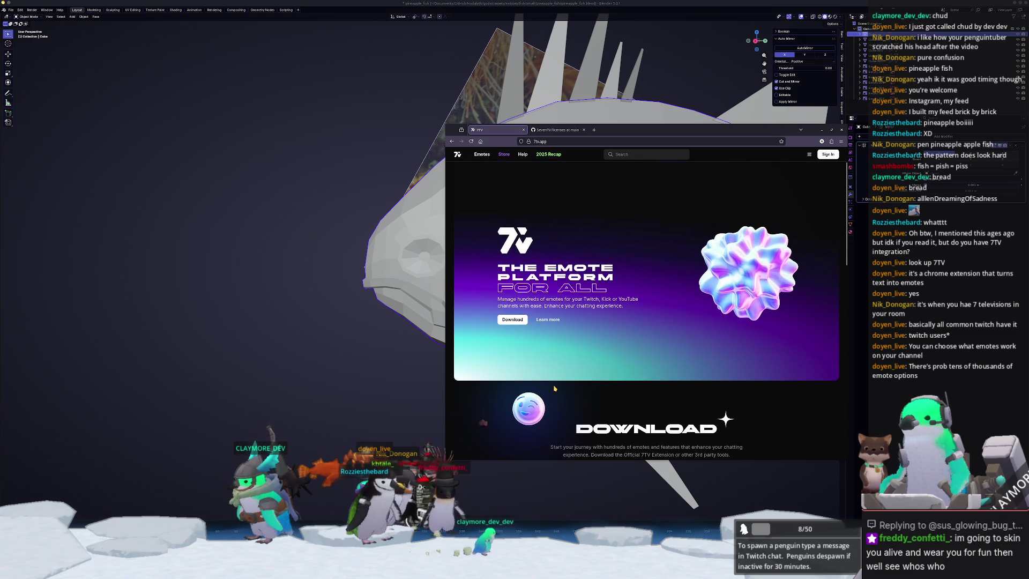
{"action": "scroll", "coordinate": [649, 350], "scroll_direction": "down", "scroll_amount": 1}
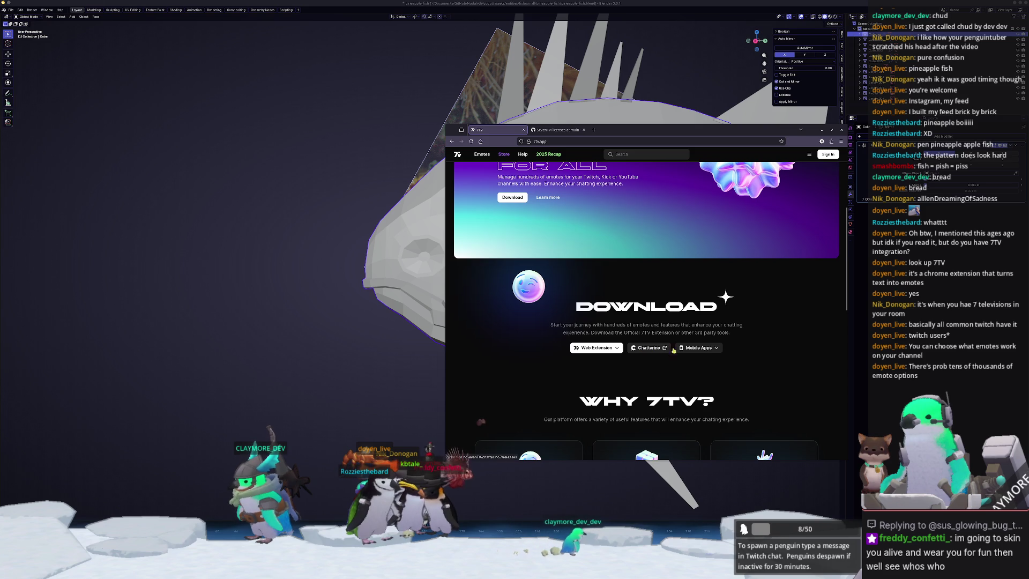
{"action": "scroll", "coordinate": [770, 350], "scroll_direction": "up", "scroll_amount": 2}
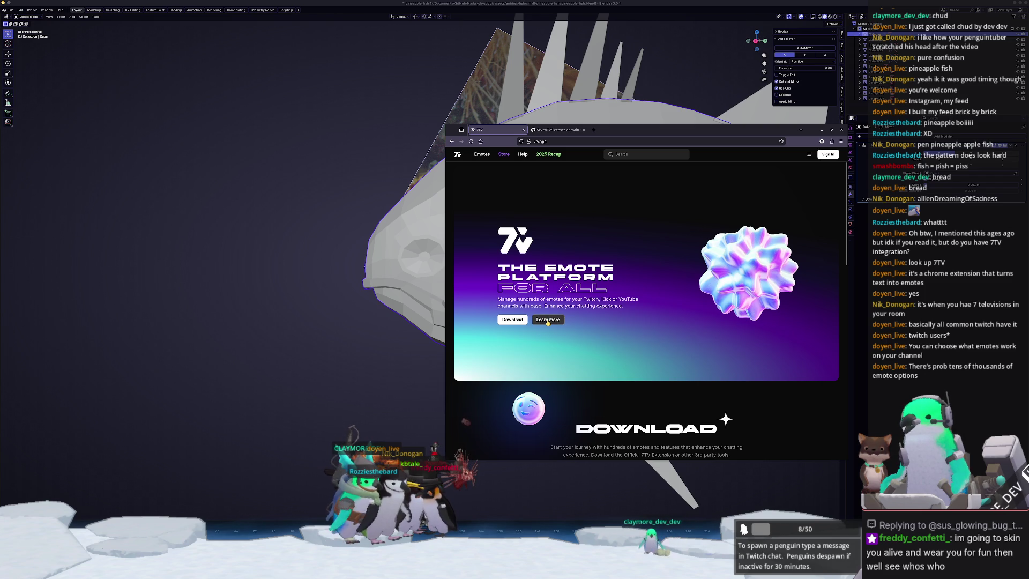
{"action": "right_click", "coordinate": [547, 322]}
{"action": "left_click", "coordinate": [558, 381]}
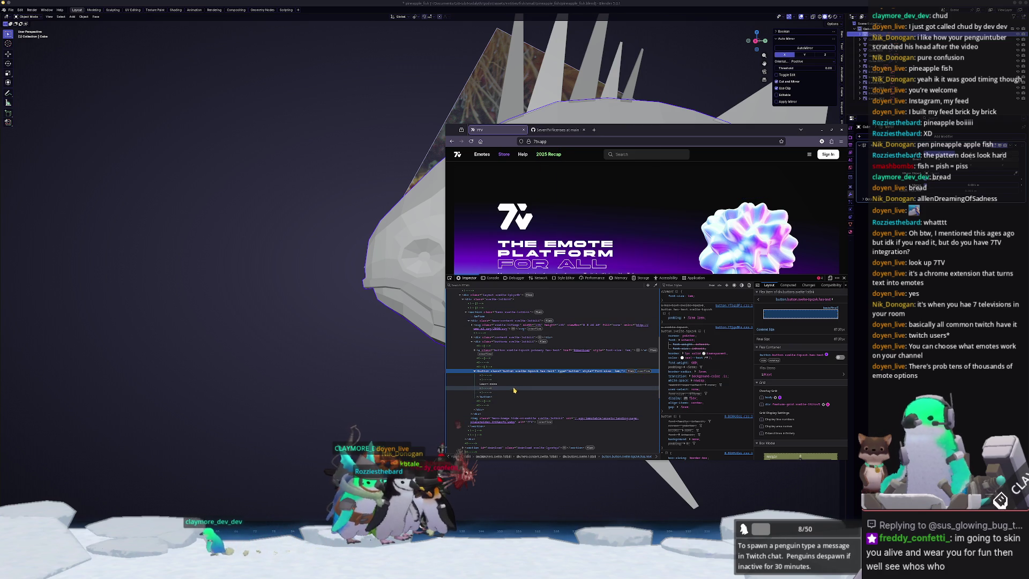
Inspect the Download link and expand its <a> element to see its text.
{"action": "scroll", "coordinate": [503, 236], "scroll_direction": "down", "scroll_amount": 2}
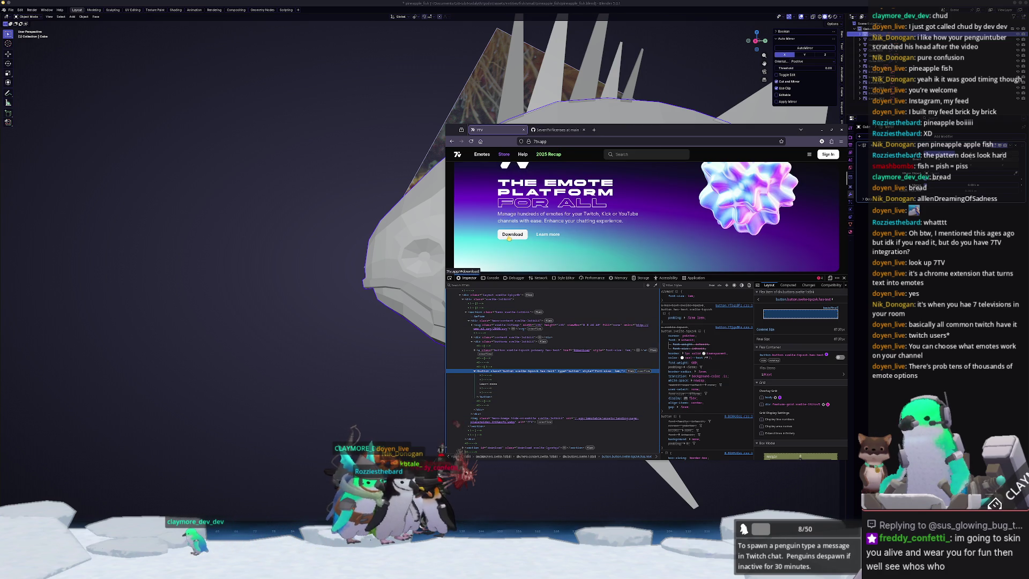
{"action": "right_click", "coordinate": [511, 238]}
{"action": "left_click", "coordinate": [524, 328]}
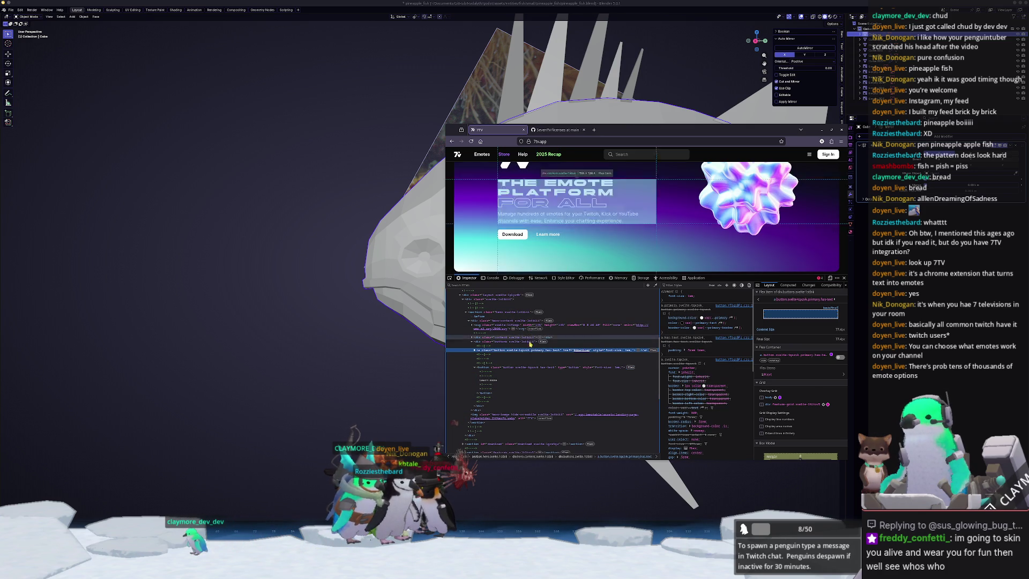
{"action": "left_click", "coordinate": [642, 351]}
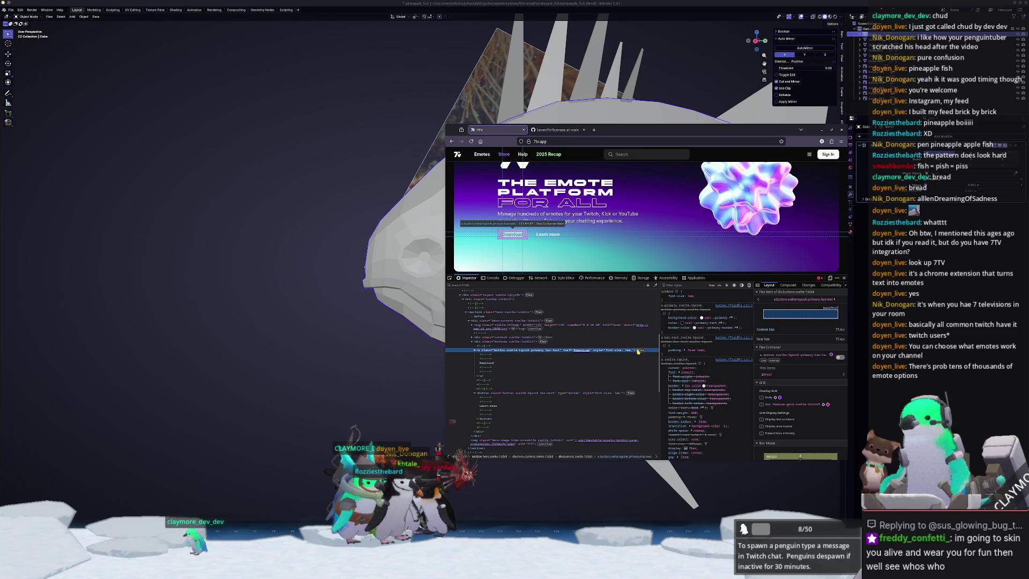
Follow the Download link to the #download section, close DevTools, and return to Blender.
{"action": "left_click", "coordinate": [516, 238]}
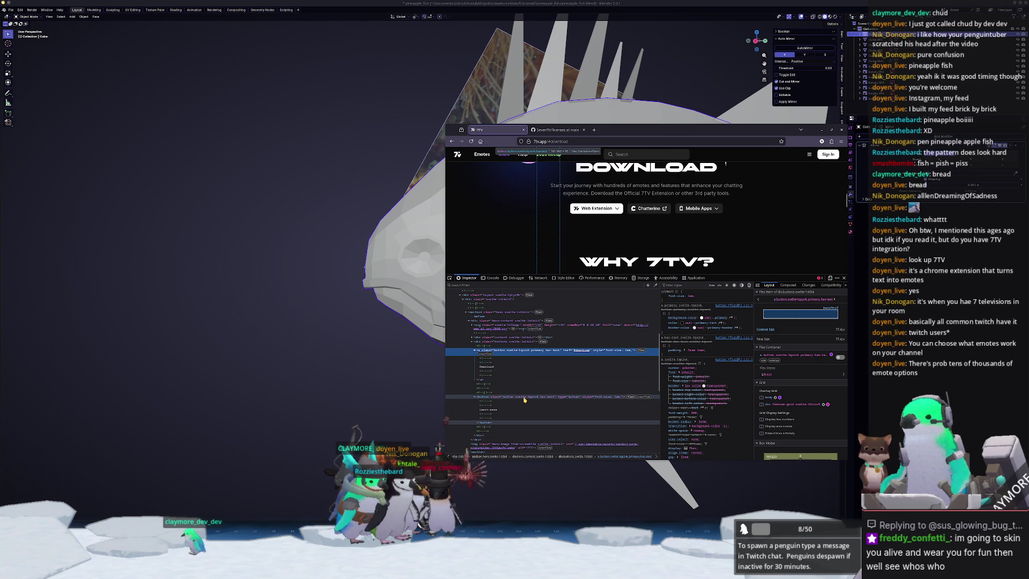
{"action": "left_click", "coordinate": [844, 278]}
{"action": "scroll", "coordinate": [551, 272], "scroll_direction": "up", "scroll_amount": 5}
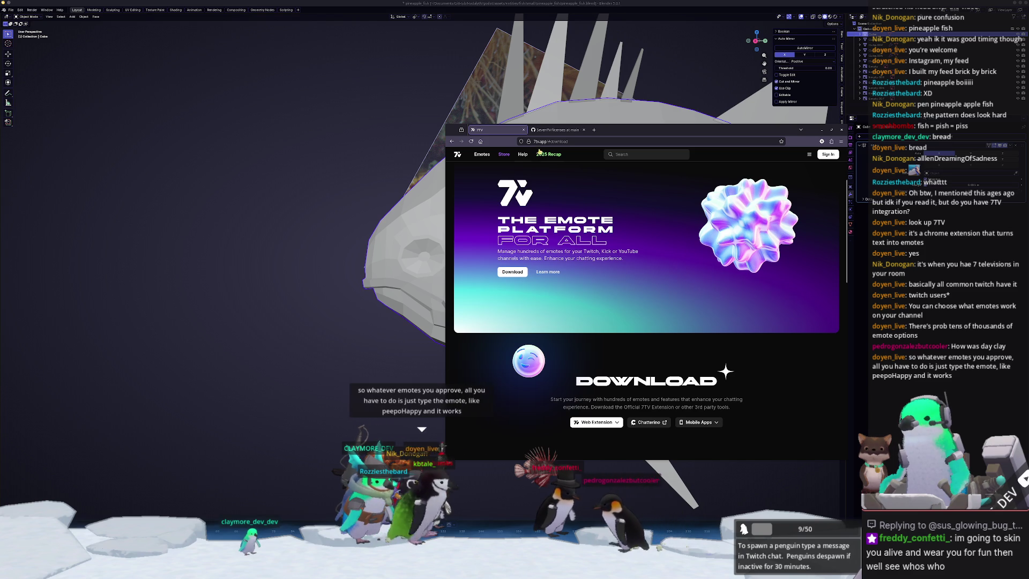
{"action": "left_click", "coordinate": [557, 129]}
Enter Edit Mode on the fish in an X-ray numpad-3 side view.
{"action": "left_click", "coordinate": [378, 300]}
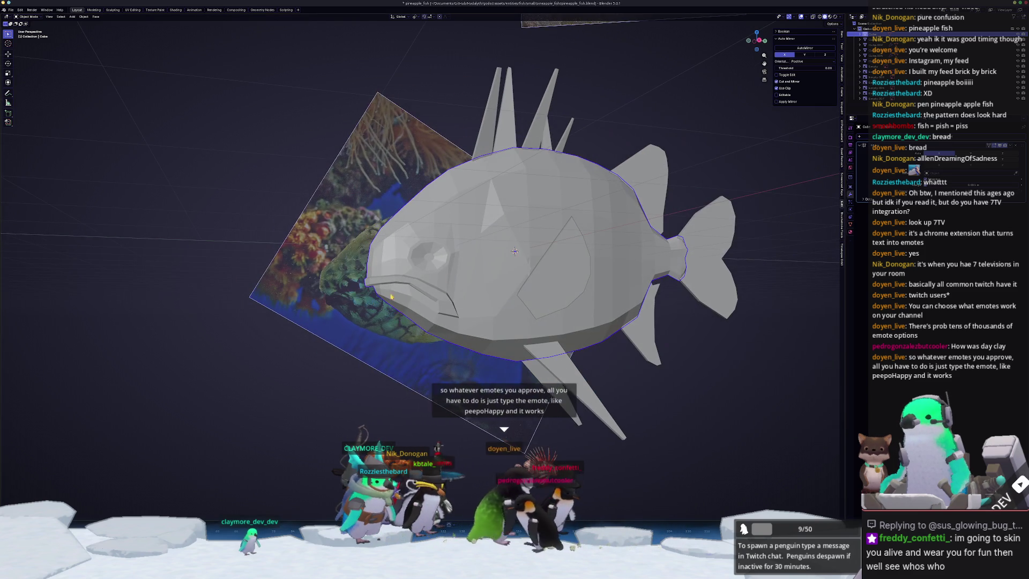
{"action": "key", "text": "Tab"}
{"action": "middle_click_drag", "start_coordinate": [379, 300], "coordinate": [527, 246]}
{"action": "key", "text": "KP_3"}
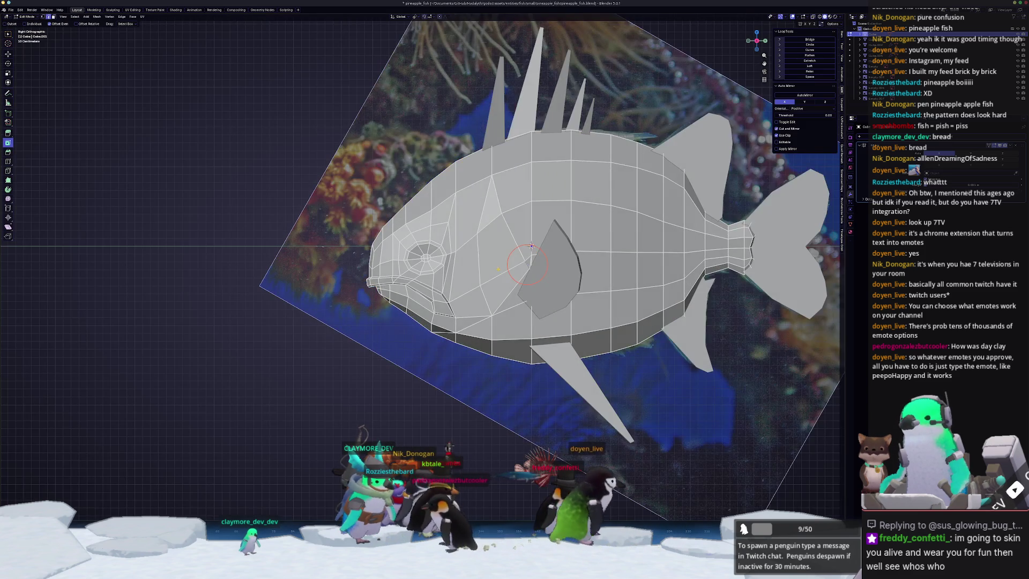
{"action": "key", "text": "alt+z"}
{"action": "scroll", "coordinate": [471, 264], "scroll_direction": "up", "scroll_amount": 1}
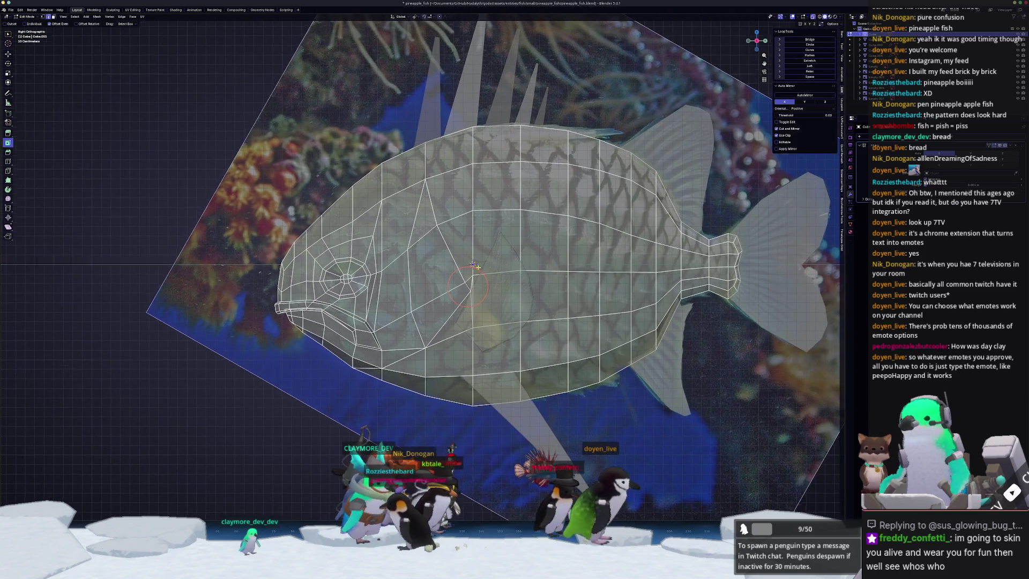
Shift-select the mid-body strip of faces plus the rows above and below it toward the tail.
{"action": "left_click", "coordinate": [501, 188]}
{"action": "left_click", "coordinate": [460, 193], "text": "ctrl"}
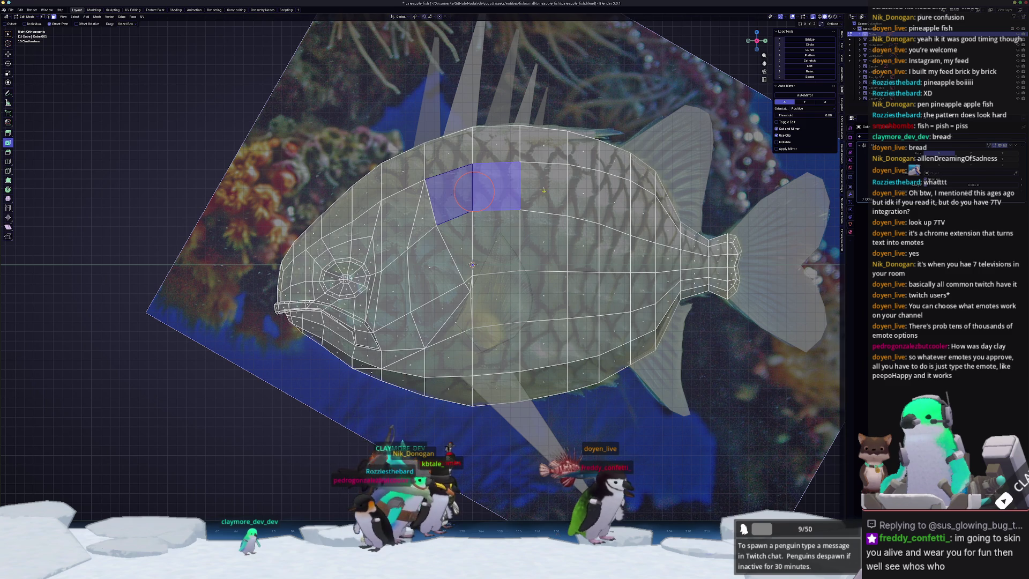
{"action": "left_click", "coordinate": [462, 238], "text": "ctrl"}
{"action": "left_click", "coordinate": [549, 242], "text": "ctrl"}
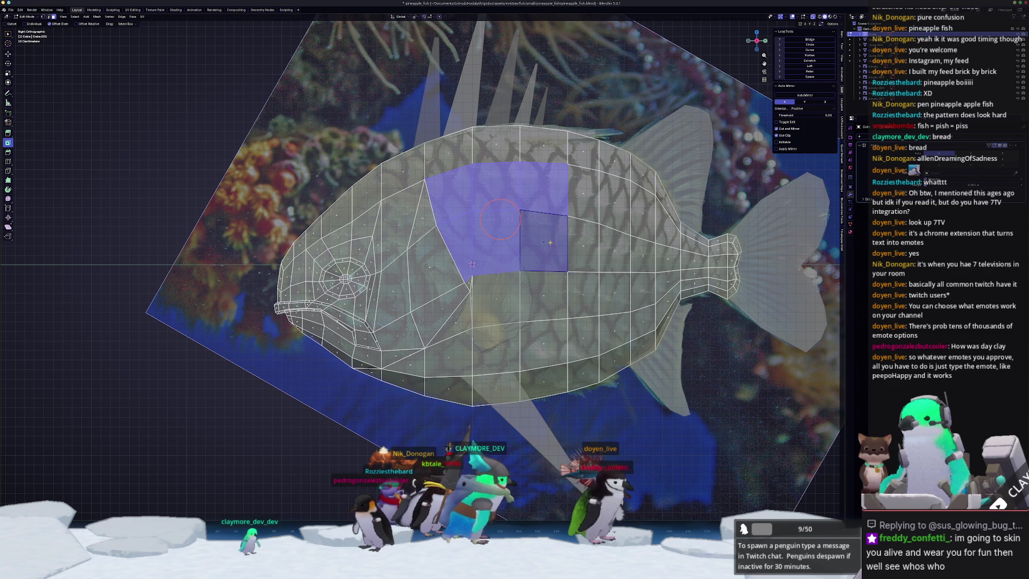
{"action": "left_click", "coordinate": [586, 247], "text": "ctrl"}
{"action": "left_click", "coordinate": [616, 245], "text": "ctrl"}
{"action": "left_click", "coordinate": [643, 244], "text": "ctrl"}
{"action": "left_click", "coordinate": [663, 230], "text": "ctrl"}
{"action": "left_click", "coordinate": [646, 214], "text": "ctrl"}
{"action": "left_click", "coordinate": [620, 206], "text": "ctrl"}
{"action": "left_click", "coordinate": [583, 192], "text": "ctrl"}
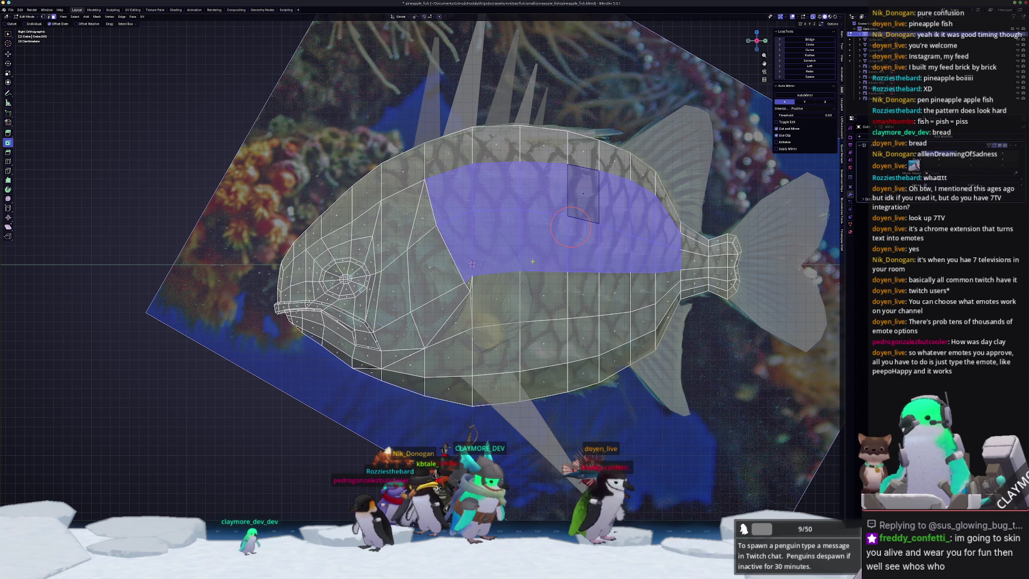
{"action": "left_click", "coordinate": [498, 298], "text": "ctrl"}
{"action": "left_click", "coordinate": [544, 296], "text": "ctrl"}
{"action": "left_click", "coordinate": [584, 295], "text": "ctrl"}
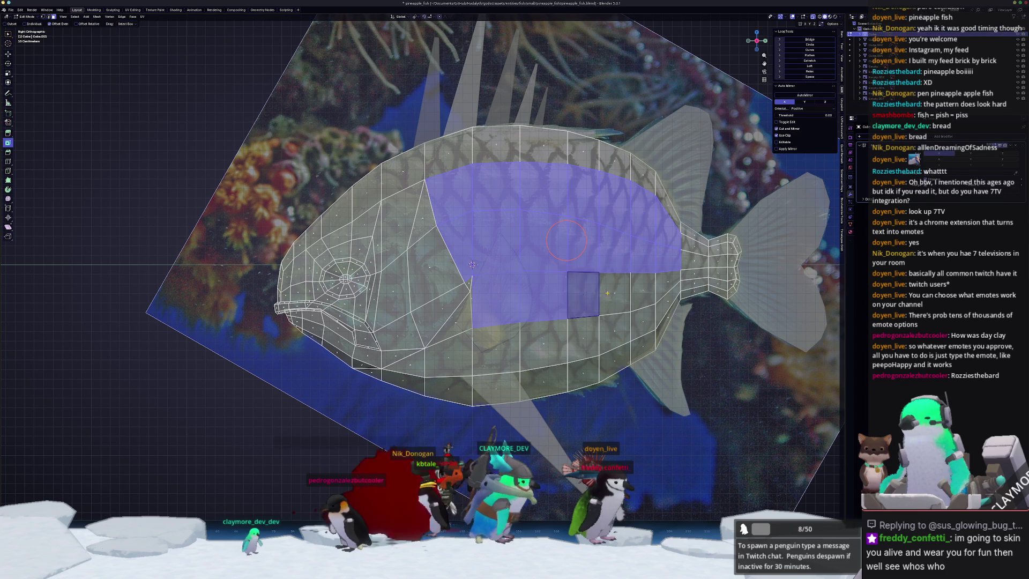
{"action": "left_click", "coordinate": [616, 293], "text": "ctrl"}
{"action": "left_click", "coordinate": [643, 292], "text": "ctrl"}
{"action": "left_click", "coordinate": [667, 286], "text": "ctrl"}
Add the lower-row and belly faces from head to tail to the selection.
{"action": "middle_click_drag", "start_coordinate": [609, 295], "coordinate": [589, 269], "text": "shift"}
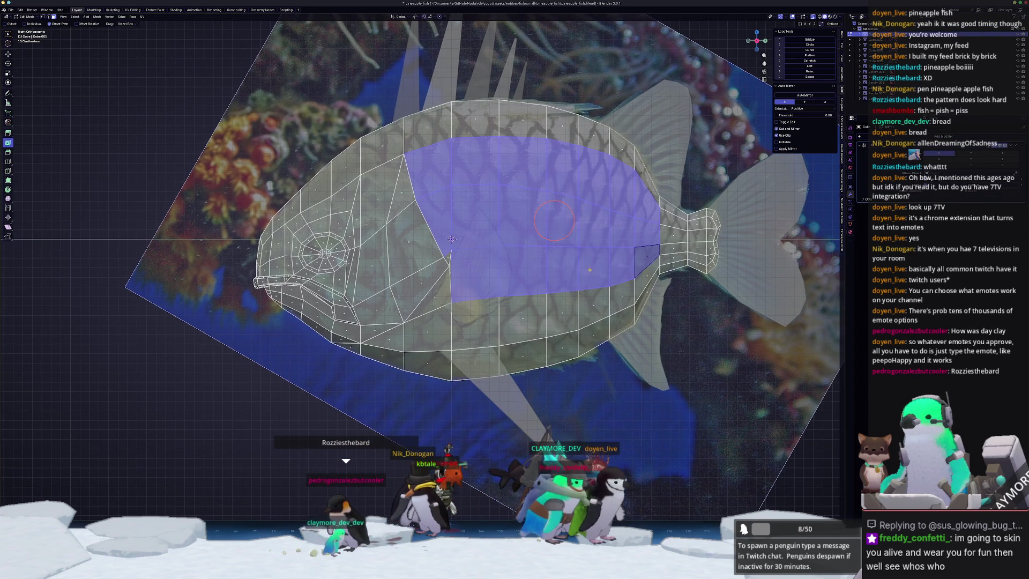
{"action": "left_click", "coordinate": [592, 305], "text": "ctrl"}
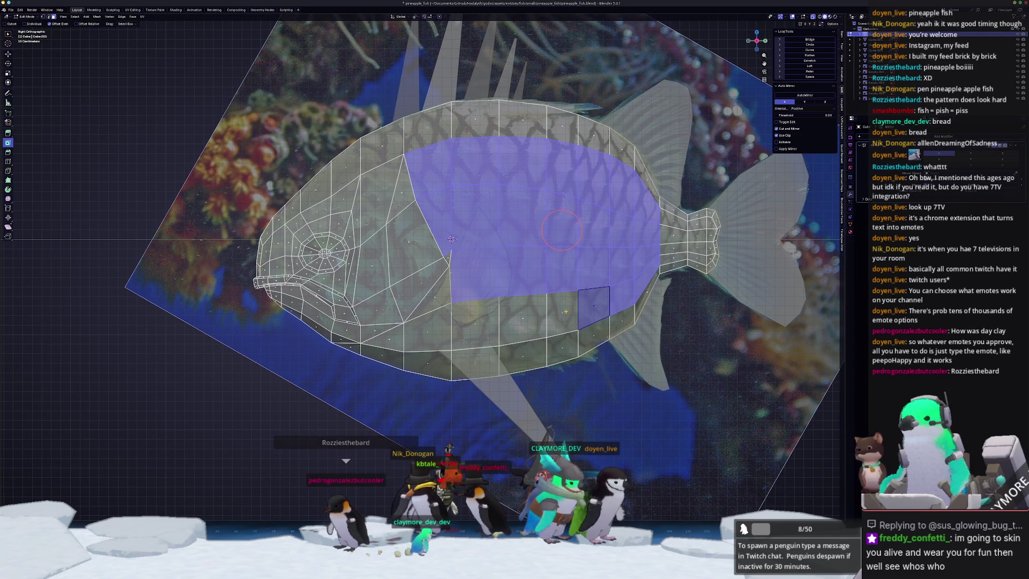
{"action": "left_click", "coordinate": [562, 313], "text": "ctrl"}
{"action": "left_click", "coordinate": [522, 319], "text": "ctrl"}
{"action": "left_click", "coordinate": [474, 324], "text": "ctrl"}
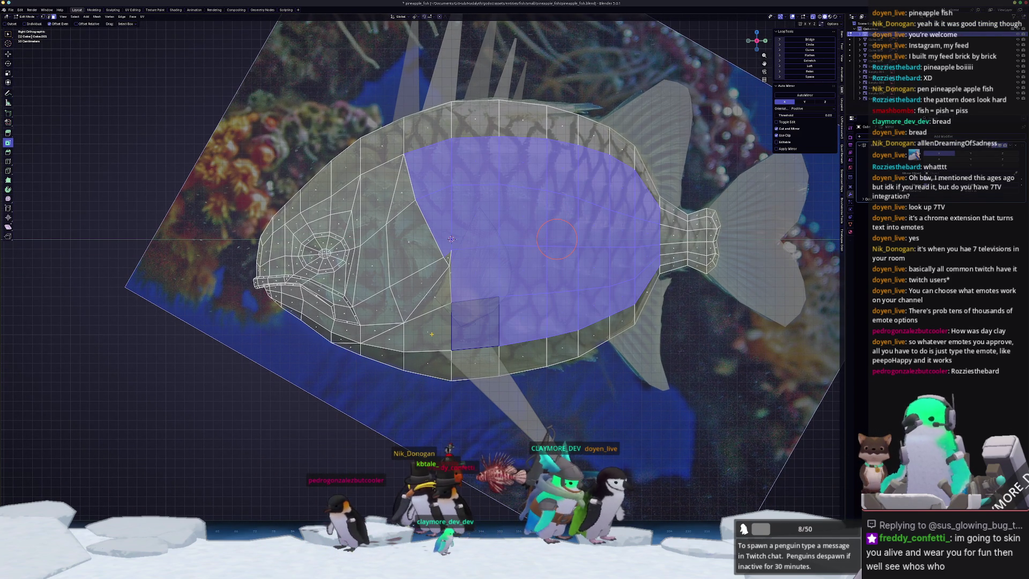
{"action": "left_click", "coordinate": [431, 335], "text": "ctrl"}
{"action": "left_click", "coordinate": [427, 365], "text": "ctrl"}
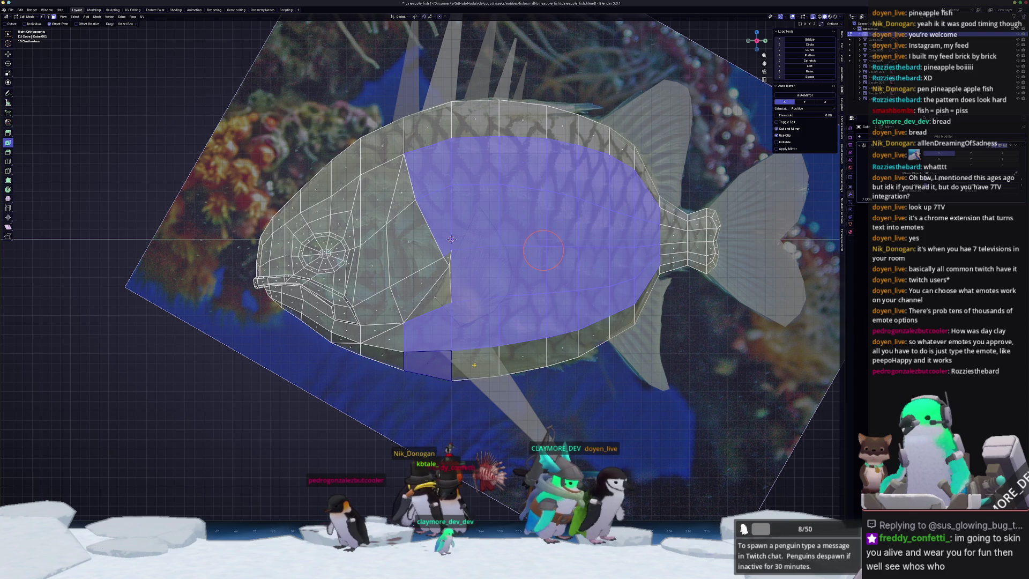
{"action": "left_click", "coordinate": [475, 363], "text": "ctrl"}
{"action": "left_click", "coordinate": [565, 346], "text": "ctrl"}
{"action": "left_click", "coordinate": [594, 333], "text": "ctrl"}
{"action": "left_click", "coordinate": [622, 320], "text": "ctrl"}
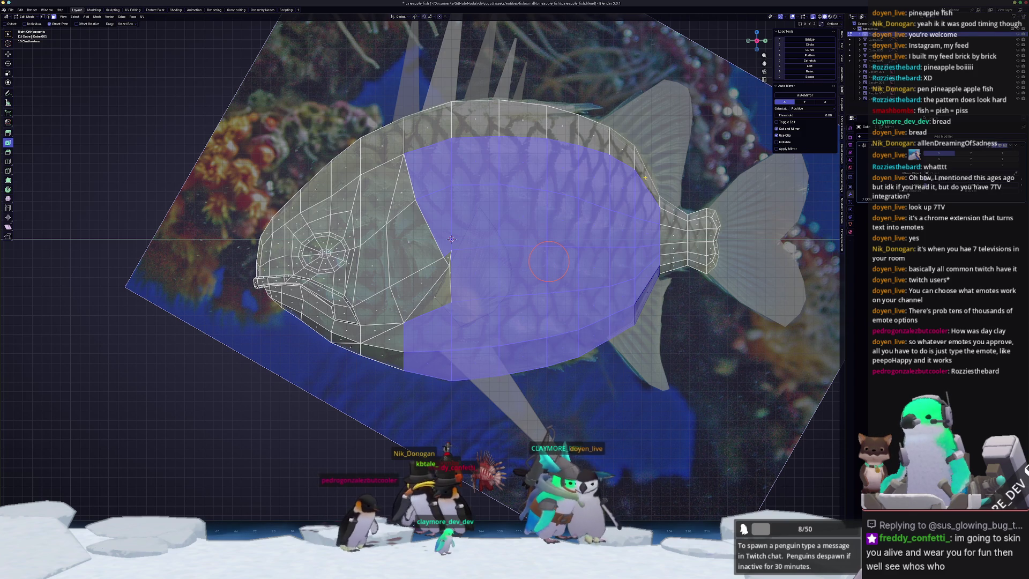
Add the upper-row faces from tail to head, then begin an inset.
{"action": "left_click", "coordinate": [621, 140], "text": "ctrl"}
{"action": "left_click", "coordinate": [593, 137], "text": "ctrl"}
{"action": "left_click", "coordinate": [555, 122], "text": "ctrl"}
{"action": "left_click", "coordinate": [523, 119], "text": "ctrl"}
{"action": "left_click", "coordinate": [475, 116], "text": "ctrl"}
{"action": "left_click", "coordinate": [428, 127], "text": "ctrl"}
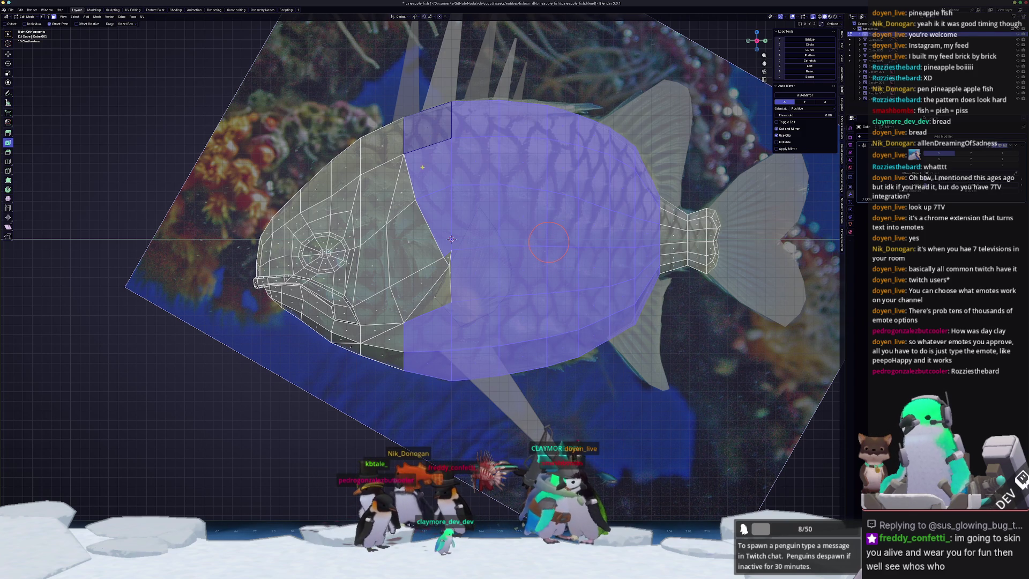
{"action": "key", "text": "i"}
{"action": "left_click", "coordinate": [546, 252]}
Inset each selected face individually, thickening the inset so every face shrinks.
{"action": "left_click_drag", "start_coordinate": [451, 239], "coordinate": [451, 238]}
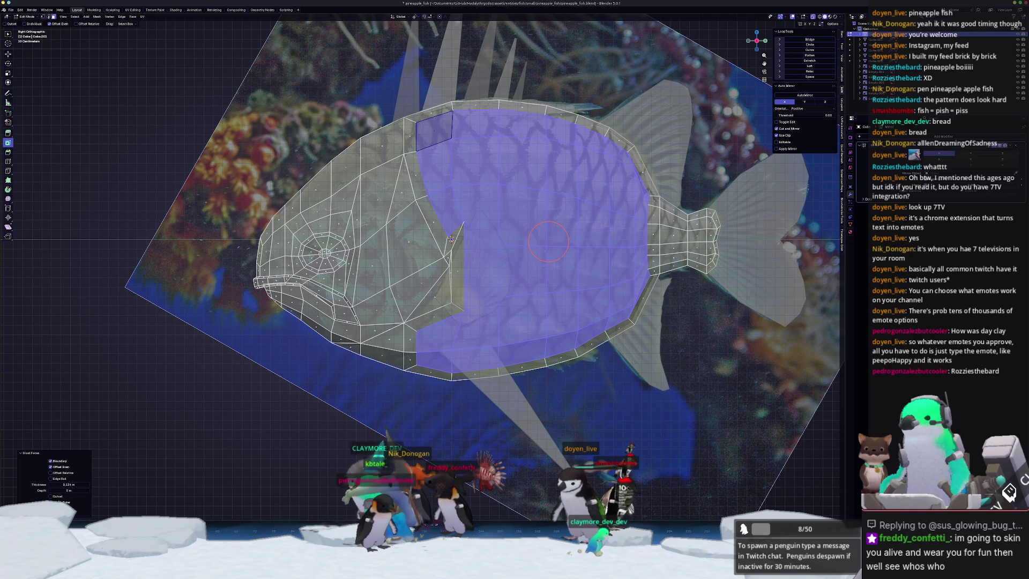
{"action": "key", "text": "i"}
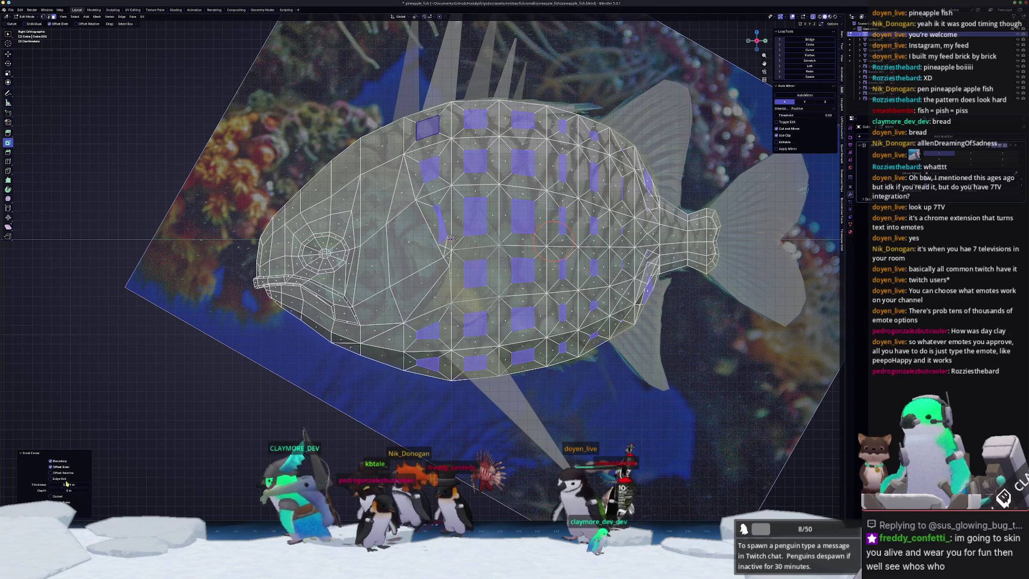
{"action": "left_click_drag", "start_coordinate": [69, 484], "coordinate": [80, 484]}
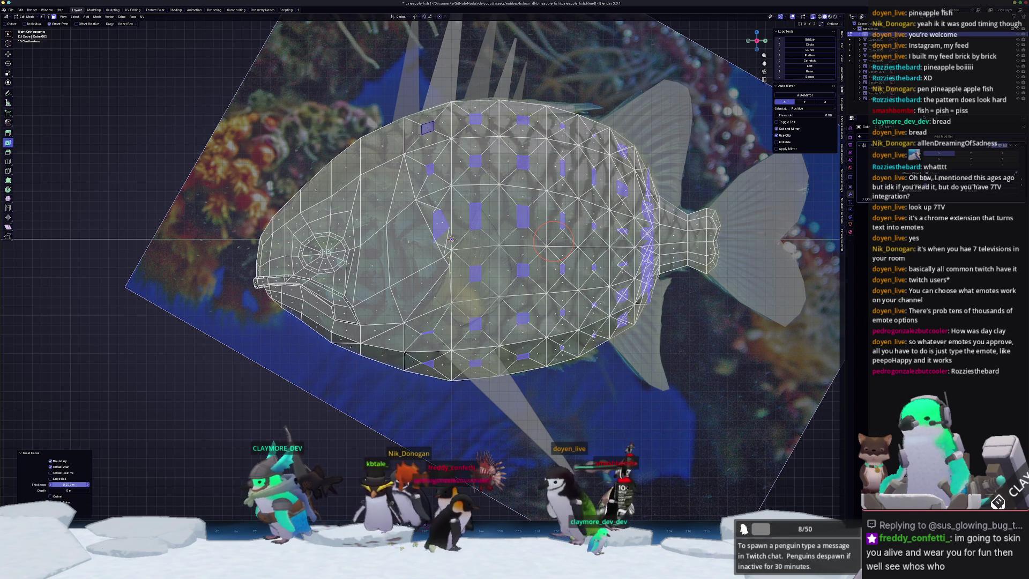
{"action": "middle_click_drag", "start_coordinate": [451, 239], "coordinate": [485, 386]}
Extrude the inset faces outward along their normals.
{"action": "key", "text": "e"}
{"action": "key", "text": "Escape"}
{"action": "key", "text": "alt+s"}
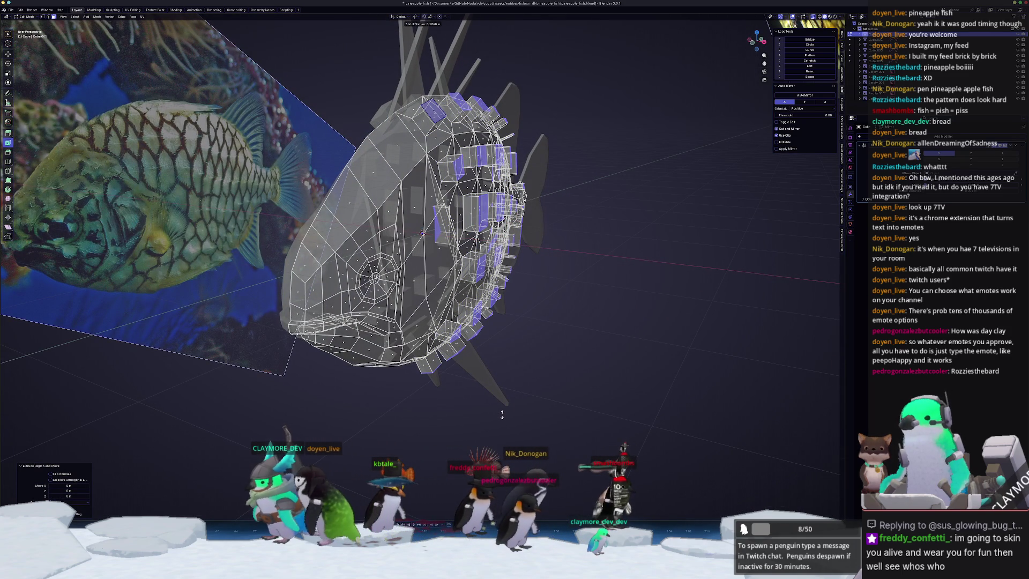
{"action": "left_click", "coordinate": [498, 407]}
Set the pivot to Individual Origins and scale down the extruded bump tops.
{"action": "left_click", "coordinate": [416, 17]}
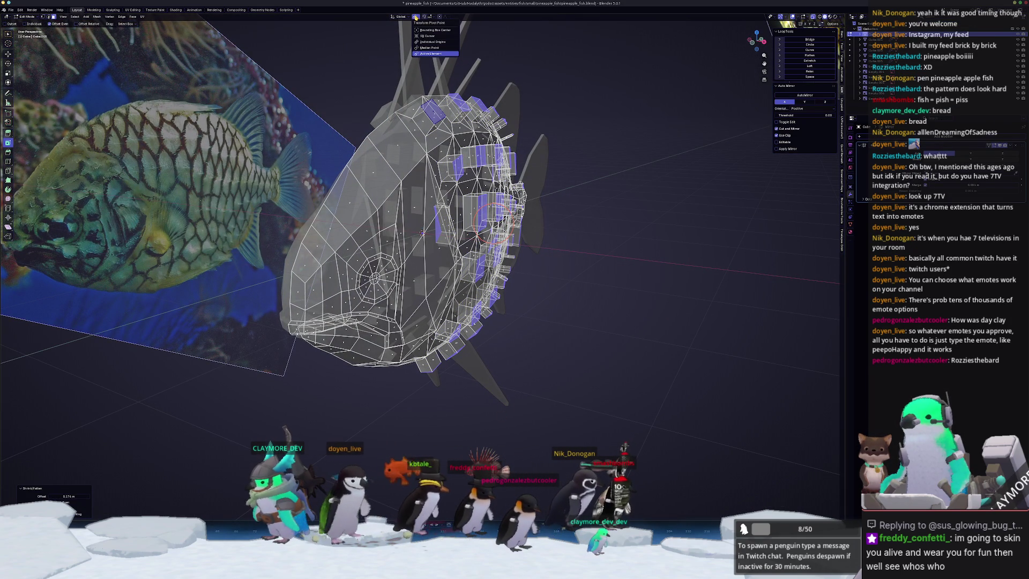
{"action": "left_click", "coordinate": [426, 43]}
{"action": "middle_click_drag", "start_coordinate": [375, 234], "coordinate": [447, 234]}
{"action": "key", "text": "s"}
{"action": "left_click", "coordinate": [544, 253]}
Turn off X-ray, pull the bump tops out along Y into points, and edge-slide them.
{"action": "key", "text": "alt+z"}
{"action": "mouse_move", "coordinate": [543, 253]}
{"action": "middle_mouse_down"}
{"action": "mouse_move", "coordinate": [557, 235]}
{"action": "mouse_move", "coordinate": [579, 256]}
{"action": "mouse_move", "coordinate": [558, 245]}
{"action": "mouse_move", "coordinate": [555, 273]}
{"action": "mouse_move", "coordinate": [480, 262]}
{"action": "mouse_move", "coordinate": [509, 256]}
{"action": "middle_mouse_up"}
{"action": "key", "text": "g"}
{"action": "key", "text": "y"}
{"action": "left_click", "coordinate": [557, 255]}
{"action": "key", "text": "g"}
{"action": "key", "text": "g"}
{"action": "left_click", "coordinate": [558, 252]}
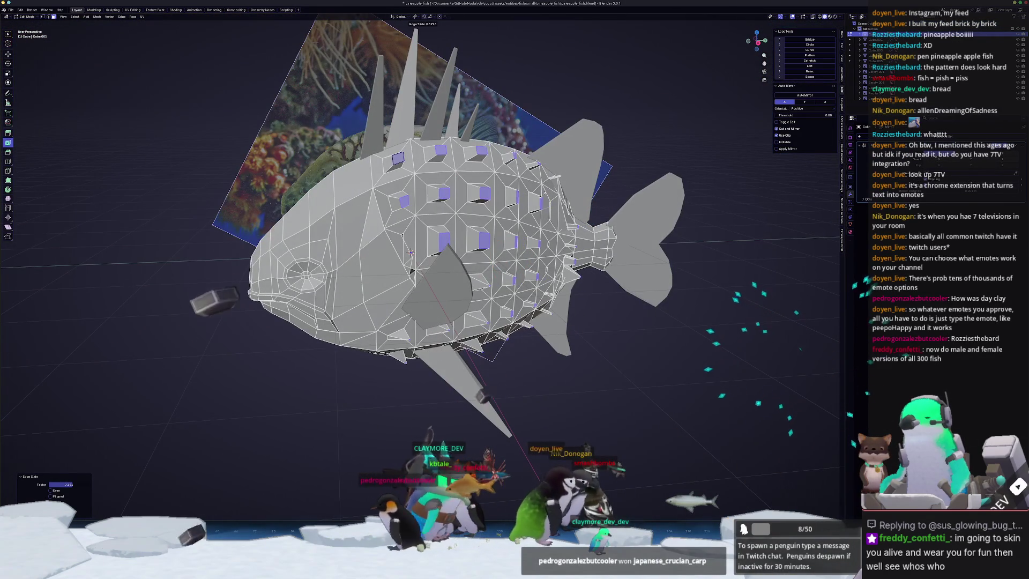
Finish another edge slide, then shade the fish smooth in Object Mode.
{"action": "middle_click_drag", "start_coordinate": [410, 252], "coordinate": [416, 243]}
{"action": "scroll", "coordinate": [416, 243], "scroll_direction": "up", "scroll_amount": 3}
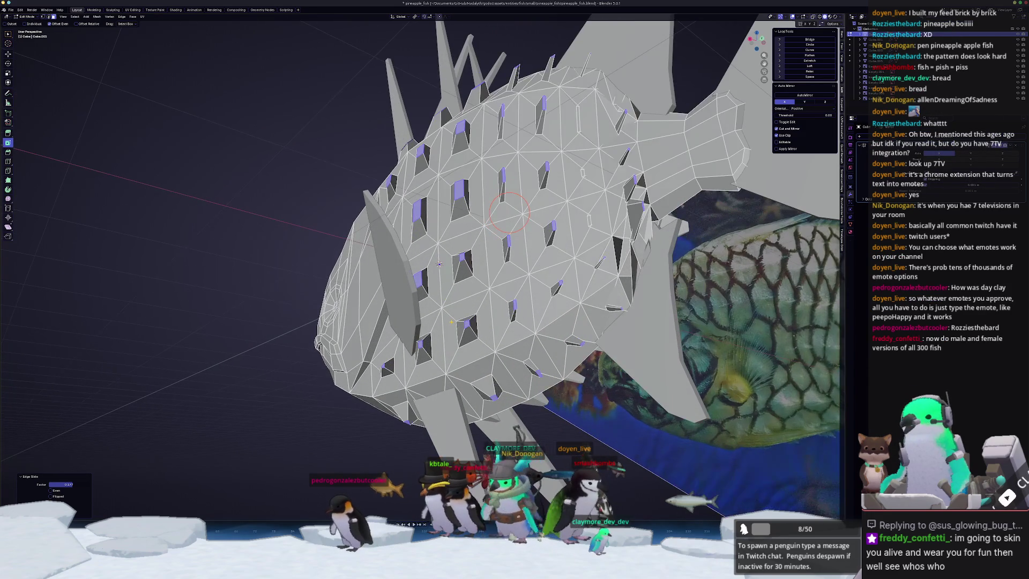
{"action": "key", "text": "g"}
{"action": "key", "text": "g"}
{"action": "scroll", "coordinate": [509, 213], "scroll_direction": "down", "scroll_amount": 3}
{"action": "scroll", "coordinate": [481, 290], "scroll_direction": "up", "scroll_amount": 4}
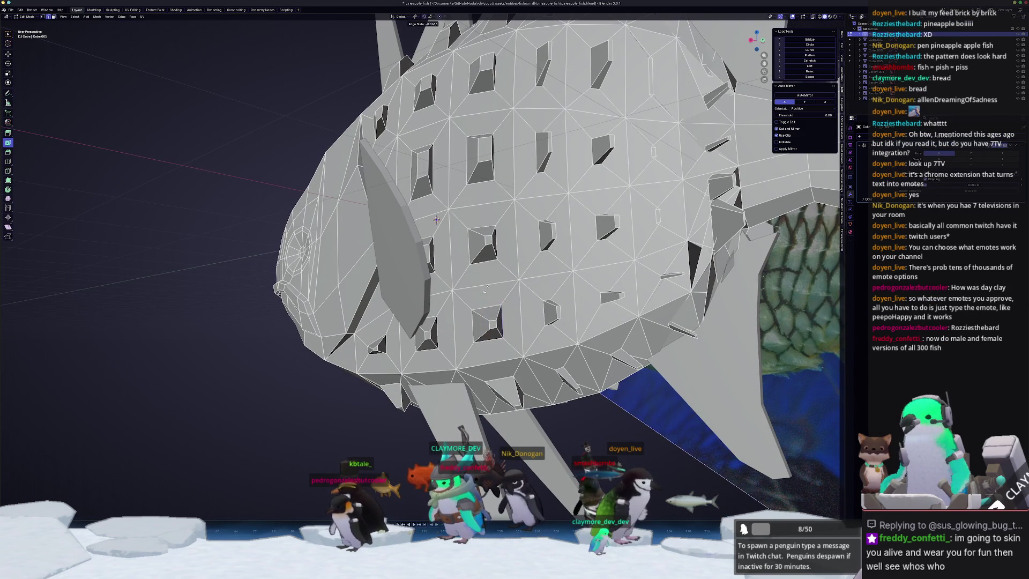
{"action": "left_click", "coordinate": [499, 282]}
{"action": "middle_click_drag", "start_coordinate": [499, 282], "coordinate": [458, 327]}
{"action": "key", "text": "Tab"}
{"action": "right_click", "coordinate": [458, 328]}
{"action": "left_click", "coordinate": [458, 328]}
{"action": "right_click", "coordinate": [450, 319]}
{"action": "left_click", "coordinate": [450, 314]}
{"action": "mouse_move", "coordinate": [450, 314]}
{"action": "middle_mouse_down"}
{"action": "mouse_move", "coordinate": [488, 321]}
{"action": "mouse_move", "coordinate": [448, 324]}
{"action": "middle_mouse_up"}
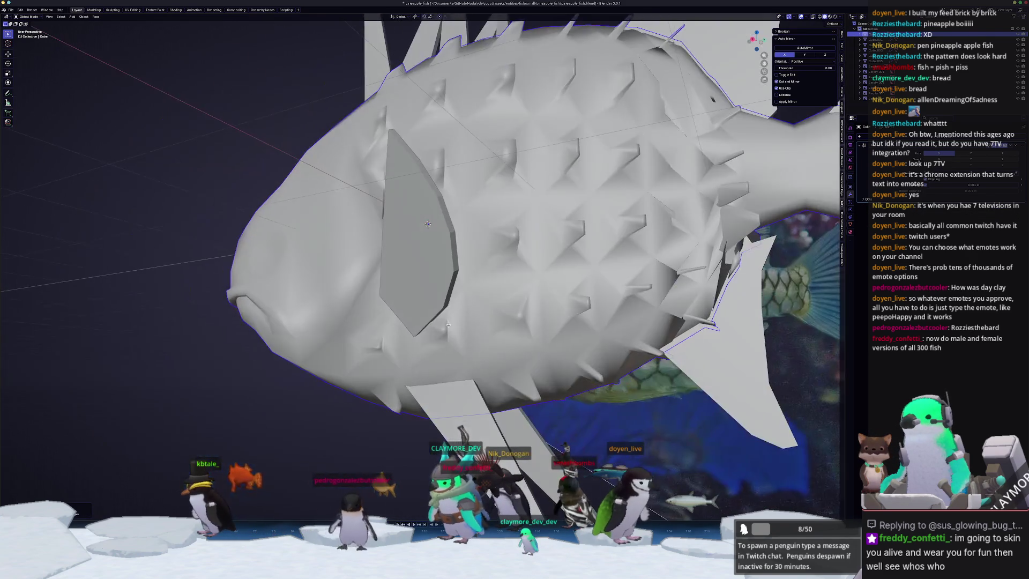
Merge the selected jaw vertices at the last one, checking the result in Object Mode.
{"action": "key", "text": "Tab"}
{"action": "mouse_move", "coordinate": [525, 308]}
{"action": "middle_mouse_down"}
{"action": "mouse_move", "coordinate": [512, 327]}
{"action": "mouse_move", "coordinate": [520, 311]}
{"action": "middle_mouse_up"}
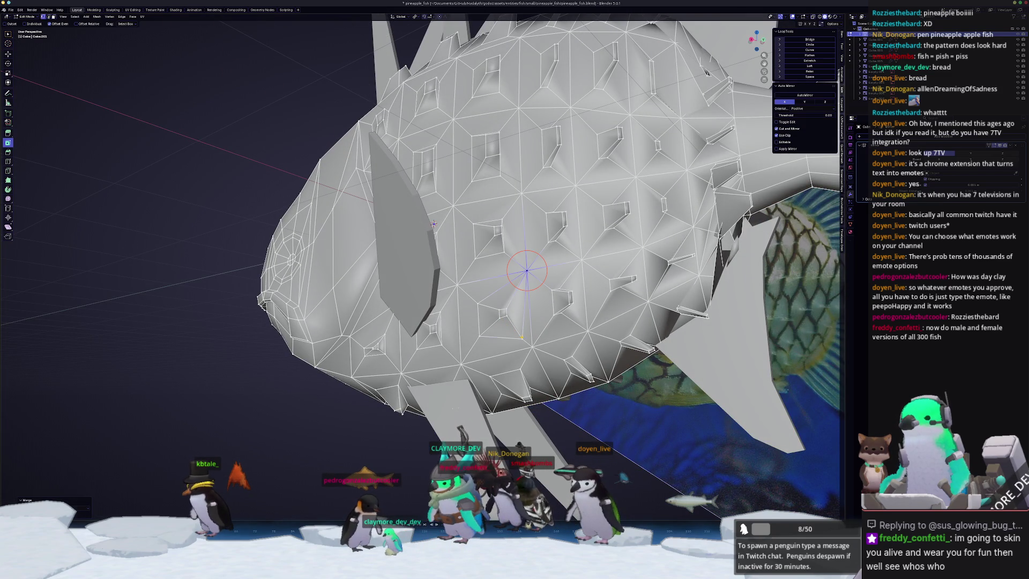
{"action": "left_click", "coordinate": [532, 349]}
{"action": "key", "text": "Tab"}
{"action": "mouse_move", "coordinate": [532, 349]}
{"action": "middle_mouse_down"}
{"action": "mouse_move", "coordinate": [513, 344]}
{"action": "mouse_move", "coordinate": [519, 354]}
{"action": "middle_mouse_up"}
{"action": "key", "text": "Tab"}
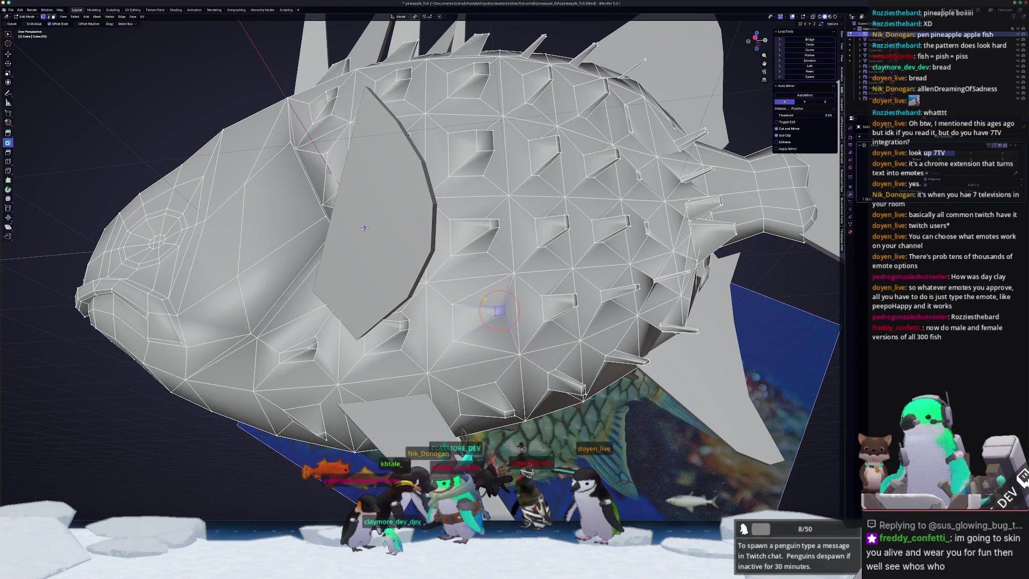
{"action": "key", "text": "Tab"}
{"action": "mouse_move", "coordinate": [478, 307]}
{"action": "middle_mouse_down"}
{"action": "mouse_move", "coordinate": [448, 346]}
{"action": "mouse_move", "coordinate": [403, 341]}
{"action": "mouse_move", "coordinate": [471, 375]}
{"action": "mouse_move", "coordinate": [446, 372]}
{"action": "mouse_move", "coordinate": [422, 394]}
{"action": "mouse_move", "coordinate": [465, 361]}
{"action": "mouse_move", "coordinate": [429, 312]}
{"action": "middle_mouse_up"}
{"action": "key", "text": "Tab"}
Pull up the stray lower-jaw vertex, merge At Last then At Center, and return to Object Mode.
{"action": "scroll", "coordinate": [484, 386], "scroll_direction": "down", "scroll_amount": 3}
{"action": "scroll", "coordinate": [455, 348], "scroll_direction": "up", "scroll_amount": 2}
{"action": "scroll", "coordinate": [429, 312], "scroll_direction": "up", "scroll_amount": 2}
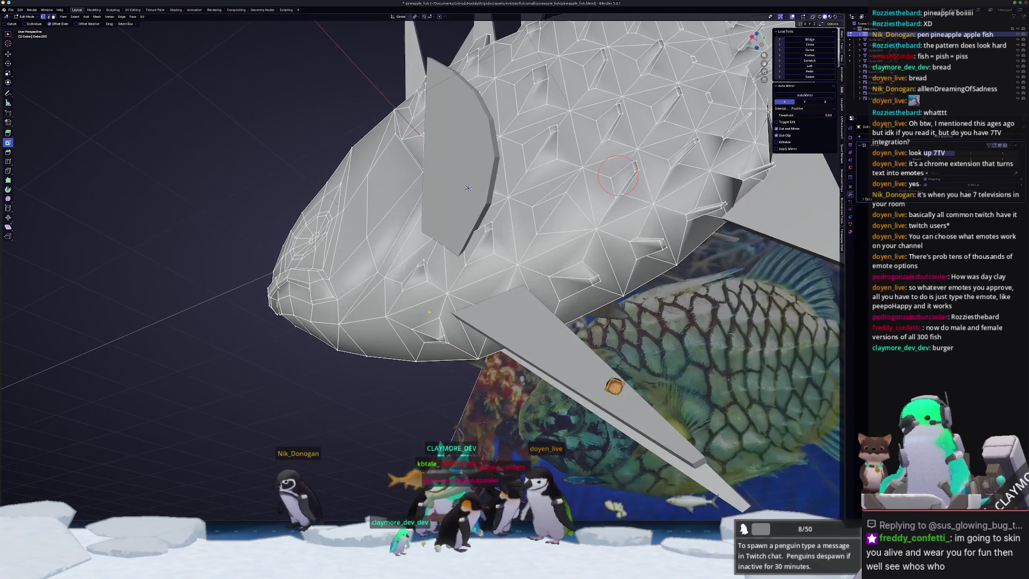
{"action": "left_click_drag", "start_coordinate": [439, 316], "coordinate": [446, 294]}
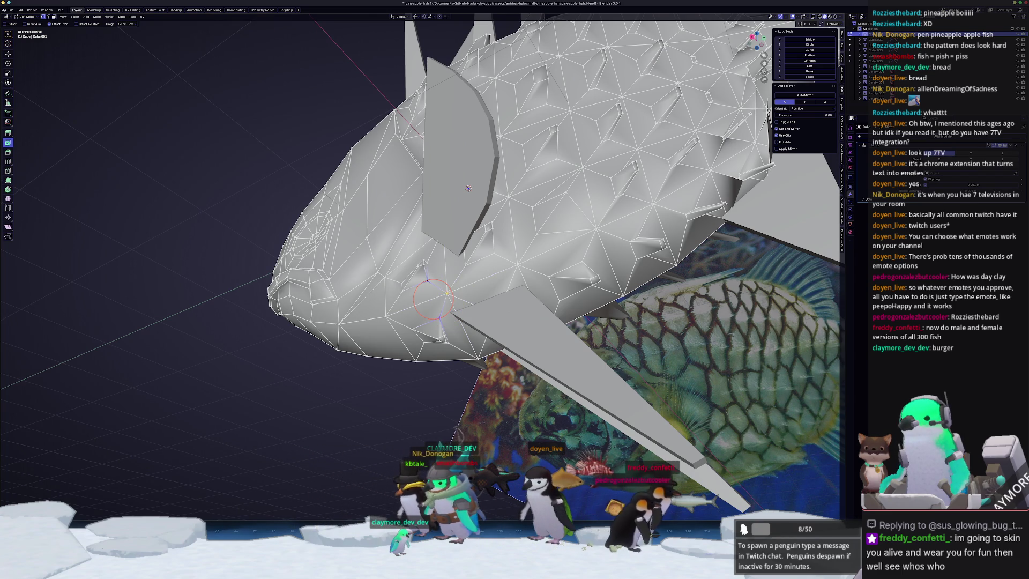
{"action": "left_click", "coordinate": [441, 315]}
{"action": "middle_click_drag", "start_coordinate": [441, 315], "coordinate": [456, 320]}
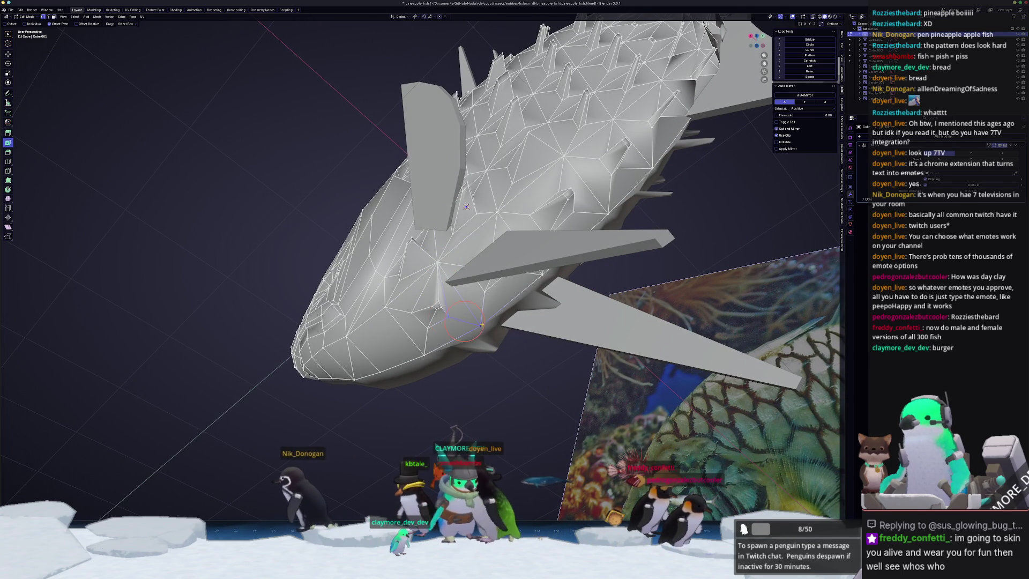
{"action": "key", "text": "m"}
{"action": "left_click", "coordinate": [482, 325]}
{"action": "mouse_move", "coordinate": [483, 325]}
{"action": "middle_mouse_down"}
{"action": "mouse_move", "coordinate": [446, 283]}
{"action": "mouse_move", "coordinate": [432, 287]}
{"action": "mouse_move", "coordinate": [436, 304]}
{"action": "middle_mouse_up"}
{"action": "key", "text": "m"}
{"action": "left_click", "coordinate": [440, 310]}
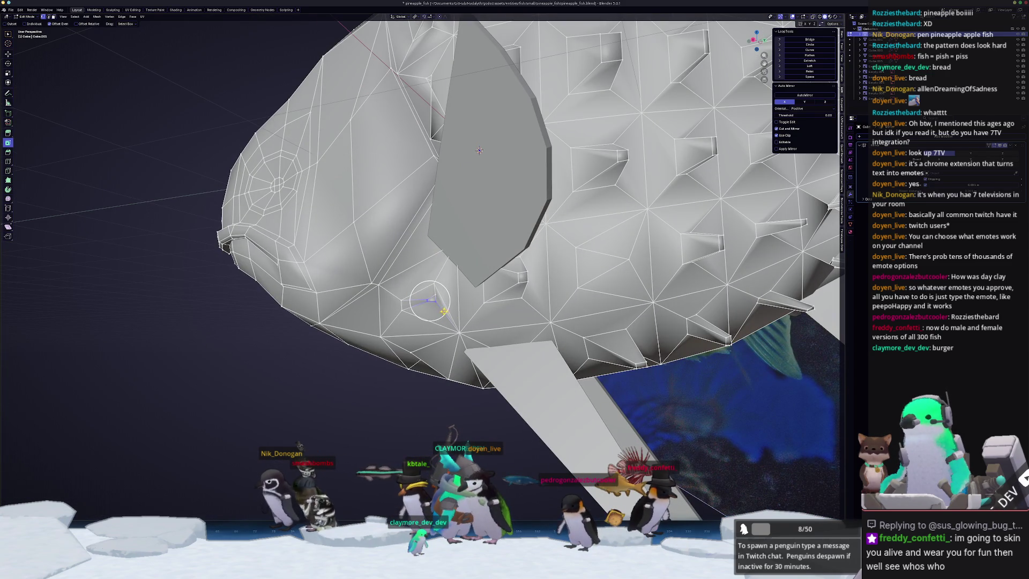
{"action": "scroll", "coordinate": [466, 271], "scroll_direction": "down", "scroll_amount": 5}
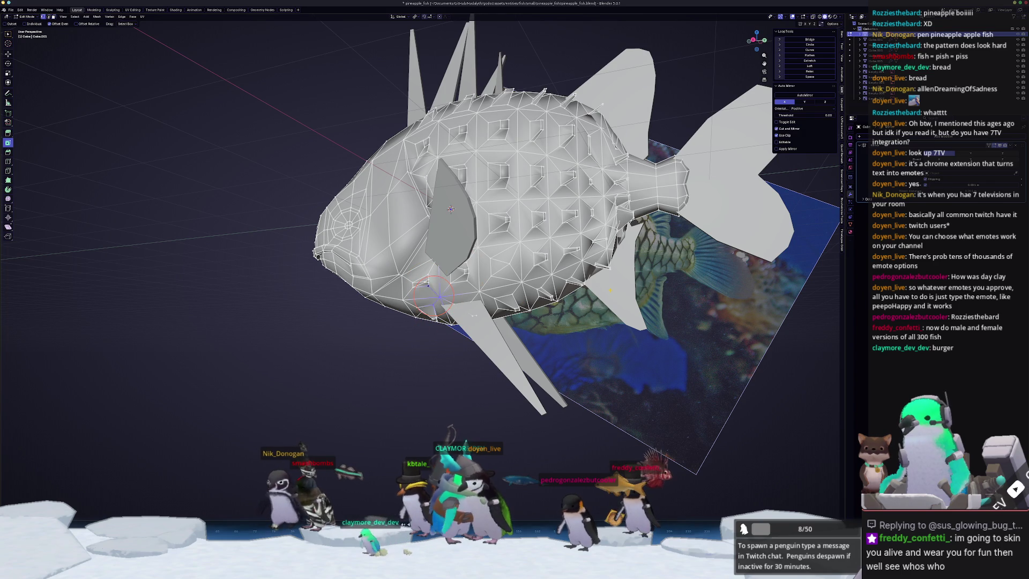
{"action": "key", "text": "Tab"}
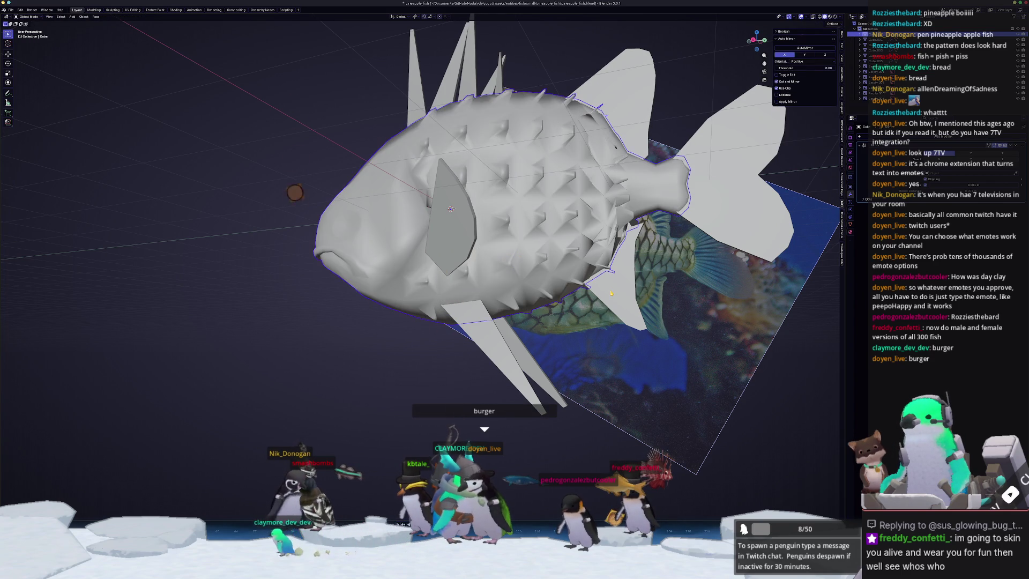
Reselect the small inset bump faces in Edit Mode and flatten them onto the body.
{"action": "key", "text": "Tab"}
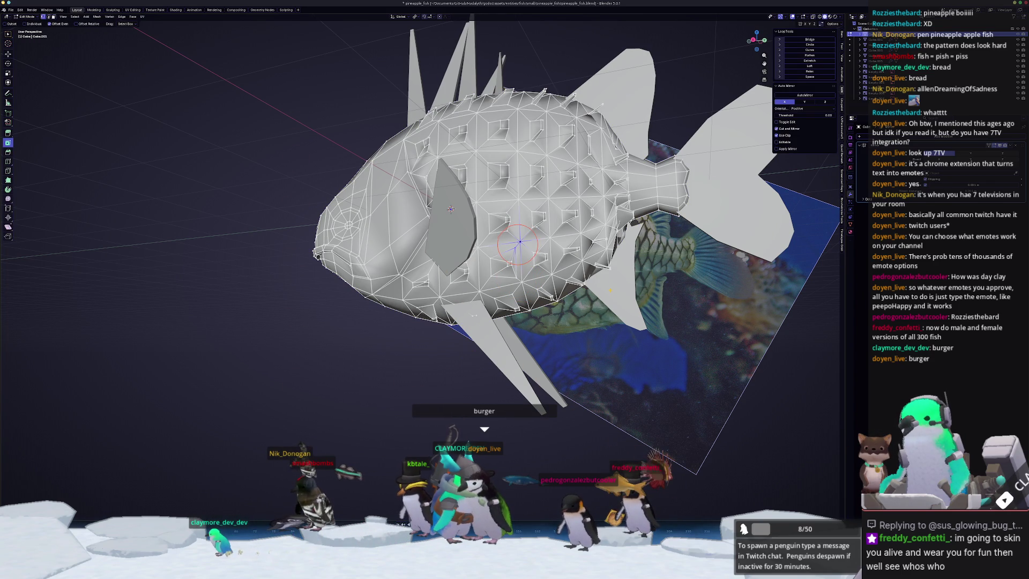
{"action": "key", "text": "Tab"}
{"action": "key", "text": "Tab"}
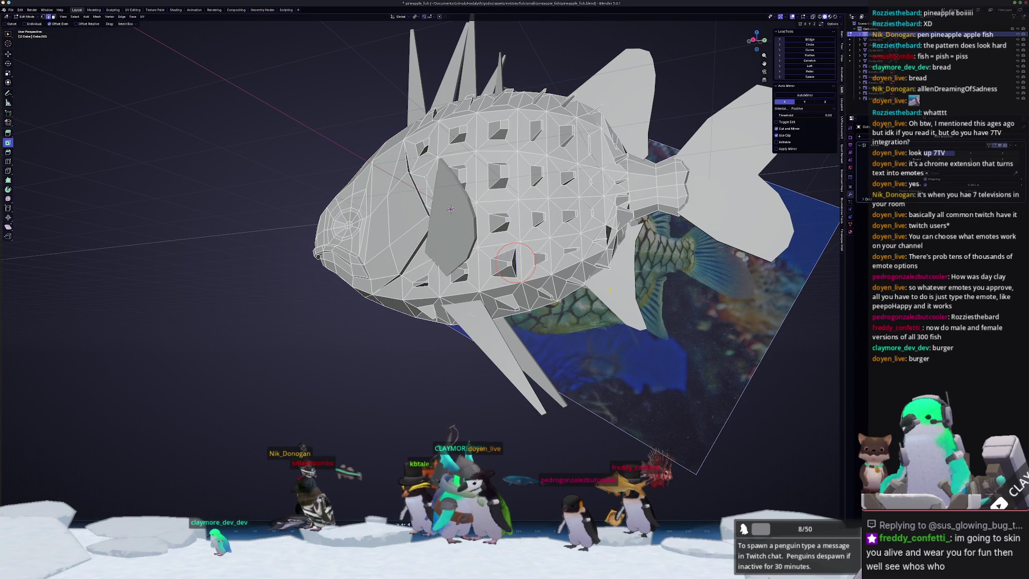
{"action": "middle_click_drag", "start_coordinate": [655, 276], "coordinate": [605, 294]}
{"action": "scroll", "coordinate": [602, 298], "scroll_direction": "up", "scroll_amount": 4}
{"action": "left_click_drag", "start_coordinate": [541, 247], "coordinate": [534, 239]}
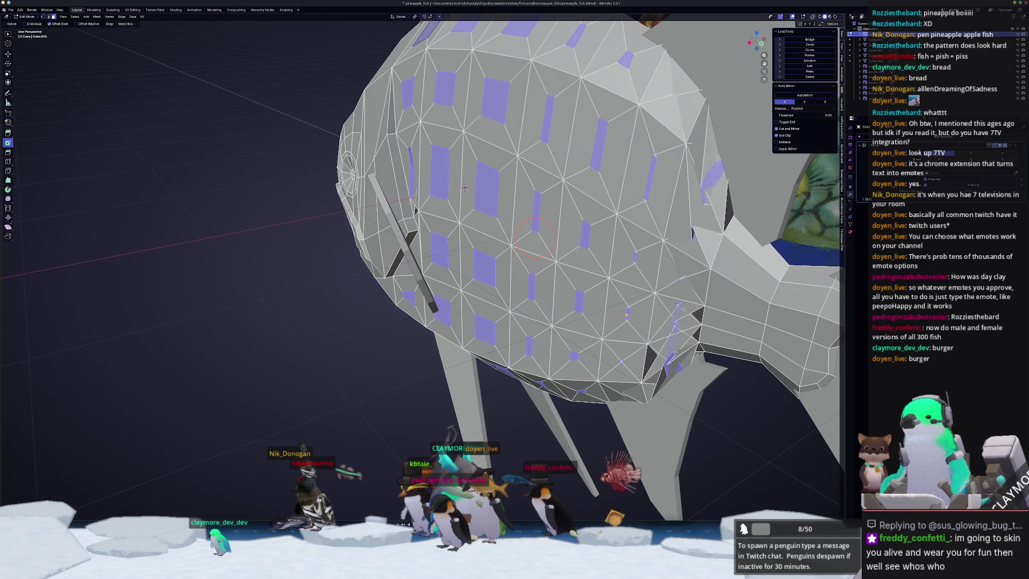
{"action": "scroll", "coordinate": [534, 239], "scroll_direction": "down", "scroll_amount": 6}
{"action": "middle_click_drag", "start_coordinate": [534, 238], "coordinate": [669, 324]}
Try Alt+S shrink/fatten twice, cancel it, and undo back to the quad fish body.
{"action": "key", "text": "alt+s"}
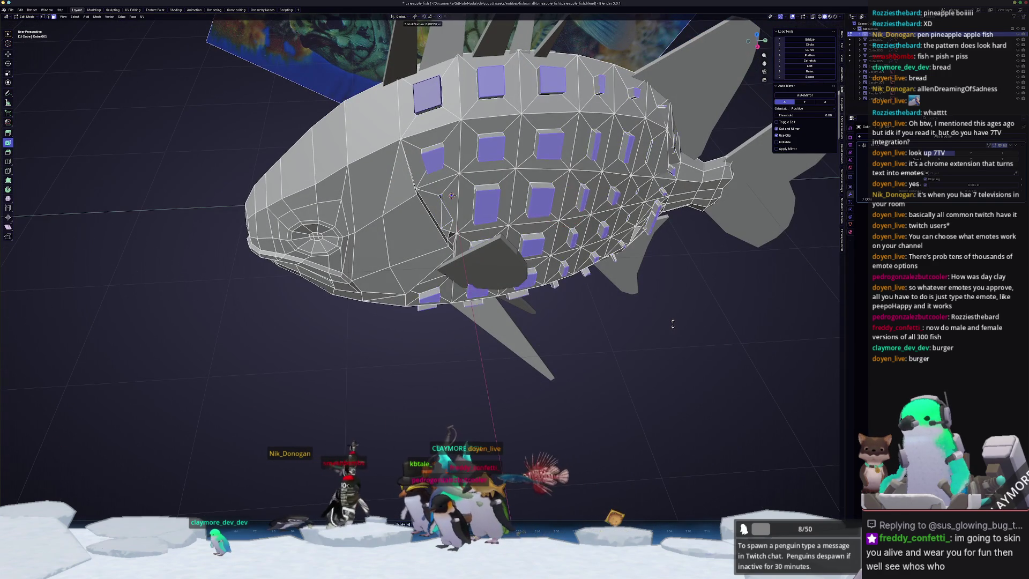
{"action": "right_click", "coordinate": [670, 321]}
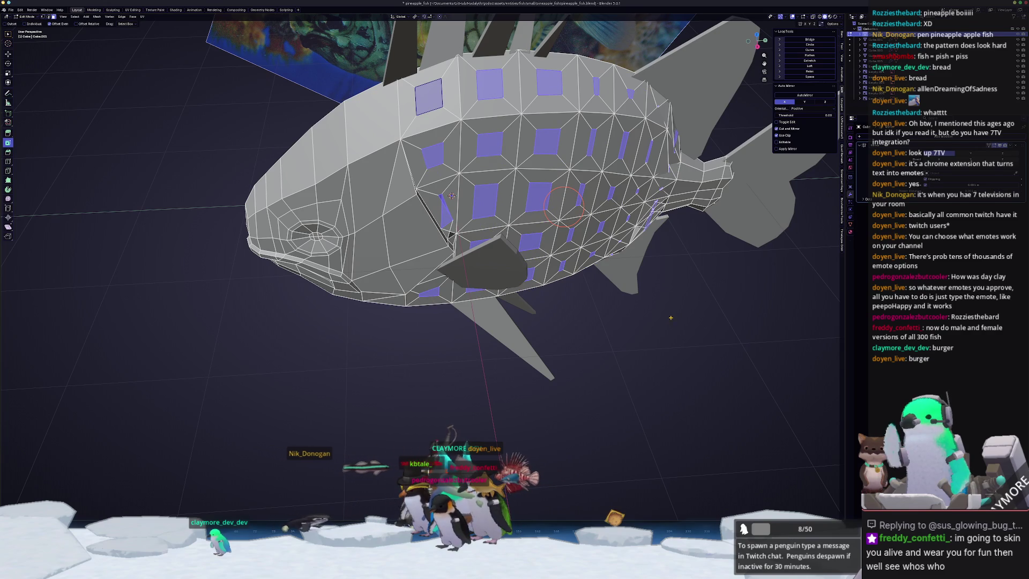
{"action": "key", "text": "alt+s"}
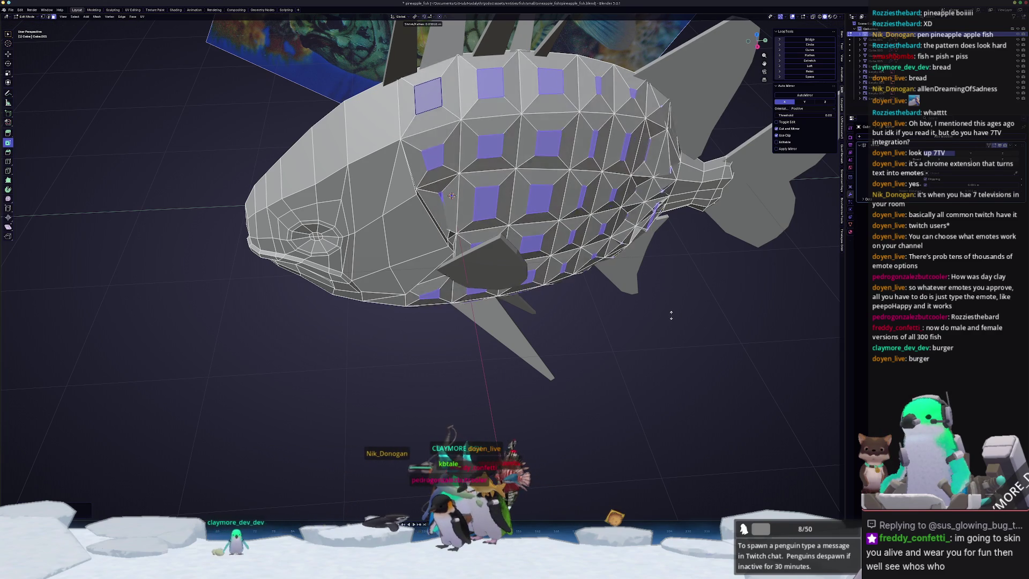
{"action": "right_click", "coordinate": [656, 306]}
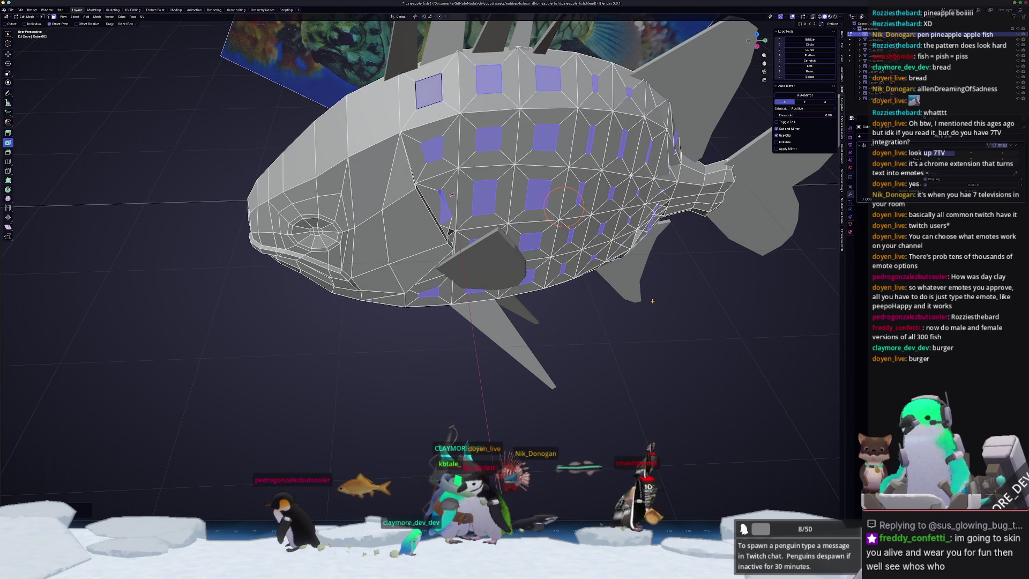
{"action": "scroll", "coordinate": [653, 301], "scroll_direction": "up", "scroll_amount": 3}
{"action": "middle_click_drag", "start_coordinate": [384, 186], "coordinate": [417, 182]}
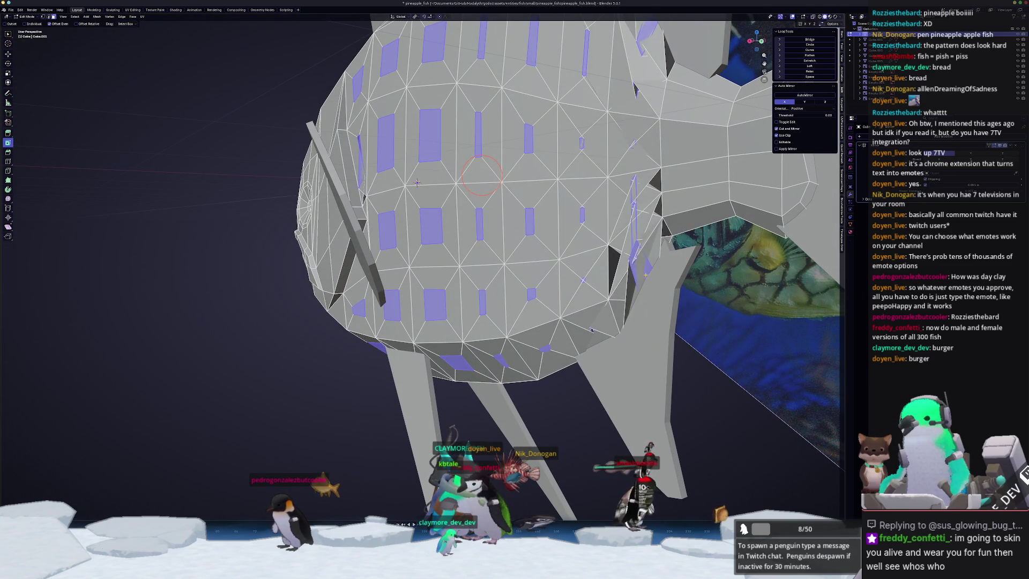
{"action": "key", "text": "ctrl+z"}
{"action": "mouse_move", "coordinate": [635, 290]}
{"action": "middle_mouse_down"}
{"action": "mouse_move", "coordinate": [635, 144]}
{"action": "mouse_move", "coordinate": [592, 222]}
{"action": "mouse_move", "coordinate": [583, 300]}
{"action": "middle_mouse_up"}
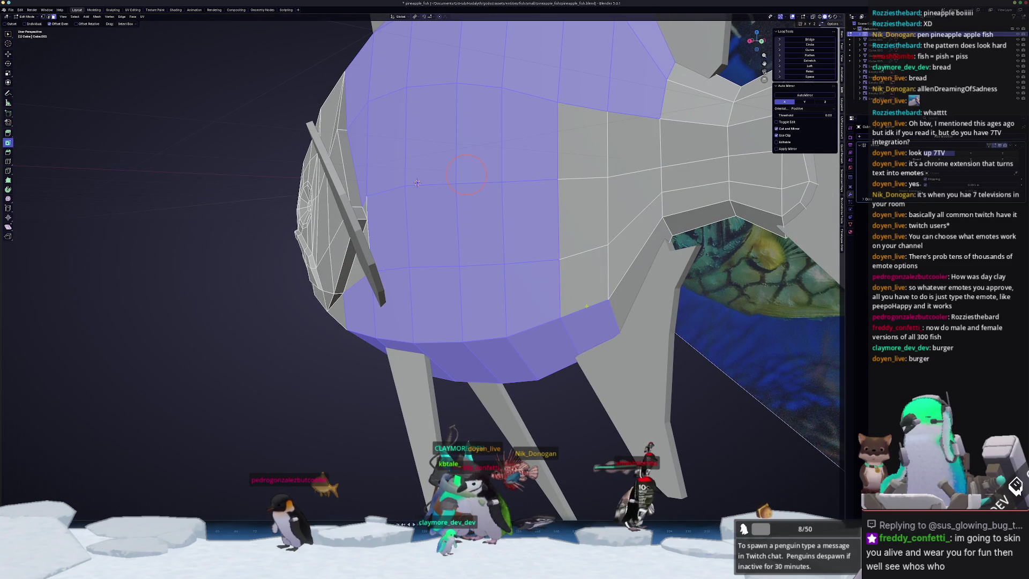
Inset the selected mid-body faces individually, cancelling an accidental extrusion along the way.
{"action": "scroll", "coordinate": [600, 323], "scroll_direction": "down", "scroll_amount": 5}
{"action": "key", "text": "i"}
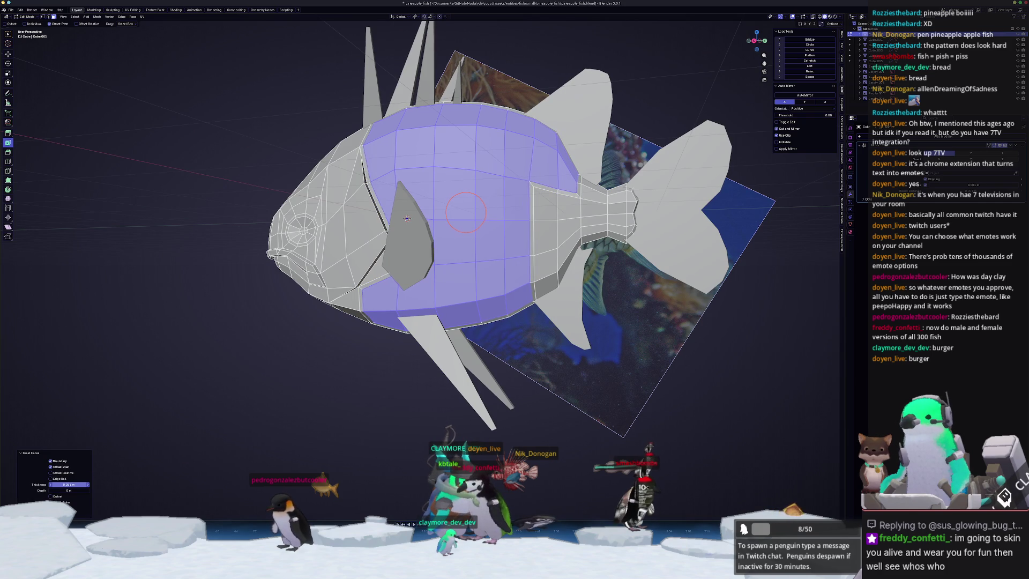
{"action": "middle_click_drag", "start_coordinate": [465, 211], "coordinate": [375, 279]}
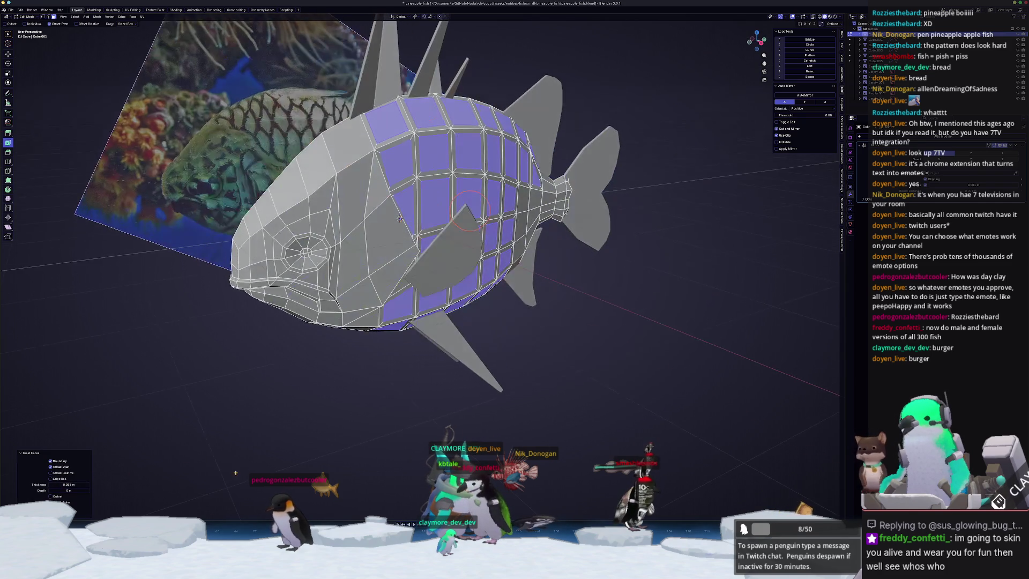
{"action": "key", "text": "e"}
{"action": "key", "text": "Escape"}
{"action": "key", "text": "ctrl+z"}
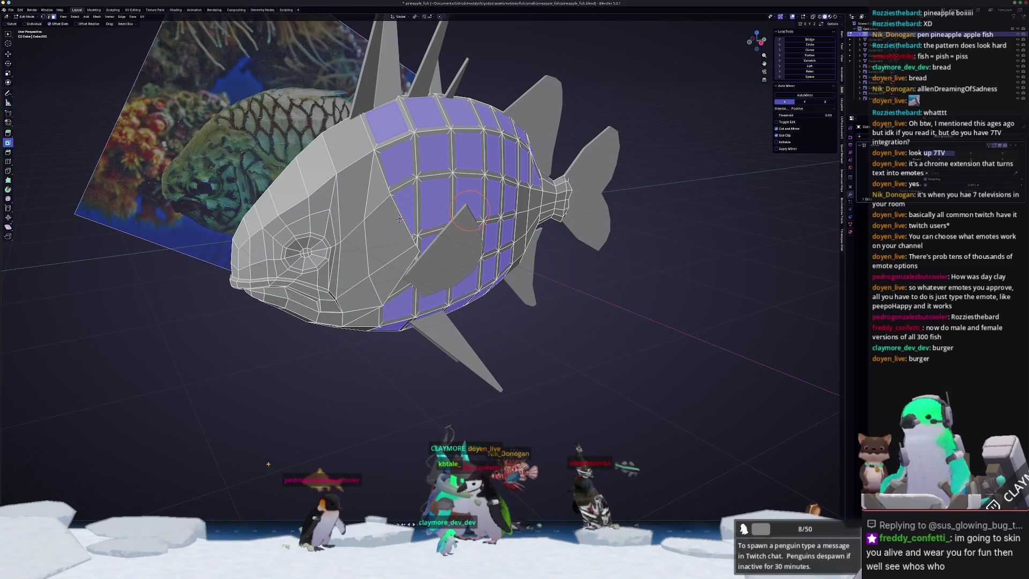
{"action": "key", "text": "ctrl+z"}
{"action": "key", "text": "ctrl+shift+z"}
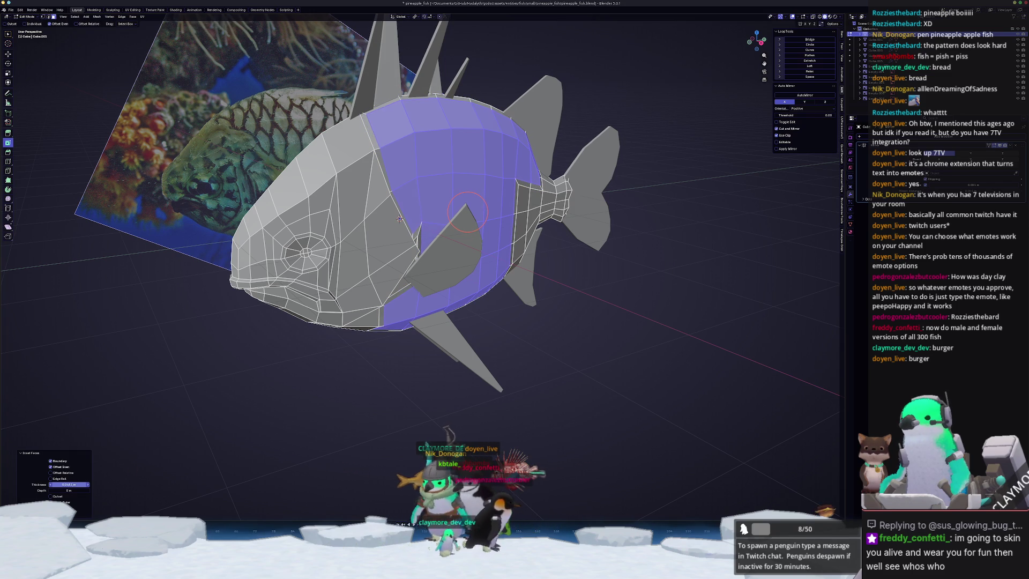
{"action": "left_click", "coordinate": [51, 507]}
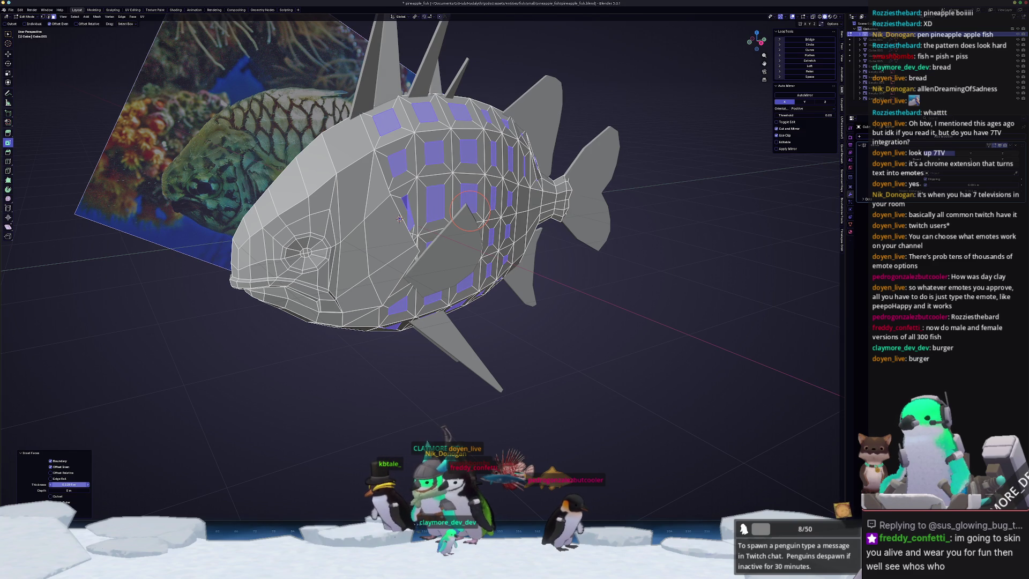
Undo the individual inset and start a fresh inset on the body faces.
{"action": "middle_click_drag", "start_coordinate": [201, 435], "coordinate": [138, 445]}
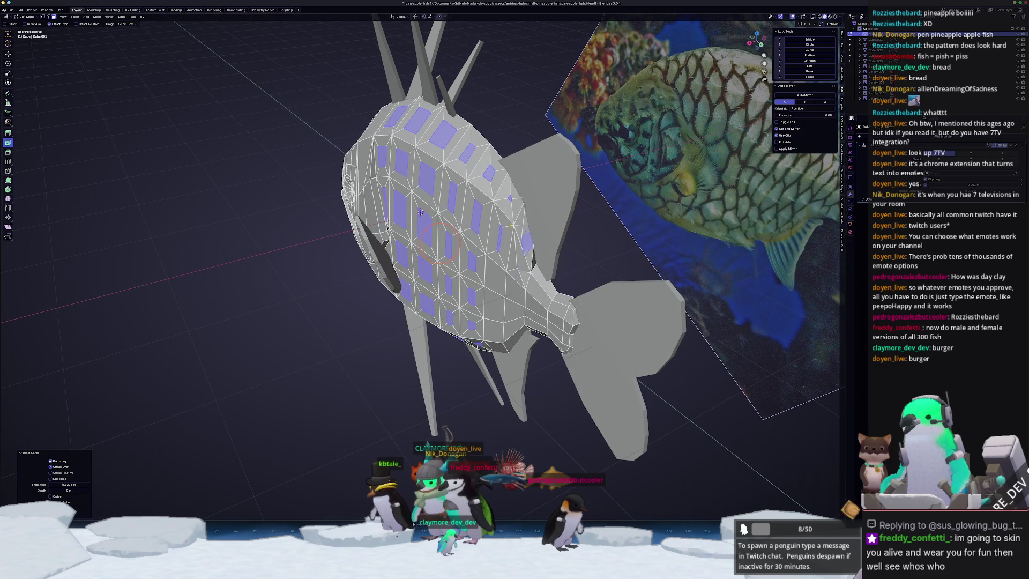
{"action": "middle_click_drag", "start_coordinate": [420, 212], "coordinate": [414, 213]}
{"action": "key", "text": "ctrl+z"}
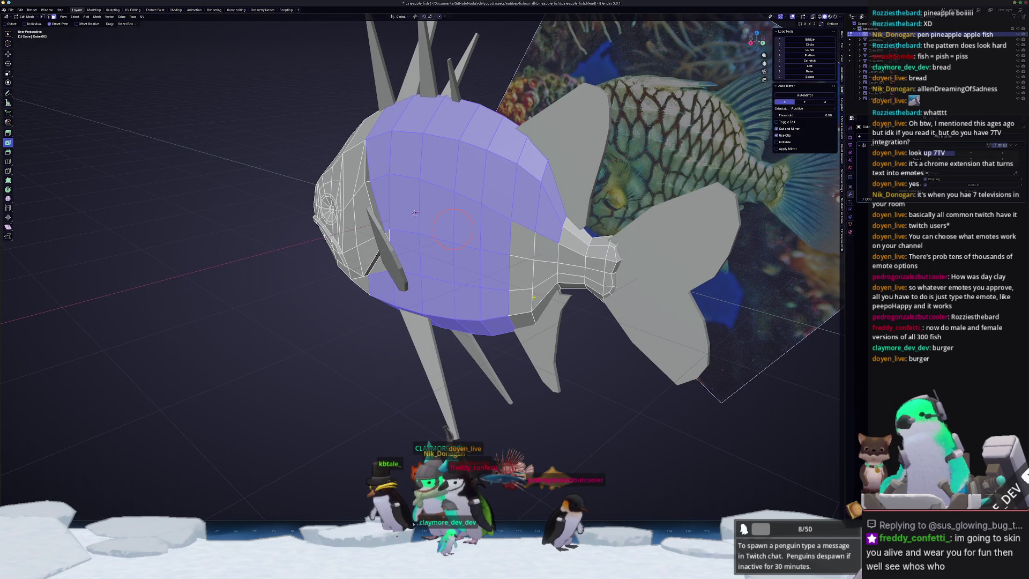
{"action": "middle_click_drag", "start_coordinate": [414, 213], "coordinate": [399, 220]}
{"action": "key", "text": "i"}
{"action": "left_click", "coordinate": [400, 220]}
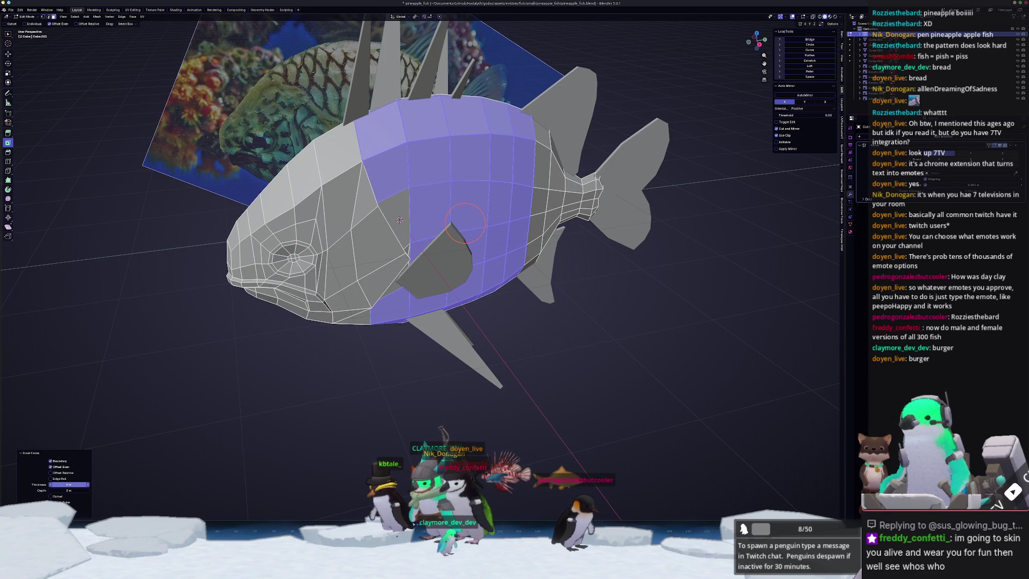
Inset the faces individually by 0.085 m and extrude them 0.218 m along their normals.
{"action": "key", "text": "i"}
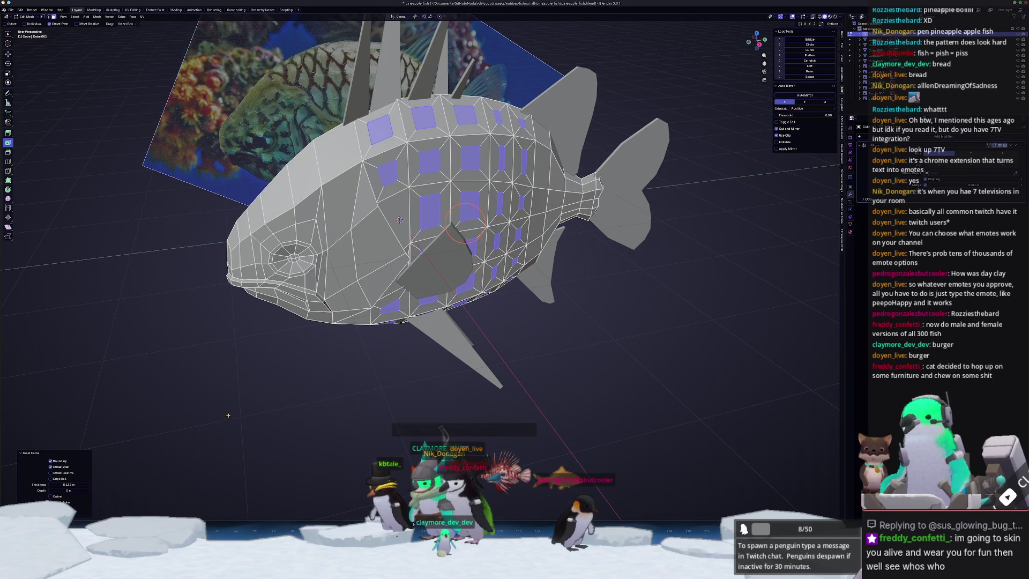
{"action": "middle_click_drag", "start_coordinate": [400, 220], "coordinate": [375, 241]}
{"action": "key", "text": "e"}
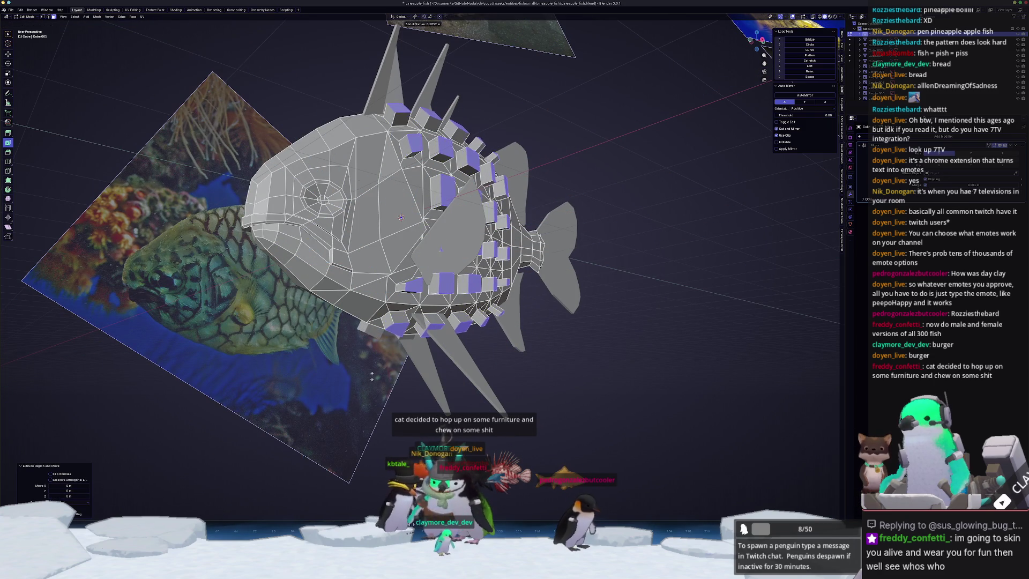
{"action": "left_click", "coordinate": [367, 382]}
Scale the extruded tops to 0 into spike points, then move the tips along Y.
{"action": "middle_click_drag", "start_coordinate": [367, 382], "coordinate": [536, 300]}
{"action": "key", "text": "s"}
{"action": "key", "text": "0"}
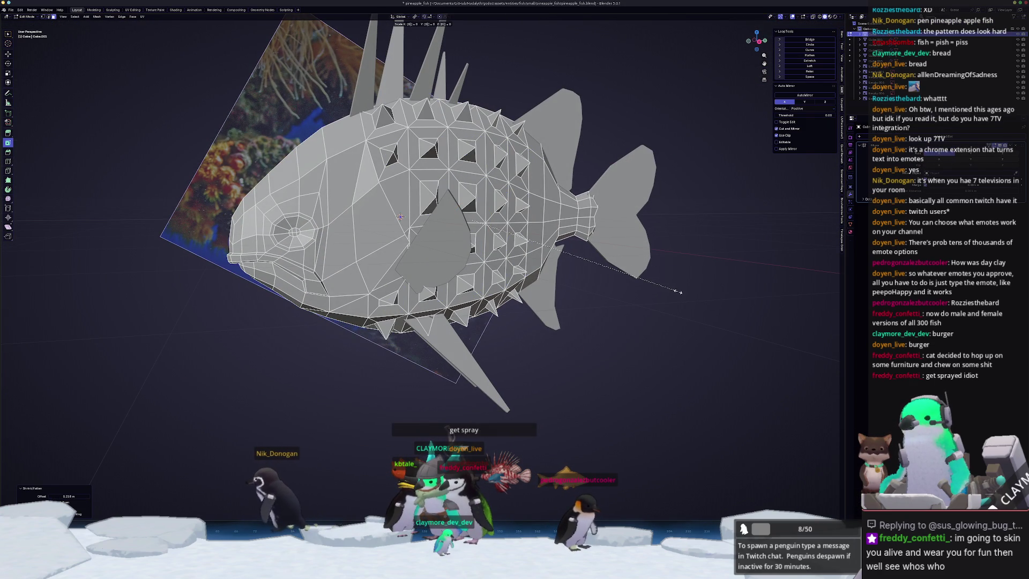
{"action": "key", "text": "Return"}
{"action": "mouse_move", "coordinate": [679, 292]}
{"action": "middle_mouse_down"}
{"action": "mouse_move", "coordinate": [614, 304]}
{"action": "mouse_move", "coordinate": [627, 291]}
{"action": "mouse_move", "coordinate": [590, 257]}
{"action": "mouse_move", "coordinate": [429, 224]}
{"action": "middle_mouse_up"}
{"action": "key", "text": "g"}
{"action": "key", "text": "y"}
{"action": "left_click", "coordinate": [631, 302]}
Push the spike tips along their normals and select the whole fish mesh.
{"action": "key", "text": "alt+s"}
{"action": "left_click", "coordinate": [682, 292]}
{"action": "key", "text": "a"}
{"action": "key", "text": "c"}
{"action": "right_click", "coordinate": [659, 445]}
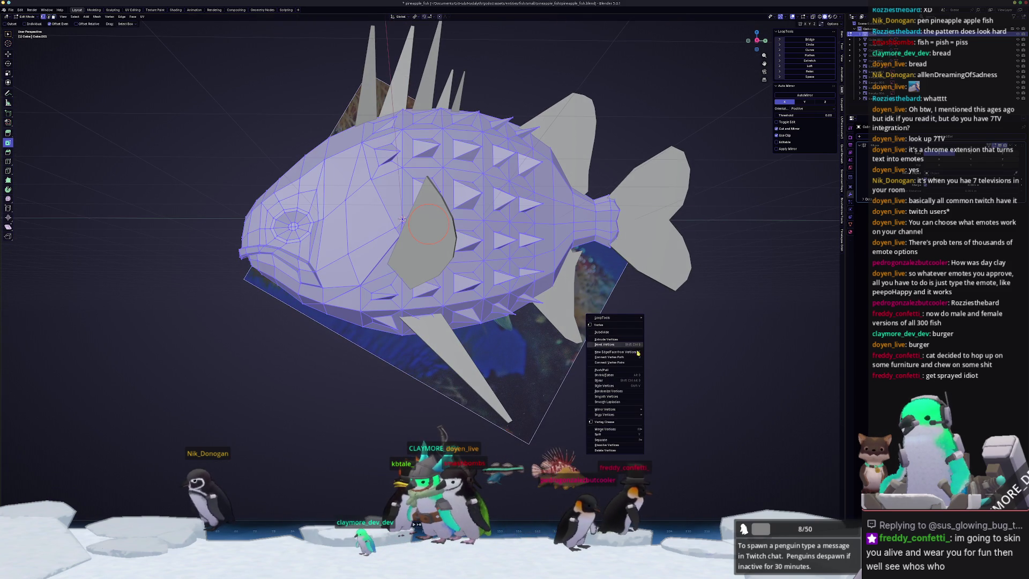
Merge overlapping vertices across the fish mesh, then deselect it.
{"action": "left_click", "coordinate": [625, 444]}
{"action": "middle_click_drag", "start_coordinate": [402, 220], "coordinate": [425, 217]}
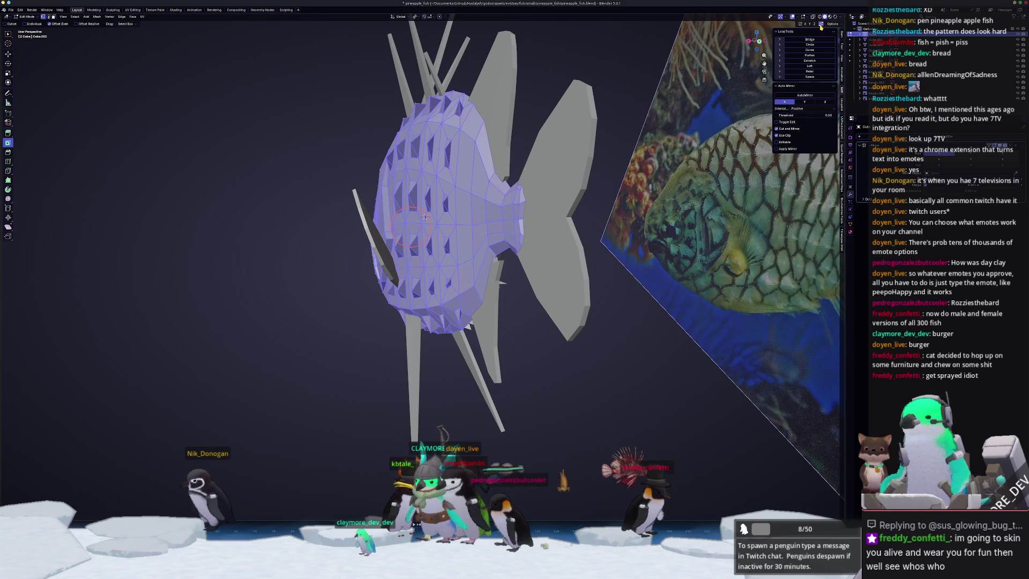
{"action": "left_click", "coordinate": [623, 306]}
{"action": "middle_click_drag", "start_coordinate": [623, 307], "coordinate": [515, 349]}
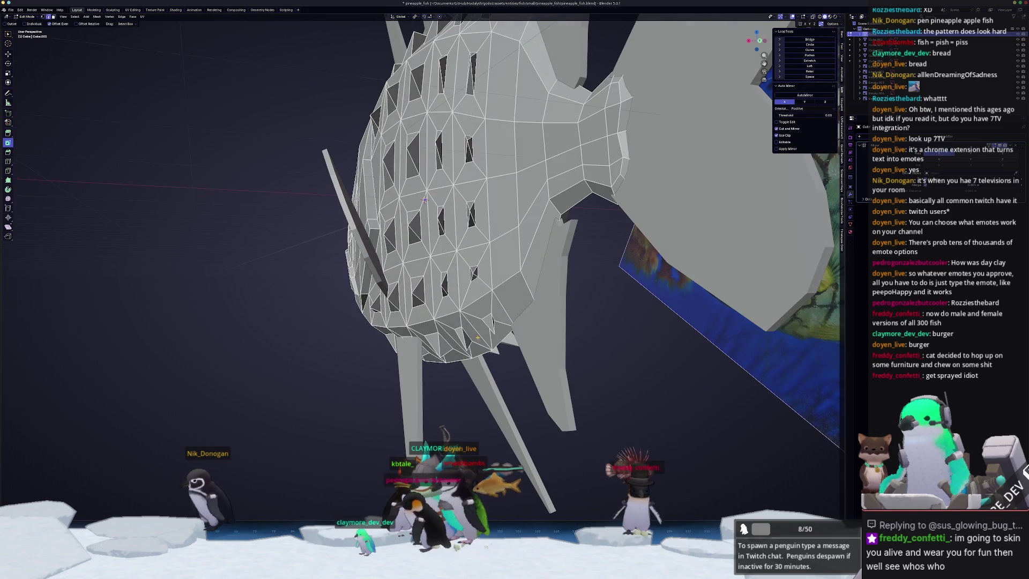
{"action": "scroll", "coordinate": [506, 353], "scroll_direction": "up", "scroll_amount": 4}
Edge-slide several seam edges on the fish's underside and body.
{"action": "key", "text": "g"}
{"action": "key", "text": "g"}
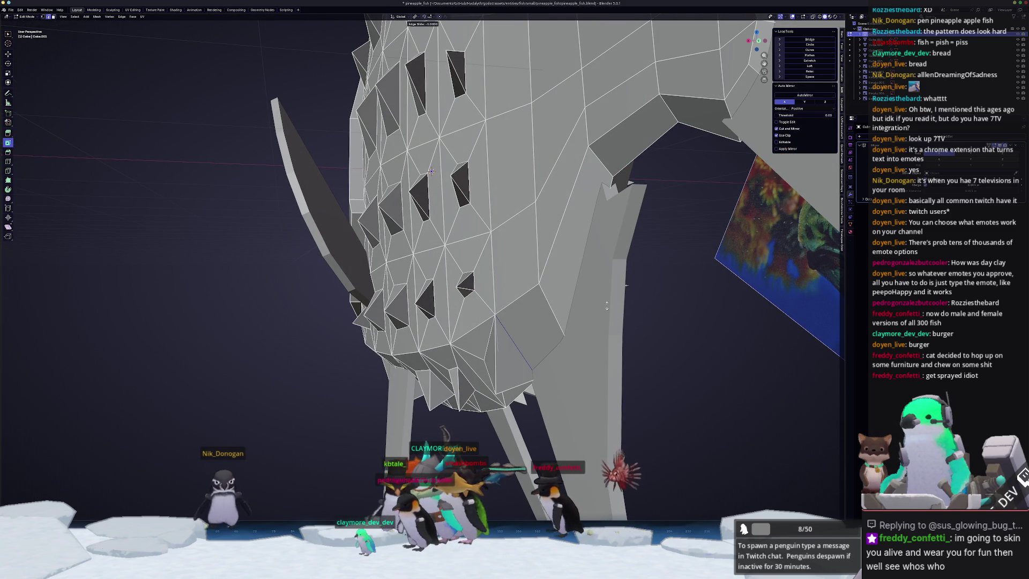
{"action": "left_click", "coordinate": [476, 281]}
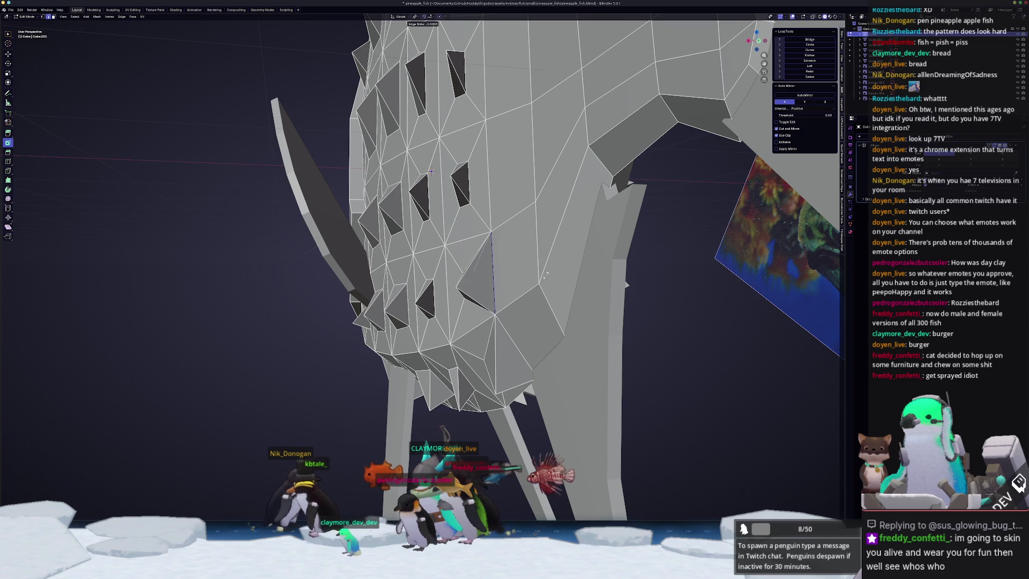
{"action": "middle_click_drag", "start_coordinate": [517, 345], "coordinate": [545, 323]}
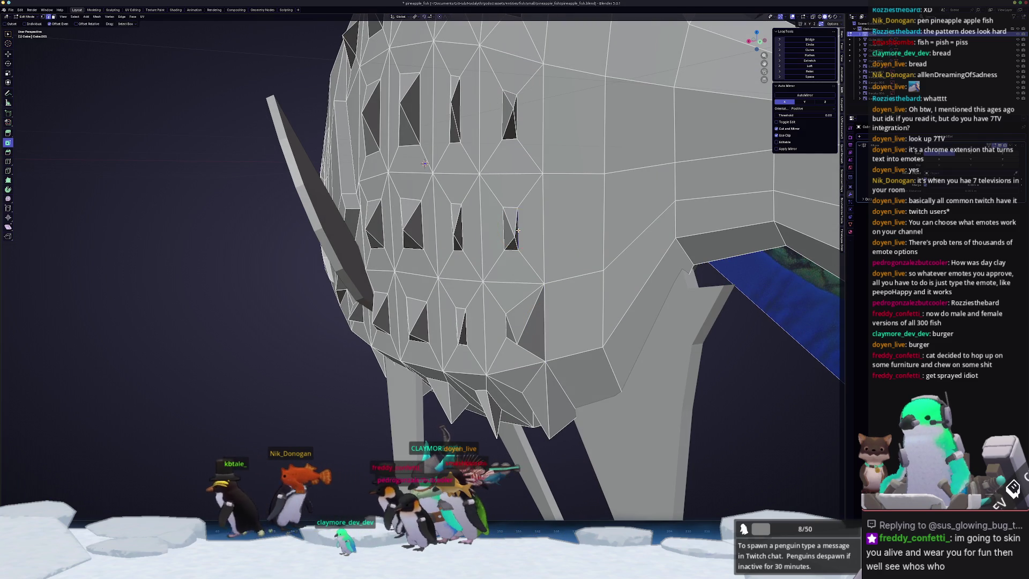
{"action": "scroll", "coordinate": [545, 323], "scroll_direction": "up", "scroll_amount": 2}
{"action": "key", "text": "g"}
{"action": "key", "text": "g"}
{"action": "left_click", "coordinate": [511, 175]}
{"action": "middle_click_drag", "start_coordinate": [511, 175], "coordinate": [491, 186]}
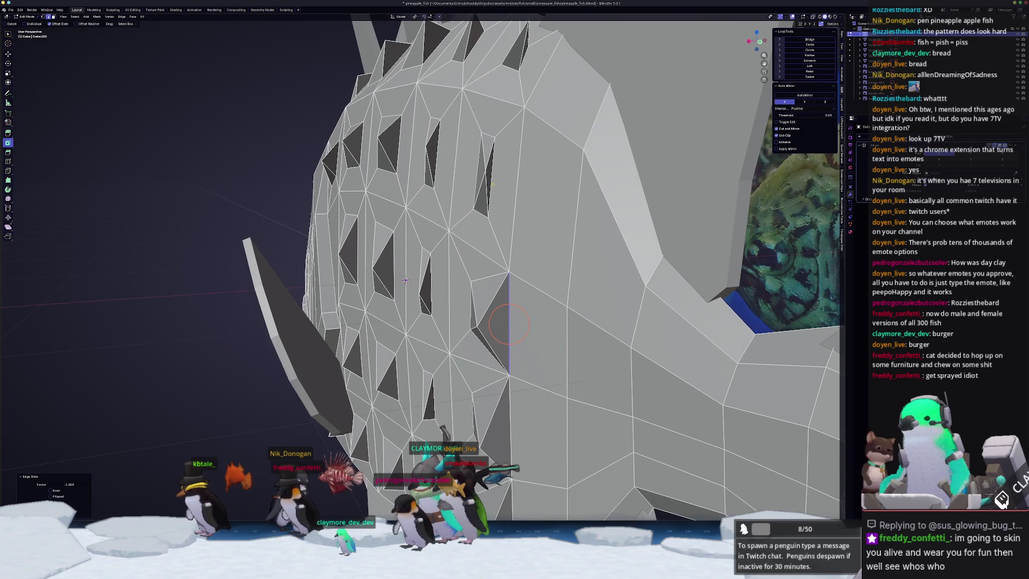
{"action": "key", "text": "g"}
{"action": "key", "text": "g"}
{"action": "left_click", "coordinate": [495, 140]}
{"action": "mouse_move", "coordinate": [495, 139]}
{"action": "middle_mouse_down"}
{"action": "mouse_move", "coordinate": [513, 190]}
{"action": "mouse_move", "coordinate": [536, 203]}
{"action": "mouse_move", "coordinate": [504, 220]}
{"action": "mouse_move", "coordinate": [466, 214]}
{"action": "middle_mouse_up"}
{"action": "key", "text": "g"}
{"action": "key", "text": "g"}
{"action": "left_click", "coordinate": [667, 271]}
Edge-slide more seam edges along the bump grid into cleaner positions.
{"action": "key", "text": "g"}
{"action": "key", "text": "g"}
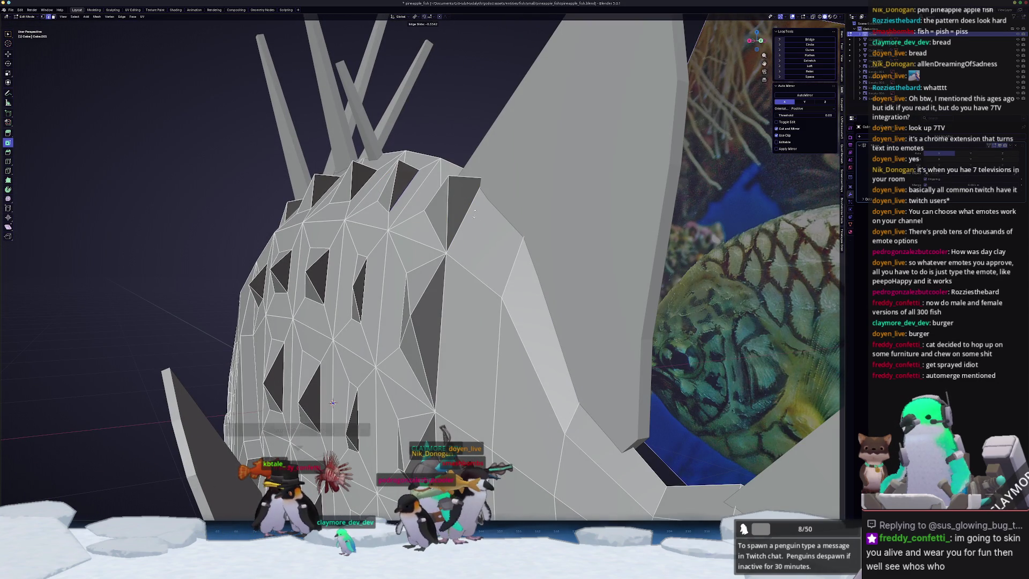
{"action": "left_click", "coordinate": [514, 280]}
{"action": "mouse_move", "coordinate": [515, 281]}
{"action": "middle_mouse_down"}
{"action": "mouse_move", "coordinate": [492, 202]}
{"action": "mouse_move", "coordinate": [552, 215]}
{"action": "mouse_move", "coordinate": [453, 216]}
{"action": "middle_mouse_up"}
{"action": "left_click", "coordinate": [581, 214]}
{"action": "left_click", "coordinate": [581, 214]}
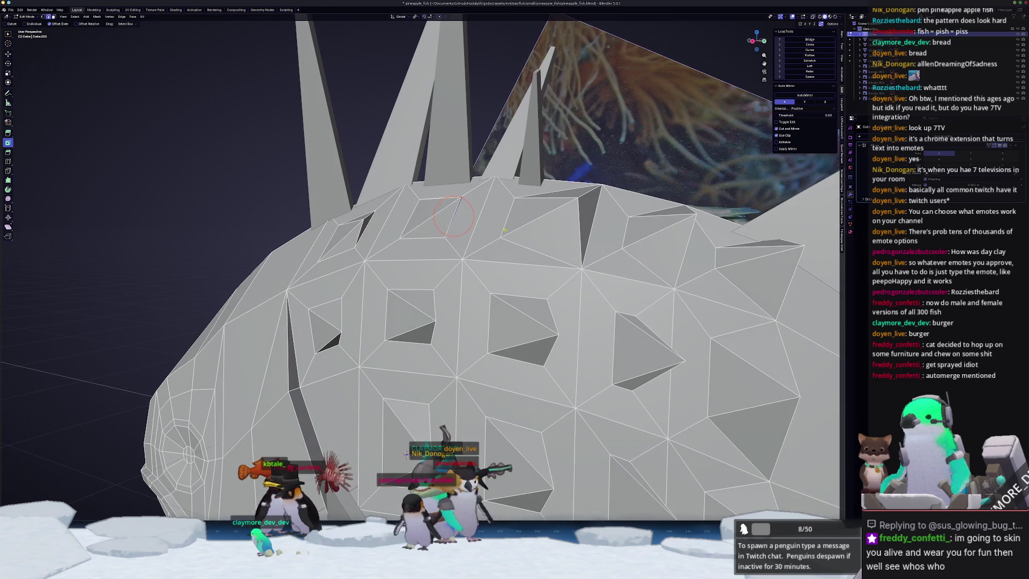
{"action": "left_click", "coordinate": [518, 269]}
{"action": "mouse_move", "coordinate": [517, 269]}
{"action": "middle_mouse_down"}
{"action": "mouse_move", "coordinate": [430, 229]}
{"action": "mouse_move", "coordinate": [381, 260]}
{"action": "mouse_move", "coordinate": [402, 263]}
{"action": "middle_mouse_up"}
{"action": "key", "text": "g"}
{"action": "key", "text": "g"}
{"action": "left_click", "coordinate": [420, 217]}
Slide another body edge, then undo the last edge slide.
{"action": "key", "text": "g"}
{"action": "key", "text": "g"}
{"action": "right_click", "coordinate": [463, 235]}
{"action": "left_click", "coordinate": [511, 315]}
{"action": "left_click", "coordinate": [558, 238]}
{"action": "key", "text": "g"}
{"action": "key", "text": "g"}
{"action": "left_click", "coordinate": [590, 237]}
{"action": "middle_click_drag", "start_coordinate": [476, 412], "coordinate": [407, 366]}
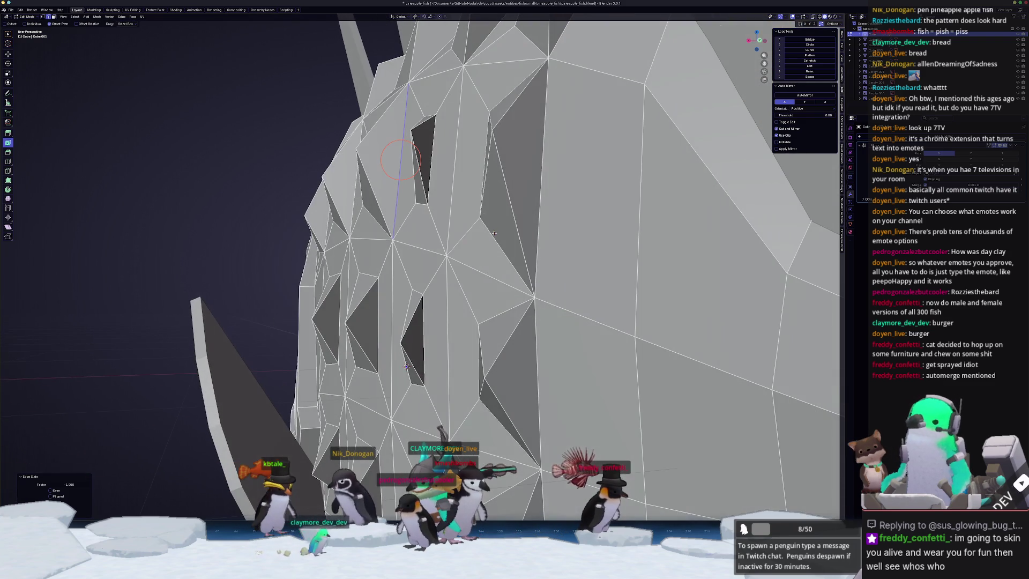
{"action": "key", "text": "ctrl+z"}
{"action": "key", "text": "ctrl+z"}
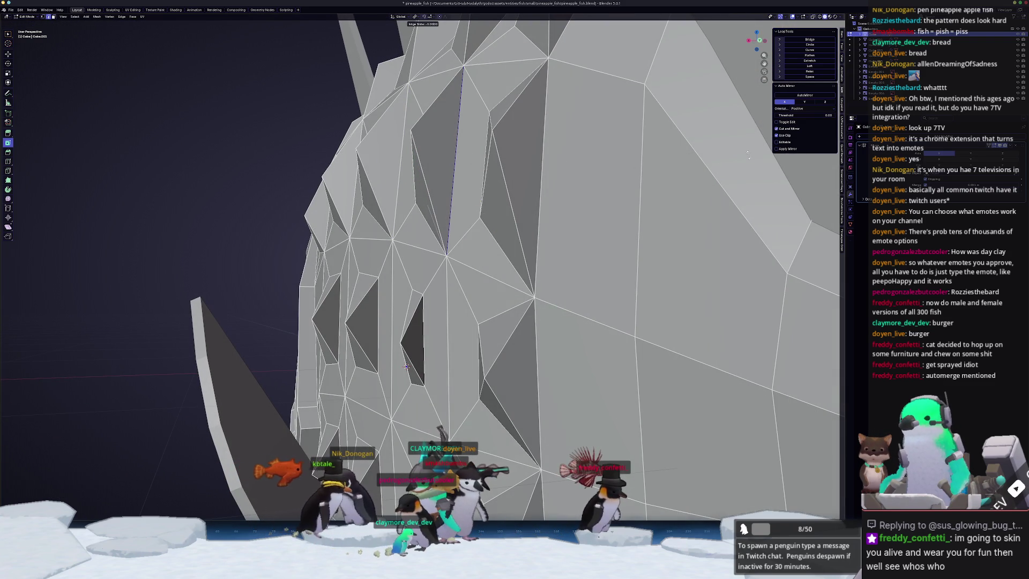
{"action": "mouse_move", "coordinate": [407, 366]}
{"action": "middle_mouse_down"}
{"action": "mouse_move", "coordinate": [435, 321]}
{"action": "mouse_move", "coordinate": [431, 256]}
{"action": "middle_mouse_up"}
Confirm two more edge slides on the body and bring the head into close view.
{"action": "middle_click_drag", "start_coordinate": [506, 280], "coordinate": [469, 320]}
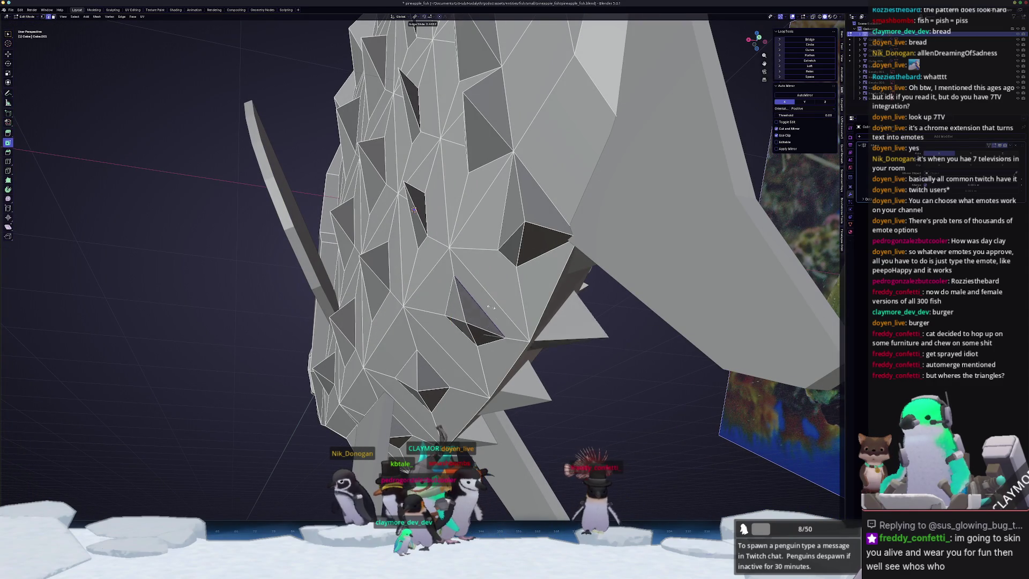
{"action": "mouse_move", "coordinate": [574, 252]}
{"action": "middle_mouse_down"}
{"action": "mouse_move", "coordinate": [535, 260]}
{"action": "mouse_move", "coordinate": [544, 198]}
{"action": "middle_mouse_up"}
{"action": "left_click", "coordinate": [519, 269]}
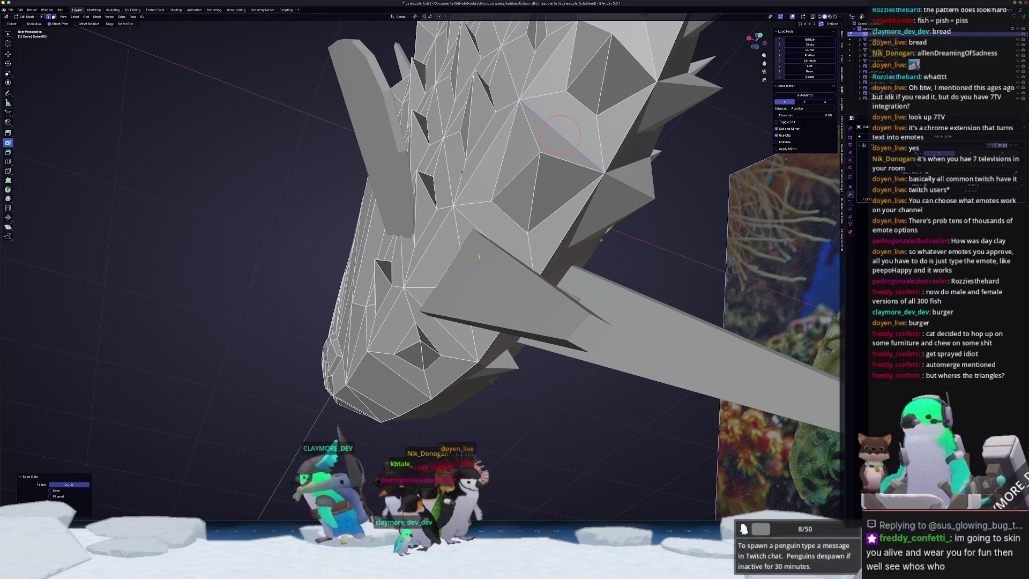
{"action": "mouse_move", "coordinate": [472, 272]}
{"action": "middle_mouse_down"}
{"action": "mouse_move", "coordinate": [454, 263]}
{"action": "mouse_move", "coordinate": [465, 277]}
{"action": "mouse_move", "coordinate": [444, 307]}
{"action": "middle_mouse_up"}
{"action": "left_click", "coordinate": [458, 254]}
{"action": "middle_click_drag", "start_coordinate": [450, 116], "coordinate": [514, 167]}
{"action": "middle_click_drag", "start_coordinate": [528, 338], "coordinate": [420, 314]}
Edge-slide several edges on the fish head, undoing one that went the wrong way.
{"action": "left_click_drag", "start_coordinate": [419, 315], "coordinate": [437, 296]}
{"action": "key", "text": "g"}
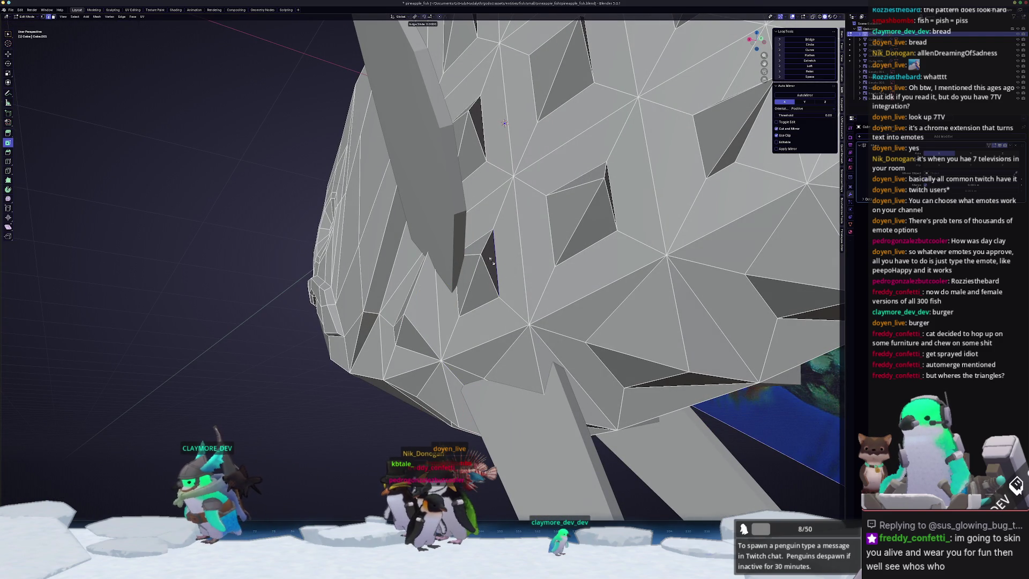
{"action": "left_click", "coordinate": [504, 124]}
{"action": "middle_click_drag", "start_coordinate": [504, 123], "coordinate": [411, 164]}
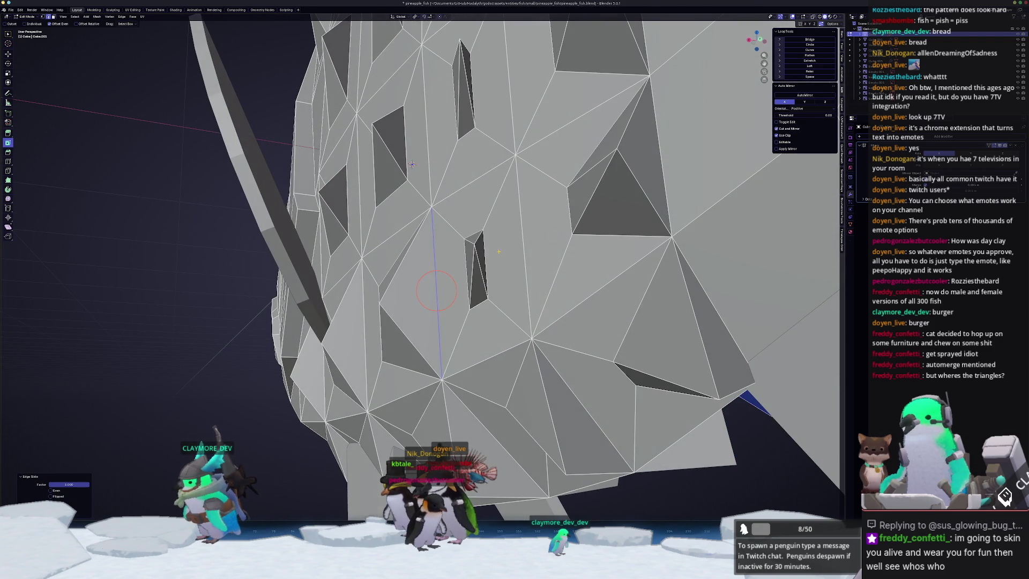
{"action": "scroll", "coordinate": [412, 177], "scroll_direction": "down", "scroll_amount": 5}
{"action": "key", "text": "g"}
{"action": "key", "text": "g"}
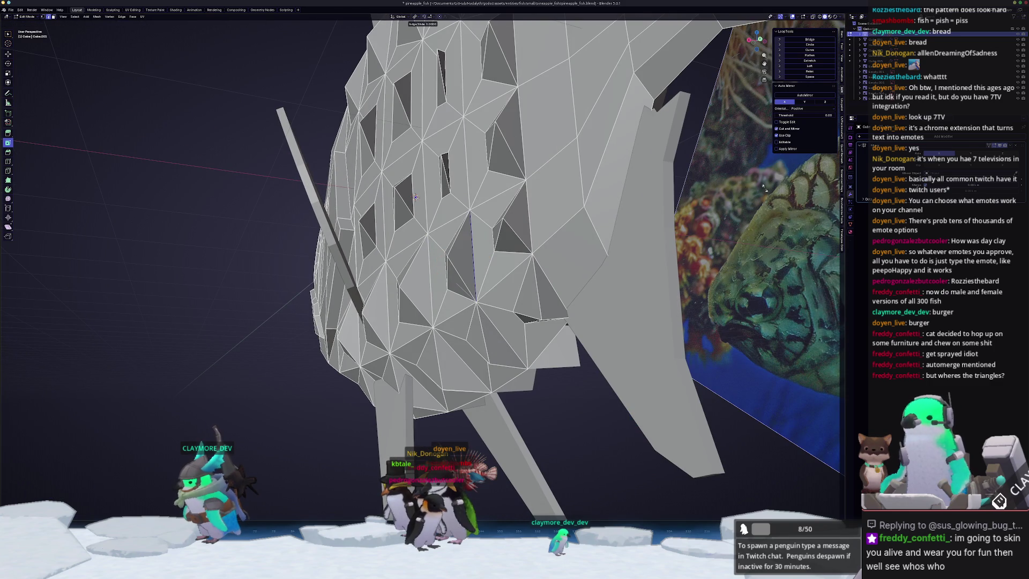
{"action": "left_click", "coordinate": [747, 188]}
{"action": "scroll", "coordinate": [508, 337], "scroll_direction": "up", "scroll_amount": 4}
{"action": "middle_click_drag", "start_coordinate": [508, 336], "coordinate": [469, 383]}
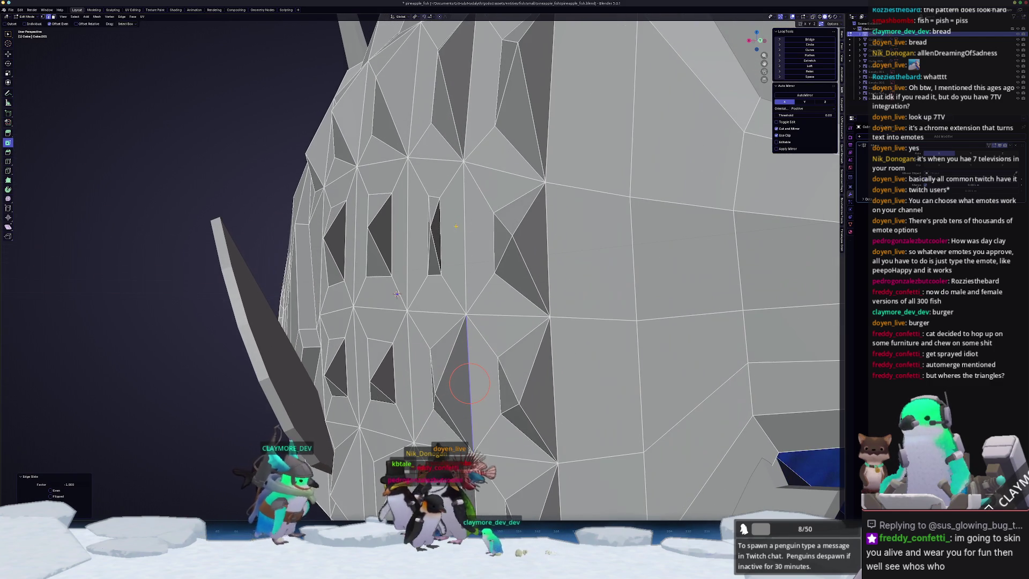
{"action": "key", "text": "g"}
{"action": "key", "text": "g"}
{"action": "left_click", "coordinate": [464, 237]}
{"action": "key", "text": "ctrl+z"}
{"action": "middle_click_drag", "start_coordinate": [396, 294], "coordinate": [475, 281]}
Slide the remaining body edges into place and check the head and fin.
{"action": "left_click", "coordinate": [459, 219]}
{"action": "key", "text": "g"}
{"action": "key", "text": "g"}
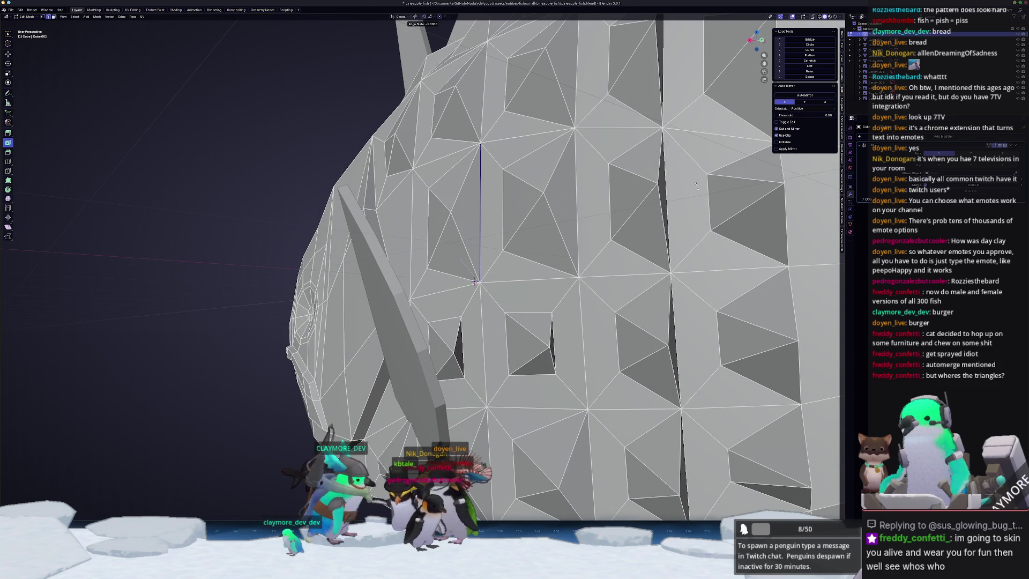
{"action": "left_click", "coordinate": [688, 187]}
{"action": "middle_click_drag", "start_coordinate": [688, 188], "coordinate": [500, 251]}
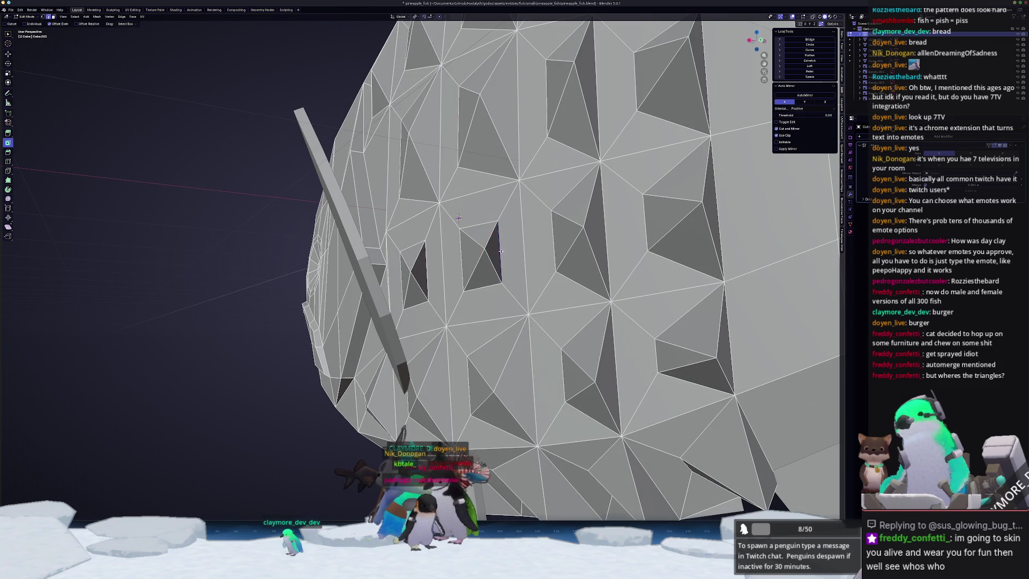
{"action": "key", "text": "g"}
{"action": "key", "text": "g"}
{"action": "left_click", "coordinate": [514, 250]}
{"action": "left_click", "coordinate": [428, 271]}
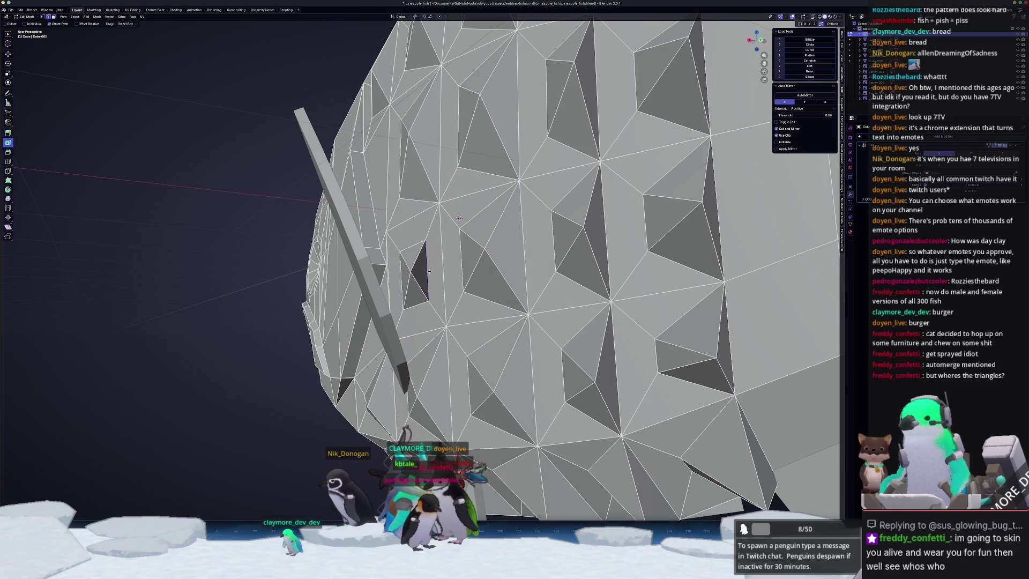
{"action": "left_click", "coordinate": [577, 242]}
{"action": "mouse_move", "coordinate": [578, 242]}
{"action": "middle_mouse_down"}
{"action": "mouse_move", "coordinate": [479, 248]}
{"action": "mouse_move", "coordinate": [478, 304]}
{"action": "mouse_move", "coordinate": [490, 285]}
{"action": "middle_mouse_up"}
{"action": "mouse_move", "coordinate": [632, 272]}
{"action": "middle_mouse_down"}
{"action": "mouse_move", "coordinate": [522, 164]}
{"action": "mouse_move", "coordinate": [530, 140]}
{"action": "mouse_move", "coordinate": [486, 192]}
{"action": "mouse_move", "coordinate": [492, 199]}
{"action": "mouse_move", "coordinate": [511, 195]}
{"action": "mouse_move", "coordinate": [505, 177]}
{"action": "middle_mouse_up"}
{"action": "scroll", "coordinate": [530, 139], "scroll_direction": "down", "scroll_amount": 3}
Move the current selection along the Y axis.
{"action": "key", "text": "g"}
{"action": "key", "text": "y"}
{"action": "left_click", "coordinate": [486, 220]}
Return to Object Mode and apply Shade Smooth to the fish.
{"action": "key", "text": "Tab"}
{"action": "scroll", "coordinate": [485, 221], "scroll_direction": "down", "scroll_amount": 5}
{"action": "middle_click_drag", "start_coordinate": [485, 221], "coordinate": [454, 258]}
{"action": "right_click", "coordinate": [515, 266]}
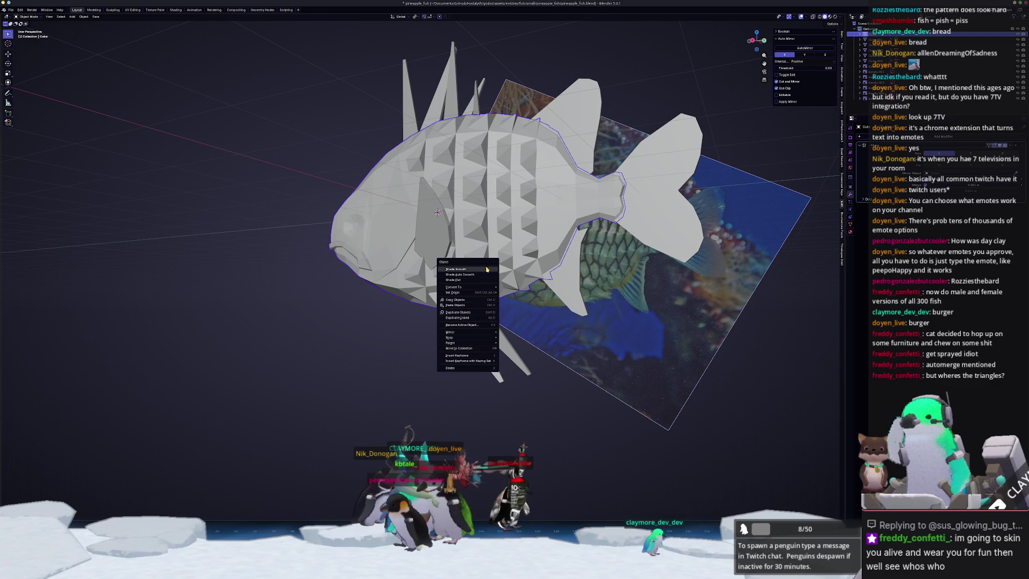
{"action": "left_click", "coordinate": [515, 271]}
{"action": "mouse_move", "coordinate": [516, 271]}
{"action": "middle_mouse_down"}
{"action": "mouse_move", "coordinate": [449, 321]}
{"action": "mouse_move", "coordinate": [447, 289]}
{"action": "mouse_move", "coordinate": [474, 265]}
{"action": "mouse_move", "coordinate": [486, 286]}
{"action": "middle_mouse_up"}
Select the face ring before the tail and inset each face individually by about 0.033 m.
{"action": "key", "text": "Tab"}
{"action": "scroll", "coordinate": [474, 265], "scroll_direction": "up", "scroll_amount": 3}
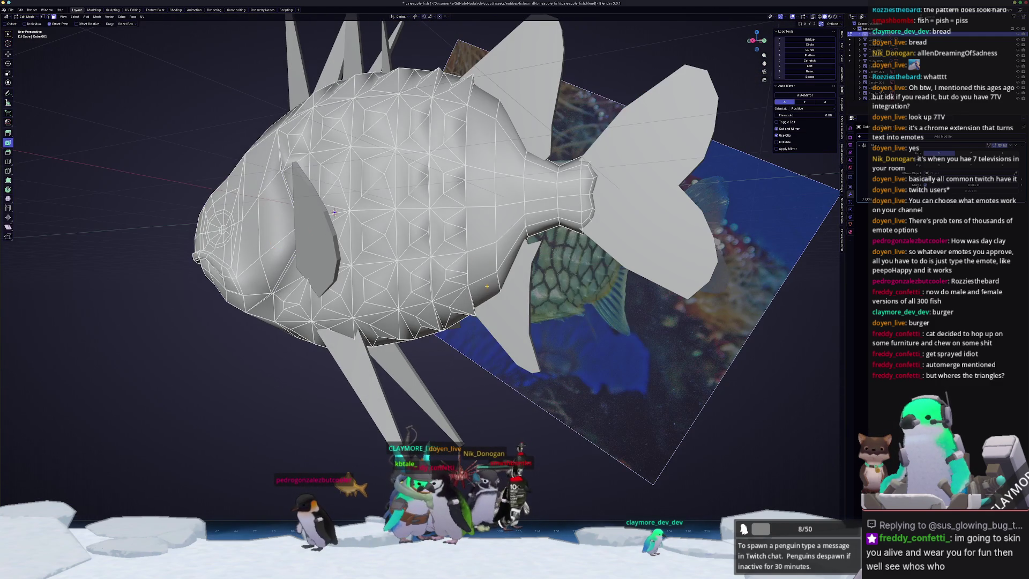
{"action": "left_click_drag", "start_coordinate": [483, 259], "coordinate": [481, 241]}
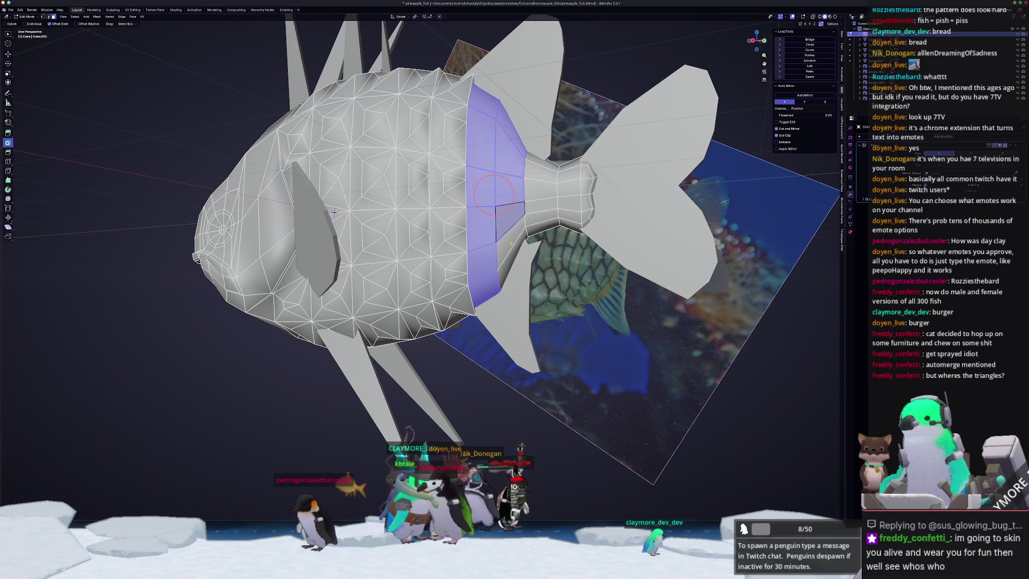
{"action": "left_click", "coordinate": [497, 198]}
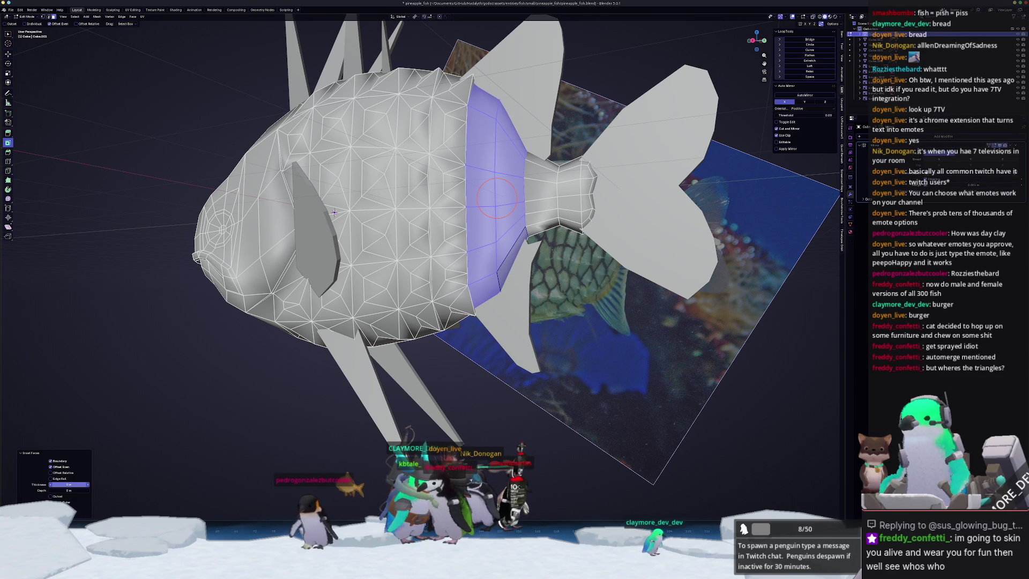
{"action": "left_click_drag", "start_coordinate": [69, 484], "coordinate": [75, 484]}
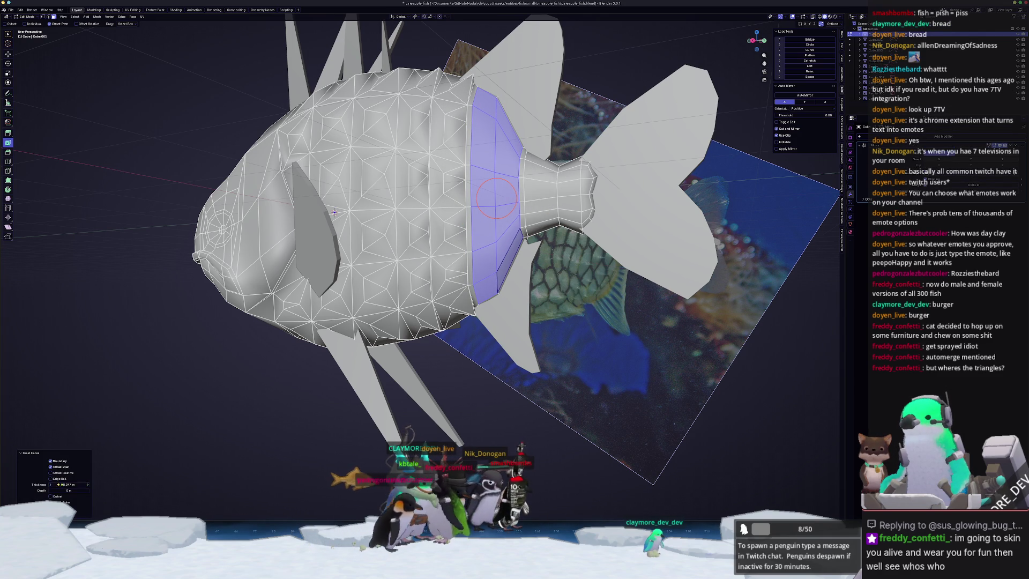
{"action": "key", "text": "i"}
Extrude the inset faces out 0.165 m and scale their tops to 0 into pyramid tips.
{"action": "middle_click_drag", "start_coordinate": [202, 465], "coordinate": [541, 389]}
{"action": "key", "text": "e"}
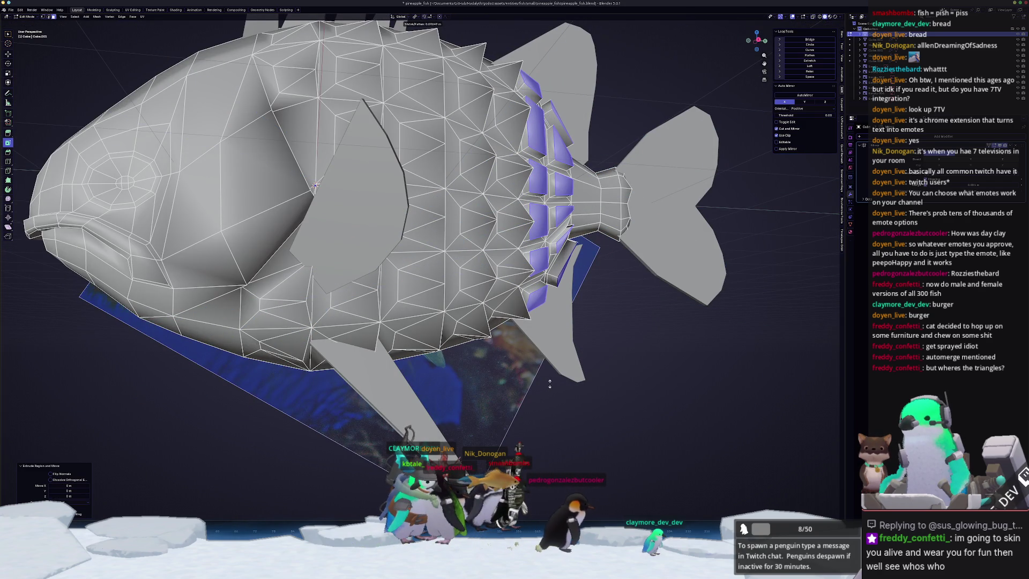
{"action": "left_click", "coordinate": [554, 380]}
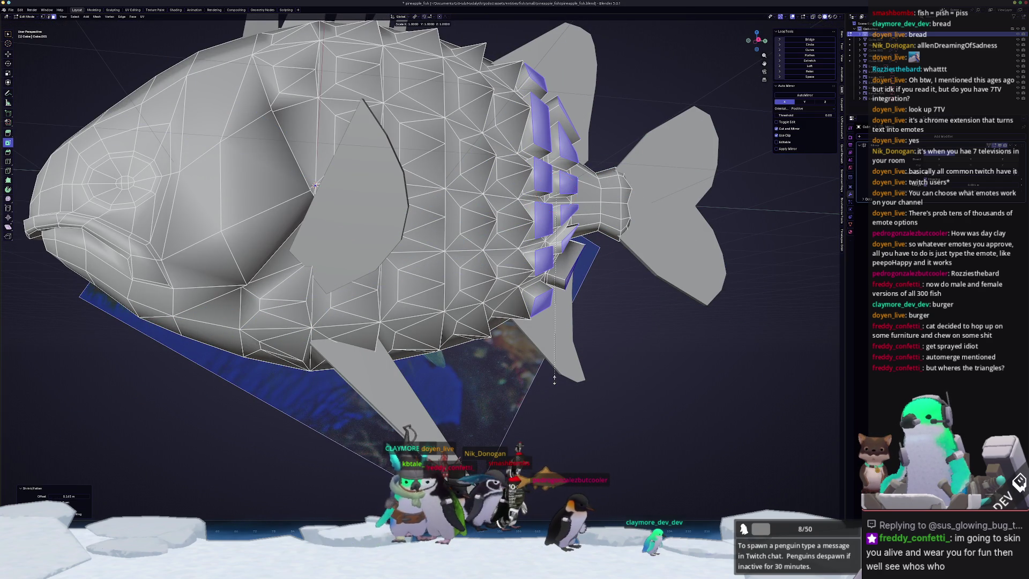
{"action": "key", "text": "0"}
{"action": "key", "text": "Return"}
{"action": "scroll", "coordinate": [556, 377], "scroll_direction": "up", "scroll_amount": 3}
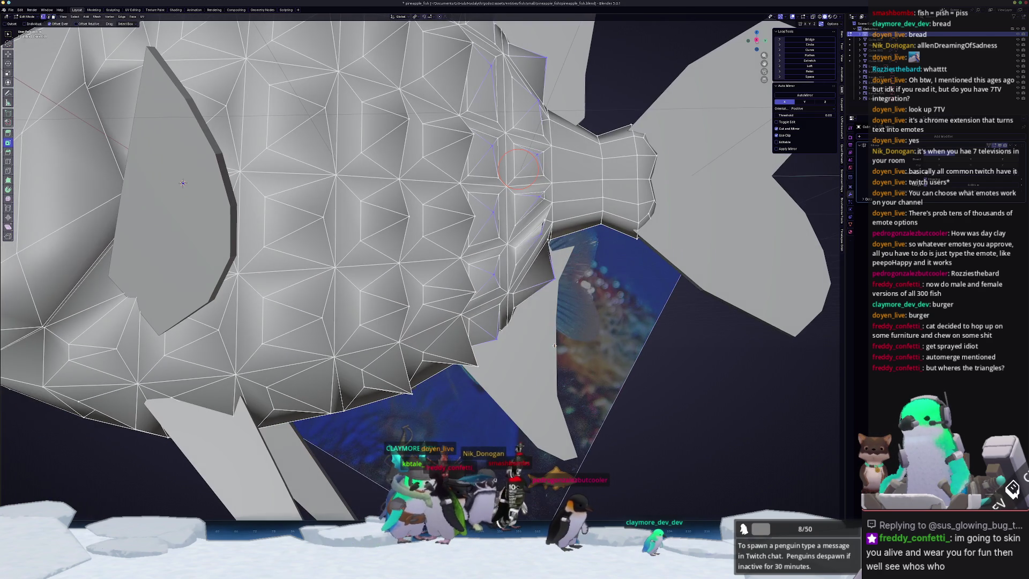
Merge the overlapping vertices by distance, then deselect them.
{"action": "right_click", "coordinate": [555, 346]}
{"action": "mouse_move", "coordinate": [556, 347]}
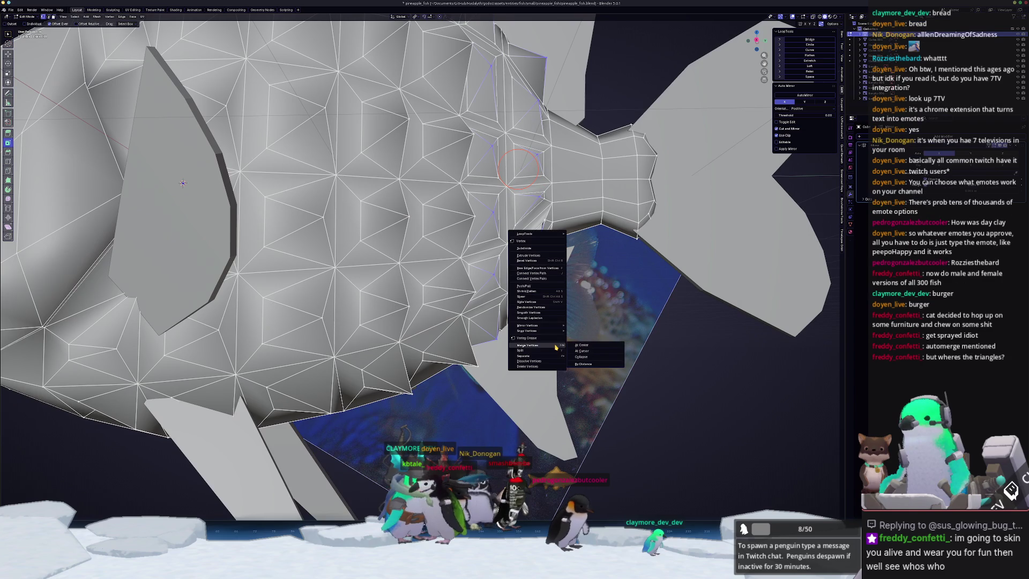
{"action": "left_click", "coordinate": [587, 365]}
{"action": "middle_click_drag", "start_coordinate": [587, 365], "coordinate": [445, 298]}
{"action": "left_click", "coordinate": [454, 250]}
{"action": "middle_click_drag", "start_coordinate": [476, 239], "coordinate": [536, 214]}
Slide two vertices on the fish head along their edges.
{"action": "key", "text": "g"}
{"action": "key", "text": "g"}
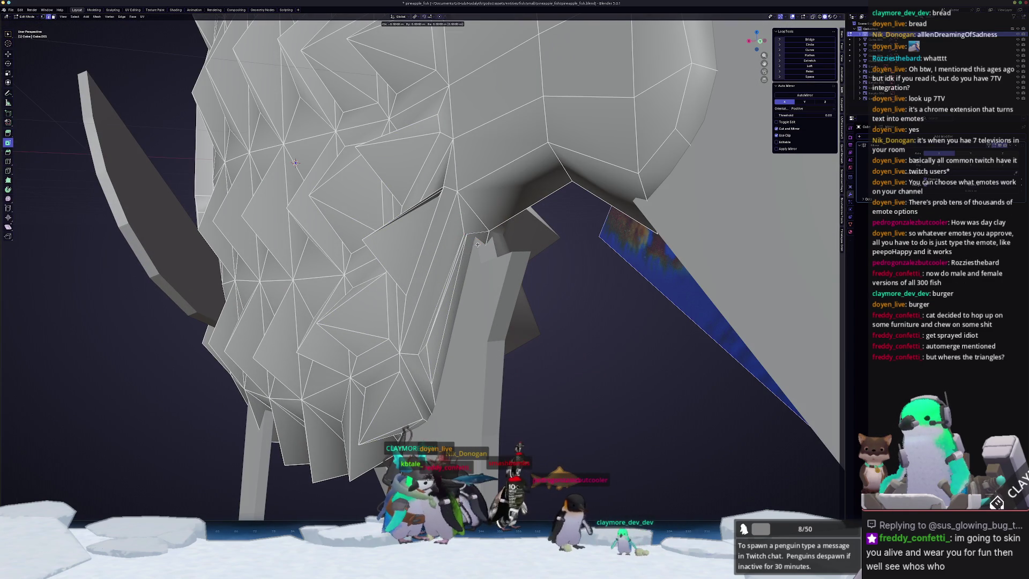
{"action": "left_click", "coordinate": [634, 181]}
{"action": "middle_click_drag", "start_coordinate": [634, 181], "coordinate": [703, 284]}
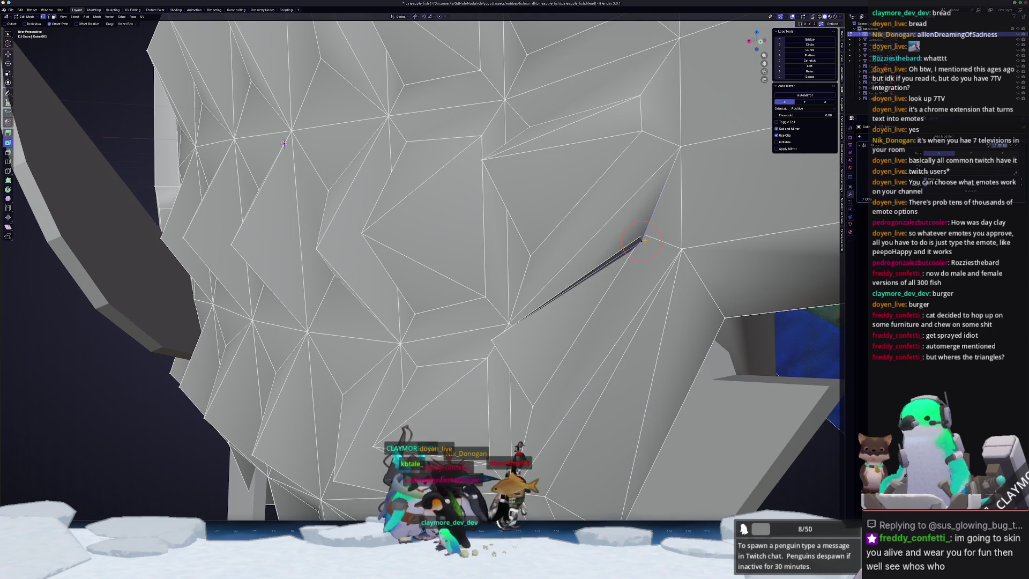
{"action": "key", "text": "shift+v"}
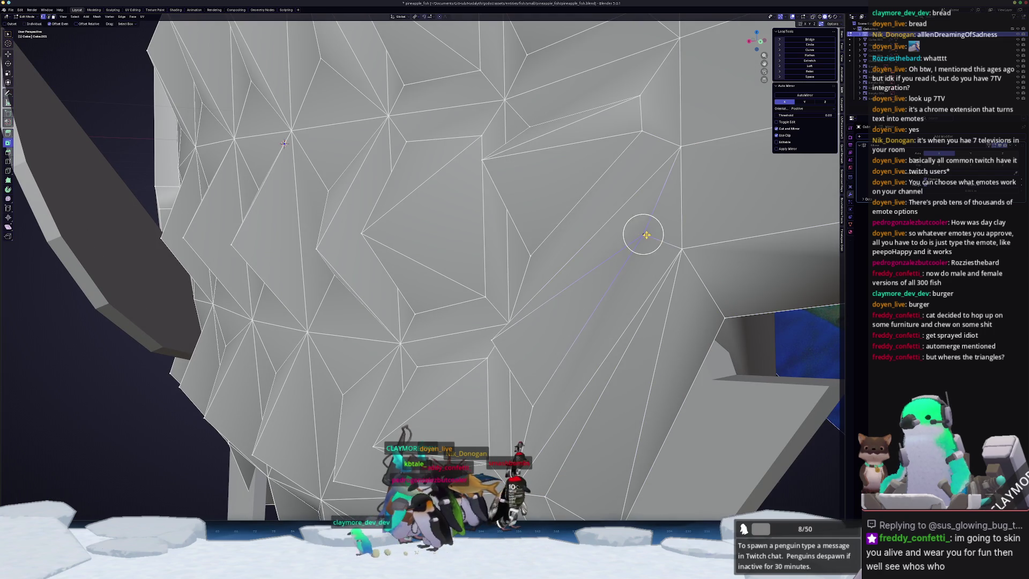
{"action": "left_click", "coordinate": [643, 229]}
{"action": "middle_click_drag", "start_coordinate": [472, 356], "coordinate": [516, 336]}
{"action": "mouse_move", "coordinate": [675, 216]}
{"action": "middle_mouse_down"}
{"action": "mouse_move", "coordinate": [608, 249]}
{"action": "mouse_move", "coordinate": [645, 258]}
{"action": "middle_mouse_up"}
Slide two vertices near the tail into better positions.
{"action": "key", "text": "Tab"}
{"action": "key", "text": "Tab"}
{"action": "key", "text": "g"}
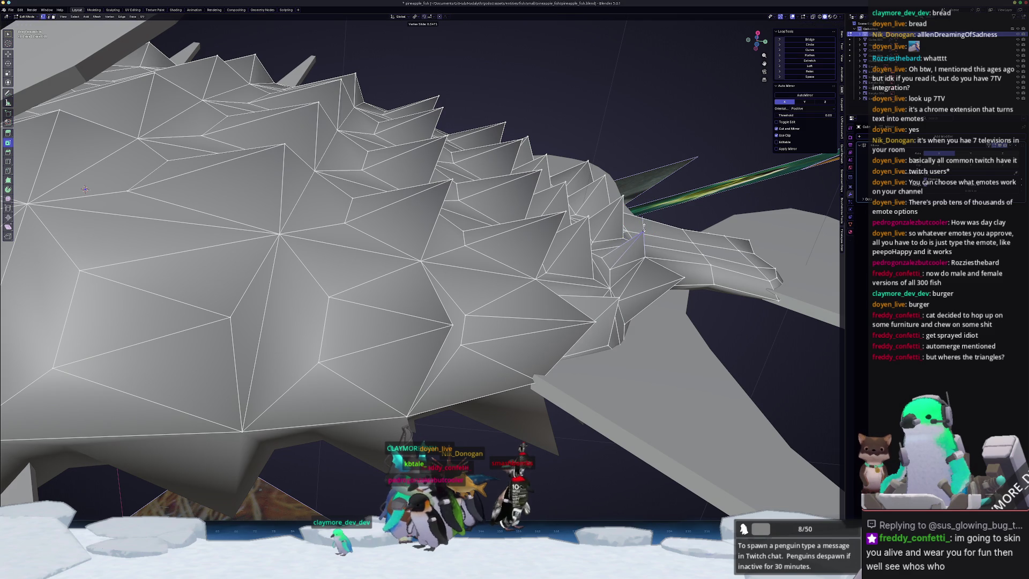
{"action": "left_click", "coordinate": [644, 229]}
{"action": "left_click", "coordinate": [678, 277]}
{"action": "key", "text": "g"}
{"action": "key", "text": "g"}
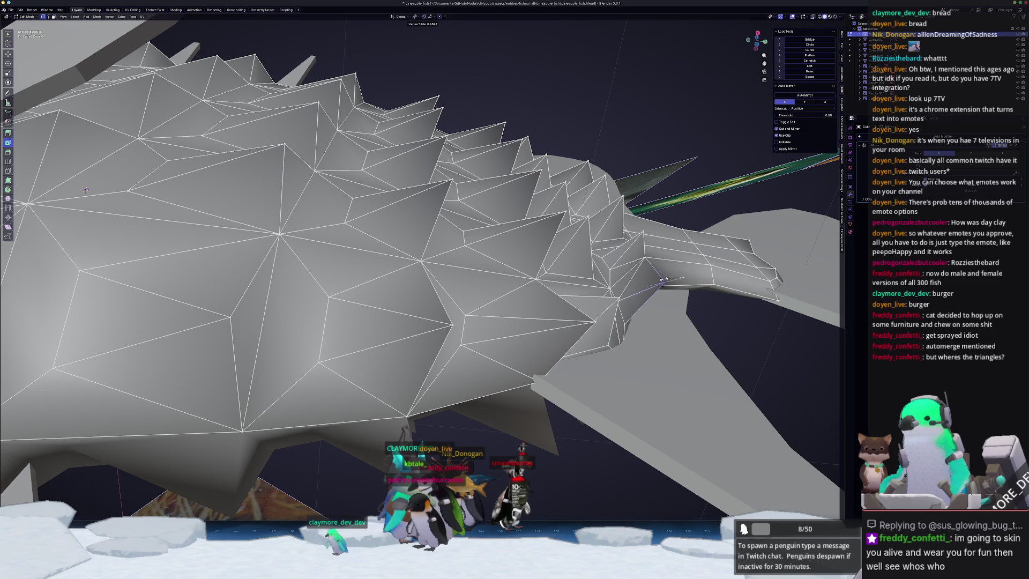
{"action": "left_click", "coordinate": [662, 278]}
{"action": "mouse_move", "coordinate": [655, 275]}
{"action": "middle_mouse_down"}
{"action": "mouse_move", "coordinate": [503, 332]}
{"action": "mouse_move", "coordinate": [663, 276]}
{"action": "middle_mouse_up"}
Slide one body edge and move another edge upward.
{"action": "key", "text": "g"}
{"action": "key", "text": "g"}
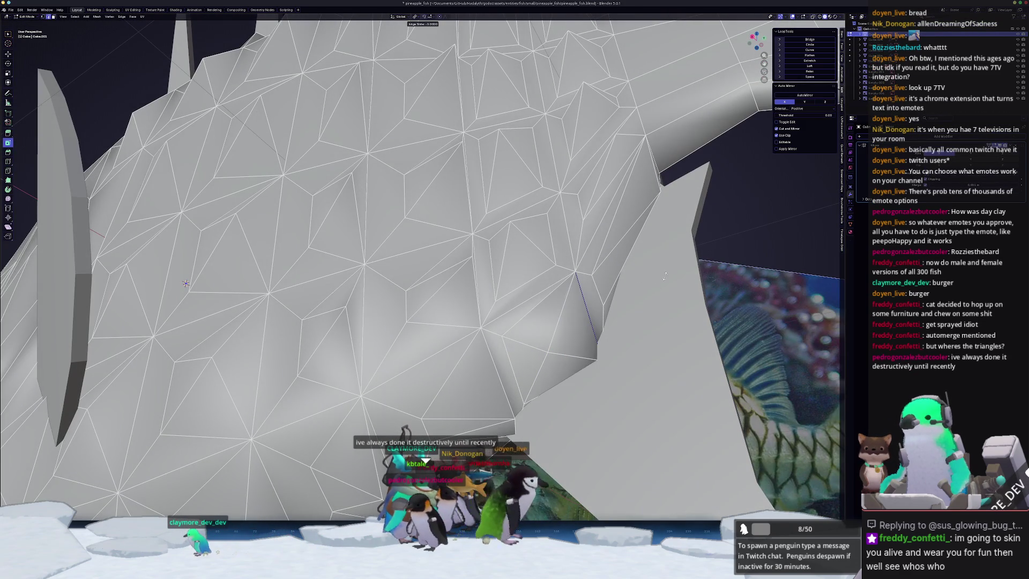
{"action": "left_click", "coordinate": [667, 276]}
{"action": "middle_click_drag", "start_coordinate": [588, 316], "coordinate": [478, 252]}
{"action": "key", "text": "g"}
{"action": "right_click", "coordinate": [528, 282]}
{"action": "key", "text": "g"}
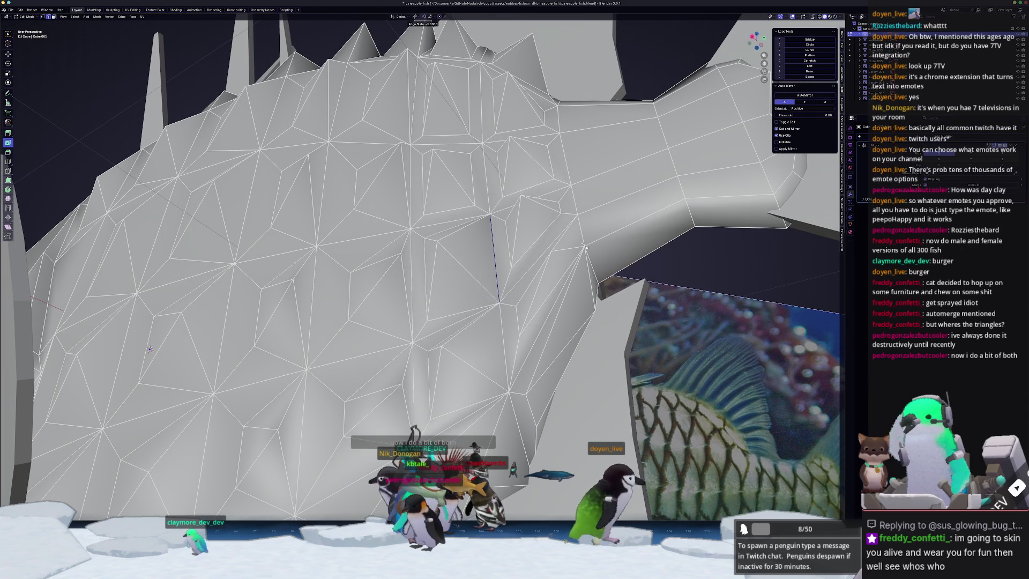
{"action": "left_click", "coordinate": [476, 171]}
{"action": "mouse_move", "coordinate": [476, 171]}
{"action": "middle_mouse_down"}
{"action": "mouse_move", "coordinate": [462, 99]}
{"action": "mouse_move", "coordinate": [507, 250]}
{"action": "middle_mouse_up"}
Slide several body edges, including one down along the fish body.
{"action": "key", "text": "g"}
{"action": "key", "text": "g"}
{"action": "left_click", "coordinate": [472, 129]}
{"action": "key", "text": "g"}
{"action": "key", "text": "g"}
{"action": "left_click", "coordinate": [506, 144]}
{"action": "middle_click_drag", "start_coordinate": [507, 145], "coordinate": [518, 102]}
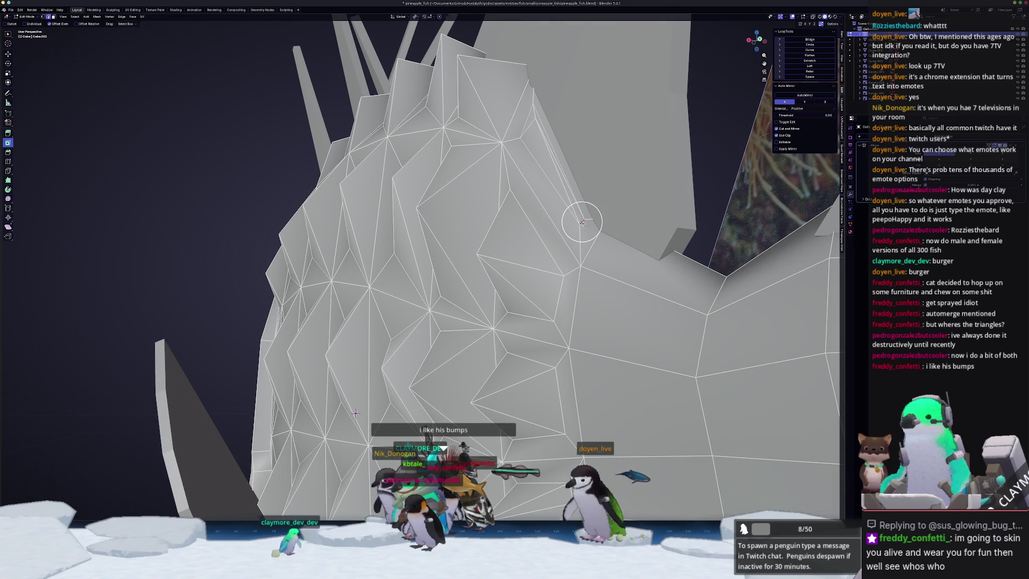
{"action": "key", "text": "g"}
{"action": "key", "text": "g"}
{"action": "middle_click_drag", "start_coordinate": [738, 289], "coordinate": [571, 294]}
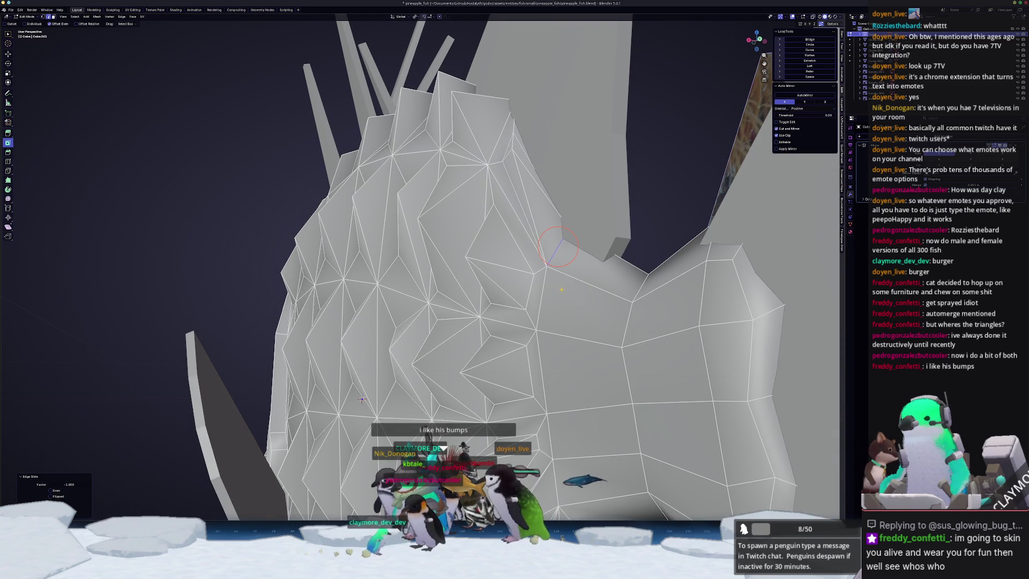
{"action": "left_click", "coordinate": [571, 294]}
{"action": "key", "text": "g"}
{"action": "key", "text": "g"}
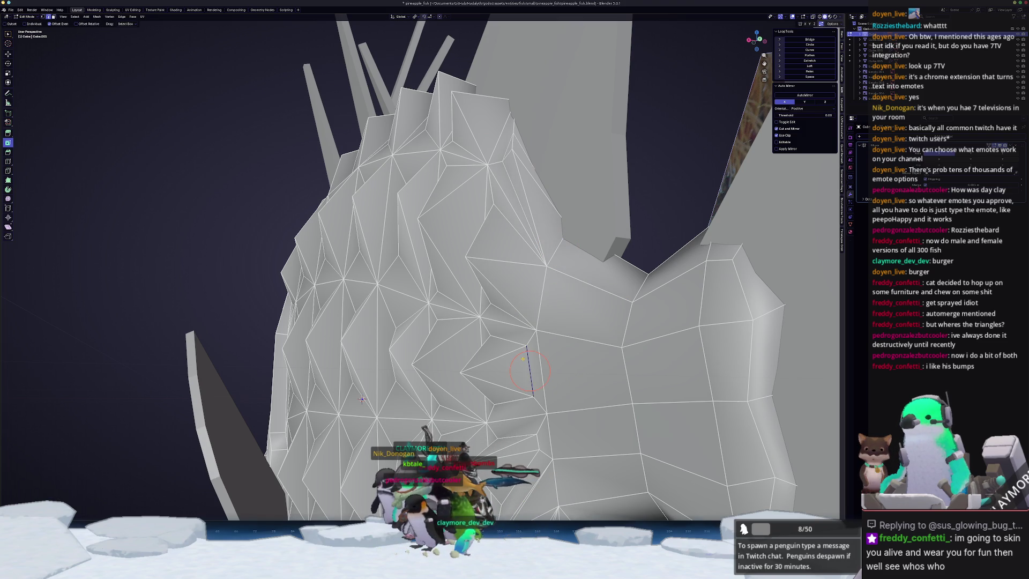
{"action": "left_click", "coordinate": [541, 370]}
{"action": "middle_click_drag", "start_coordinate": [542, 370], "coordinate": [501, 212]}
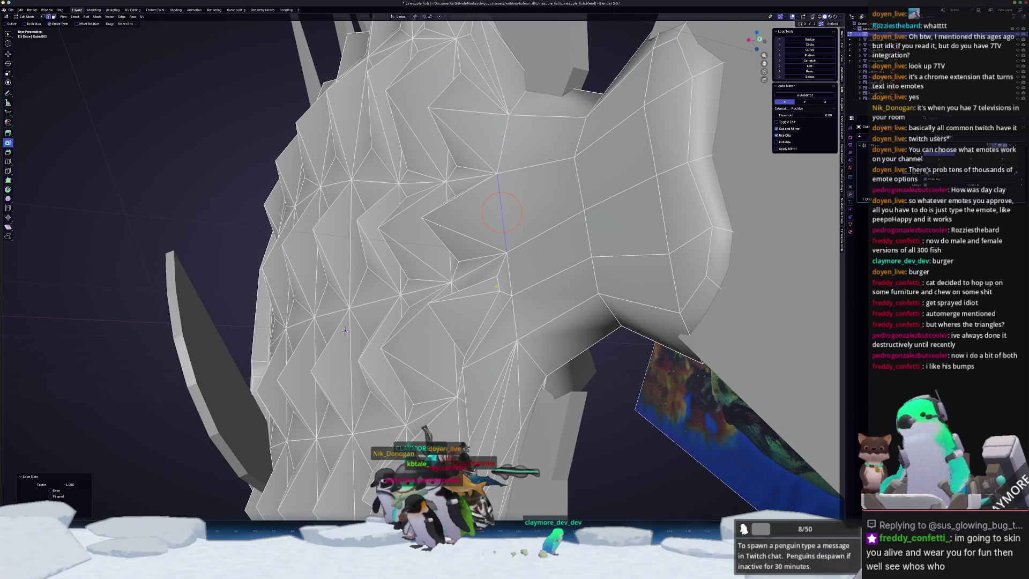
Slide a vertex along its edge, then move another vertex along Y.
{"action": "scroll", "coordinate": [488, 321], "scroll_direction": "up", "scroll_amount": 5}
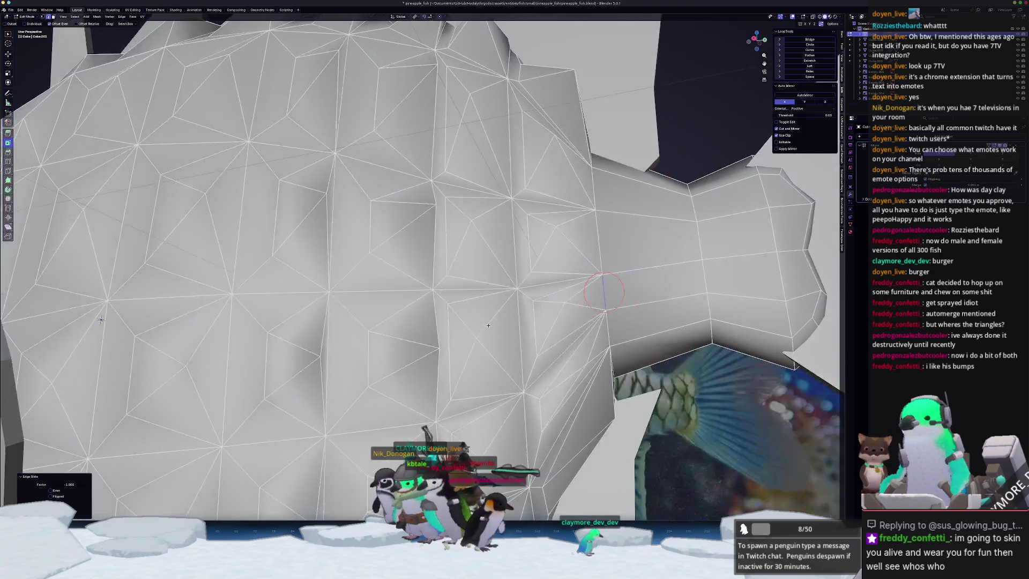
{"action": "middle_click_drag", "start_coordinate": [488, 325], "coordinate": [481, 325]}
{"action": "mouse_move", "coordinate": [616, 370]}
{"action": "middle_mouse_down"}
{"action": "mouse_move", "coordinate": [593, 382]}
{"action": "mouse_move", "coordinate": [537, 342]}
{"action": "mouse_move", "coordinate": [557, 351]}
{"action": "mouse_move", "coordinate": [516, 386]}
{"action": "middle_mouse_up"}
{"action": "key", "text": "shift+v"}
{"action": "left_click", "coordinate": [584, 336]}
{"action": "key", "text": "Tab"}
{"action": "key", "text": "Tab"}
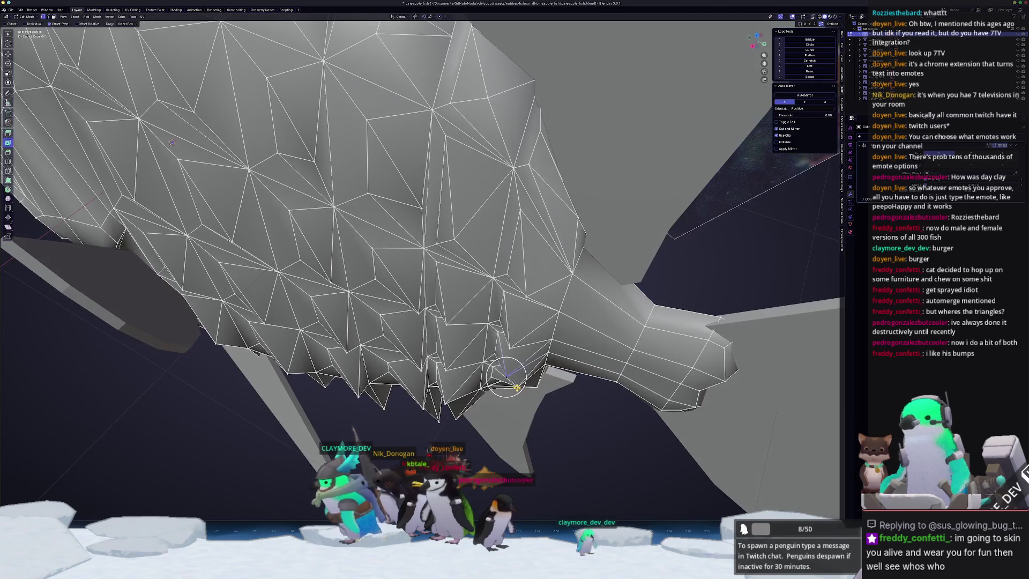
{"action": "key", "text": "g"}
{"action": "key", "text": "y"}
{"action": "left_click", "coordinate": [550, 384]}
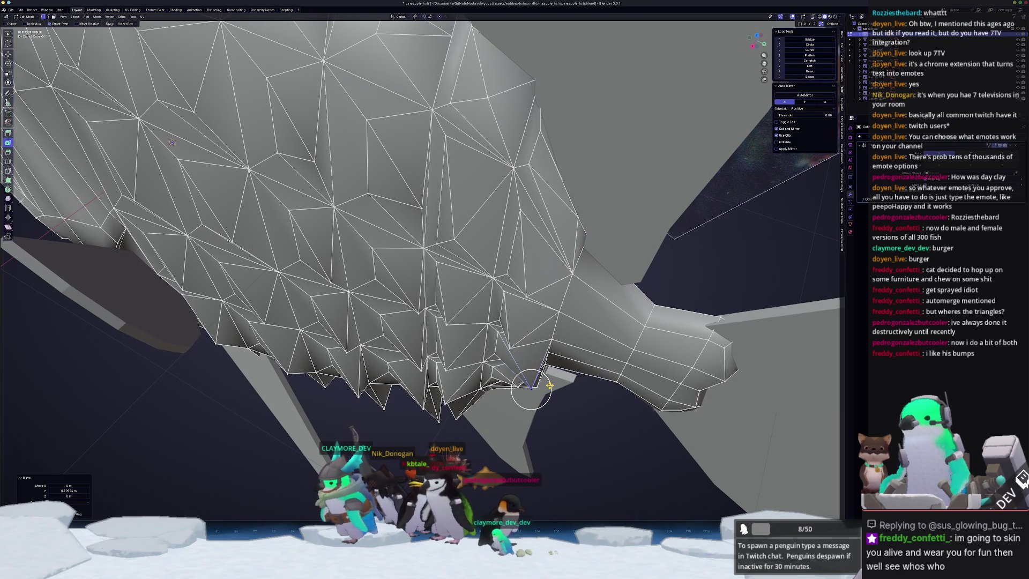
{"action": "key", "text": "g"}
{"action": "left_click", "coordinate": [545, 354]}
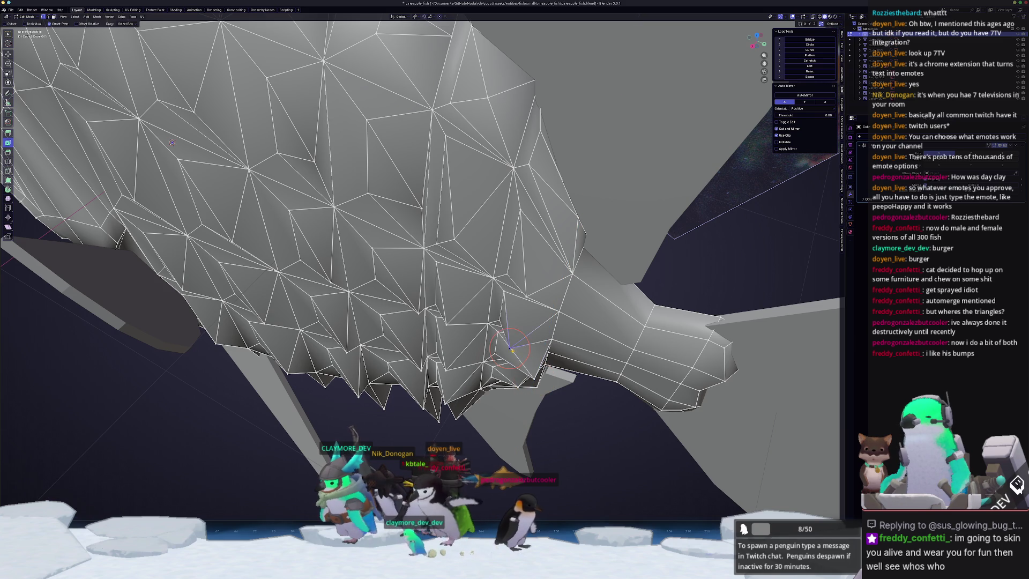
Move two vertices along the global X axis.
{"action": "key", "text": "g"}
{"action": "key", "text": "x"}
{"action": "left_click", "coordinate": [546, 353]}
{"action": "middle_click_drag", "start_coordinate": [546, 353], "coordinate": [472, 332]}
{"action": "key", "text": "g"}
{"action": "key", "text": "x"}
{"action": "mouse_move", "coordinate": [409, 275]}
{"action": "middle_mouse_down"}
{"action": "mouse_move", "coordinate": [475, 275]}
{"action": "mouse_move", "coordinate": [443, 366]}
{"action": "mouse_move", "coordinate": [455, 402]}
{"action": "mouse_move", "coordinate": [435, 403]}
{"action": "mouse_move", "coordinate": [455, 418]}
{"action": "mouse_move", "coordinate": [478, 406]}
{"action": "mouse_move", "coordinate": [457, 265]}
{"action": "middle_mouse_up"}
{"action": "left_click", "coordinate": [485, 279]}
Move one vertex along Z and two more along X.
{"action": "key", "text": "g"}
{"action": "key", "text": "z"}
{"action": "left_click", "coordinate": [490, 304]}
{"action": "key", "text": "g"}
{"action": "key", "text": "x"}
{"action": "left_click", "coordinate": [467, 311]}
{"action": "key", "text": "g"}
{"action": "key", "text": "x"}
{"action": "left_click", "coordinate": [463, 394]}
Move the selected vertices along the Y axis twice.
{"action": "key", "text": "Tab"}
{"action": "key", "text": "Tab"}
{"action": "mouse_move", "coordinate": [461, 428]}
{"action": "middle_mouse_down"}
{"action": "mouse_move", "coordinate": [474, 432]}
{"action": "mouse_move", "coordinate": [474, 183]}
{"action": "middle_mouse_up"}
{"action": "key", "text": "g"}
{"action": "key", "text": "y"}
{"action": "left_click", "coordinate": [483, 437]}
{"action": "key", "text": "g"}
{"action": "key", "text": "y"}
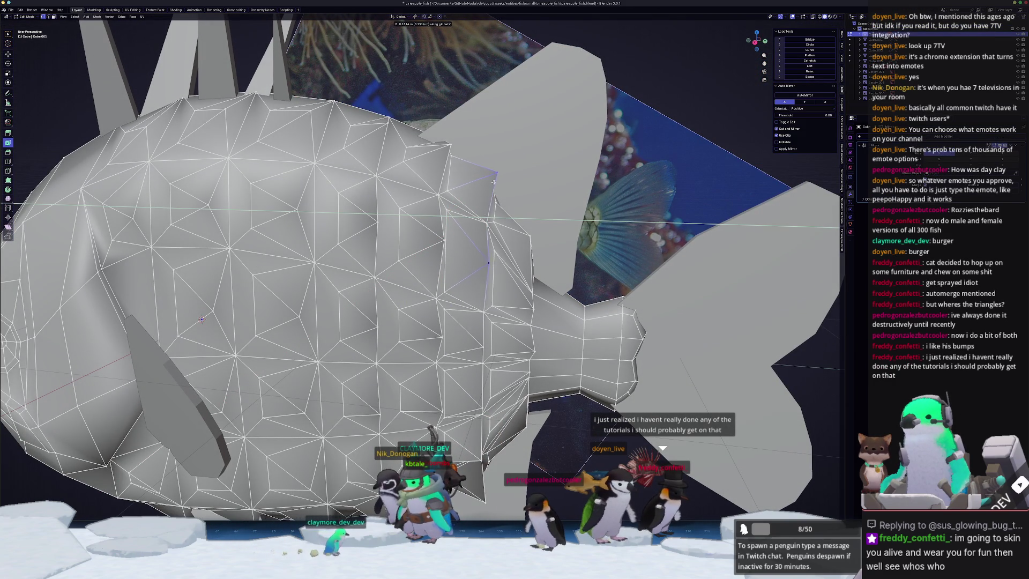
{"action": "left_click", "coordinate": [498, 182]}
Shrink the vertex along its normal with Alt+S, then nudge it along X.
{"action": "key", "text": "s"}
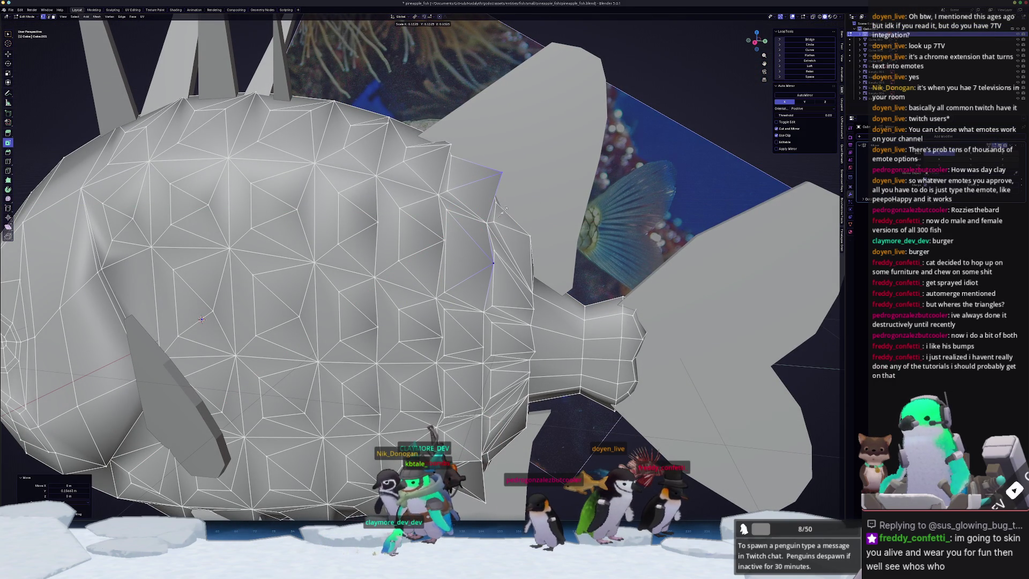
{"action": "middle_click_drag", "start_coordinate": [523, 221], "coordinate": [505, 202]}
{"action": "key", "text": "alt+s"}
{"action": "left_click", "coordinate": [508, 209]}
{"action": "key", "text": "g"}
{"action": "key", "text": "x"}
{"action": "left_click", "coordinate": [514, 205]}
In Object Mode, box-select all fish parts and apply Shade Smooth.
{"action": "key", "text": "Tab"}
{"action": "scroll", "coordinate": [504, 214], "scroll_direction": "down", "scroll_amount": 10}
{"action": "mouse_move", "coordinate": [482, 241]}
{"action": "middle_mouse_down"}
{"action": "mouse_move", "coordinate": [454, 318]}
{"action": "mouse_move", "coordinate": [471, 343]}
{"action": "middle_mouse_up"}
{"action": "scroll", "coordinate": [471, 343], "scroll_direction": "down", "scroll_amount": 3}
{"action": "mouse_move", "coordinate": [489, 368]}
{"action": "left_mouse_down"}
{"action": "mouse_move", "coordinate": [453, 337]}
{"action": "mouse_move", "coordinate": [379, 214]}
{"action": "left_mouse_up"}
{"action": "right_click", "coordinate": [404, 247]}
{"action": "left_click", "coordinate": [413, 252]}
{"action": "mouse_move", "coordinate": [493, 294]}
{"action": "middle_mouse_down"}
{"action": "mouse_move", "coordinate": [405, 328]}
{"action": "mouse_move", "coordinate": [455, 354]}
{"action": "mouse_move", "coordinate": [468, 326]}
{"action": "middle_mouse_up"}
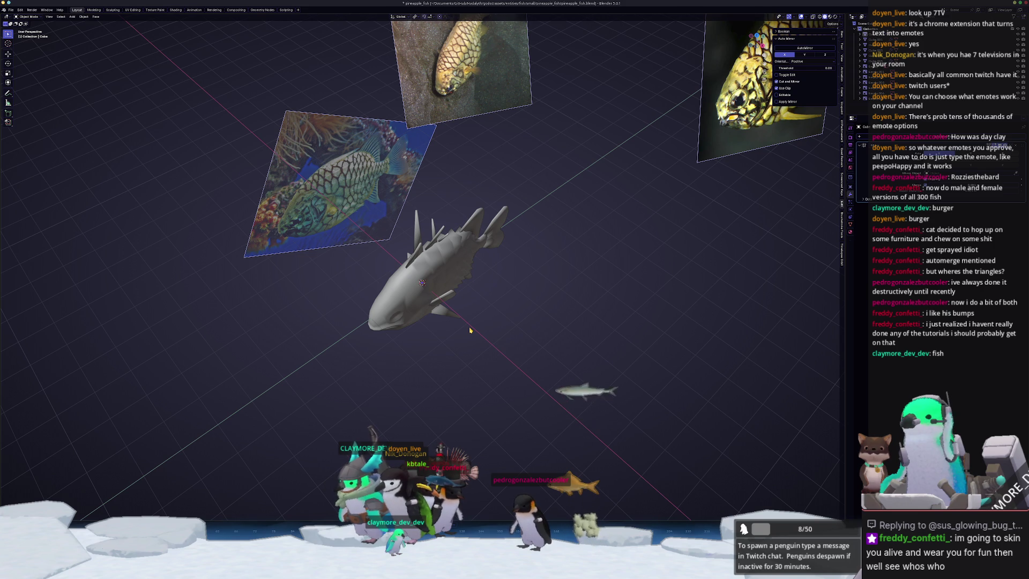
Select the side and dorsal fins and apply a shading option to them.
{"action": "left_click", "coordinate": [455, 306]}
{"action": "scroll", "coordinate": [477, 300], "scroll_direction": "up", "scroll_amount": 3}
{"action": "middle_click_drag", "start_coordinate": [480, 273], "coordinate": [504, 268]}
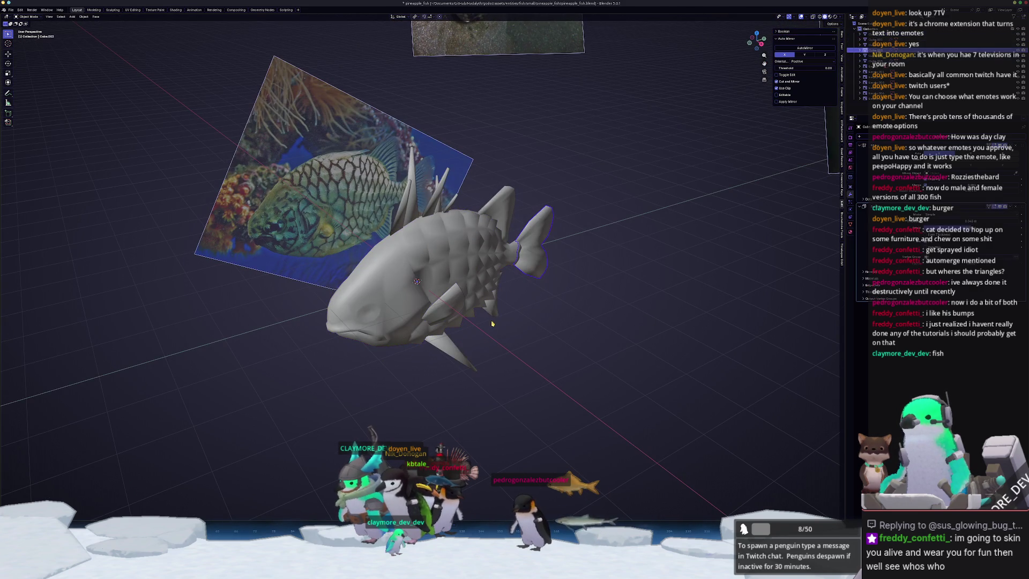
{"action": "left_click", "coordinate": [884, 61]}
{"action": "left_click", "coordinate": [447, 289]}
{"action": "left_click", "coordinate": [501, 209]}
{"action": "right_click", "coordinate": [498, 210]}
{"action": "left_click", "coordinate": [482, 214]}
{"action": "mouse_move", "coordinate": [485, 214]}
{"action": "middle_mouse_down"}
{"action": "mouse_move", "coordinate": [500, 227]}
{"action": "mouse_move", "coordinate": [483, 235]}
{"action": "middle_mouse_up"}
{"action": "left_click", "coordinate": [434, 254]}
{"action": "right_click", "coordinate": [434, 254]}
{"action": "left_click", "coordinate": [437, 243]}
Mark the selected edges around the fish's head as sharp.
{"action": "key", "text": "Tab"}
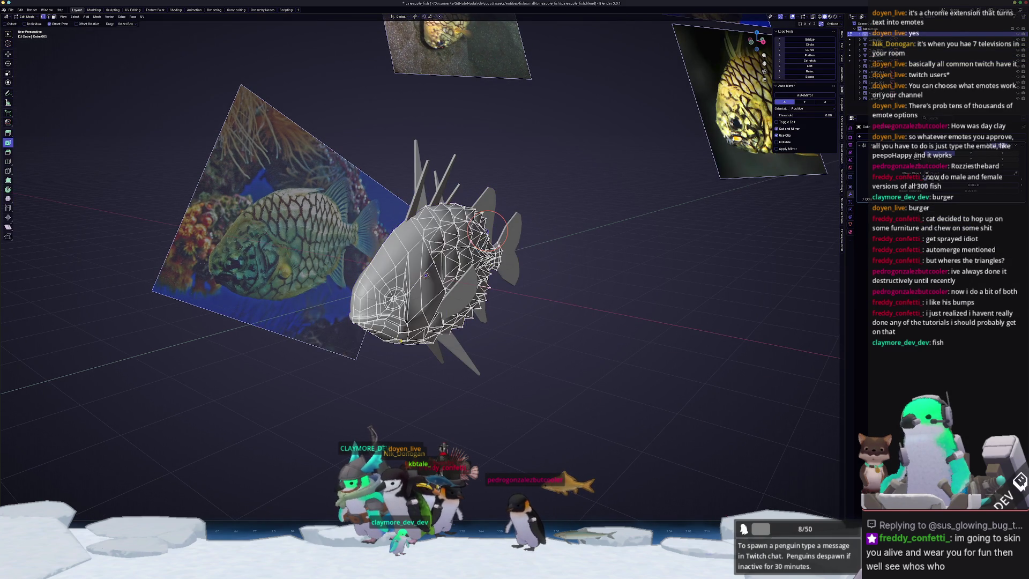
{"action": "scroll", "coordinate": [440, 183], "scroll_direction": "up", "scroll_amount": 6}
{"action": "middle_click_drag", "start_coordinate": [440, 183], "coordinate": [434, 172]}
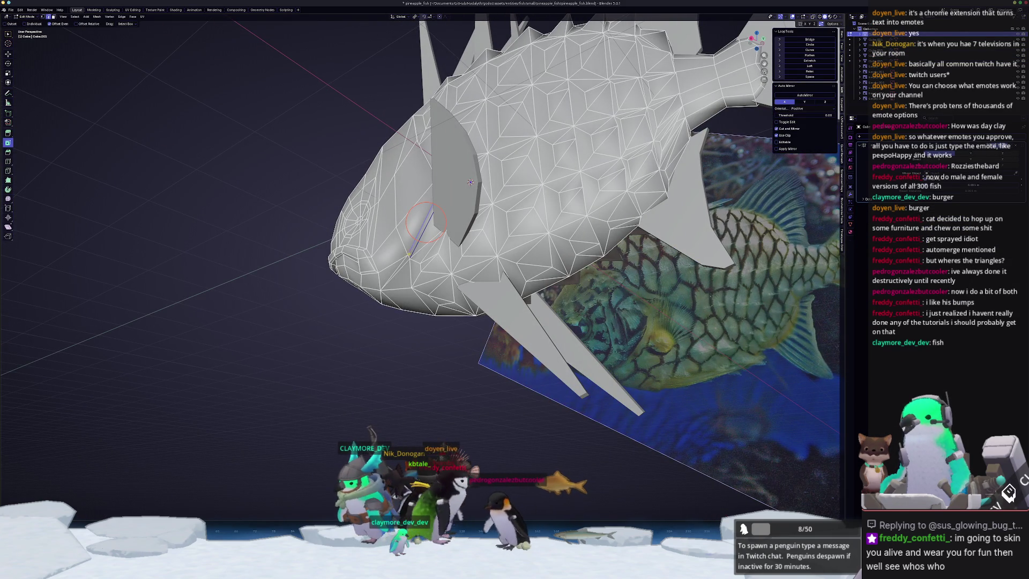
{"action": "middle_click_drag", "start_coordinate": [471, 181], "coordinate": [470, 203]}
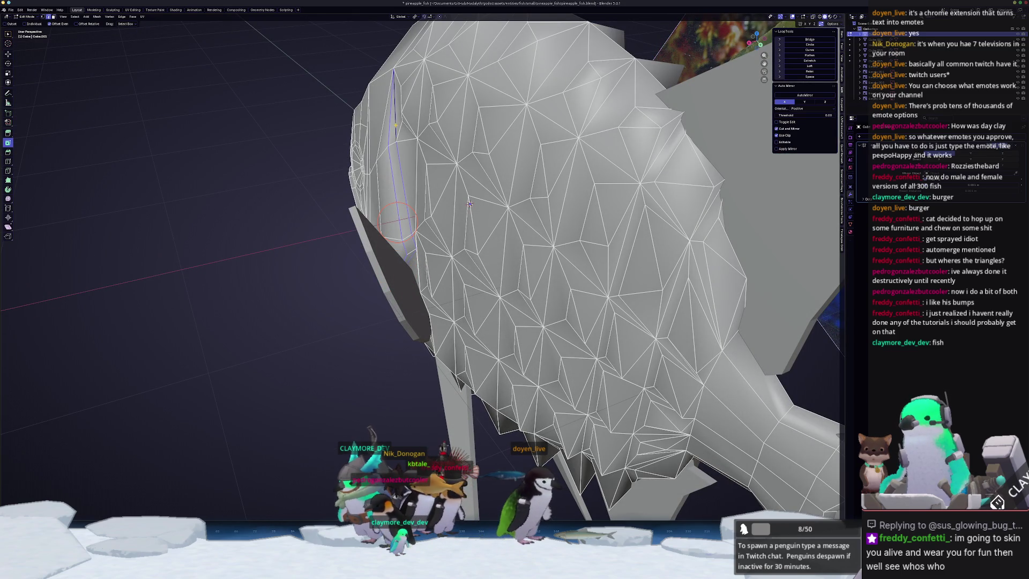
{"action": "right_click", "coordinate": [383, 164]}
{"action": "left_click", "coordinate": [369, 237]}
{"action": "mouse_move", "coordinate": [471, 193]}
{"action": "middle_mouse_down"}
{"action": "mouse_move", "coordinate": [482, 156]}
{"action": "mouse_move", "coordinate": [481, 182]}
{"action": "middle_mouse_up"}
Slide a head vertex along its edge, undoing and redoing the slide.
{"action": "scroll", "coordinate": [481, 182], "scroll_direction": "up", "scroll_amount": 5}
{"action": "left_click", "coordinate": [248, 190]}
{"action": "key", "text": "shift+v"}
{"action": "left_click", "coordinate": [552, 133]}
{"action": "scroll", "coordinate": [552, 133], "scroll_direction": "up", "scroll_amount": 2}
{"action": "middle_click_drag", "start_coordinate": [552, 133], "coordinate": [712, 89]}
{"action": "key", "text": "ctrl+z"}
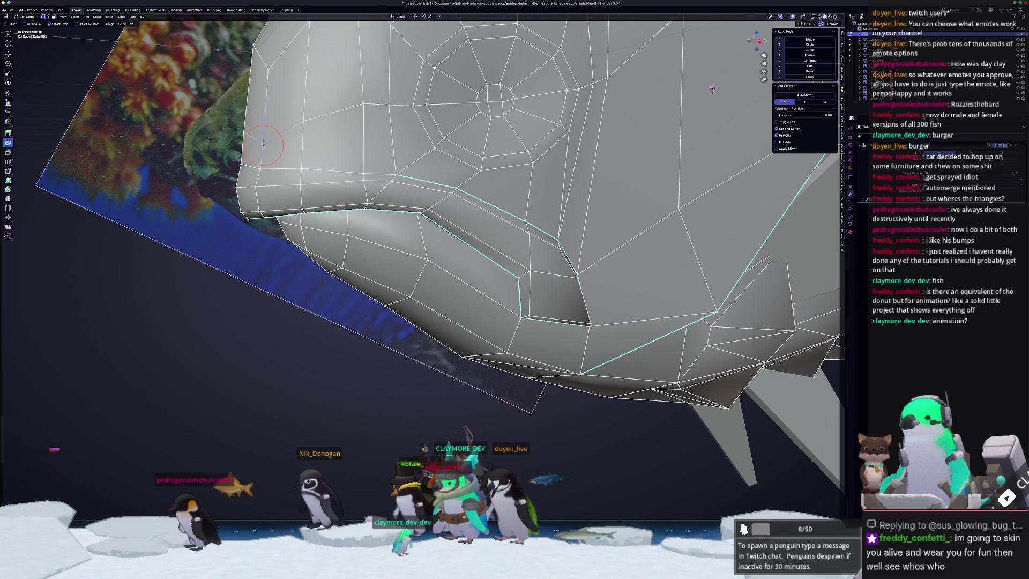
{"action": "key", "text": "shift+v"}
{"action": "left_click", "coordinate": [262, 125]}
{"action": "mouse_move", "coordinate": [262, 125]}
{"action": "middle_mouse_down", "text": "shift"}
{"action": "mouse_move", "coordinate": [343, 232]}
{"action": "mouse_move", "coordinate": [445, 218]}
{"action": "middle_mouse_up", "text": "shift"}
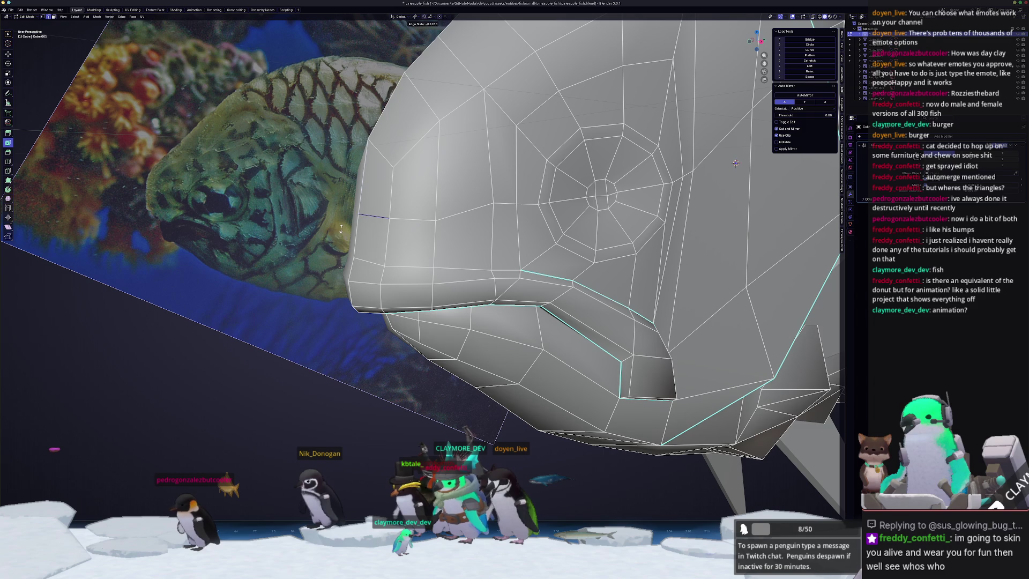
Slide three more head vertices along their edges to shape the snout and mouth.
{"action": "key", "text": "shift+v"}
{"action": "left_click", "coordinate": [438, 236]}
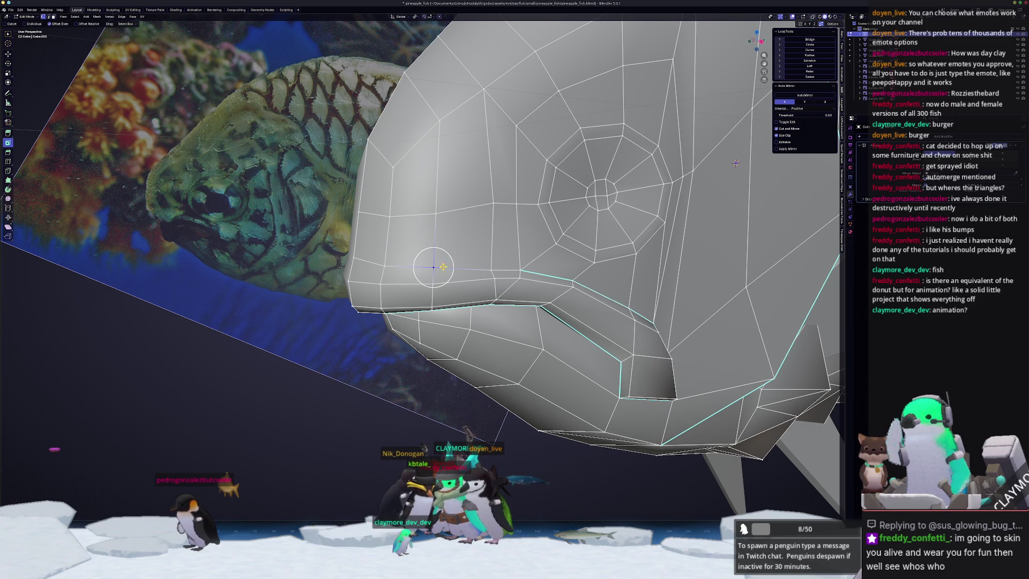
{"action": "key", "text": "shift+v"}
{"action": "left_click", "coordinate": [457, 259]}
{"action": "key", "text": "shift+v"}
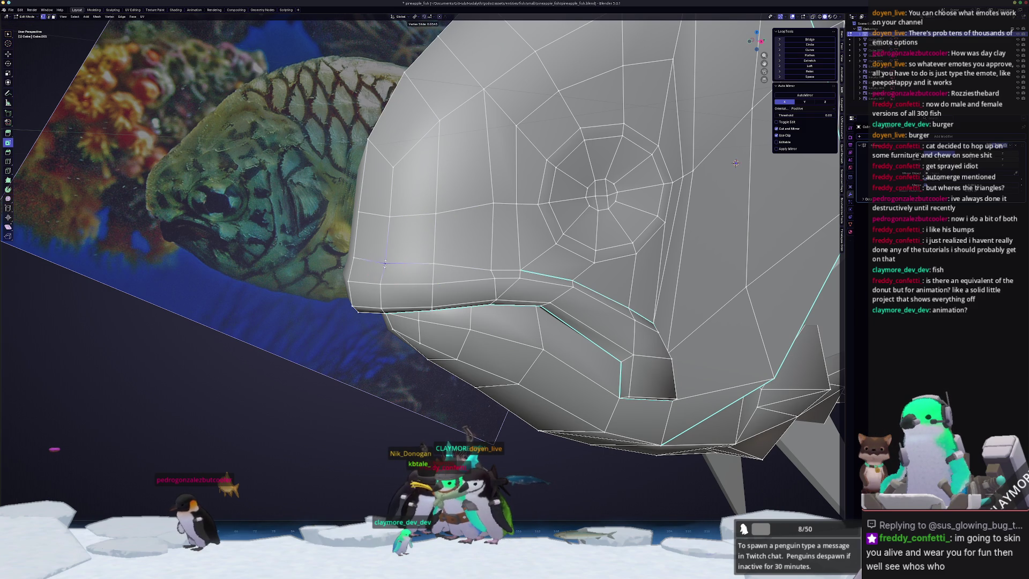
{"action": "left_click", "coordinate": [385, 259]}
{"action": "mouse_move", "coordinate": [385, 258]}
{"action": "middle_mouse_down"}
{"action": "mouse_move", "coordinate": [511, 261]}
{"action": "mouse_move", "coordinate": [472, 257]}
{"action": "middle_mouse_up"}
Toggle between Object and Edit Mode to inspect the head near the eye.
{"action": "key", "text": "Tab"}
{"action": "scroll", "coordinate": [482, 257], "scroll_direction": "up", "scroll_amount": 3}
{"action": "scroll", "coordinate": [482, 256], "scroll_direction": "down", "scroll_amount": 4}
{"action": "key", "text": "Tab"}
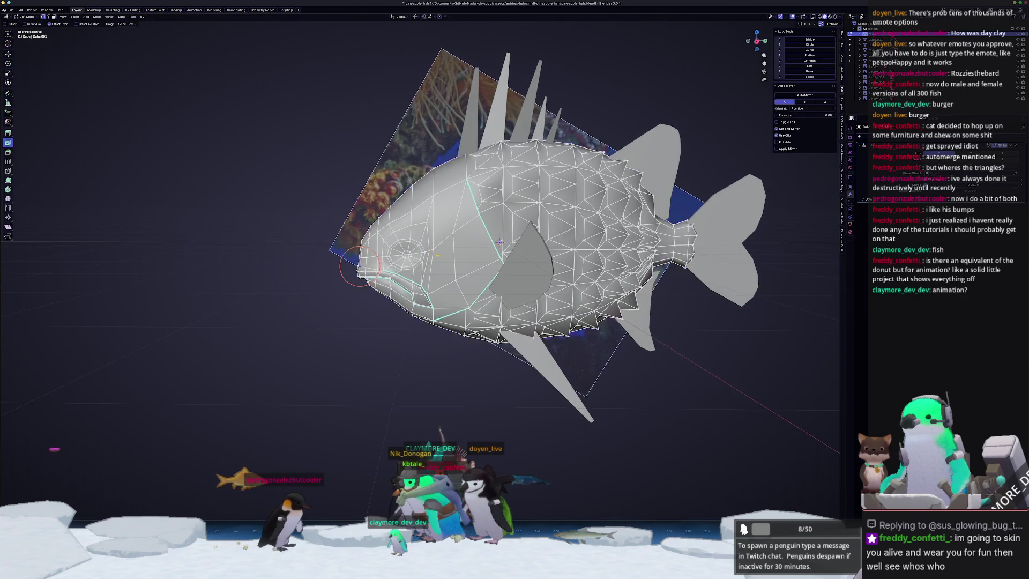
{"action": "scroll", "coordinate": [309, 266], "scroll_direction": "up", "scroll_amount": 5}
{"action": "right_click", "coordinate": [391, 252]}
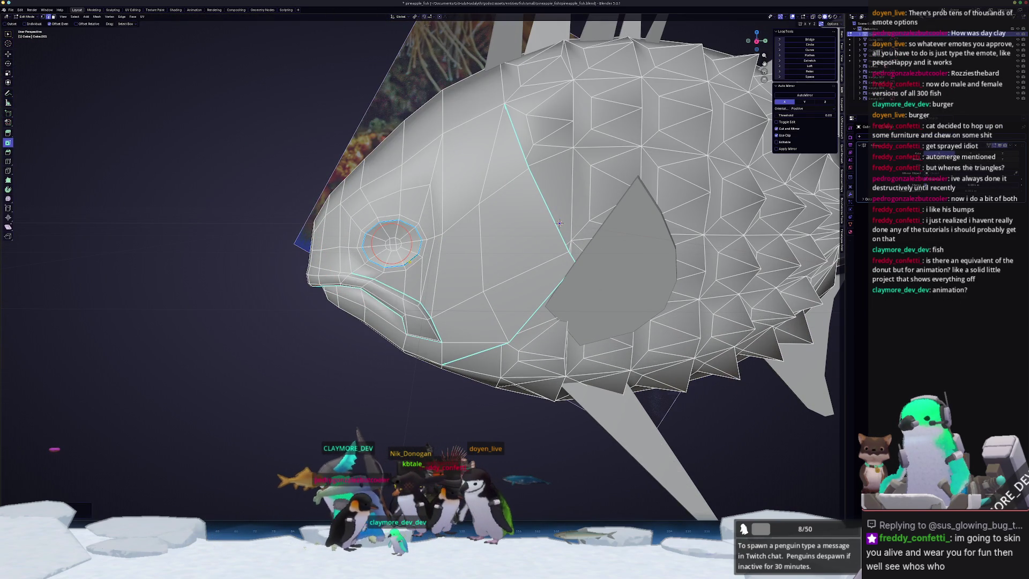
{"action": "key", "text": "Tab"}
{"action": "scroll", "coordinate": [498, 242], "scroll_direction": "down", "scroll_amount": 5}
{"action": "middle_click_drag", "start_coordinate": [416, 267], "coordinate": [451, 217]}
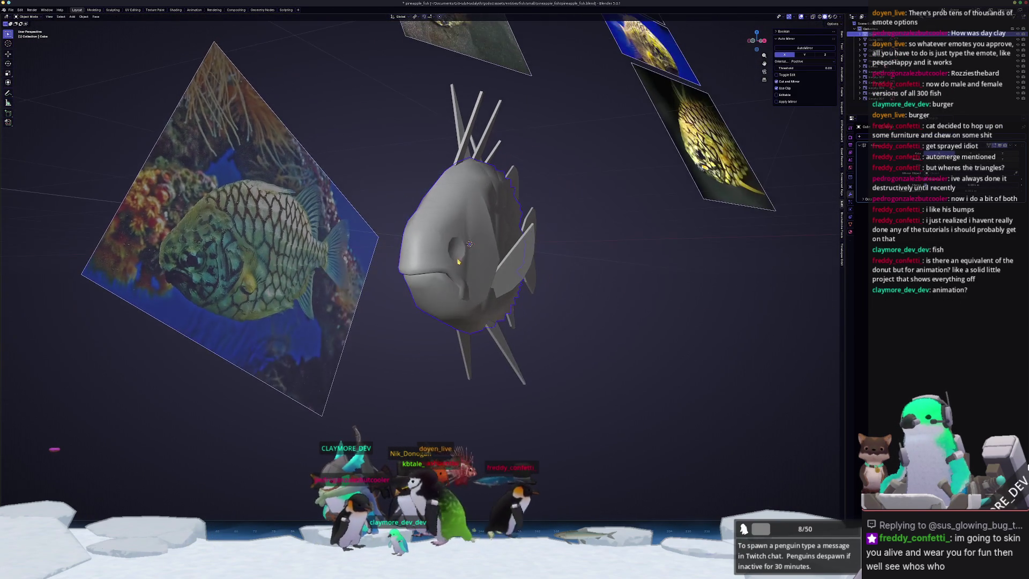
Switch the fish into Sculpt Mode and select the Relax Slide brush.
{"action": "key", "text": "Tab"}
{"action": "scroll", "coordinate": [451, 217], "scroll_direction": "up", "scroll_amount": 4}
{"action": "key", "text": "ctrl+Tab"}
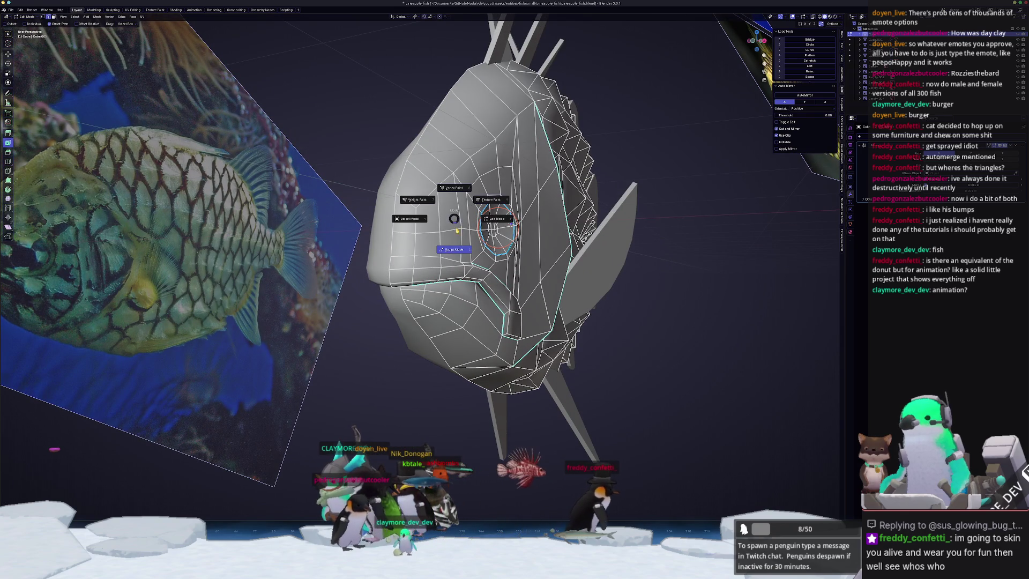
{"action": "left_click", "coordinate": [515, 333]}
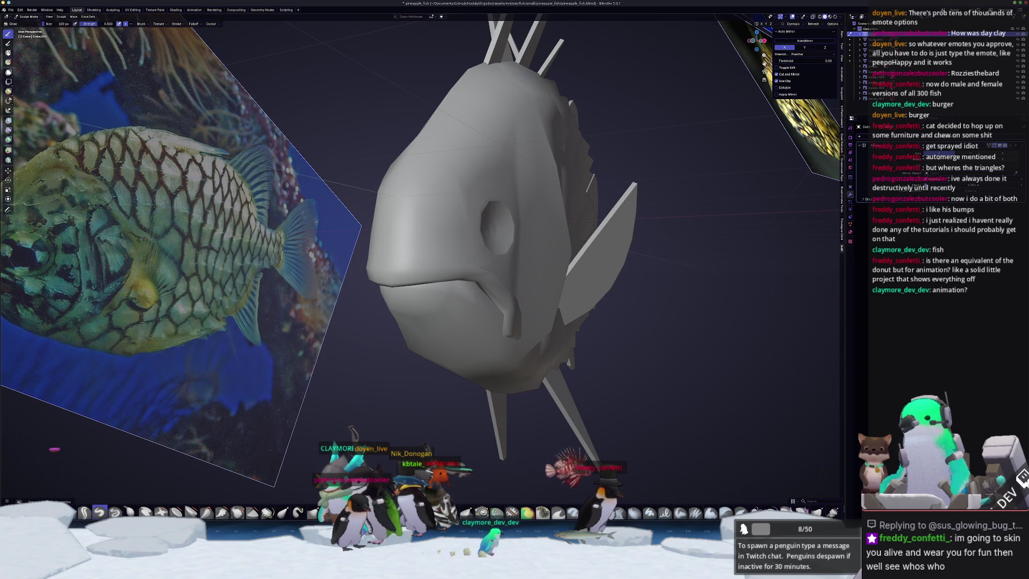
{"action": "left_click", "coordinate": [458, 513]}
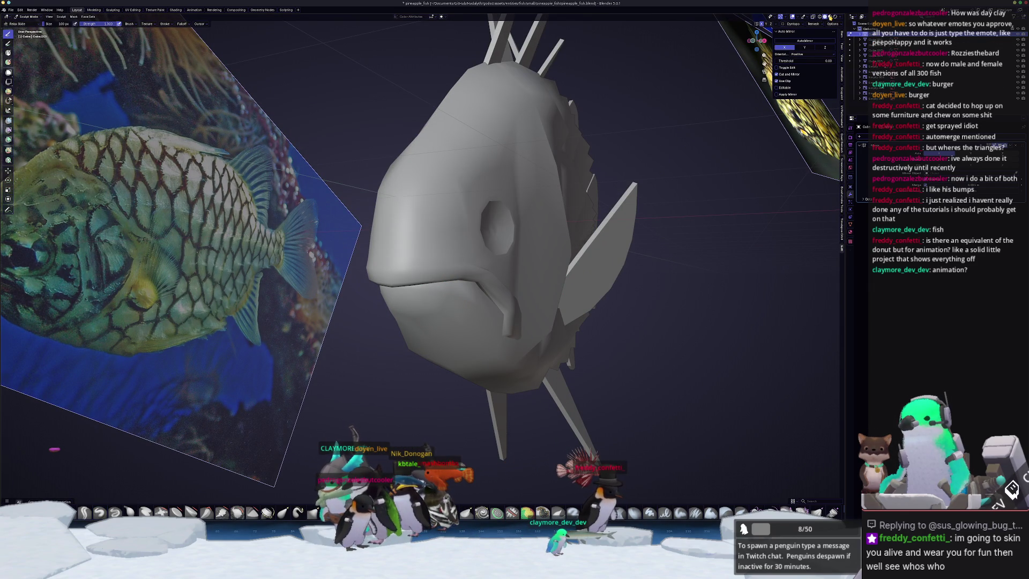
Display the fish mesh as a wireframe.
{"action": "key", "text": "alt+z"}
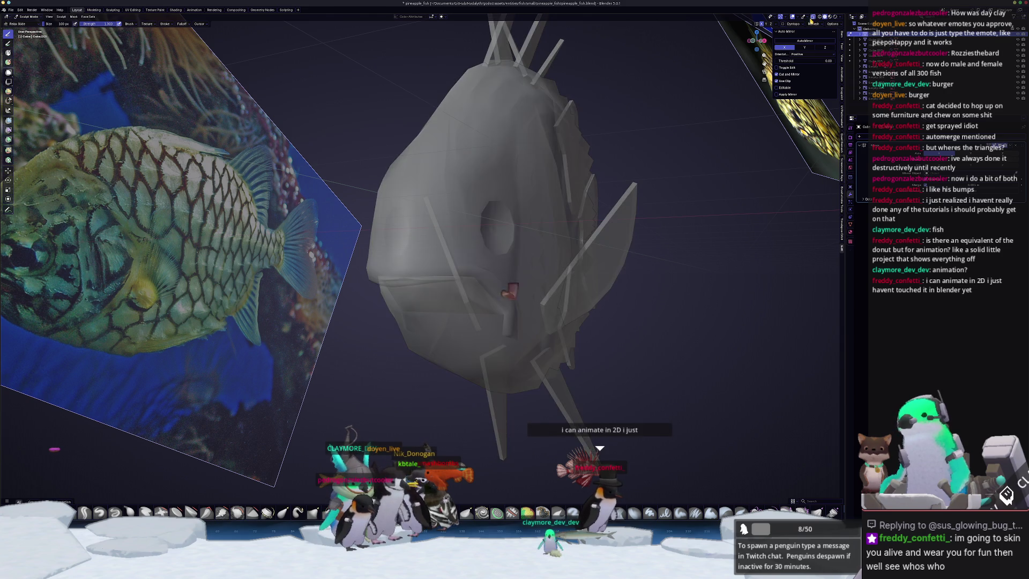
{"action": "scroll", "coordinate": [417, 257], "scroll_direction": "up", "scroll_amount": 3}
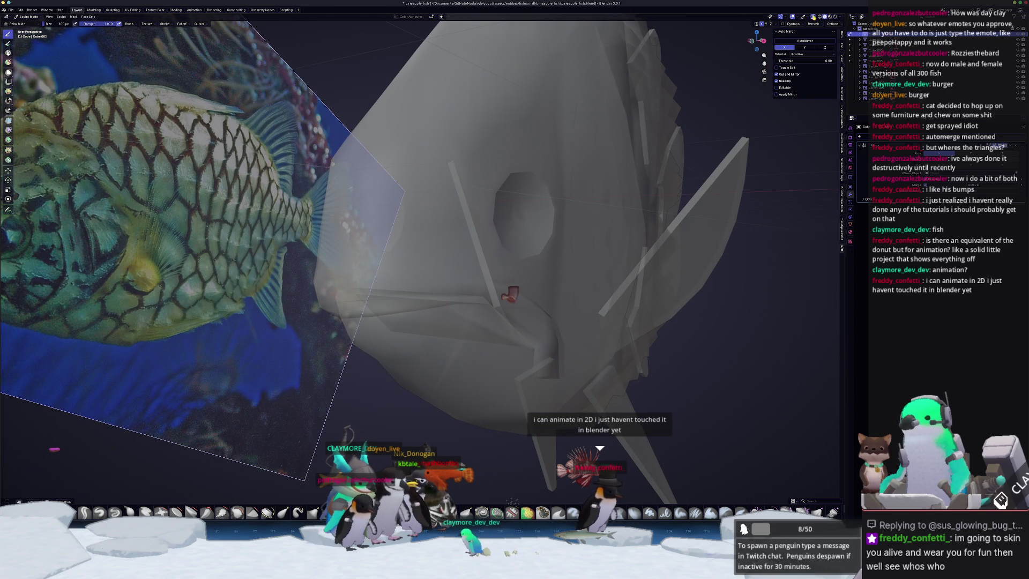
{"action": "left_click", "coordinate": [814, 17]}
{"action": "left_click", "coordinate": [819, 17]}
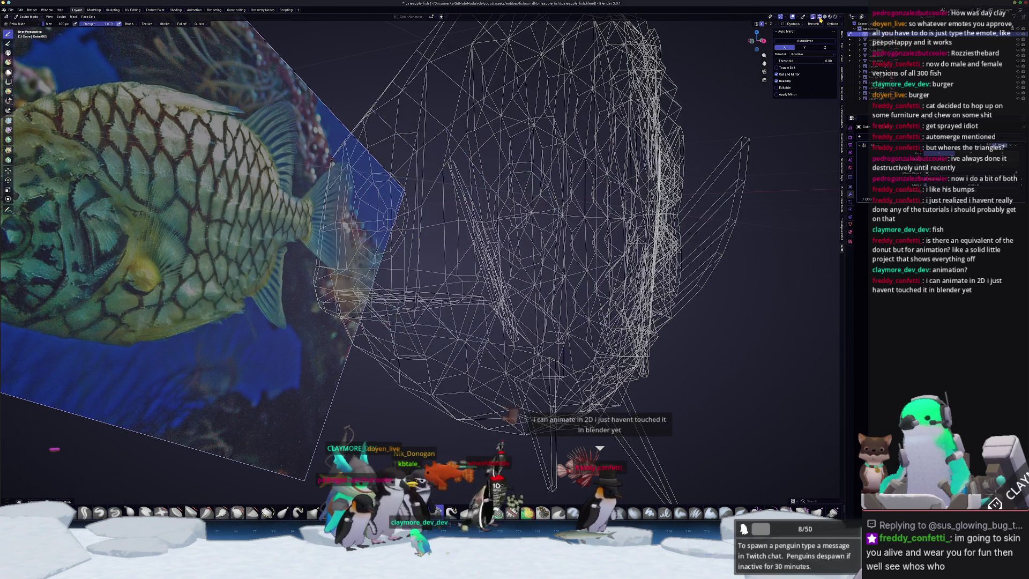
{"action": "left_click", "coordinate": [813, 17]}
{"action": "scroll", "coordinate": [419, 222], "scroll_direction": "up", "scroll_amount": 1}
Enlarge the brush to 324 px and relax the vertices across the upper head.
{"action": "key", "text": "f"}
{"action": "left_click", "coordinate": [453, 236]}
{"action": "key", "text": "f"}
{"action": "left_click", "coordinate": [442, 214]}
{"action": "mouse_move", "coordinate": [438, 169]}
{"action": "left_mouse_down"}
{"action": "mouse_move", "coordinate": [404, 192]}
{"action": "mouse_move", "coordinate": [386, 177]}
{"action": "mouse_move", "coordinate": [383, 139]}
{"action": "left_mouse_up"}
{"action": "mouse_move", "coordinate": [497, 127]}
{"action": "left_mouse_down"}
{"action": "mouse_move", "coordinate": [461, 139]}
{"action": "mouse_move", "coordinate": [482, 97]}
{"action": "mouse_move", "coordinate": [437, 167]}
{"action": "left_mouse_up"}
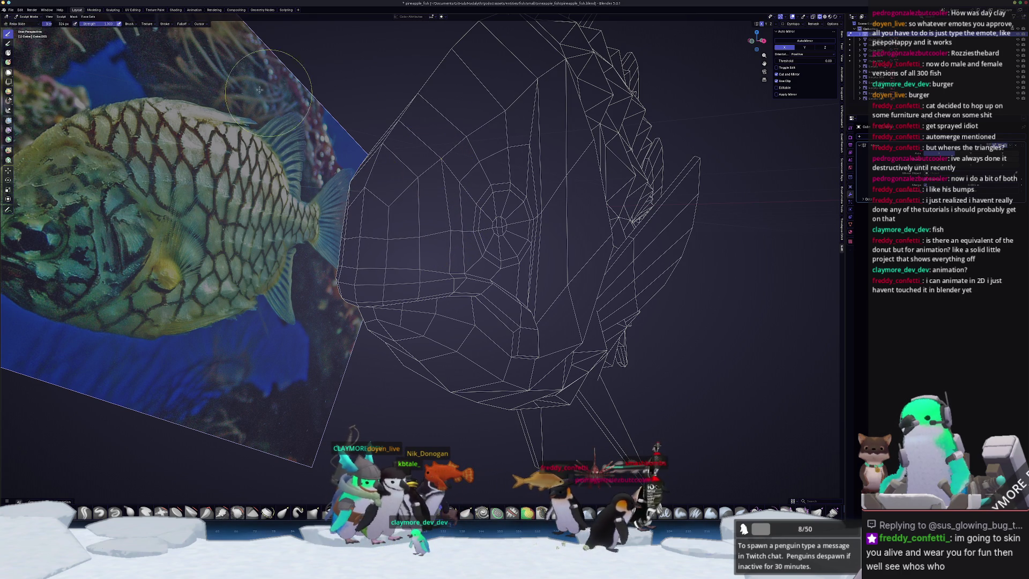
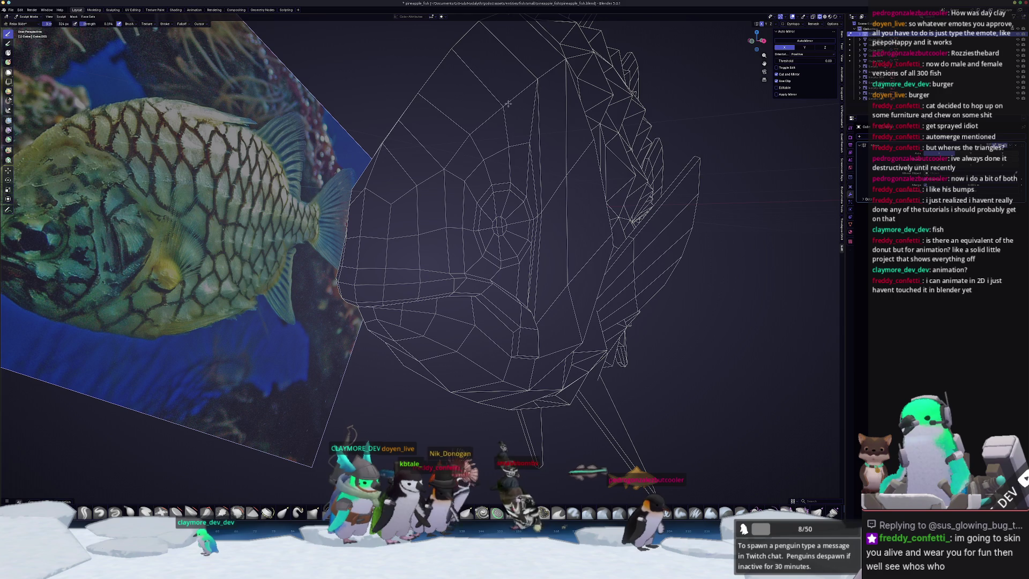
Sculpt a stroke to reshape the mesh near the fish's eye.
{"action": "mouse_move", "coordinate": [529, 146]}
{"action": "middle_mouse_down"}
{"action": "mouse_move", "coordinate": [471, 184]}
{"action": "mouse_move", "coordinate": [466, 159]}
{"action": "middle_mouse_up"}
{"action": "scroll", "coordinate": [481, 190], "scroll_direction": "up", "scroll_amount": 5}
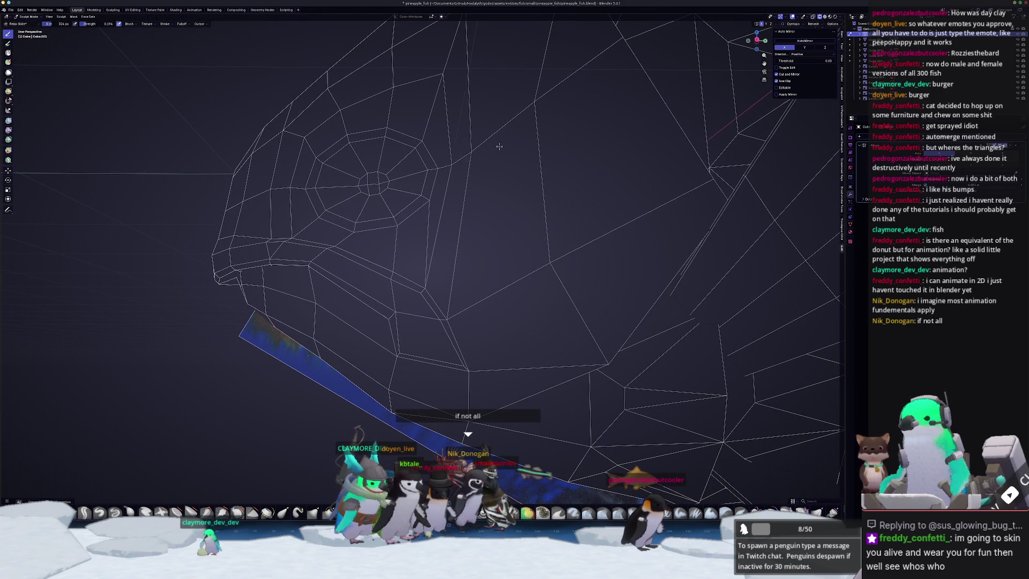
{"action": "left_click_drag", "start_coordinate": [508, 136], "coordinate": [564, 90]}
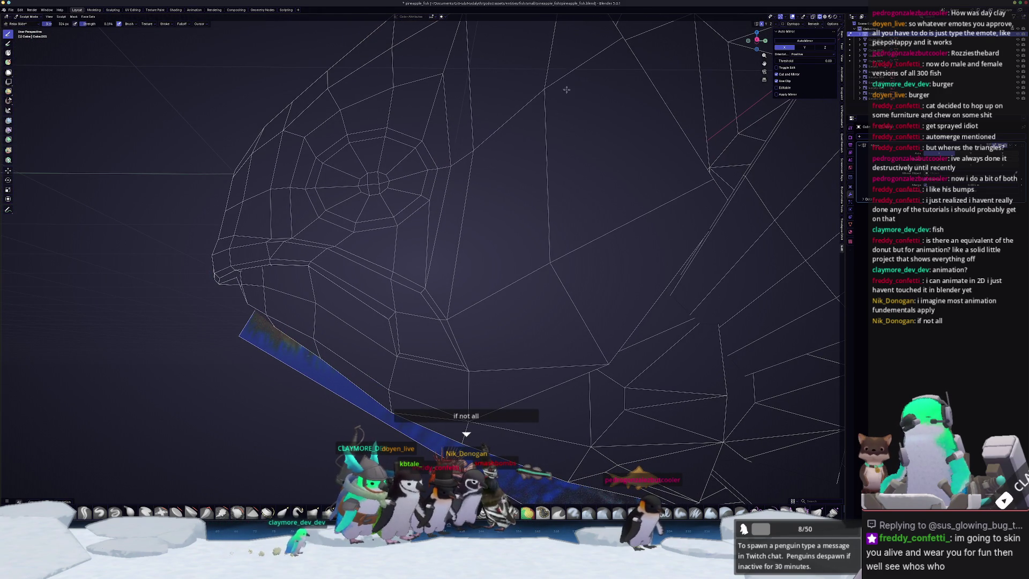
Orbit to a full side view of the fish and switch from Sculpt to Object Mode.
{"action": "mouse_move", "coordinate": [568, 263]}
{"action": "middle_mouse_down"}
{"action": "mouse_move", "coordinate": [609, 241]}
{"action": "mouse_move", "coordinate": [500, 156]}
{"action": "mouse_move", "coordinate": [519, 191]}
{"action": "middle_mouse_up"}
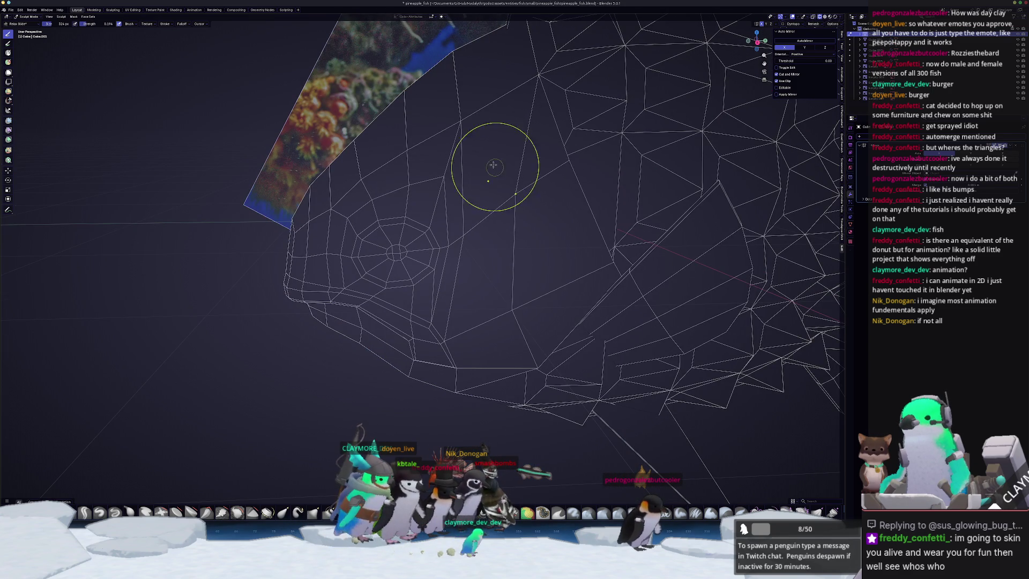
{"action": "middle_click_drag", "start_coordinate": [339, 320], "coordinate": [412, 293]}
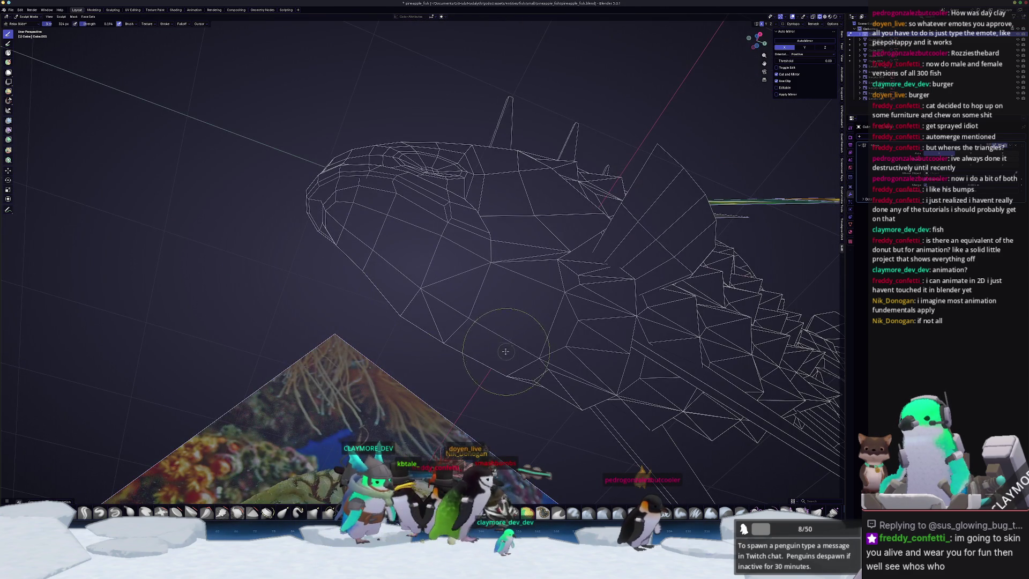
{"action": "middle_click_drag", "start_coordinate": [508, 351], "coordinate": [529, 320]}
{"action": "middle_click_drag", "start_coordinate": [578, 292], "coordinate": [504, 315]}
{"action": "scroll", "coordinate": [509, 236], "scroll_direction": "up", "scroll_amount": 2}
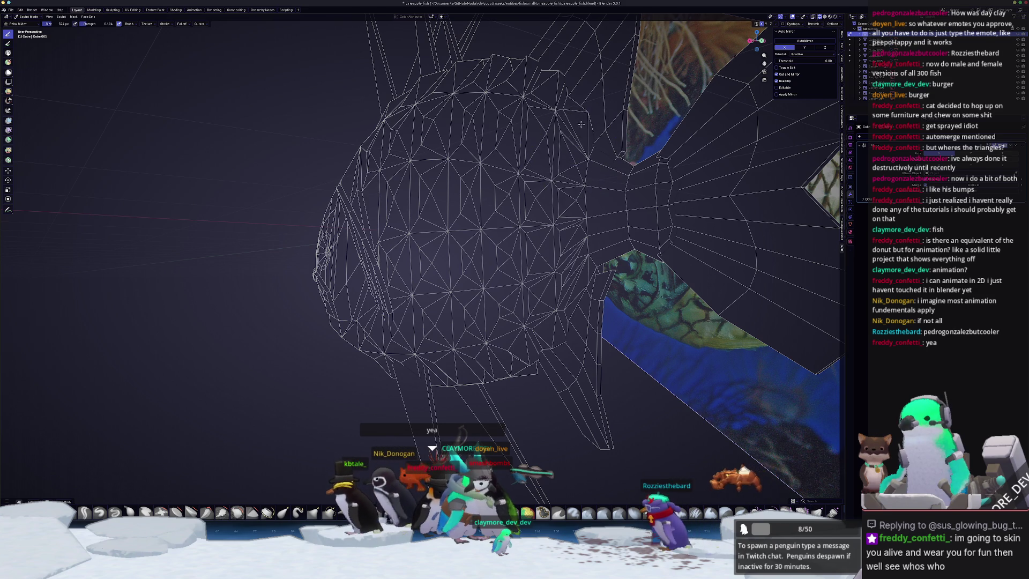
{"action": "scroll", "coordinate": [568, 145], "scroll_direction": "down", "scroll_amount": 4}
{"action": "key", "text": "ctrl+Tab"}
{"action": "middle_click_drag", "start_coordinate": [369, 261], "coordinate": [403, 348]}
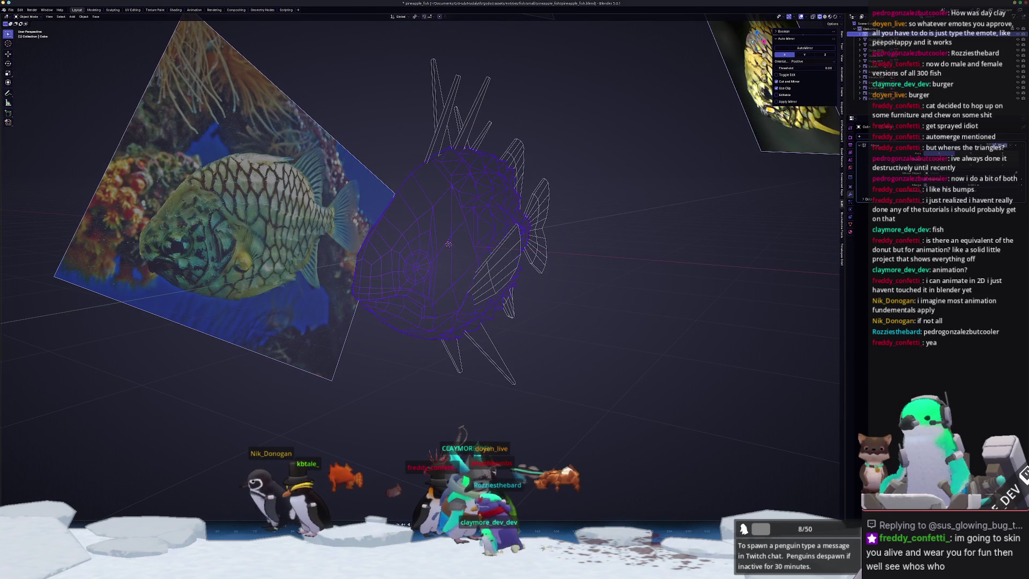
Show the fish in opaque Solid shading with X-Ray off, then select the body and fins.
{"action": "left_click", "coordinate": [825, 17]}
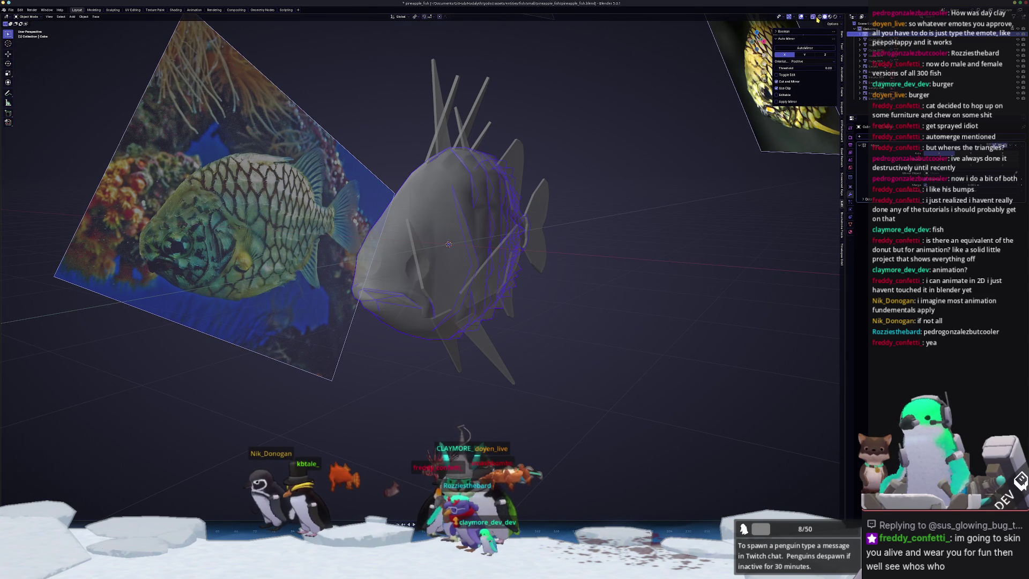
{"action": "left_click", "coordinate": [812, 18]}
{"action": "left_click", "coordinate": [442, 276]}
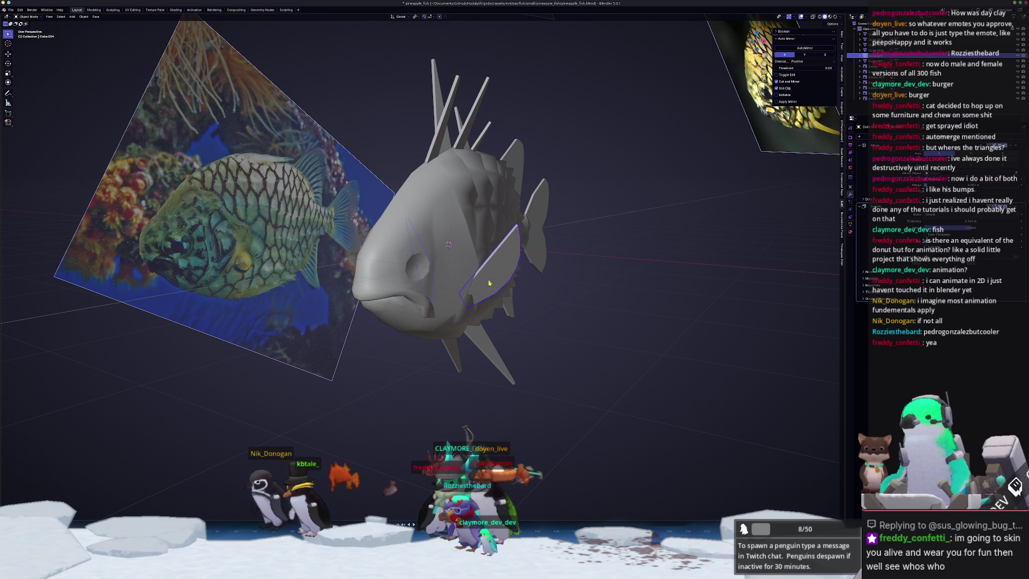
{"action": "left_click", "coordinate": [534, 244]}
{"action": "left_click", "coordinate": [479, 344]}
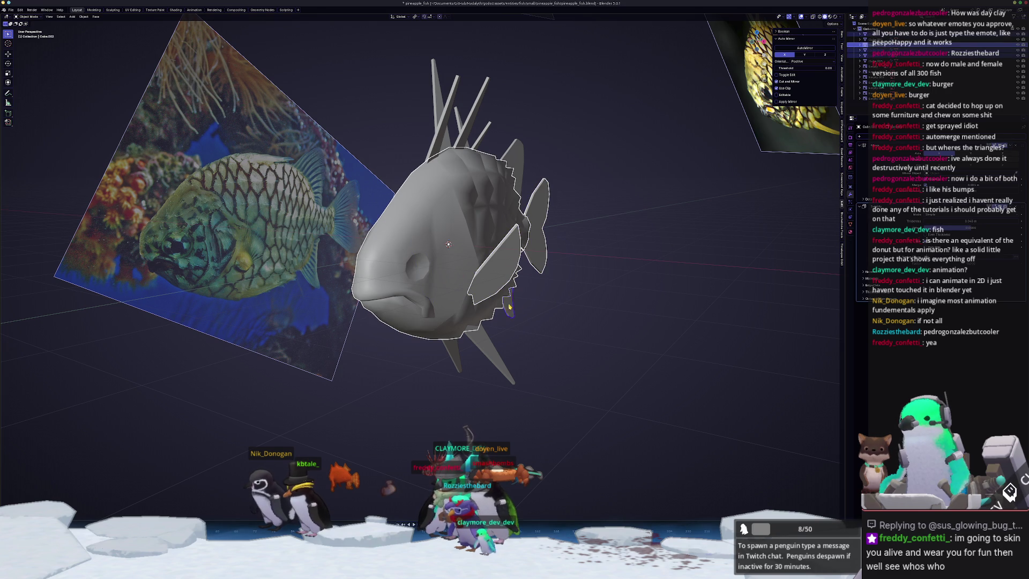
Inspect the fish from above and the side, select the upper back fin, and go to top view.
{"action": "middle_click_drag", "start_coordinate": [571, 177], "coordinate": [571, 204]}
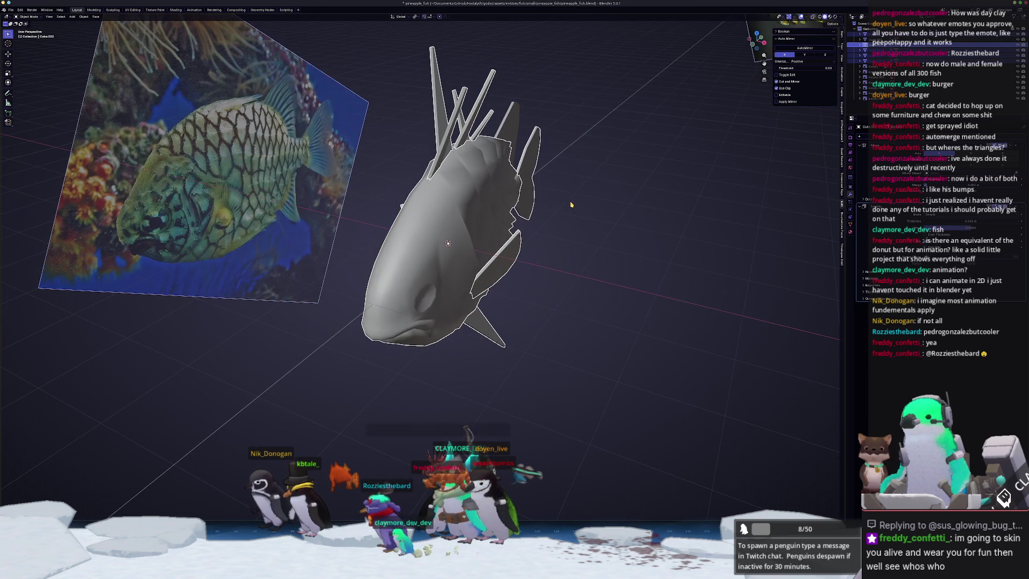
{"action": "left_click", "coordinate": [11, 10]}
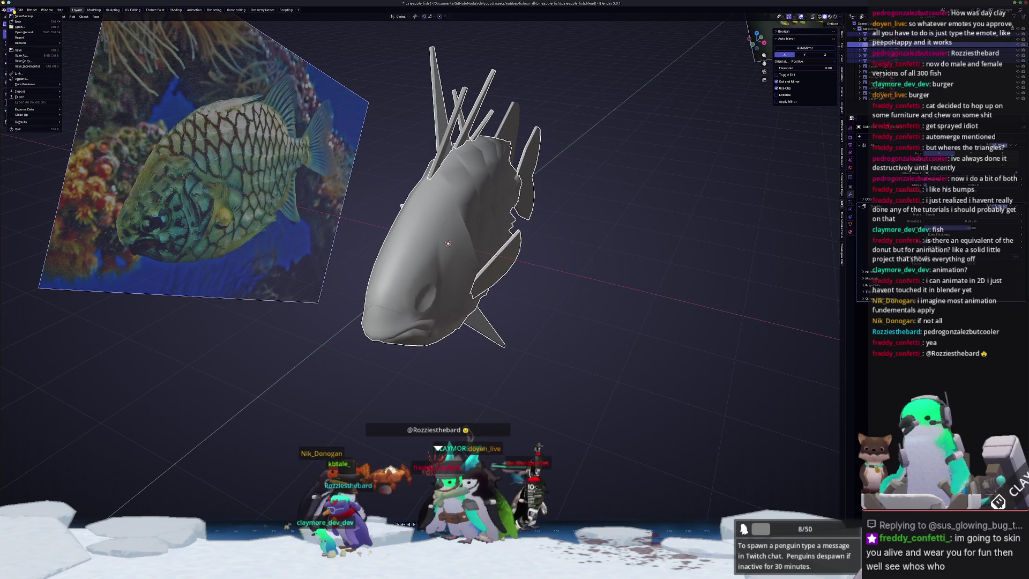
{"action": "middle_click_drag", "start_coordinate": [644, 320], "coordinate": [575, 188]}
{"action": "scroll", "coordinate": [553, 143], "scroll_direction": "up", "scroll_amount": 3}
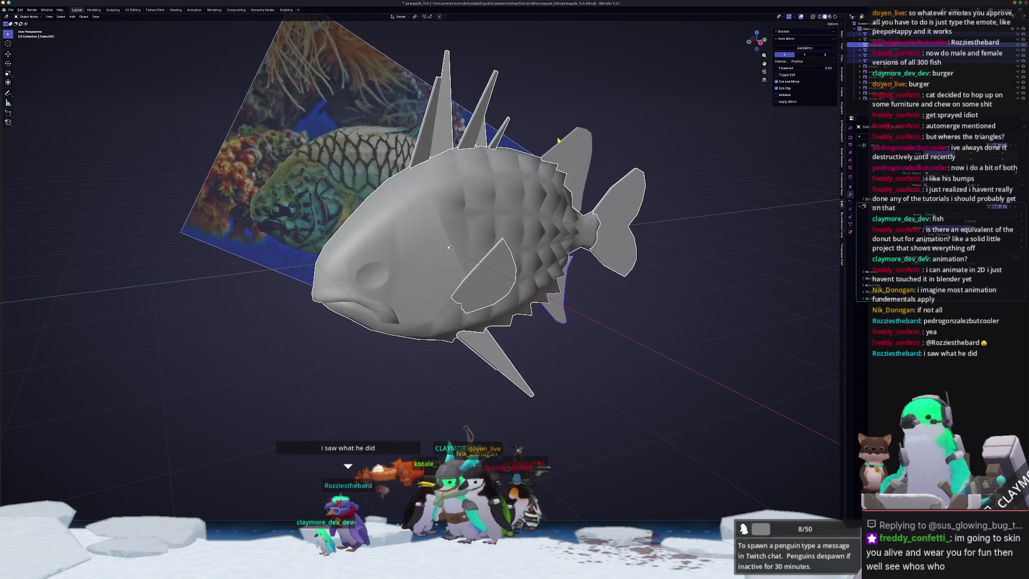
{"action": "left_click", "coordinate": [584, 153]}
{"action": "key", "text": "KP_7"}
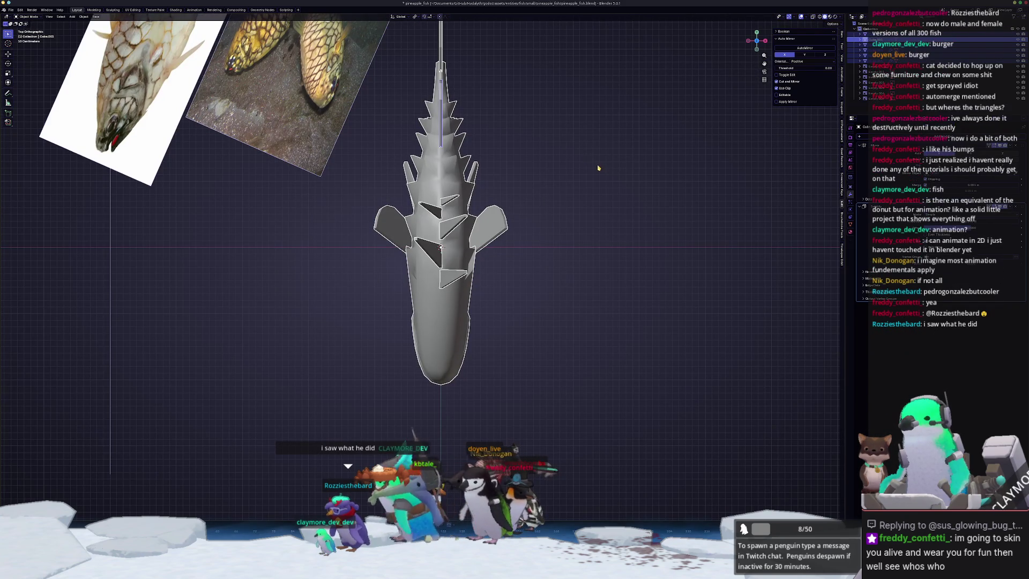
Show the Item transform values and scale the fish up to 1.277.
{"action": "left_click", "coordinate": [843, 48]}
{"action": "left_click", "coordinate": [843, 36]}
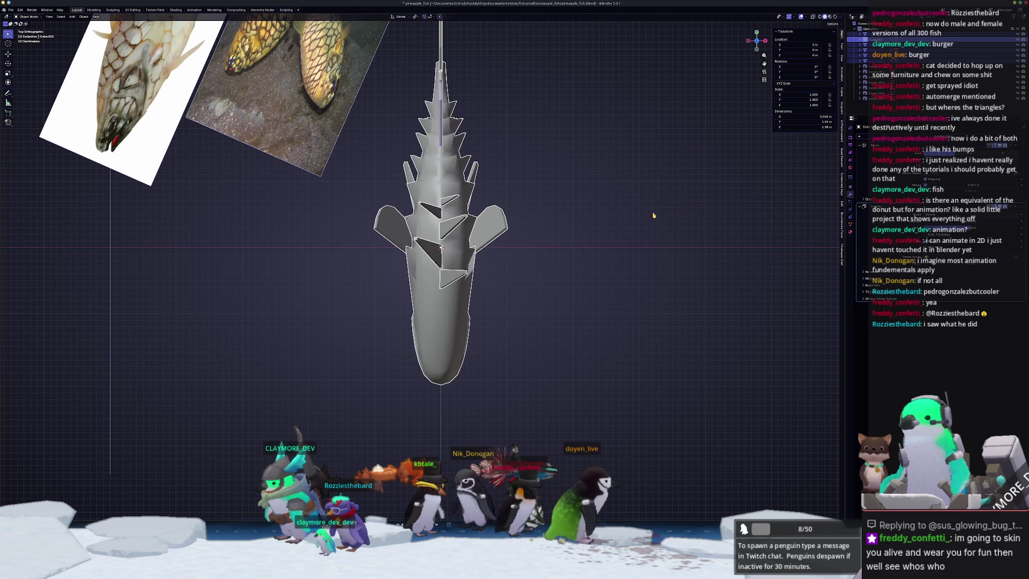
{"action": "key", "text": "s"}
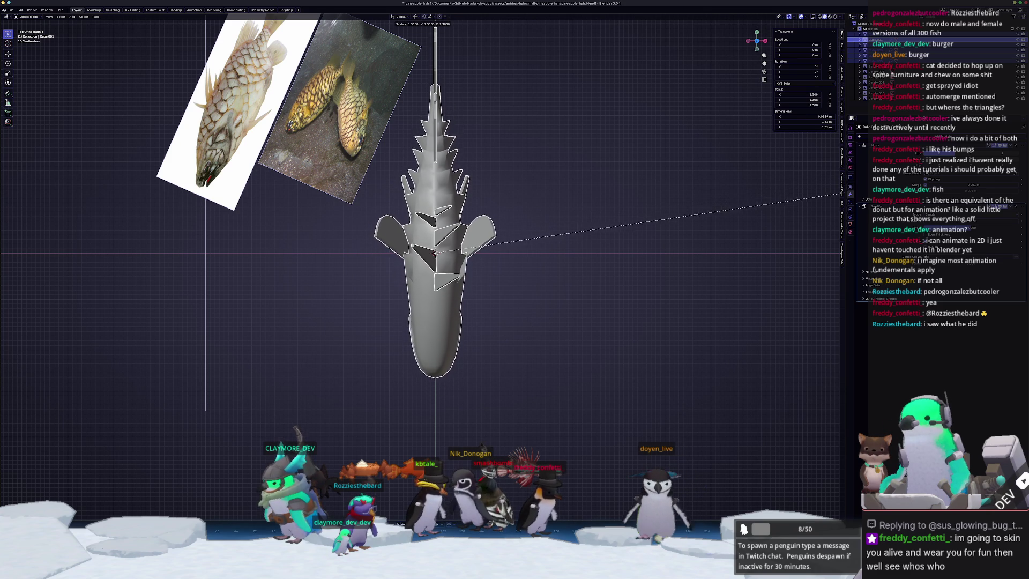
{"action": "left_click", "coordinate": [72, 190]}
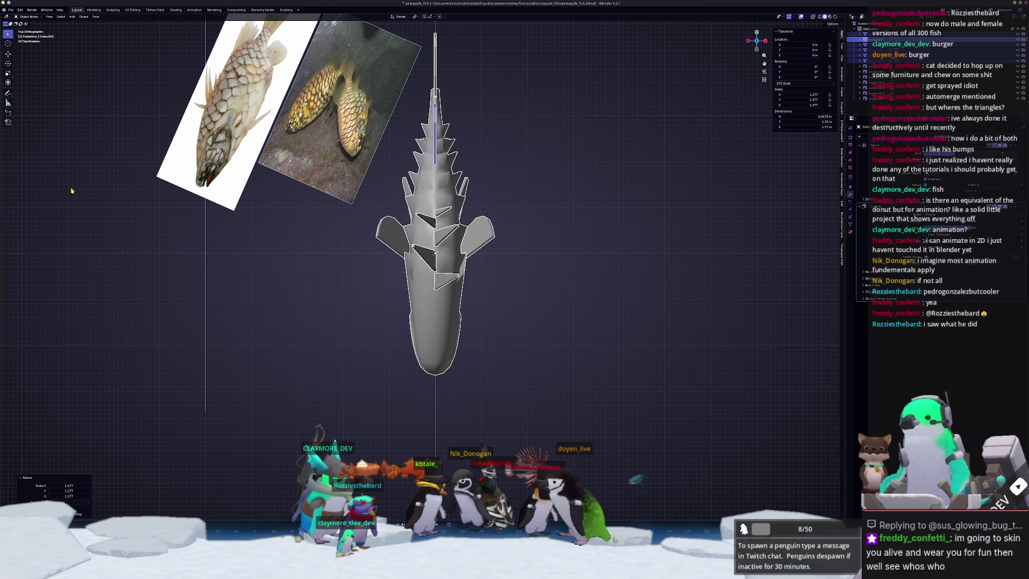
In right-side view, move the fish along Y with X-Ray turned on.
{"action": "key", "text": "KP_3"}
{"action": "key", "text": "g"}
{"action": "left_click", "coordinate": [419, 295]}
{"action": "key", "text": "alt+z"}
{"action": "scroll", "coordinate": [413, 287], "scroll_direction": "down", "scroll_amount": 3}
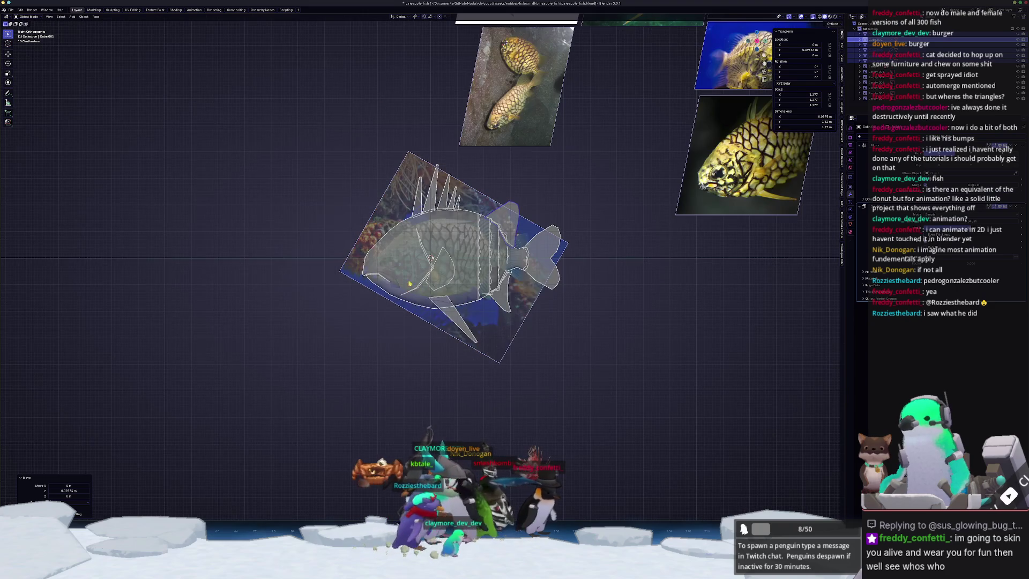
Adjust the viewport shading and overlay options, then nudge the fish further along Y.
{"action": "left_click", "coordinate": [840, 17]}
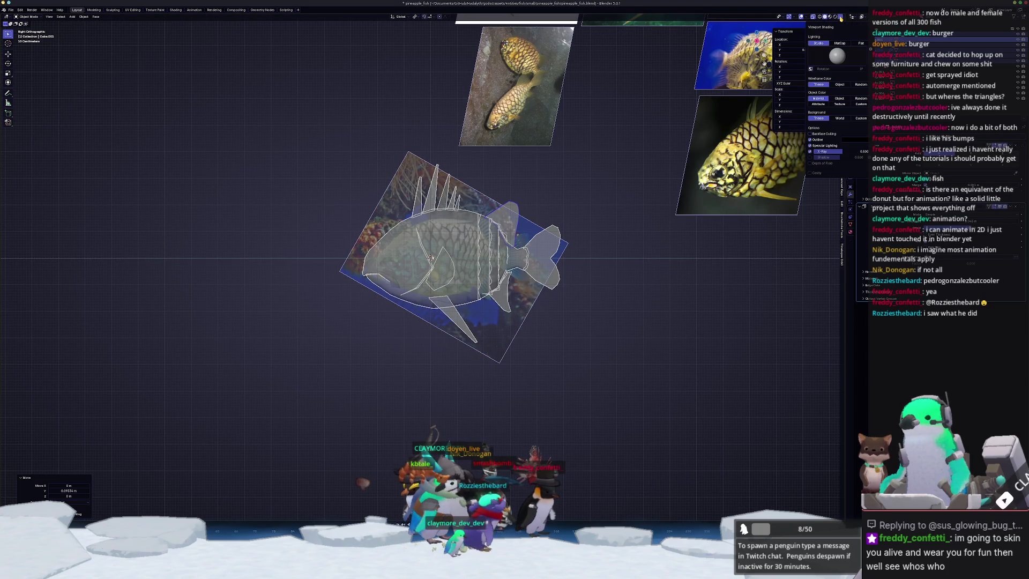
{"action": "left_click", "coordinate": [807, 18]}
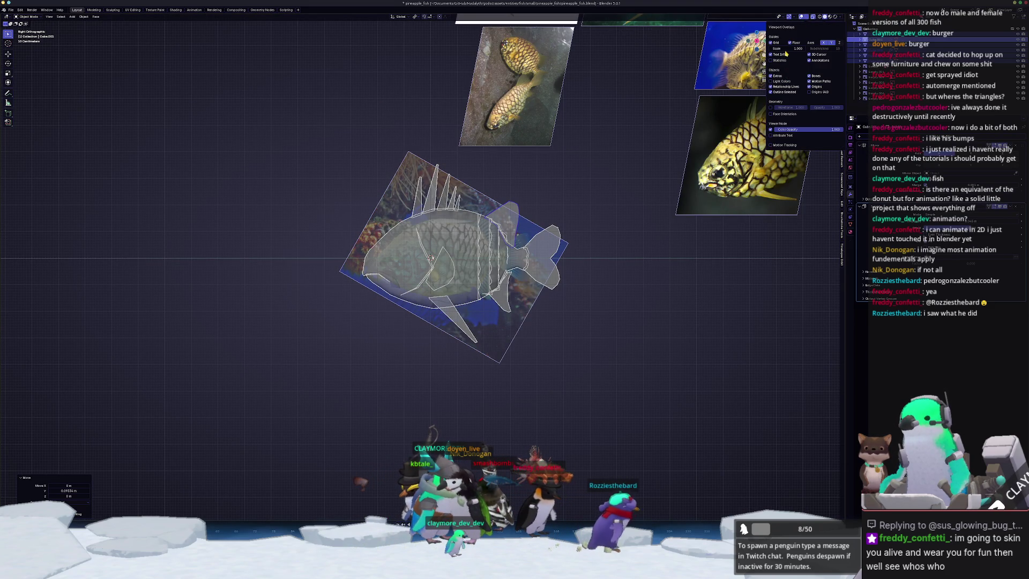
{"action": "left_click", "coordinate": [805, 18]}
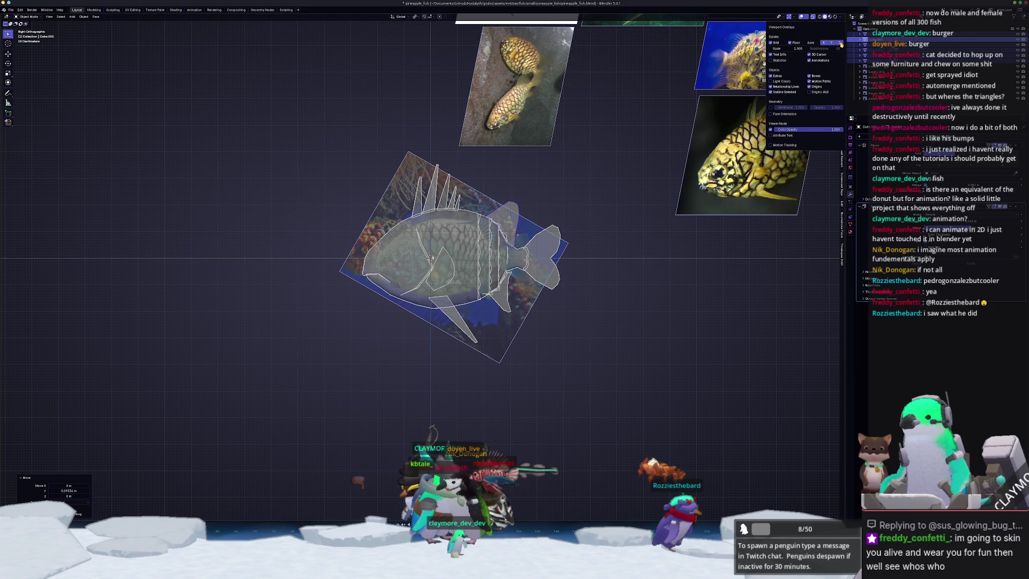
{"action": "scroll", "coordinate": [613, 271], "scroll_direction": "up", "scroll_amount": 1}
{"action": "key", "text": "g"}
{"action": "key", "text": "y"}
{"action": "left_click", "coordinate": [611, 274]}
Convert the fish parts to mesh, join them into one object, and turn X-Ray off.
{"action": "key", "text": "ctrl+a"}
{"action": "right_click", "coordinate": [666, 232]}
{"action": "mouse_move", "coordinate": [647, 256]}
{"action": "left_click", "coordinate": [693, 253]}
{"action": "mouse_move", "coordinate": [694, 253]}
{"action": "middle_mouse_down"}
{"action": "mouse_move", "coordinate": [602, 268]}
{"action": "mouse_move", "coordinate": [609, 291]}
{"action": "middle_mouse_up"}
{"action": "key", "text": "ctrl+j"}
{"action": "key", "text": "alt+z"}
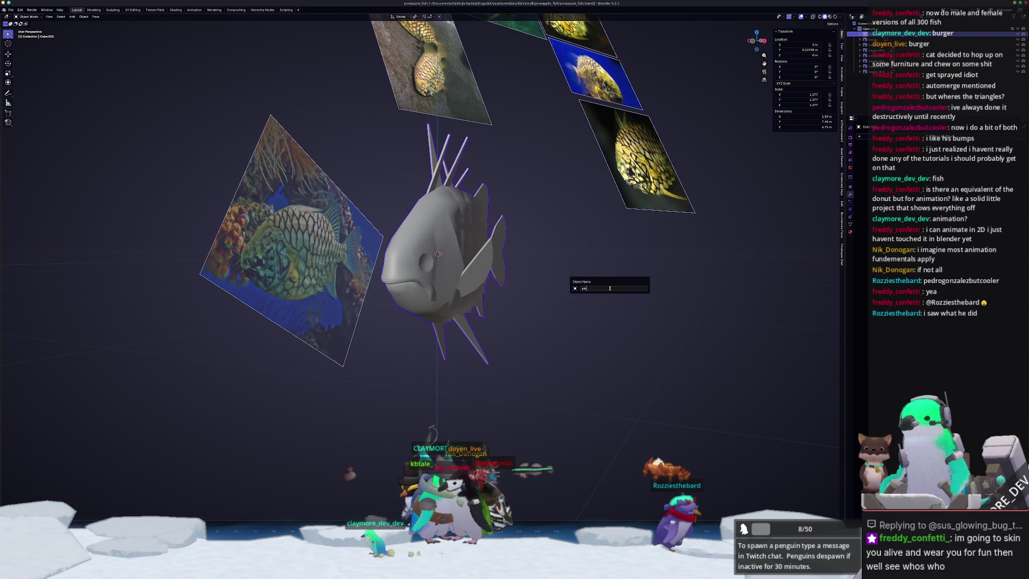
Rename the merged fish object to pineapple_fish.
{"action": "type", "text": "eapple_fish"}
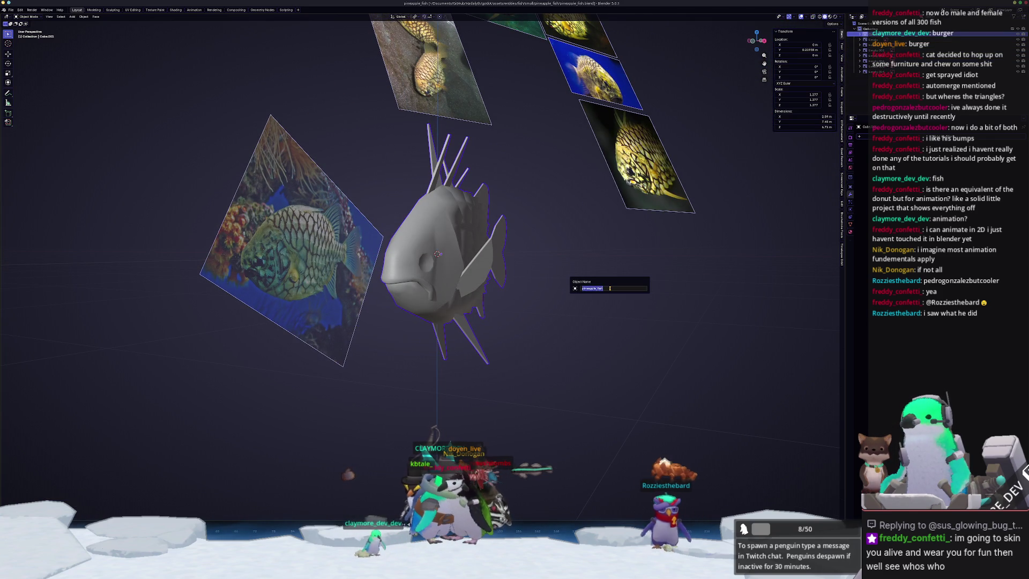
{"action": "key", "text": "ctrl+a"}
{"action": "key", "text": "Return"}
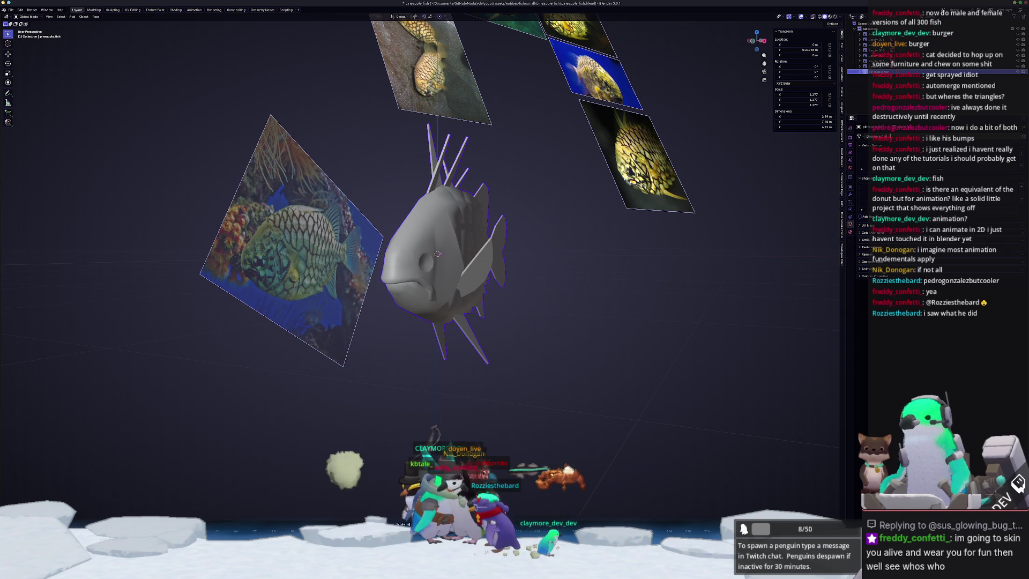
Apply the fish's scale so it reads 1.000, and save the file.
{"action": "middle_click_drag", "start_coordinate": [697, 321], "coordinate": [744, 300]}
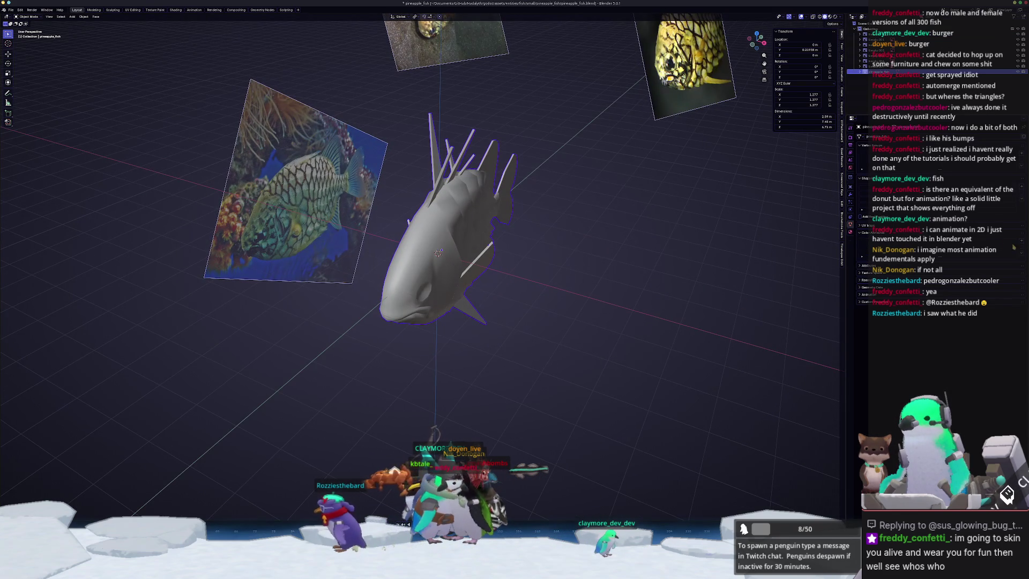
{"action": "left_click", "coordinate": [850, 232]}
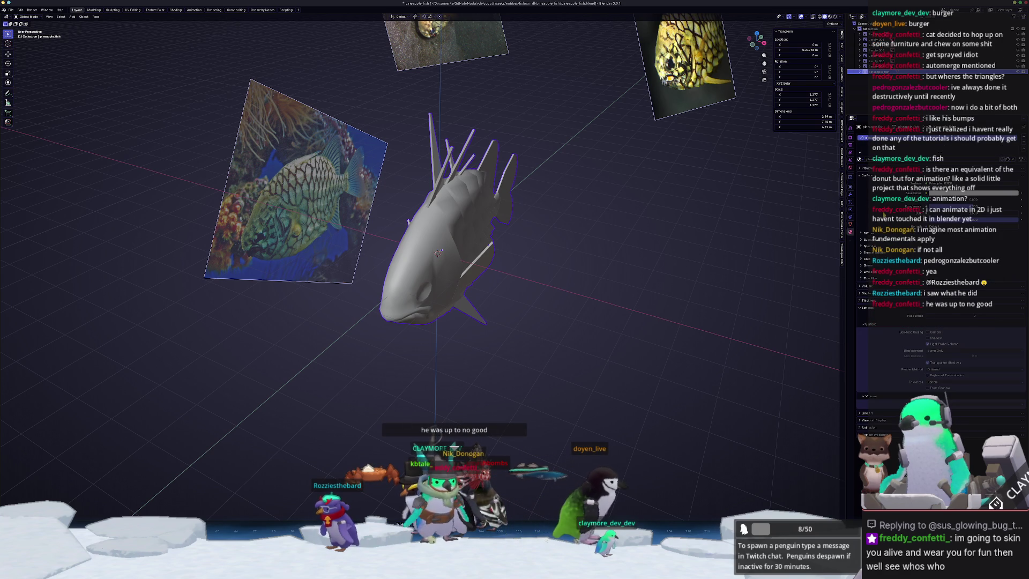
{"action": "key", "text": "ctrl+a"}
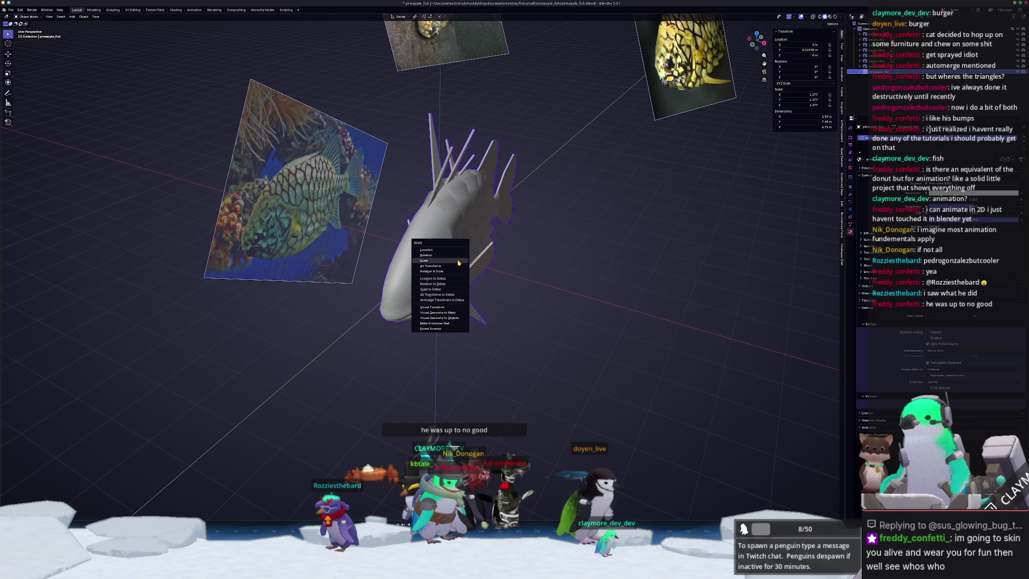
{"action": "left_click", "coordinate": [454, 265]}
{"action": "key", "text": "ctrl+s"}
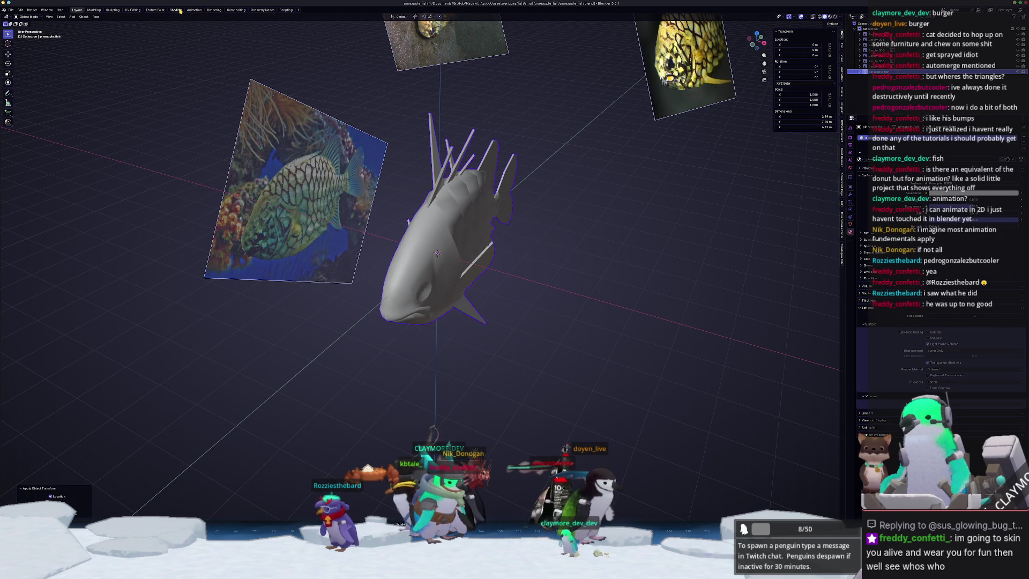
{"action": "left_click", "coordinate": [179, 10]}
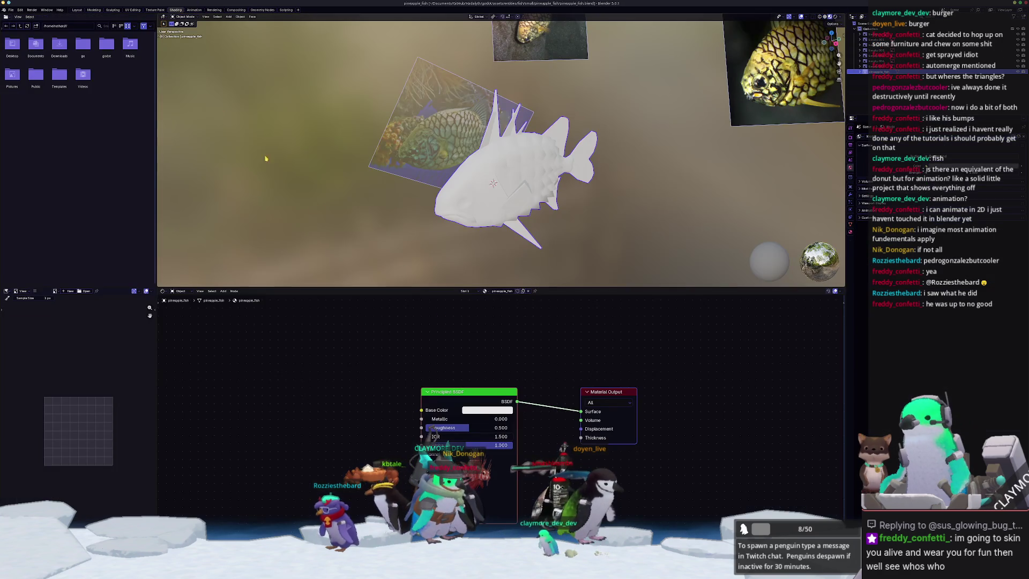
Rescale the fish in top view, to 0.335, then 0.222, then smaller still.
{"action": "key", "text": "n"}
{"action": "key", "text": "s"}
{"action": "left_click", "coordinate": [583, 208]}
{"action": "key", "text": "KP_7"}
{"action": "scroll", "coordinate": [693, 144], "scroll_direction": "up", "scroll_amount": 3}
{"action": "key", "text": "s"}
{"action": "left_click", "coordinate": [695, 186]}
{"action": "scroll", "coordinate": [696, 186], "scroll_direction": "up", "scroll_amount": 2}
{"action": "key", "text": "s"}
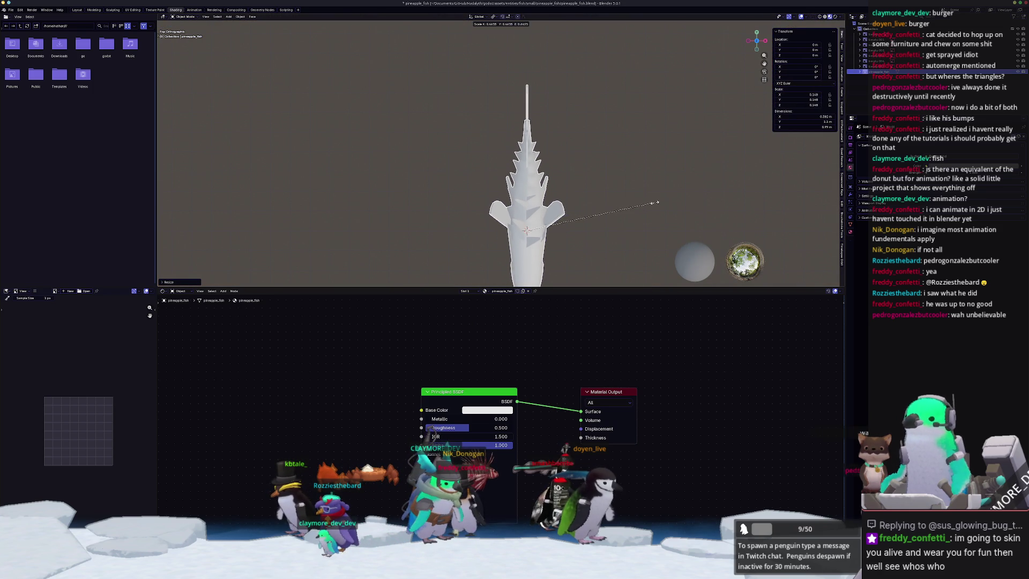
{"action": "left_click", "coordinate": [712, 189]}
Apply all transforms so the fish's scale resets to 1.000, and orbit to a front view.
{"action": "key", "text": "ctrl+a"}
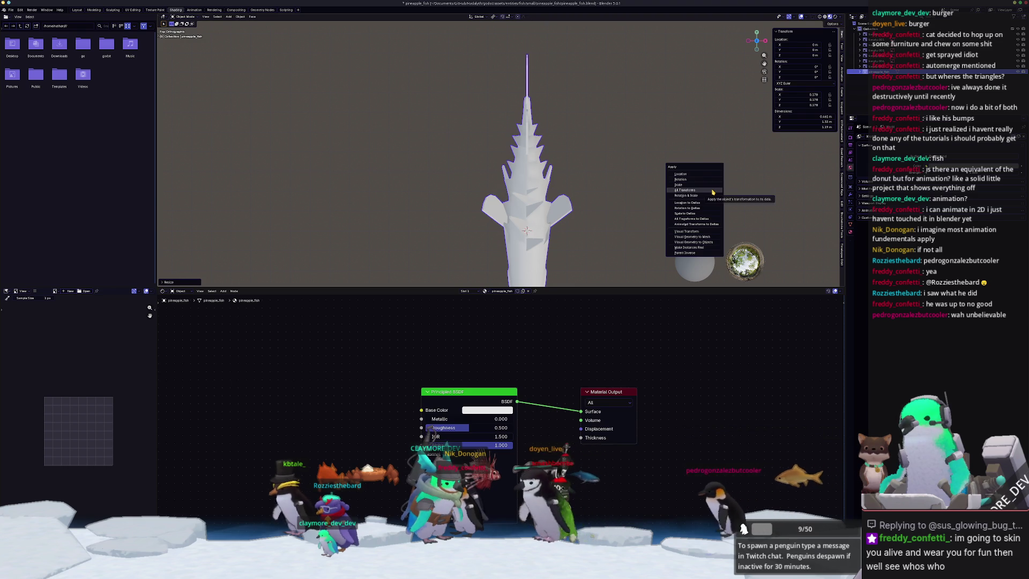
{"action": "left_click", "coordinate": [696, 191]}
{"action": "middle_click_drag", "start_coordinate": [697, 191], "coordinate": [530, 253]}
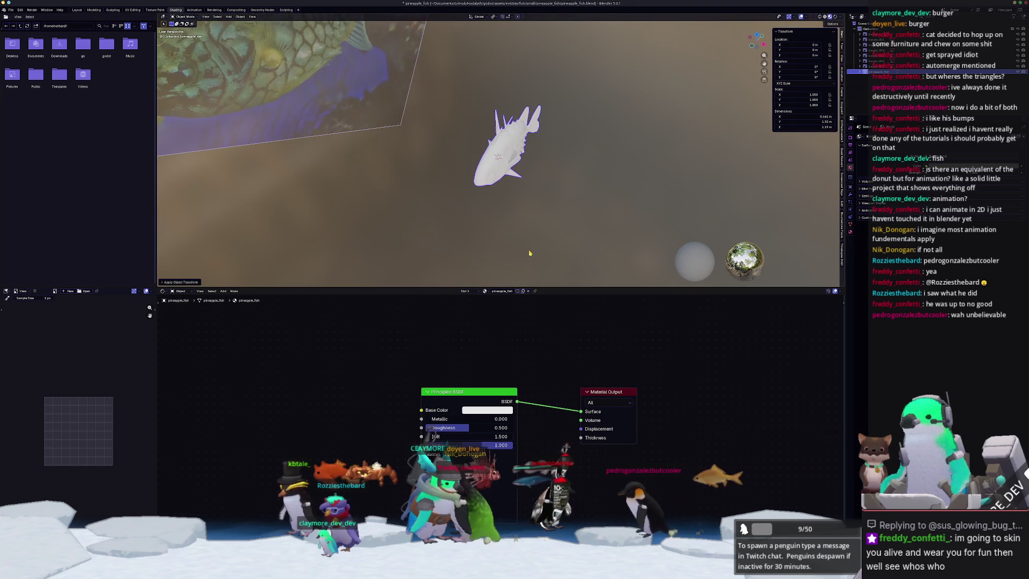
{"action": "scroll", "coordinate": [526, 263], "scroll_direction": "up", "scroll_amount": 2}
{"action": "middle_click_drag", "start_coordinate": [503, 209], "coordinate": [484, 228]}
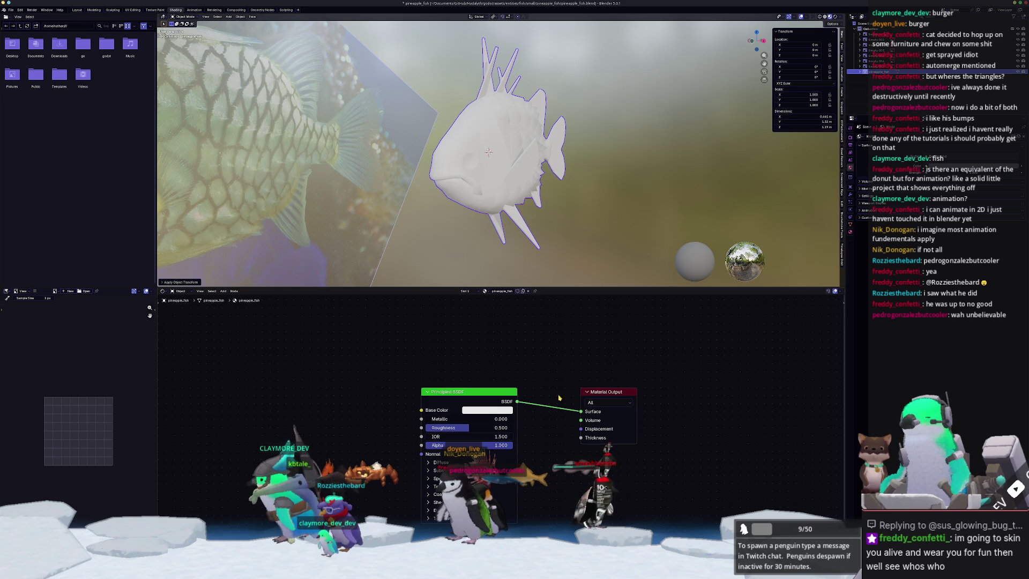
{"action": "key", "text": "shift+a"}
Add a Texture Coordinate node wired Generated to Surface and a Color Attribute node set to Color.
{"action": "type", "text": "generat"}
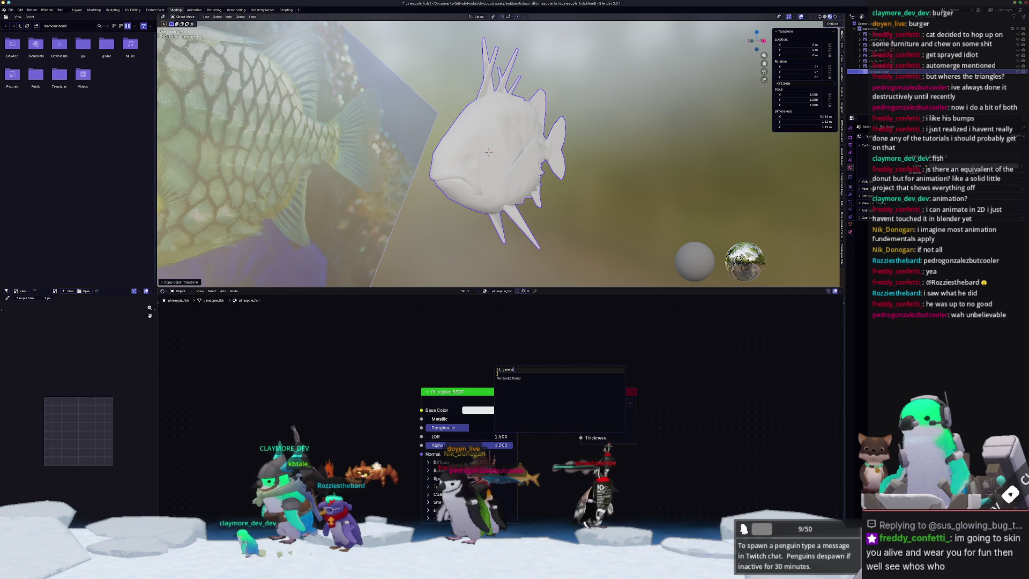
{"action": "type", "text": "texture c"}
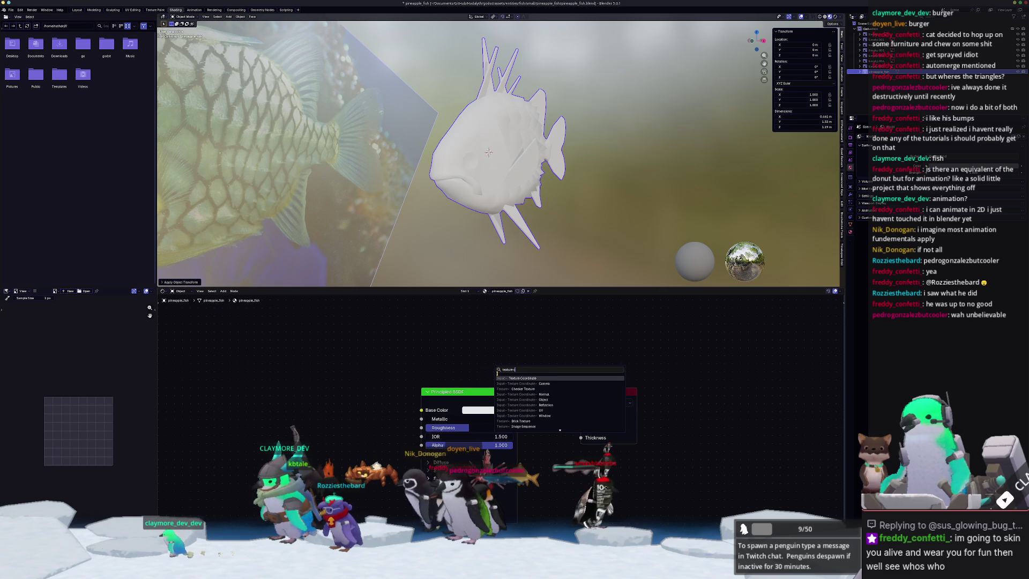
{"action": "key", "text": "Return"}
{"action": "left_click", "coordinate": [326, 328]}
{"action": "left_click", "coordinate": [326, 329], "text": "ctrl+shift"}
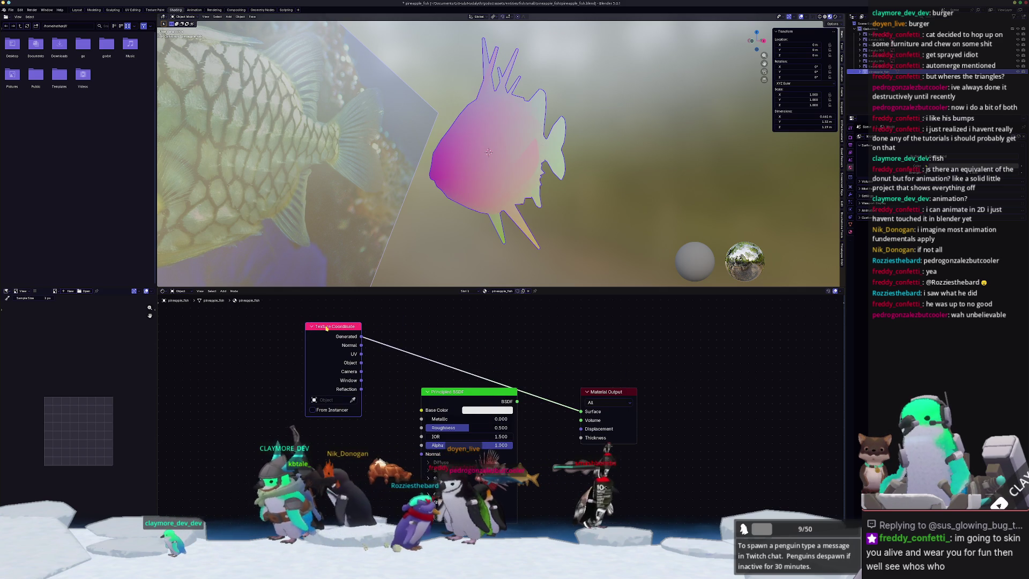
{"action": "key", "text": "shift+a"}
{"action": "type", "text": "color attr"}
{"action": "key", "text": "Return"}
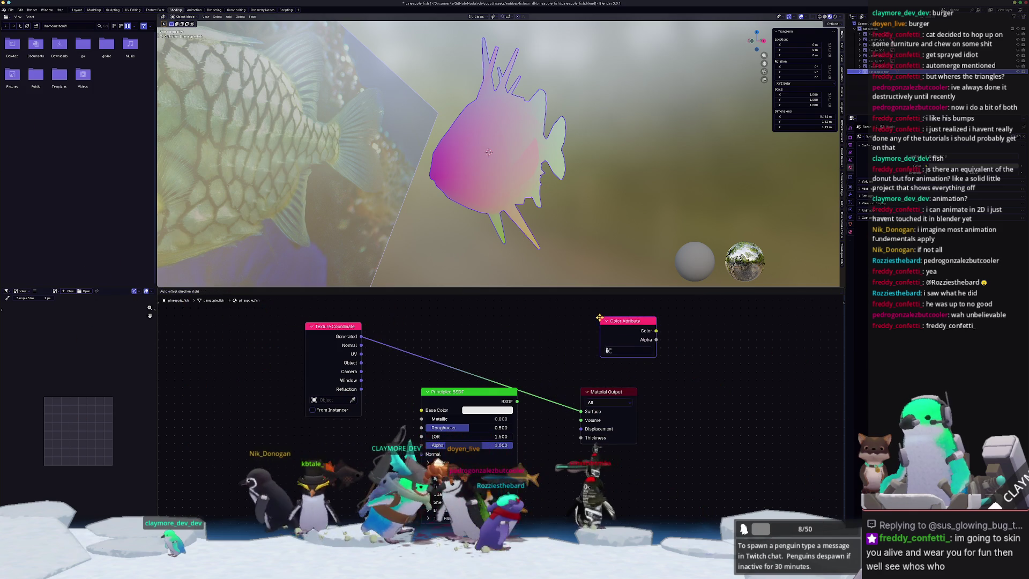
{"action": "left_click", "coordinate": [621, 352]}
{"action": "left_click", "coordinate": [632, 365]}
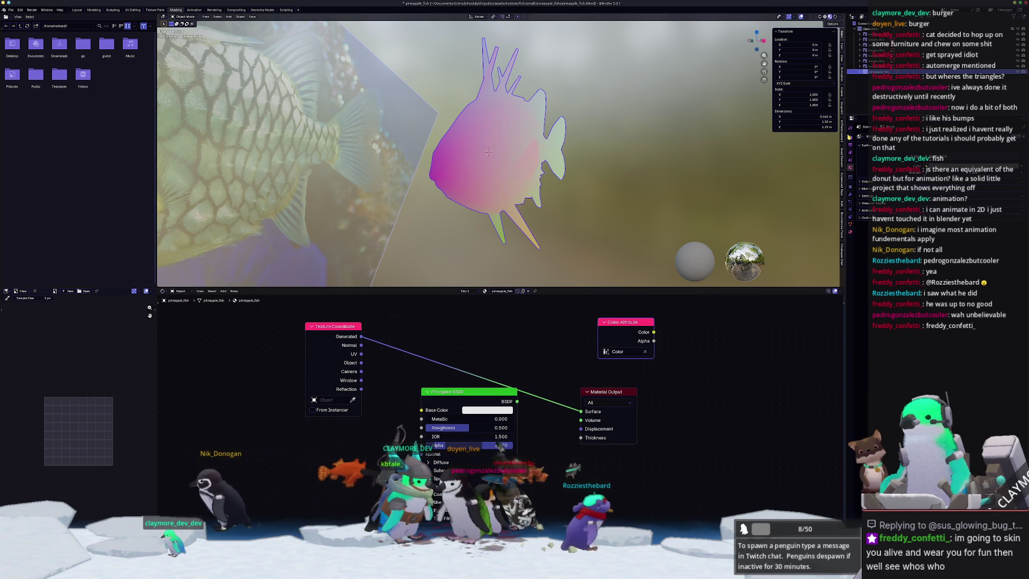
Switch the render engine to Cycles, expand the Bake settings, and save the file.
{"action": "left_click", "coordinate": [851, 137]}
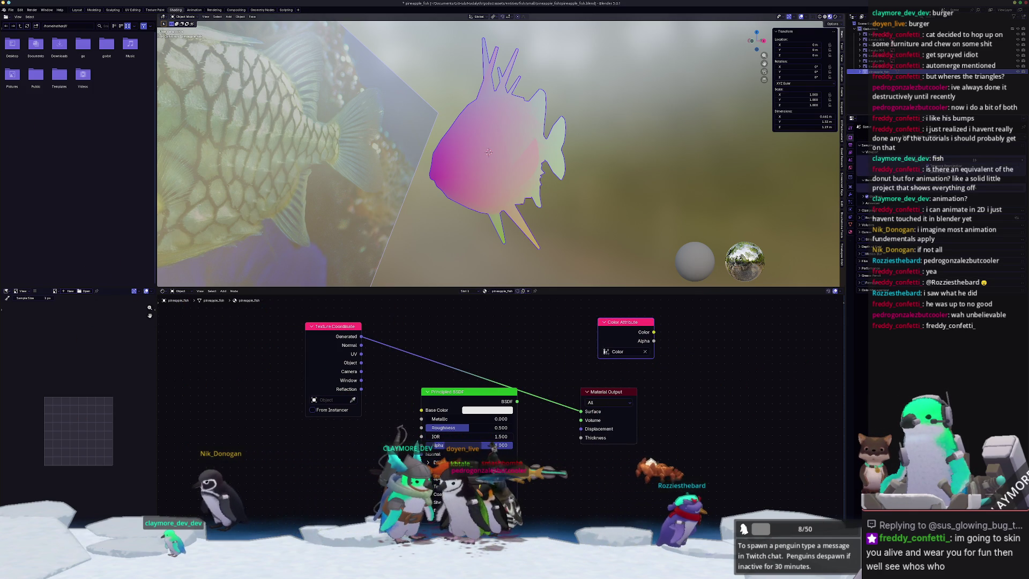
{"action": "left_click", "coordinate": [943, 135]}
{"action": "left_click", "coordinate": [942, 155]}
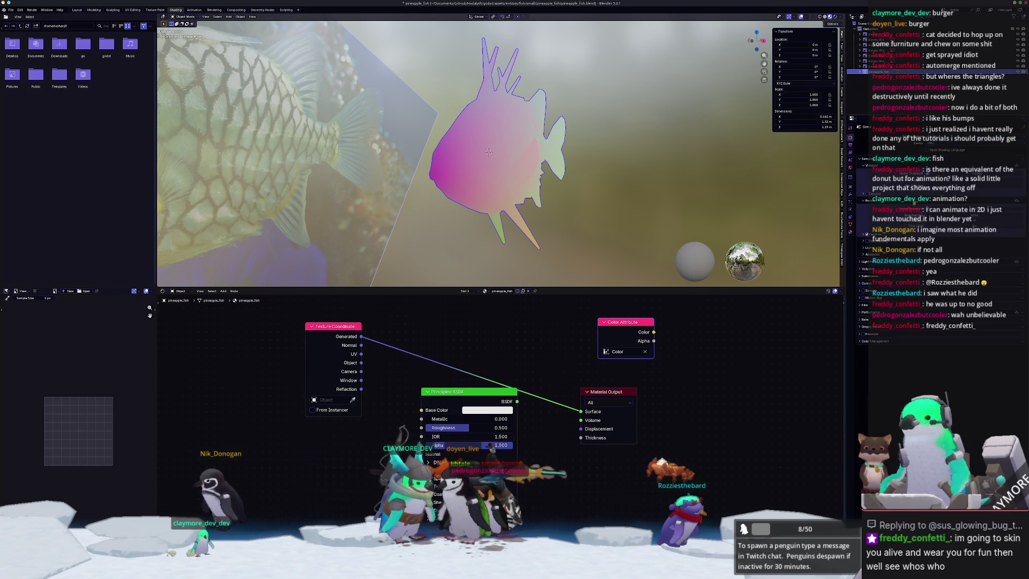
{"action": "left_click", "coordinate": [864, 319]}
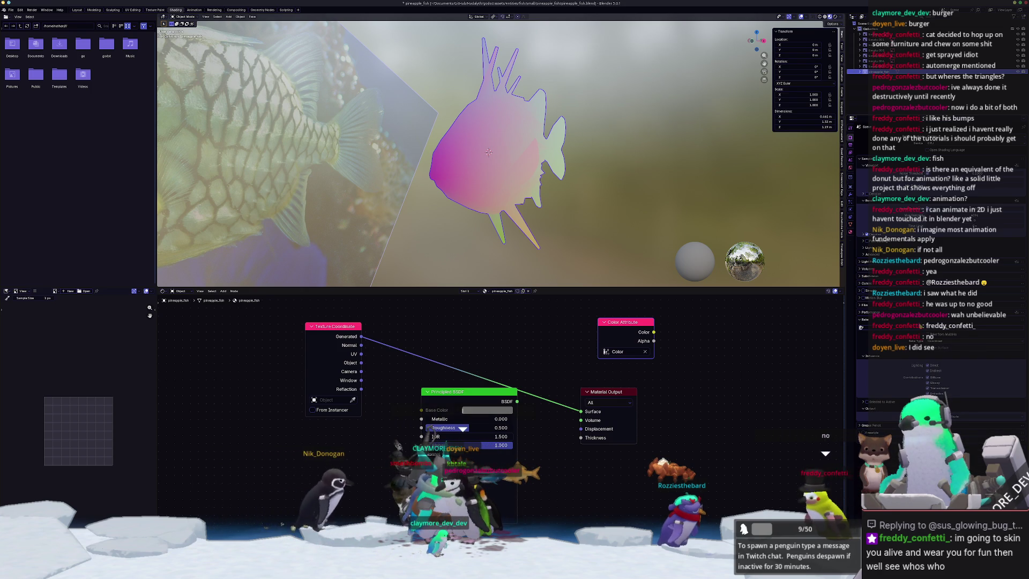
{"action": "scroll", "coordinate": [506, 182], "scroll_direction": "up", "scroll_amount": 1}
{"action": "key", "text": "ctrl+s"}
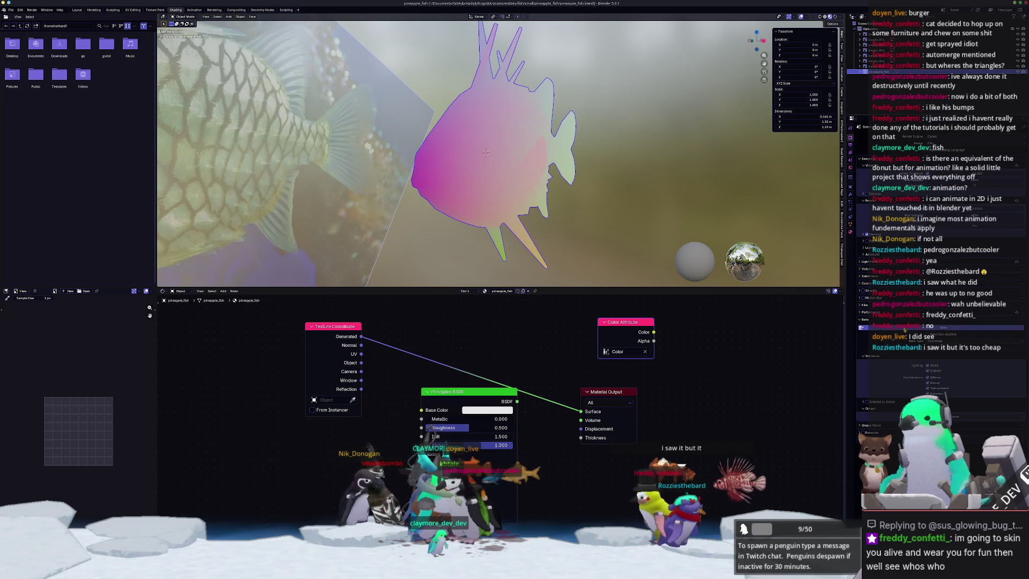
Select the fish object and orbit around it.
{"action": "scroll", "coordinate": [701, 354], "scroll_direction": "down", "scroll_amount": 1}
{"action": "scroll", "coordinate": [498, 155], "scroll_direction": "down", "scroll_amount": 1}
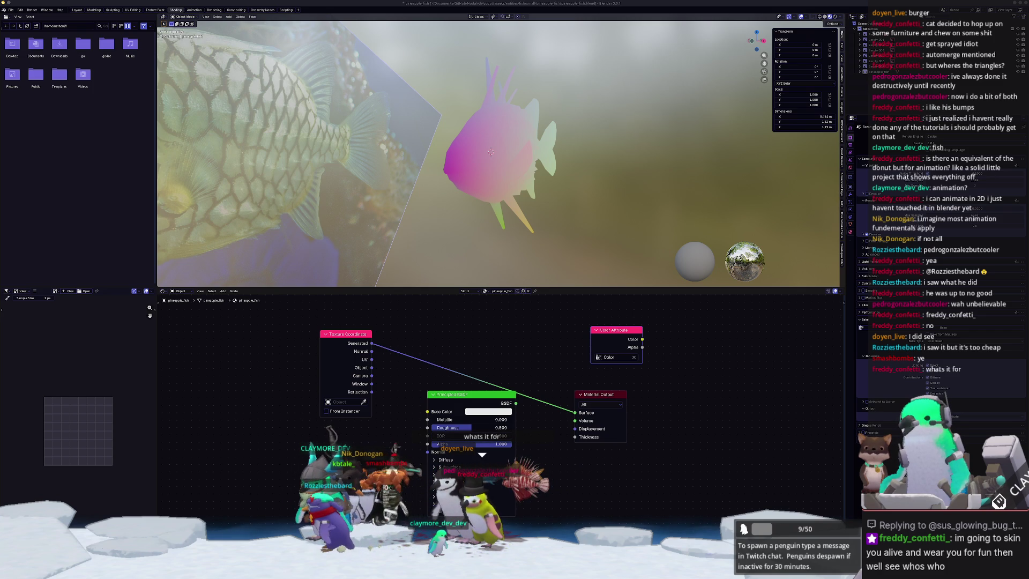
{"action": "scroll", "coordinate": [519, 187], "scroll_direction": "up", "scroll_amount": 2}
{"action": "left_click", "coordinate": [519, 187]}
{"action": "scroll", "coordinate": [519, 187], "scroll_direction": "up", "scroll_amount": 3}
{"action": "scroll", "coordinate": [519, 187], "scroll_direction": "down", "scroll_amount": 5}
{"action": "middle_click_drag", "start_coordinate": [519, 187], "coordinate": [541, 199]}
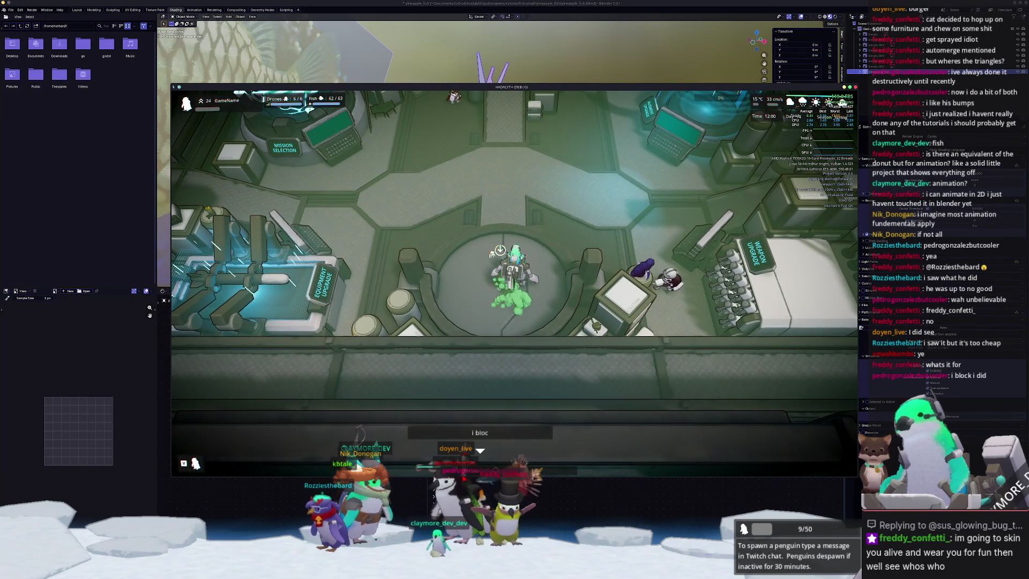
Switch to Godot, bring up the running game, walk toward the crates, then stop it with F8.
{"action": "key", "text": "alt+Tab"}
{"action": "left_click", "coordinate": [527, 11]}
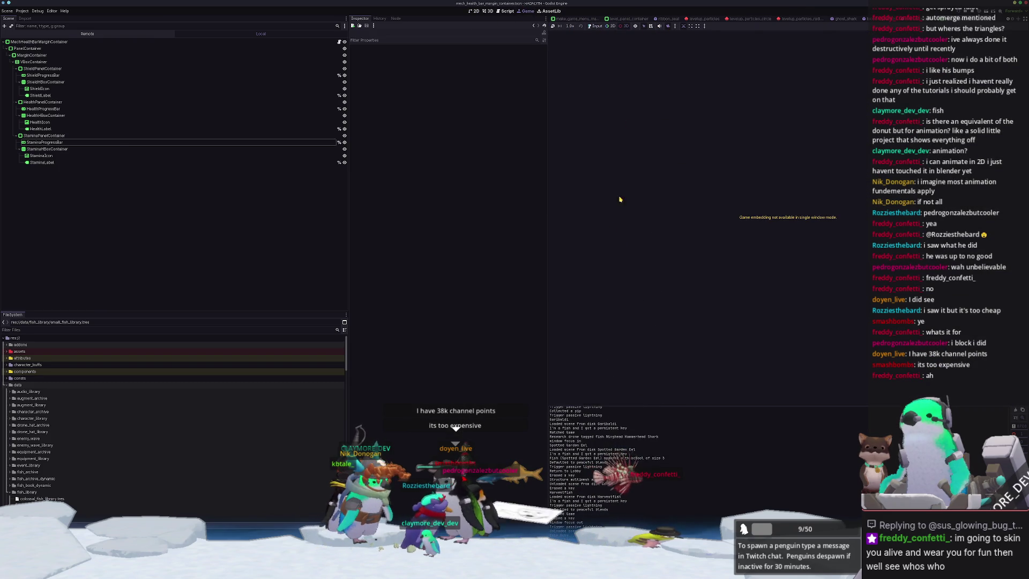
{"action": "key", "text": "alt+Tab"}
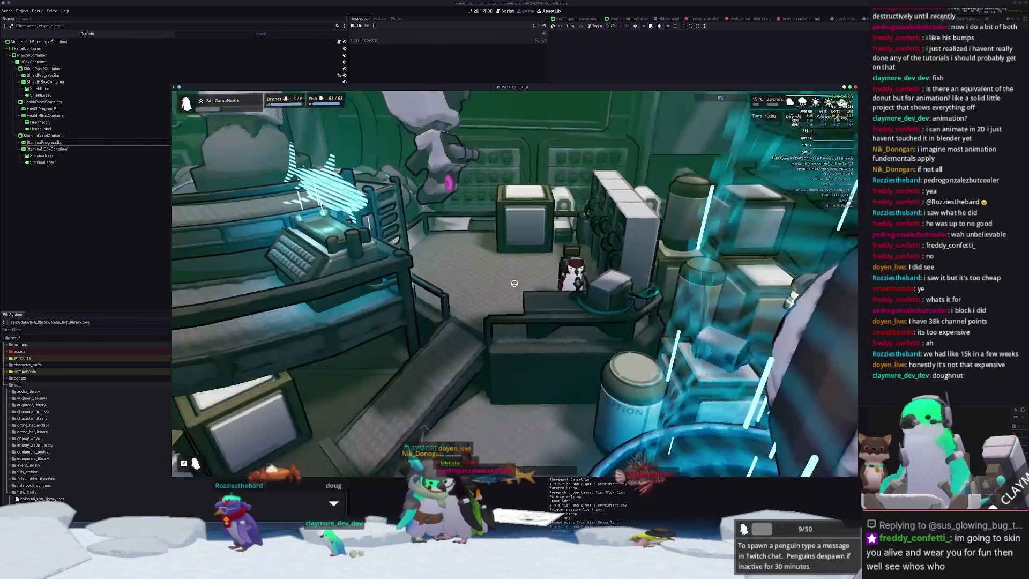
{"action": "key", "text": "w"}
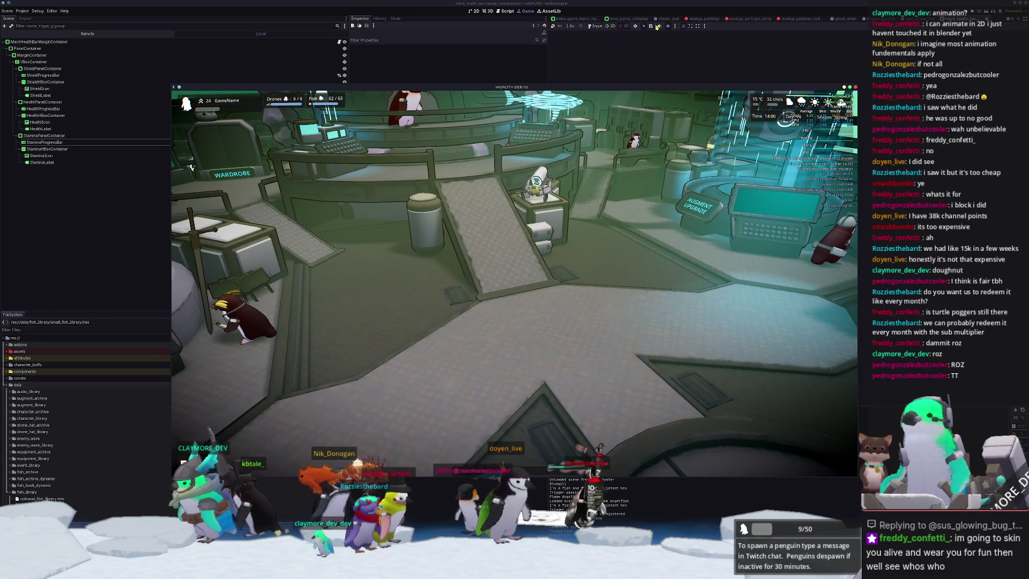
{"action": "key", "text": "F8"}
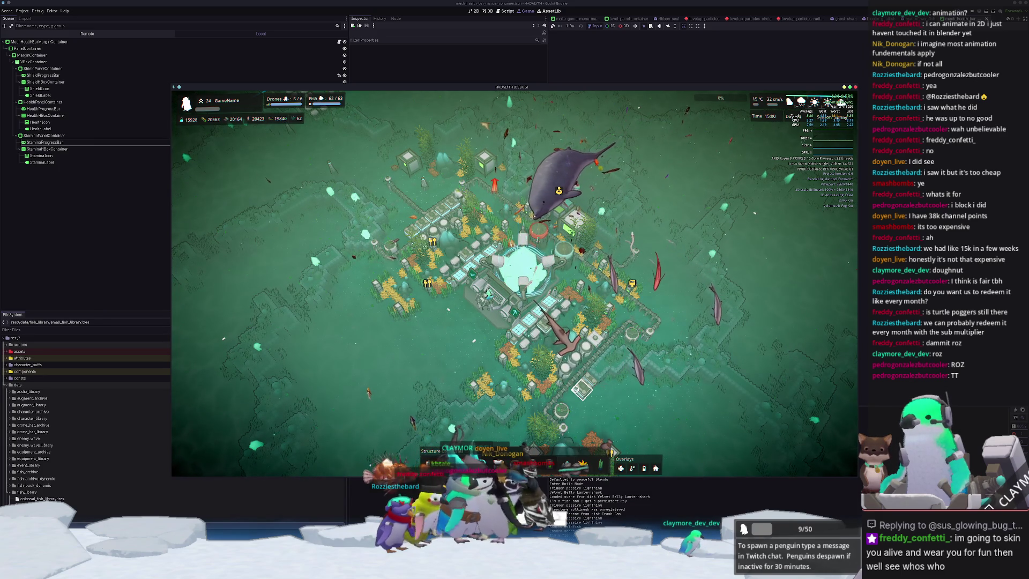
Pause the game, open and close its Settings, then zoom the game camera in and out.
{"action": "key", "text": "Escape"}
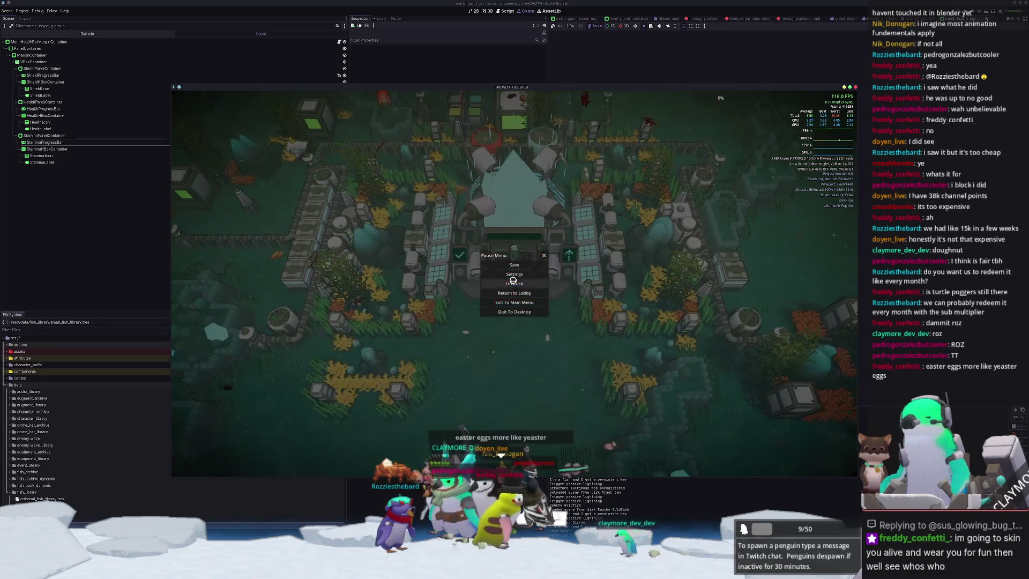
{"action": "left_click", "coordinate": [515, 274]}
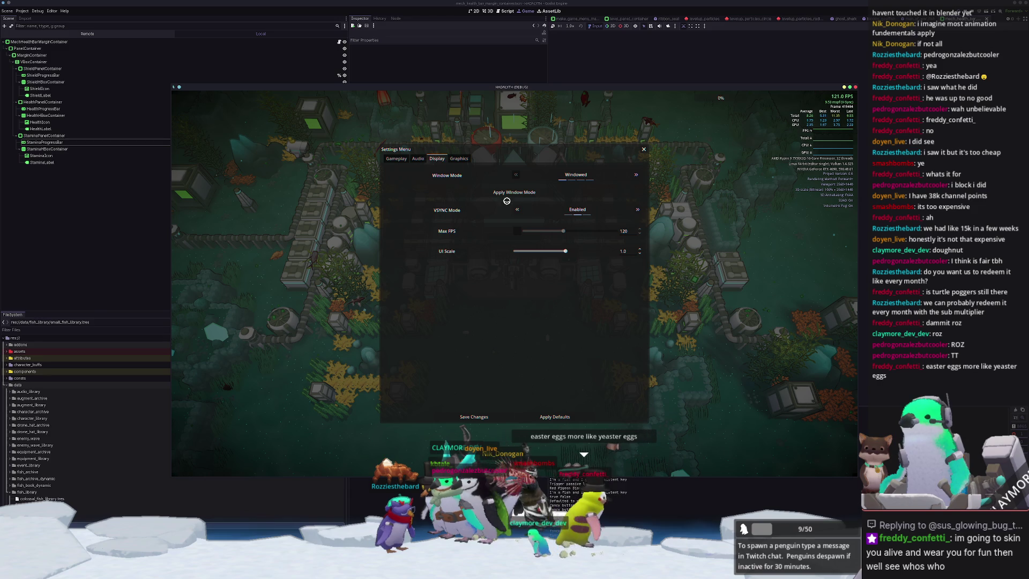
{"action": "key", "text": "Escape"}
{"action": "key", "text": "Escape"}
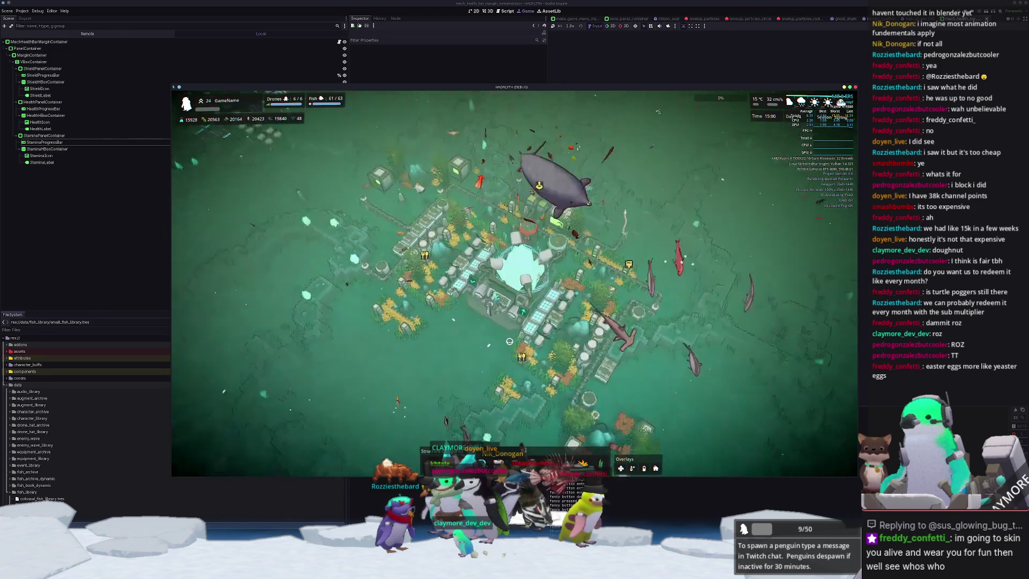
{"action": "scroll", "coordinate": [457, 362], "scroll_direction": "up", "scroll_amount": 5}
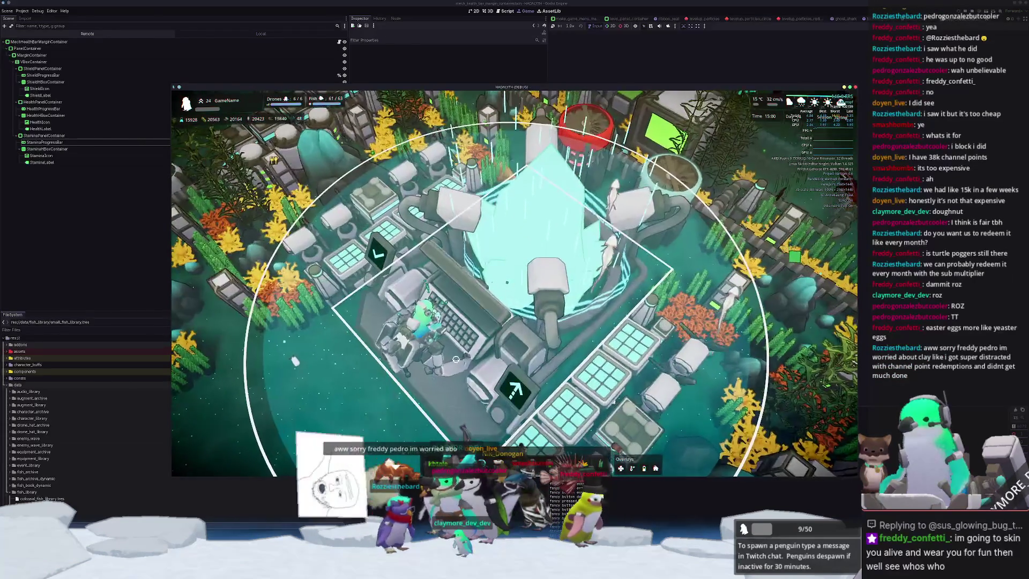
{"action": "scroll", "coordinate": [455, 359], "scroll_direction": "down", "scroll_amount": 5}
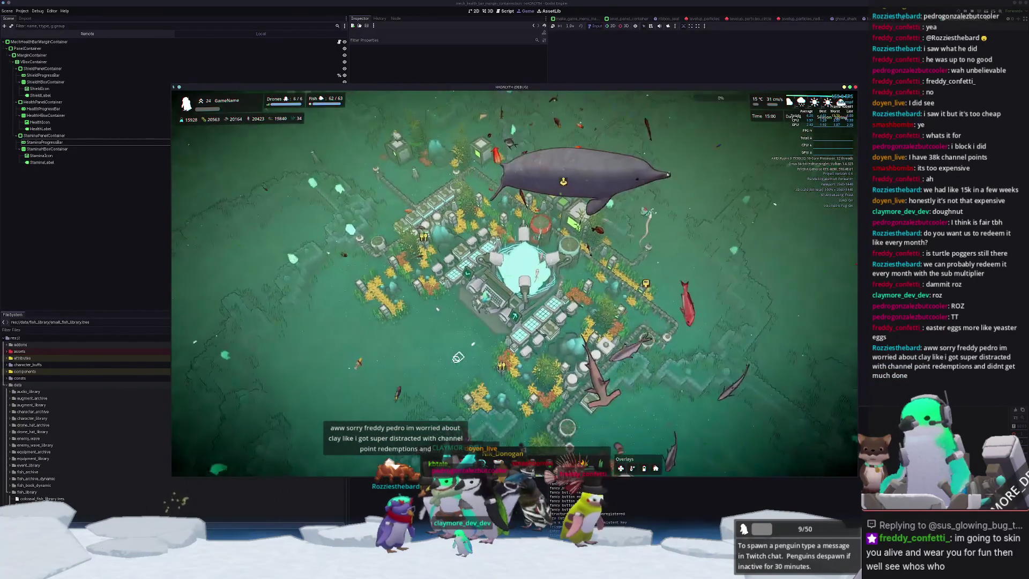
{"action": "scroll", "coordinate": [455, 358], "scroll_direction": "up", "scroll_amount": 5}
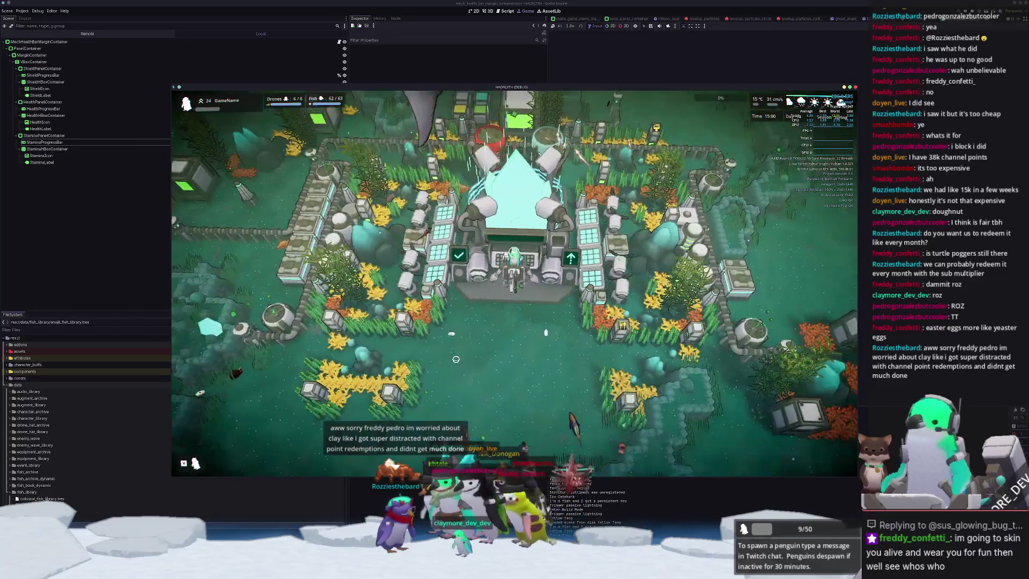
Check the game's Settings once more, close the game with F8, and return to Blender.
{"action": "key", "text": "Escape"}
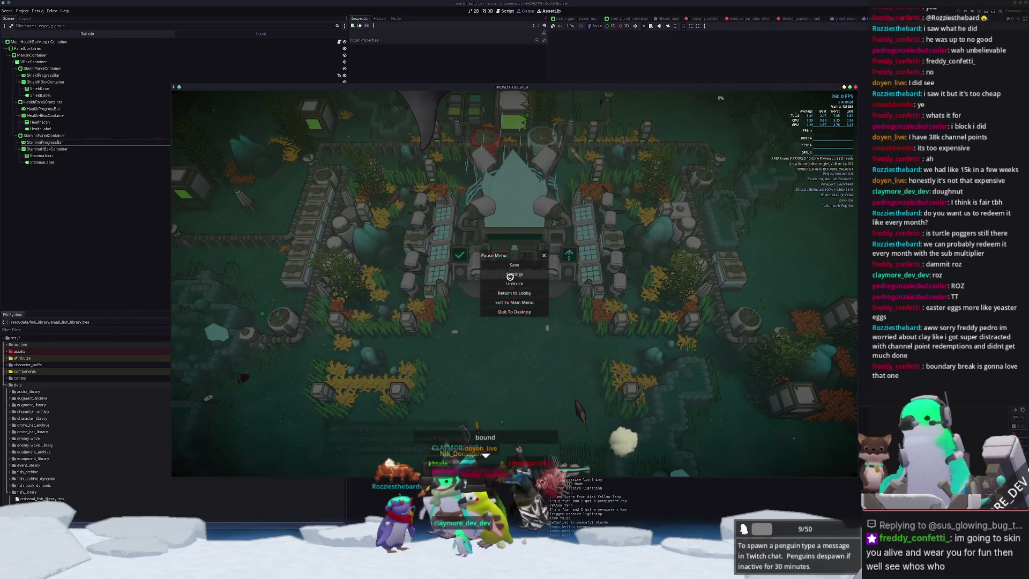
{"action": "left_click", "coordinate": [514, 274]}
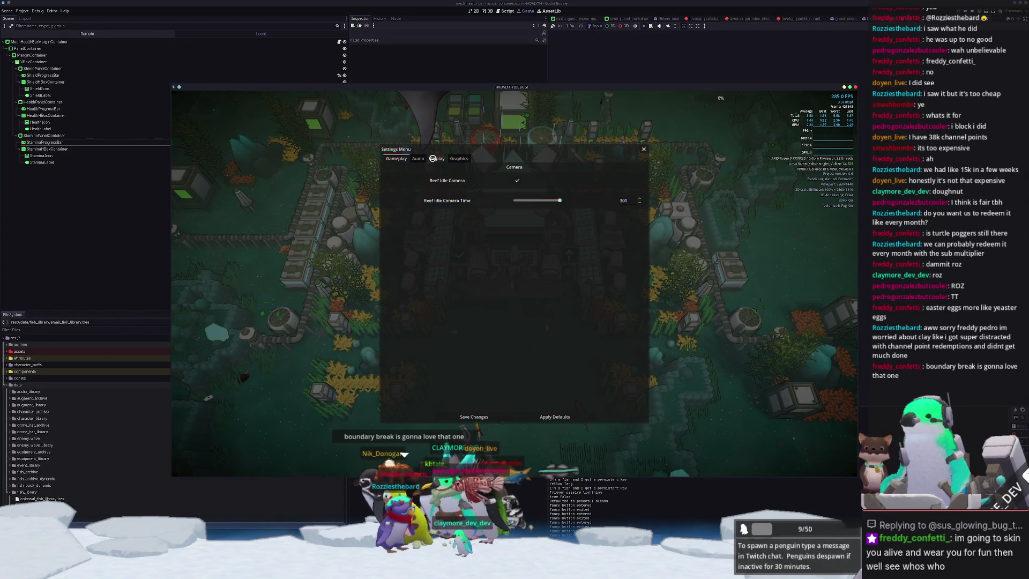
{"action": "key", "text": "Escape"}
{"action": "scroll", "coordinate": [581, 254], "scroll_direction": "down", "scroll_amount": 5}
{"action": "key", "text": "F8"}
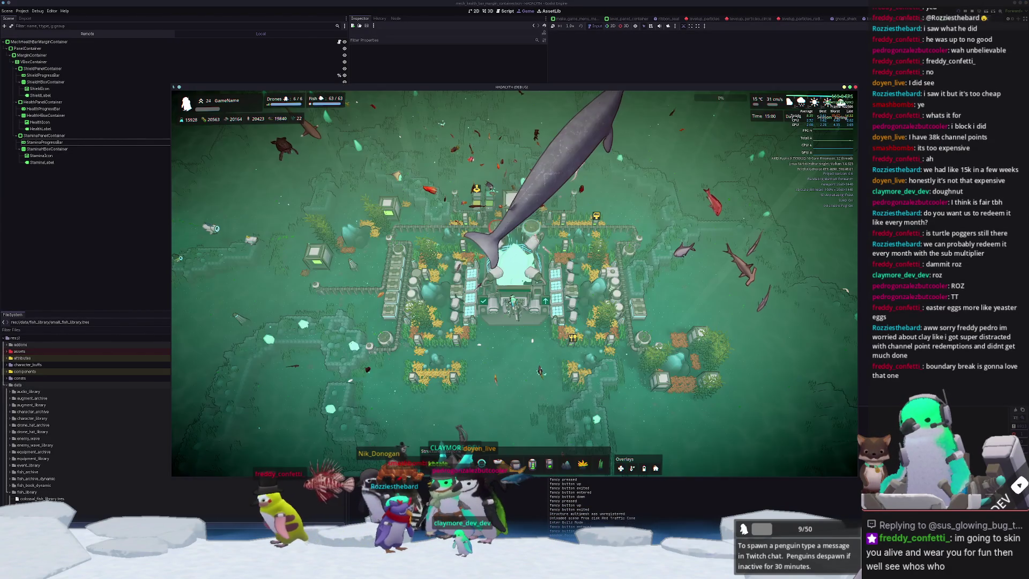
{"action": "key", "text": "alt+Tab"}
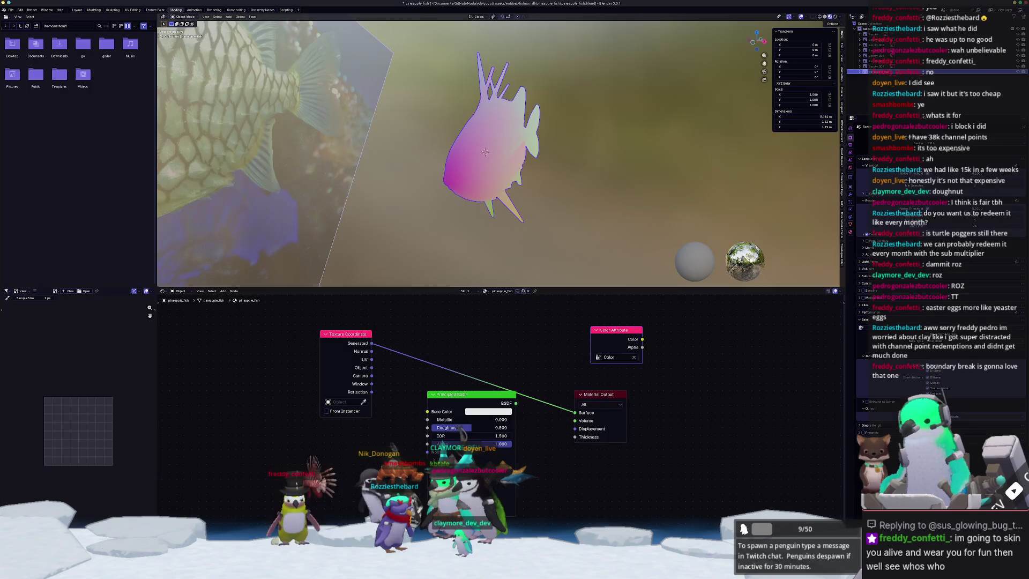
Enter Edit Mode on pineapple_fish and select elements on the spiky fin, orbiting to inspect the spines.
{"action": "mouse_move", "coordinate": [498, 172]}
{"action": "middle_mouse_down"}
{"action": "mouse_move", "coordinate": [513, 180]}
{"action": "mouse_move", "coordinate": [452, 144]}
{"action": "mouse_move", "coordinate": [387, 235]}
{"action": "mouse_move", "coordinate": [370, 182]}
{"action": "middle_mouse_up"}
{"action": "key", "text": "Tab"}
{"action": "mouse_move", "coordinate": [543, 124]}
{"action": "middle_mouse_down"}
{"action": "mouse_move", "coordinate": [458, 171]}
{"action": "mouse_move", "coordinate": [541, 122]}
{"action": "mouse_move", "coordinate": [469, 158]}
{"action": "mouse_move", "coordinate": [471, 186]}
{"action": "mouse_move", "coordinate": [470, 67]}
{"action": "mouse_move", "coordinate": [471, 95]}
{"action": "mouse_move", "coordinate": [381, 199]}
{"action": "mouse_move", "coordinate": [180, 250]}
{"action": "mouse_move", "coordinate": [509, 217]}
{"action": "mouse_move", "coordinate": [529, 190]}
{"action": "mouse_move", "coordinate": [546, 249]}
{"action": "mouse_move", "coordinate": [521, 209]}
{"action": "mouse_move", "coordinate": [532, 170]}
{"action": "middle_mouse_up"}
{"action": "left_click", "coordinate": [501, 217]}
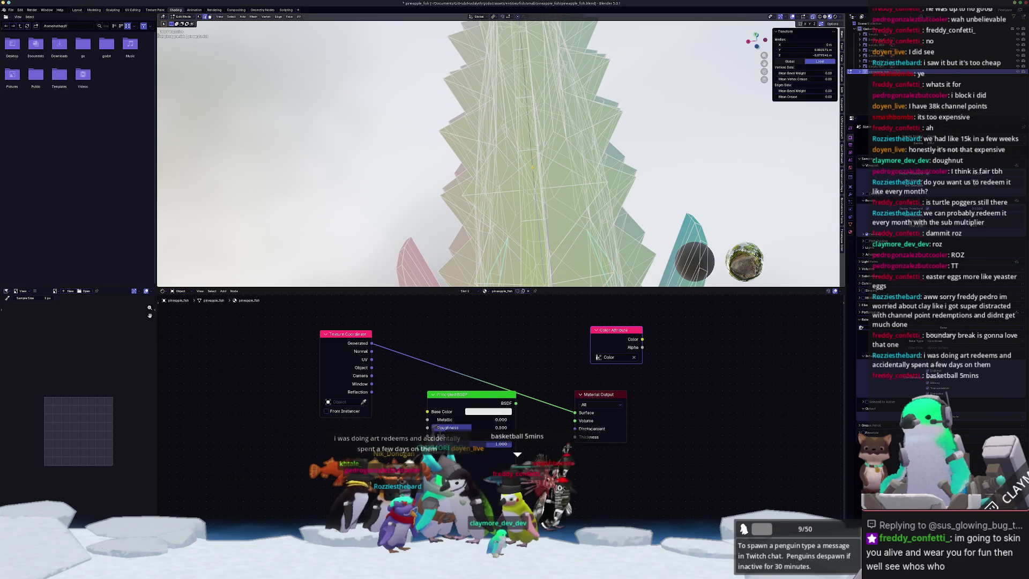
{"action": "middle_click_drag", "start_coordinate": [517, 214], "coordinate": [533, 124]}
{"action": "mouse_move", "coordinate": [525, 173]}
{"action": "middle_mouse_down"}
{"action": "mouse_move", "coordinate": [669, 61]}
{"action": "mouse_move", "coordinate": [547, 201]}
{"action": "mouse_move", "coordinate": [607, 235]}
{"action": "mouse_move", "coordinate": [517, 140]}
{"action": "mouse_move", "coordinate": [476, 159]}
{"action": "middle_mouse_up"}
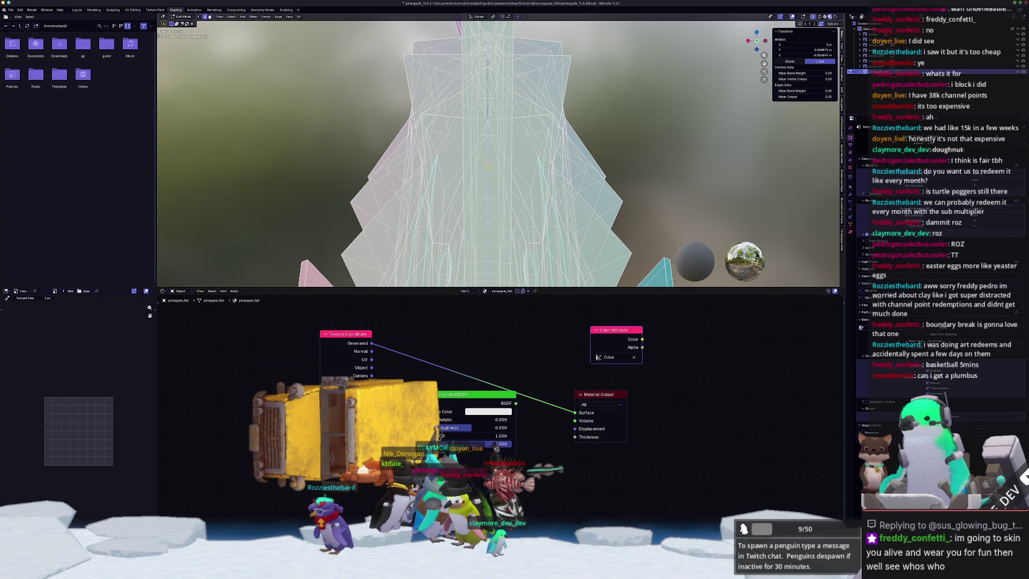
{"action": "mouse_move", "coordinate": [477, 159]}
{"action": "middle_mouse_down"}
{"action": "mouse_move", "coordinate": [556, 162]}
{"action": "mouse_move", "coordinate": [466, 247]}
{"action": "mouse_move", "coordinate": [570, 173]}
{"action": "mouse_move", "coordinate": [468, 130]}
{"action": "mouse_move", "coordinate": [530, 144]}
{"action": "middle_mouse_up"}
{"action": "mouse_move", "coordinate": [556, 189]}
{"action": "middle_mouse_down"}
{"action": "mouse_move", "coordinate": [481, 211]}
{"action": "mouse_move", "coordinate": [483, 174]}
{"action": "mouse_move", "coordinate": [550, 250]}
{"action": "mouse_move", "coordinate": [571, 146]}
{"action": "mouse_move", "coordinate": [581, 161]}
{"action": "middle_mouse_up"}
{"action": "mouse_move", "coordinate": [510, 182]}
{"action": "middle_mouse_down"}
{"action": "mouse_move", "coordinate": [459, 200]}
{"action": "mouse_move", "coordinate": [464, 185]}
{"action": "mouse_move", "coordinate": [524, 187]}
{"action": "mouse_move", "coordinate": [482, 203]}
{"action": "mouse_move", "coordinate": [466, 193]}
{"action": "middle_mouse_up"}
{"action": "key", "text": "ctrl+e"}
Mark the selected fin edges as a UV seam.
{"action": "left_click", "coordinate": [492, 295]}
{"action": "scroll", "coordinate": [499, 214], "scroll_direction": "down", "scroll_amount": 5}
{"action": "scroll", "coordinate": [466, 193], "scroll_direction": "up", "scroll_amount": 4}
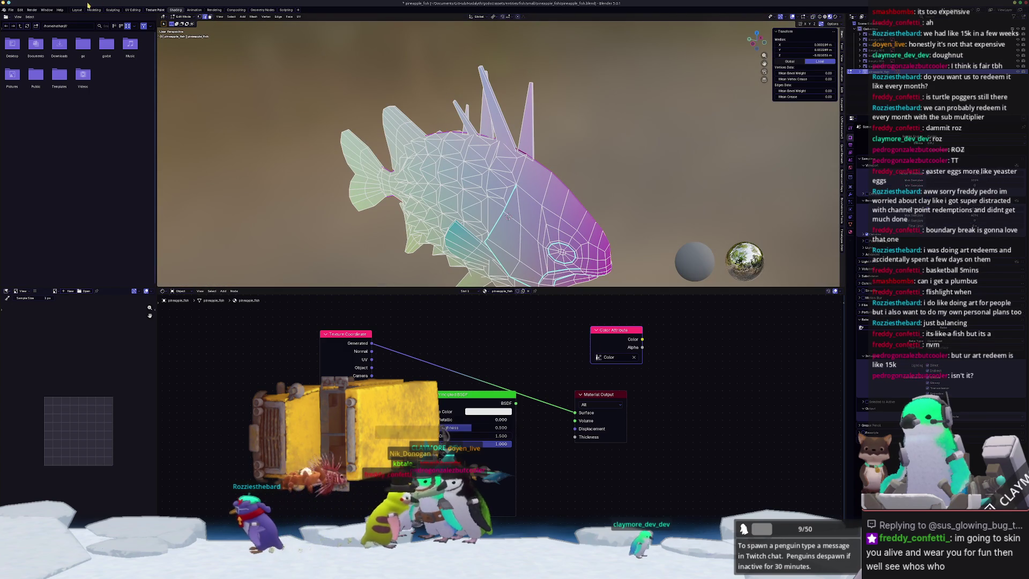
In the Layout workspace, orbit to a side view and mark the gill edges as a seam.
{"action": "left_click", "coordinate": [77, 10]}
{"action": "scroll", "coordinate": [503, 298], "scroll_direction": "up", "scroll_amount": 5}
{"action": "mouse_move", "coordinate": [503, 297]}
{"action": "middle_mouse_down"}
{"action": "mouse_move", "coordinate": [567, 269]}
{"action": "mouse_move", "coordinate": [365, 309]}
{"action": "mouse_move", "coordinate": [536, 217]}
{"action": "middle_mouse_up"}
{"action": "scroll", "coordinate": [567, 270], "scroll_direction": "down", "scroll_amount": 2}
{"action": "key", "text": "ctrl+e"}
{"action": "left_click", "coordinate": [367, 308]}
Check the seams from several angles, toggling X-Ray to reveal hidden edges.
{"action": "scroll", "coordinate": [536, 217], "scroll_direction": "up", "scroll_amount": 2}
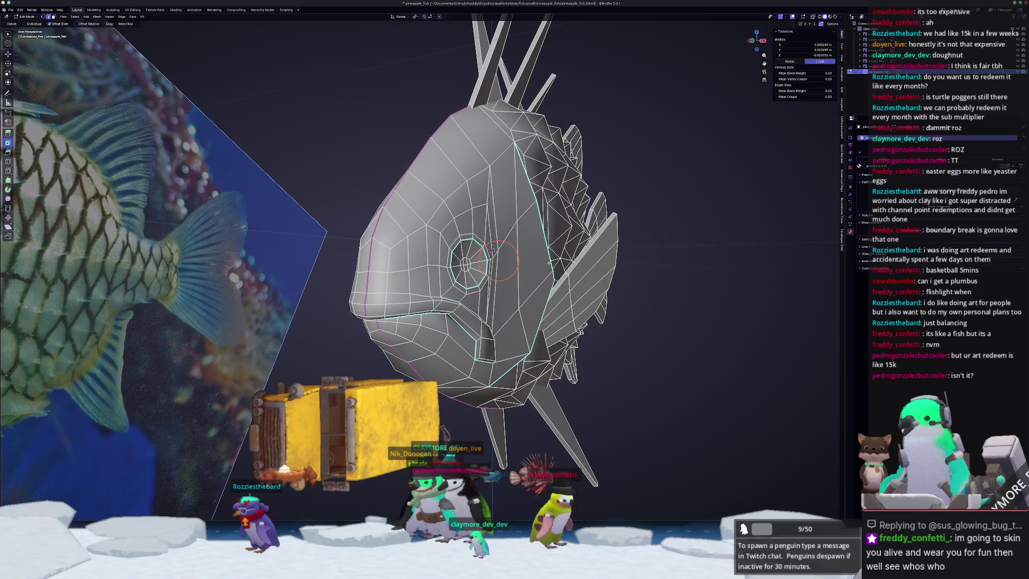
{"action": "middle_click_drag", "start_coordinate": [577, 262], "coordinate": [566, 276]}
{"action": "middle_click_drag", "start_coordinate": [433, 288], "coordinate": [414, 288]}
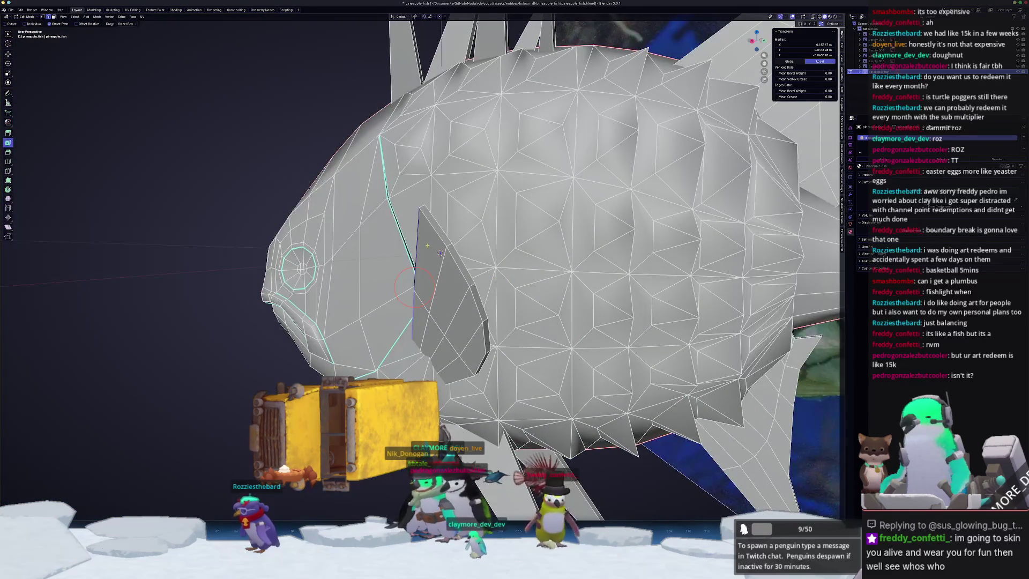
{"action": "mouse_move", "coordinate": [440, 252]}
{"action": "middle_mouse_down"}
{"action": "mouse_move", "coordinate": [429, 214]}
{"action": "mouse_move", "coordinate": [454, 220]}
{"action": "middle_mouse_up"}
{"action": "key", "text": "alt+z"}
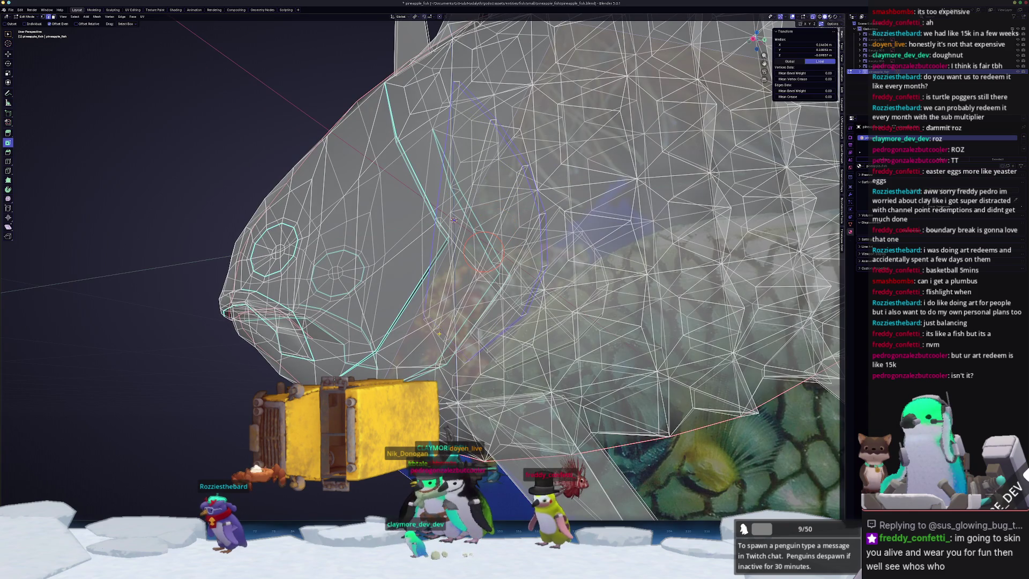
{"action": "key", "text": "alt+z"}
{"action": "mouse_move", "coordinate": [454, 220]}
{"action": "middle_mouse_down"}
{"action": "mouse_move", "coordinate": [457, 201]}
{"action": "mouse_move", "coordinate": [485, 256]}
{"action": "mouse_move", "coordinate": [437, 199]}
{"action": "mouse_move", "coordinate": [484, 191]}
{"action": "mouse_move", "coordinate": [523, 233]}
{"action": "mouse_move", "coordinate": [365, 202]}
{"action": "mouse_move", "coordinate": [366, 257]}
{"action": "mouse_move", "coordinate": [503, 247]}
{"action": "mouse_move", "coordinate": [494, 187]}
{"action": "mouse_move", "coordinate": [445, 259]}
{"action": "middle_mouse_up"}
{"action": "scroll", "coordinate": [454, 188], "scroll_direction": "up", "scroll_amount": 5}
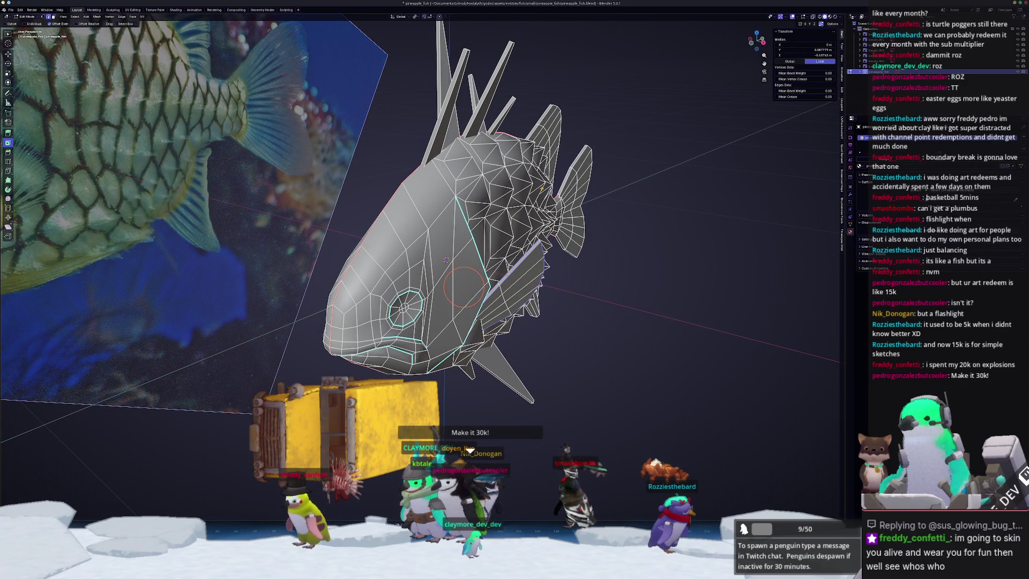
{"action": "scroll", "coordinate": [642, 343], "scroll_direction": "up", "scroll_amount": 2}
{"action": "key", "text": "ctrl+e"}
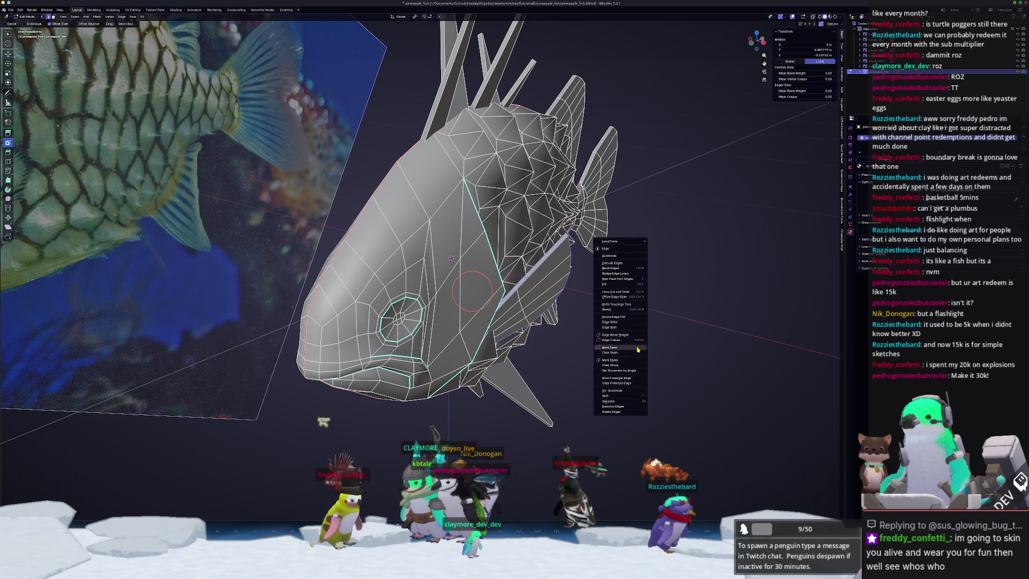
Mark the selected edges as a seam and apply Shade Auto Smooth to the fish.
{"action": "left_click", "coordinate": [637, 349]}
{"action": "scroll", "coordinate": [568, 339], "scroll_direction": "up", "scroll_amount": 5}
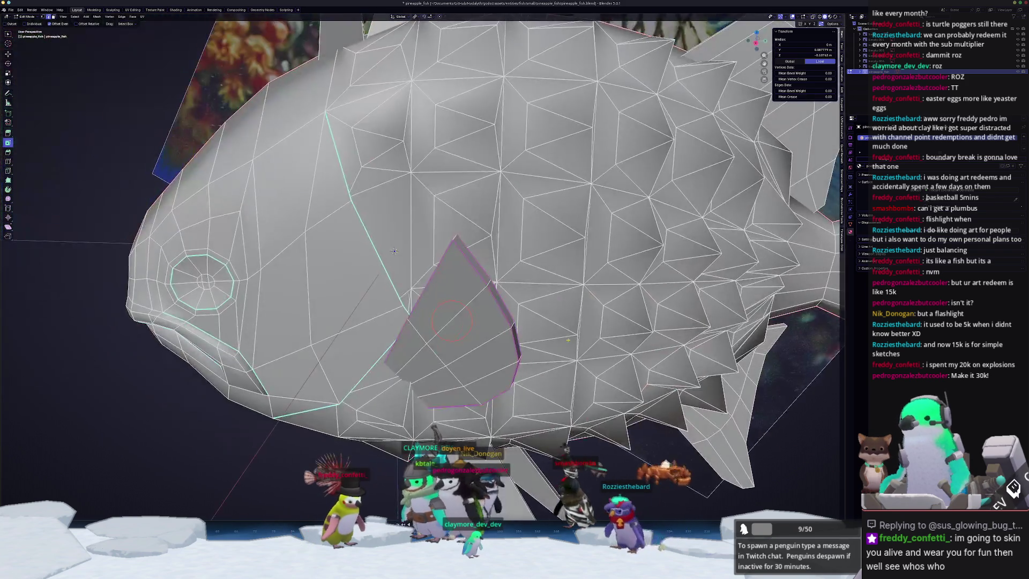
{"action": "key", "text": "Tab"}
{"action": "scroll", "coordinate": [395, 250], "scroll_direction": "down", "scroll_amount": 5}
{"action": "mouse_move", "coordinate": [389, 248]}
{"action": "middle_mouse_down"}
{"action": "mouse_move", "coordinate": [434, 247]}
{"action": "mouse_move", "coordinate": [389, 248]}
{"action": "middle_mouse_up"}
{"action": "middle_click_drag", "start_coordinate": [535, 333], "coordinate": [382, 265]}
{"action": "scroll", "coordinate": [383, 265], "scroll_direction": "up", "scroll_amount": 3}
{"action": "right_click", "coordinate": [383, 265]}
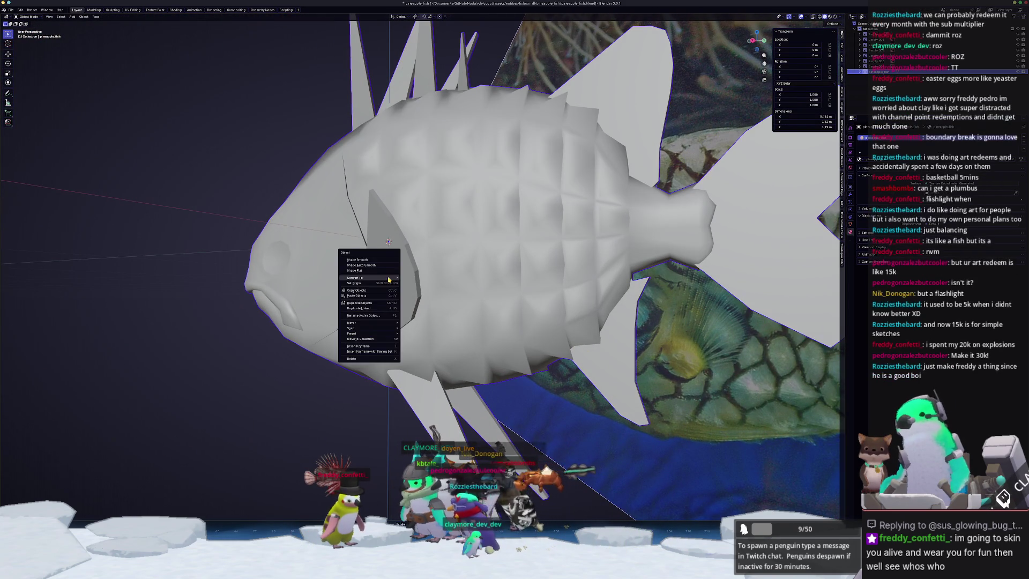
{"action": "left_click", "coordinate": [382, 265]}
Reapply smooth shading to the fish while switching between Edit and Object Mode.
{"action": "key", "text": "Tab"}
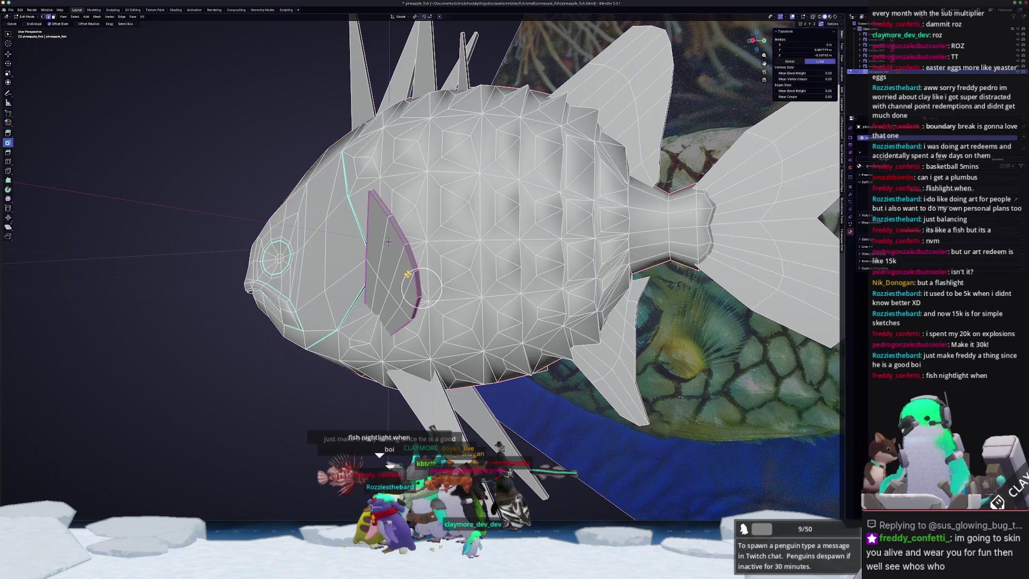
{"action": "scroll", "coordinate": [372, 229], "scroll_direction": "up", "scroll_amount": 3}
{"action": "scroll", "coordinate": [372, 229], "scroll_direction": "down", "scroll_amount": 7}
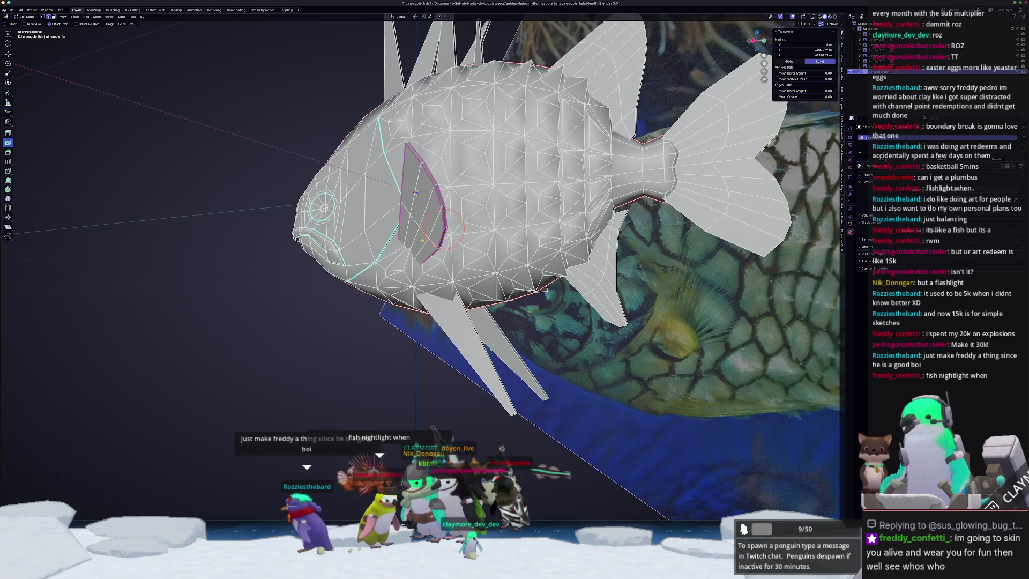
{"action": "key", "text": "Tab"}
{"action": "right_click", "coordinate": [424, 223]}
{"action": "left_click", "coordinate": [416, 194]}
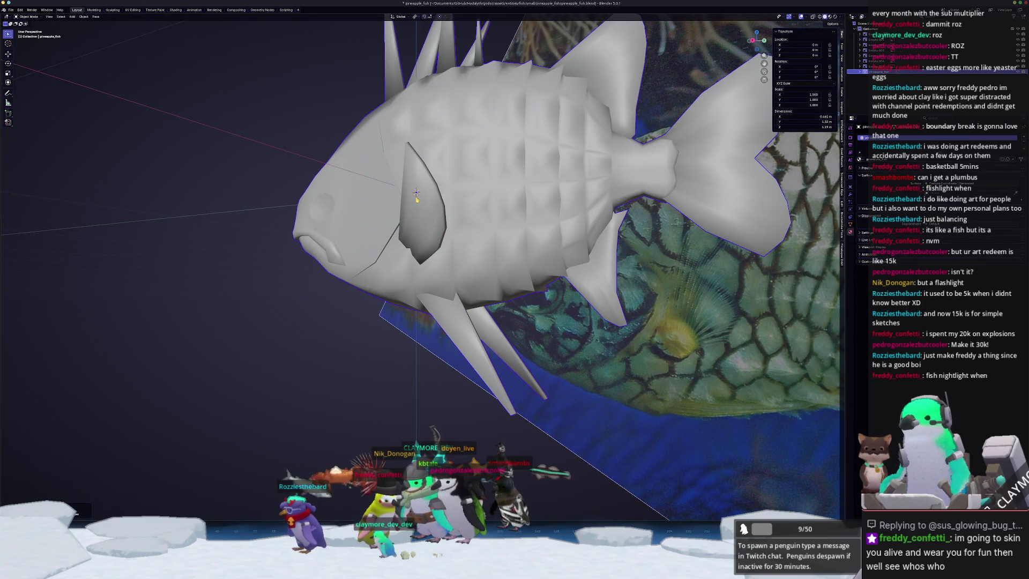
{"action": "key", "text": "Tab"}
{"action": "key", "text": "Tab"}
{"action": "right_click", "coordinate": [424, 225]}
{"action": "left_click", "coordinate": [424, 229]}
{"action": "middle_click_drag", "start_coordinate": [424, 229], "coordinate": [462, 239]}
{"action": "key", "text": "Tab"}
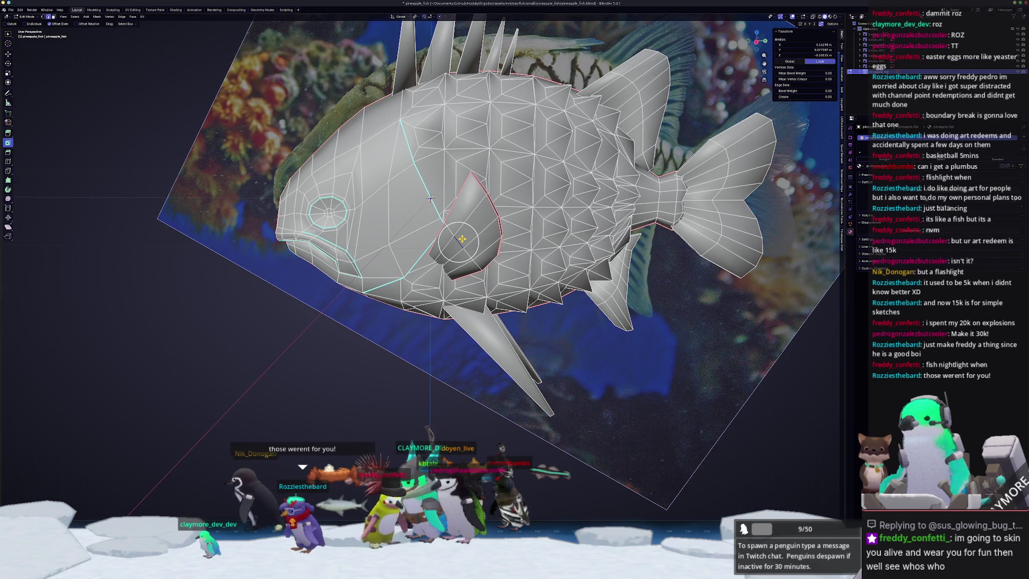
Select the lower fin, side fin, tail and dorsal spines as linked pieces.
{"action": "left_click", "coordinate": [430, 198]}
{"action": "key", "text": "l"}
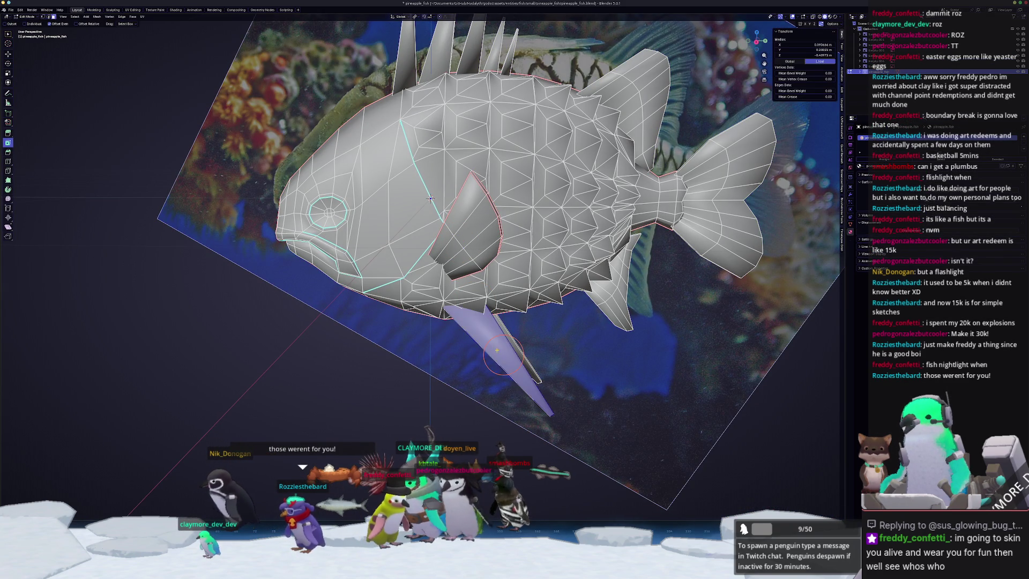
{"action": "key", "text": "l"}
{"action": "middle_click_drag", "start_coordinate": [430, 198], "coordinate": [421, 273]}
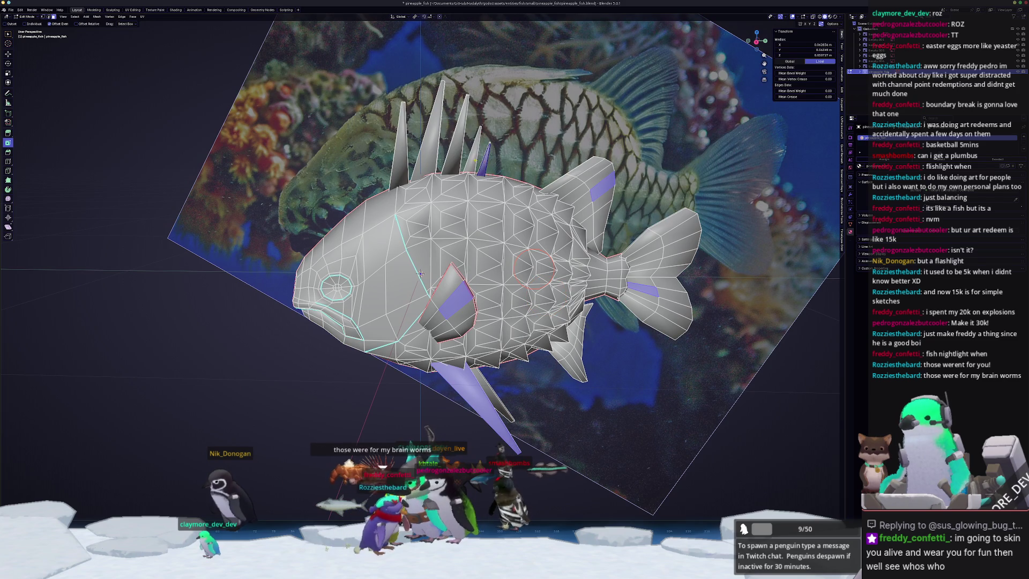
{"action": "key", "text": "l"}
{"action": "key", "text": "l"}
{"action": "key", "text": "l"}
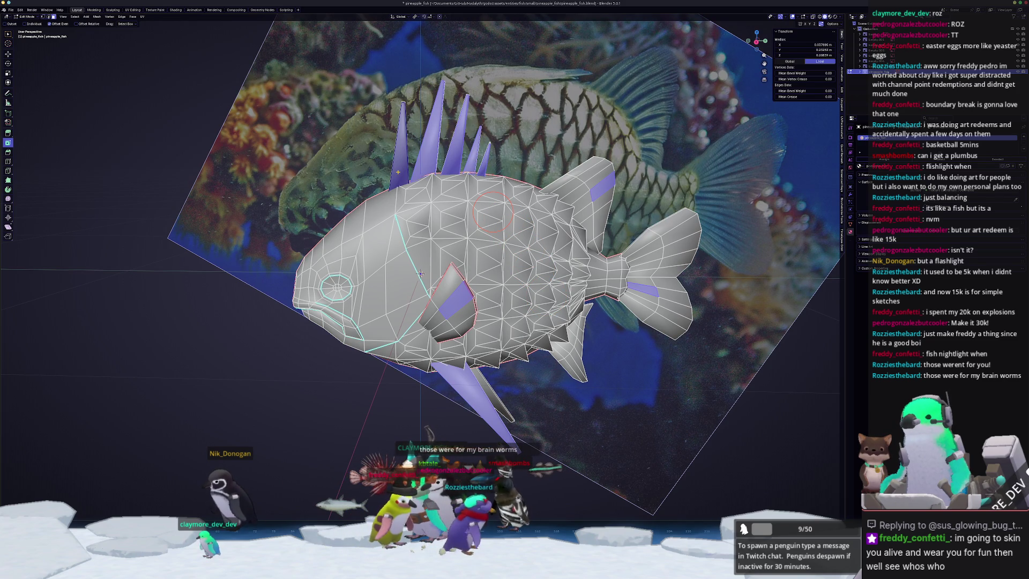
{"action": "key", "text": "ctrl+l"}
{"action": "key", "text": "ctrl+comma"}
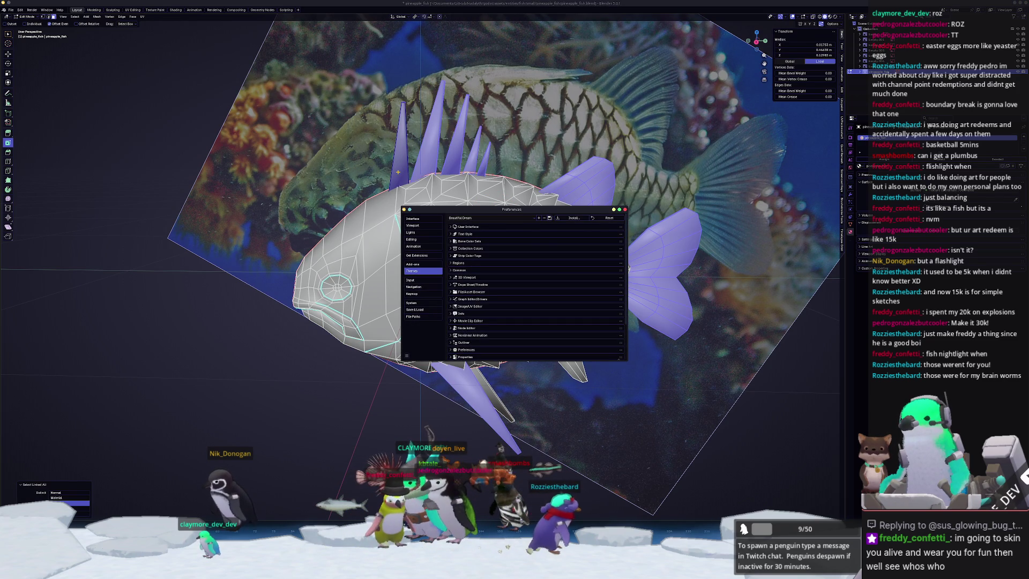
Close Preferences, select the linked back fins and separate them into their own object.
{"action": "left_click", "coordinate": [625, 210]}
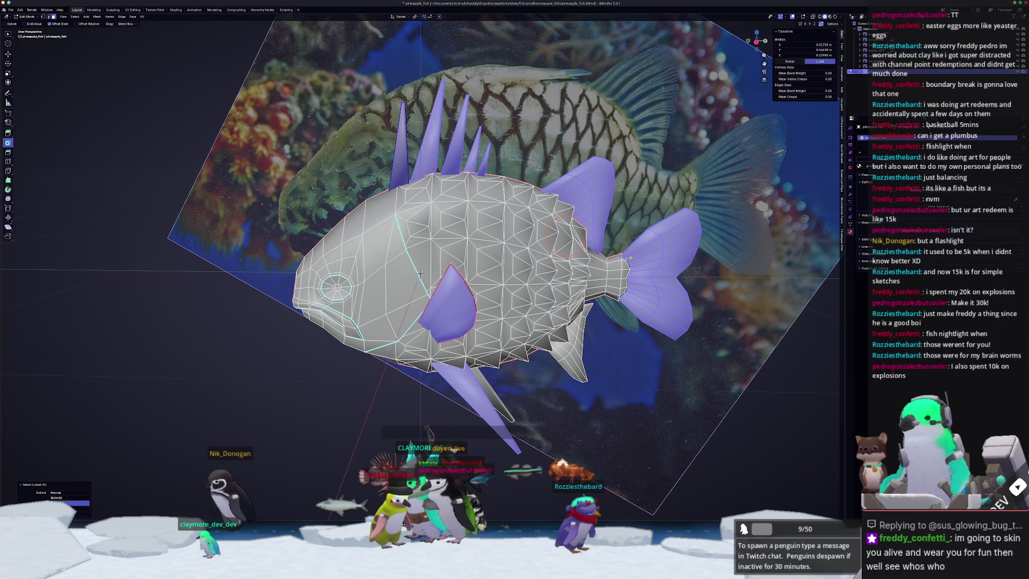
{"action": "middle_click_drag", "start_coordinate": [582, 435], "coordinate": [498, 367]}
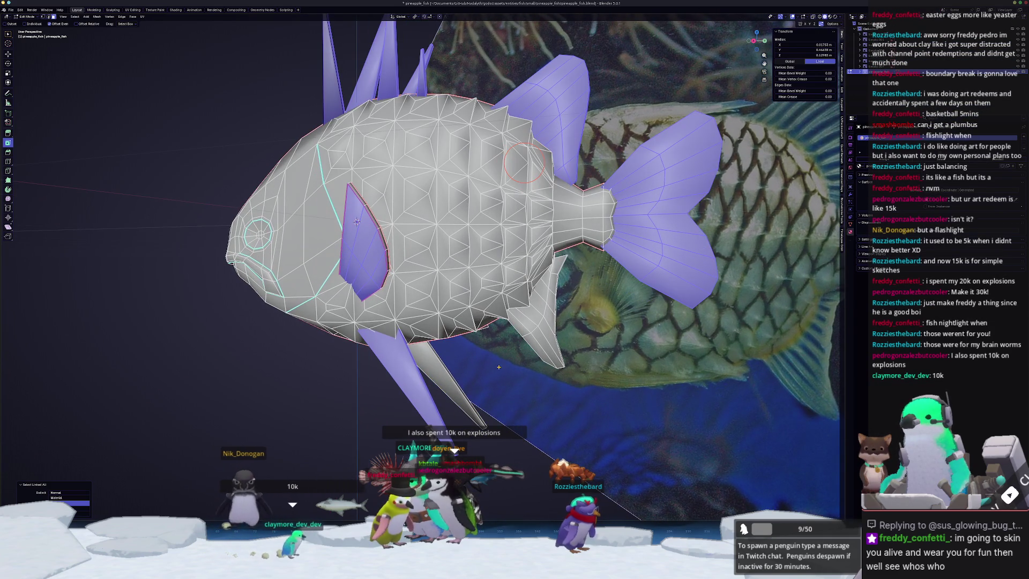
{"action": "left_click", "coordinate": [436, 372], "text": "shift"}
{"action": "key", "text": "ctrl+l"}
{"action": "middle_click_drag", "start_coordinate": [436, 372], "coordinate": [478, 348]}
{"action": "right_click", "coordinate": [478, 349]}
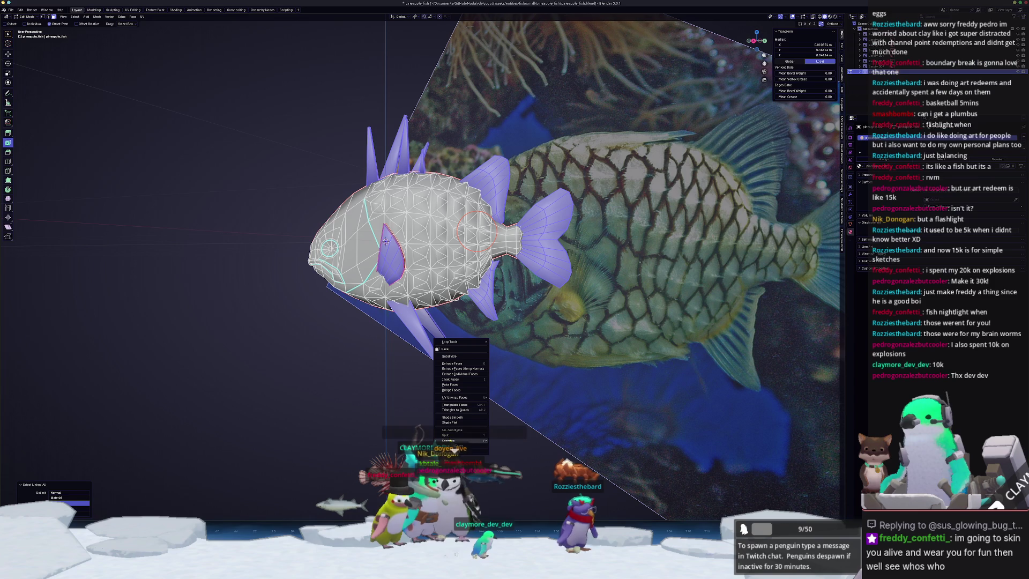
{"action": "left_click", "coordinate": [504, 441]}
Give the separated fins flat shading.
{"action": "key", "text": "Tab"}
{"action": "right_click", "coordinate": [489, 185]}
{"action": "left_click", "coordinate": [489, 186]}
{"action": "scroll", "coordinate": [491, 225], "scroll_direction": "up", "scroll_amount": 2}
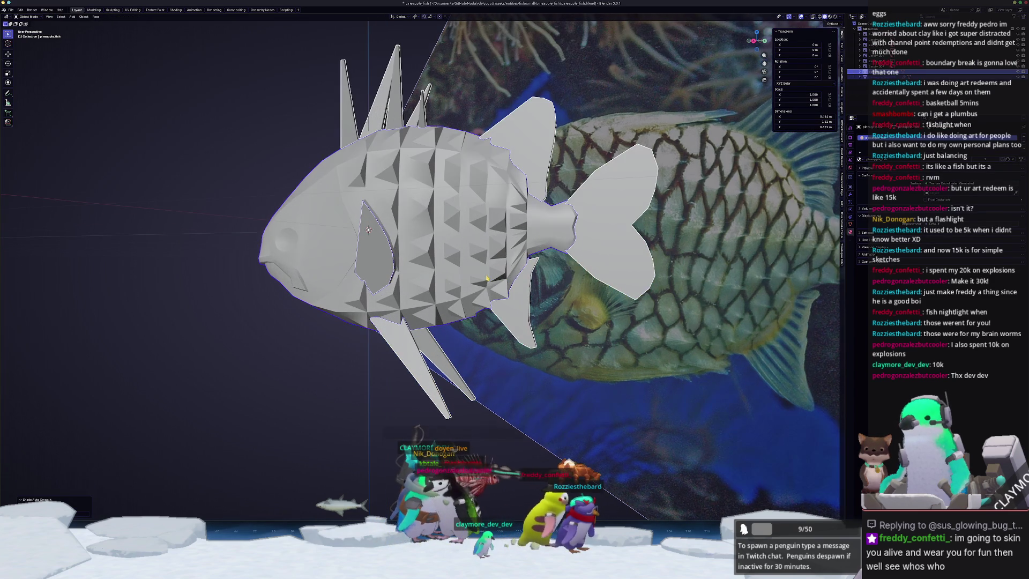
{"action": "key", "text": "Tab"}
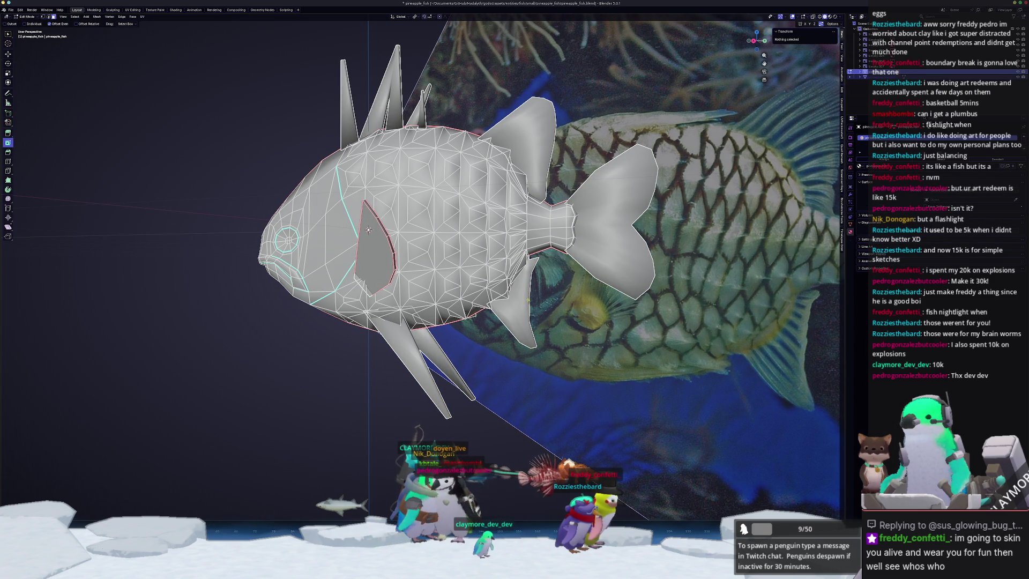
{"action": "key", "text": "Tab"}
Auto-smooth all fish parts and join them into one object with Ctrl+J.
{"action": "key", "text": "a"}
{"action": "right_click", "coordinate": [525, 309]}
{"action": "left_click", "coordinate": [523, 310]}
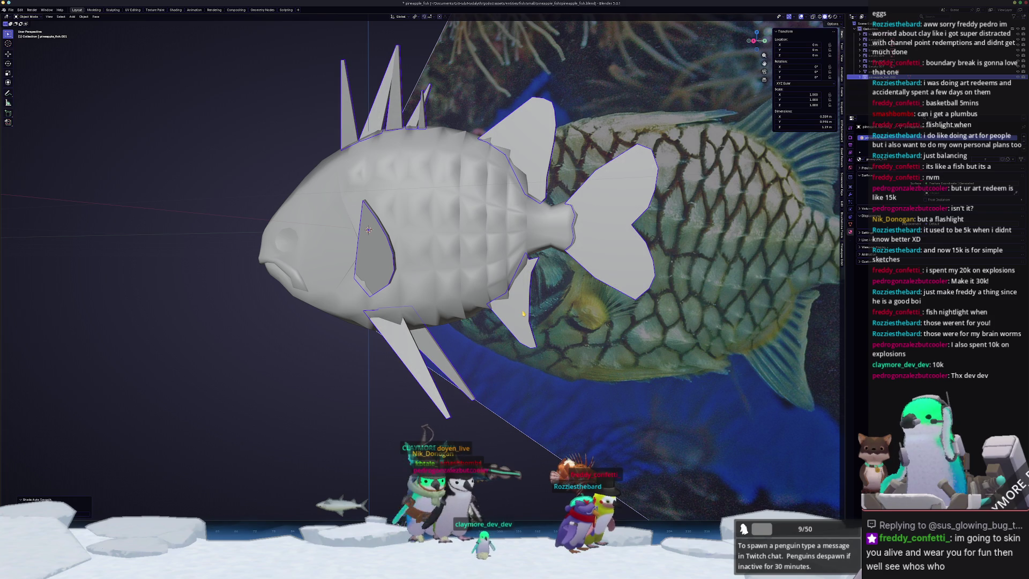
{"action": "left_click", "coordinate": [849, 196]}
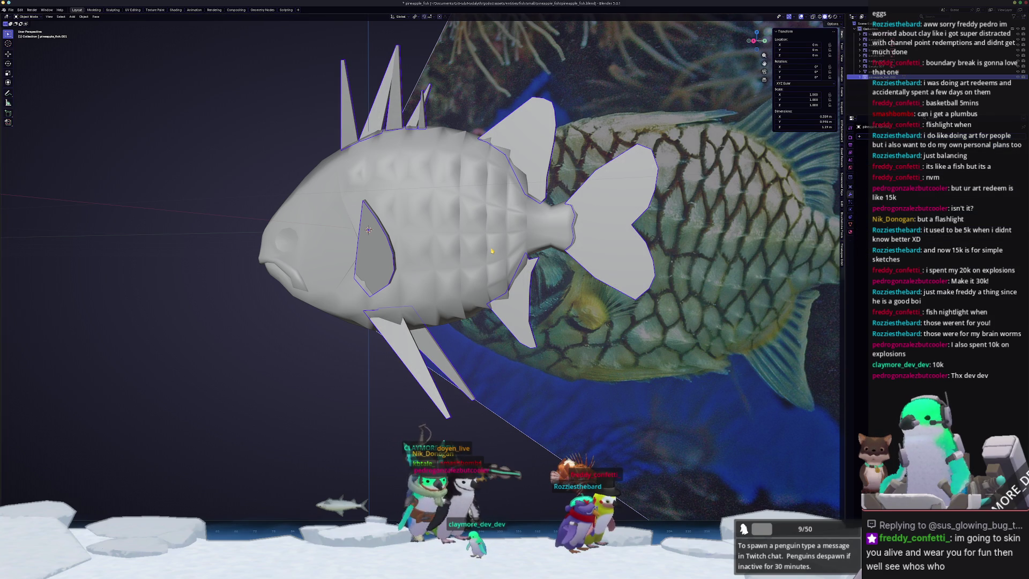
{"action": "key", "text": "ctrl+j"}
Select the connected fish body in Edit Mode and switch to the UV Editing workspace.
{"action": "key", "text": "Tab"}
{"action": "left_click", "coordinate": [509, 305]}
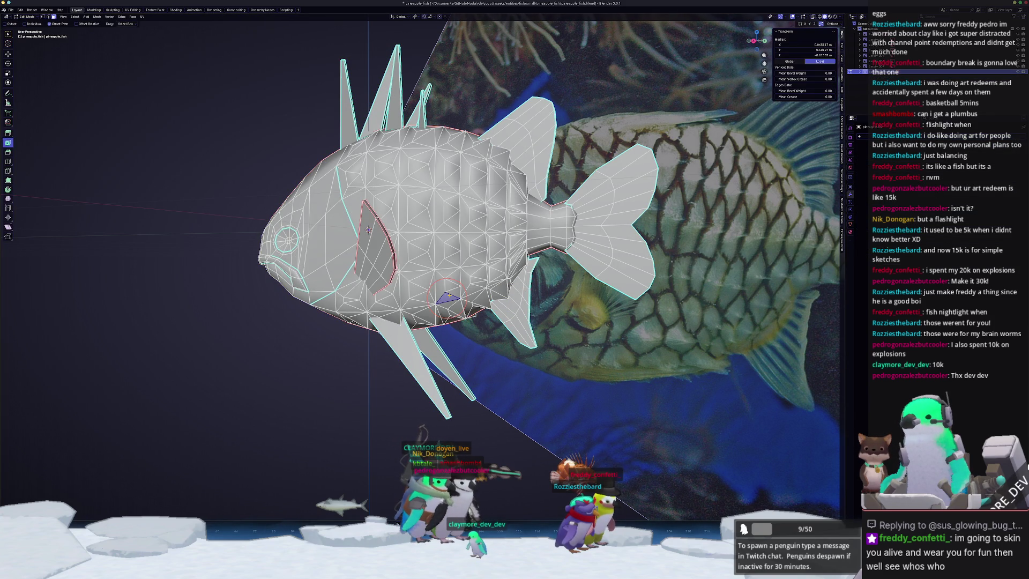
{"action": "key", "text": "ctrl+l"}
{"action": "left_click", "coordinate": [138, 10]}
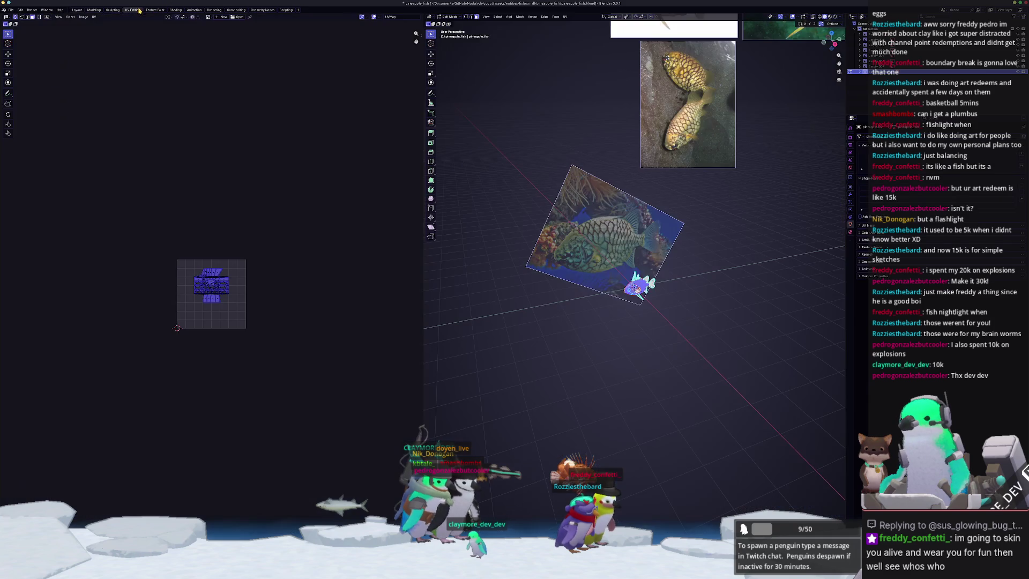
Frame the fish mesh and unwrap it along its seams.
{"action": "key", "text": "KP_Decimal"}
{"action": "middle_click_drag", "start_coordinate": [495, 245], "coordinate": [600, 262]}
{"action": "scroll", "coordinate": [600, 262], "scroll_direction": "up", "scroll_amount": 2}
{"action": "left_click", "coordinate": [565, 17]}
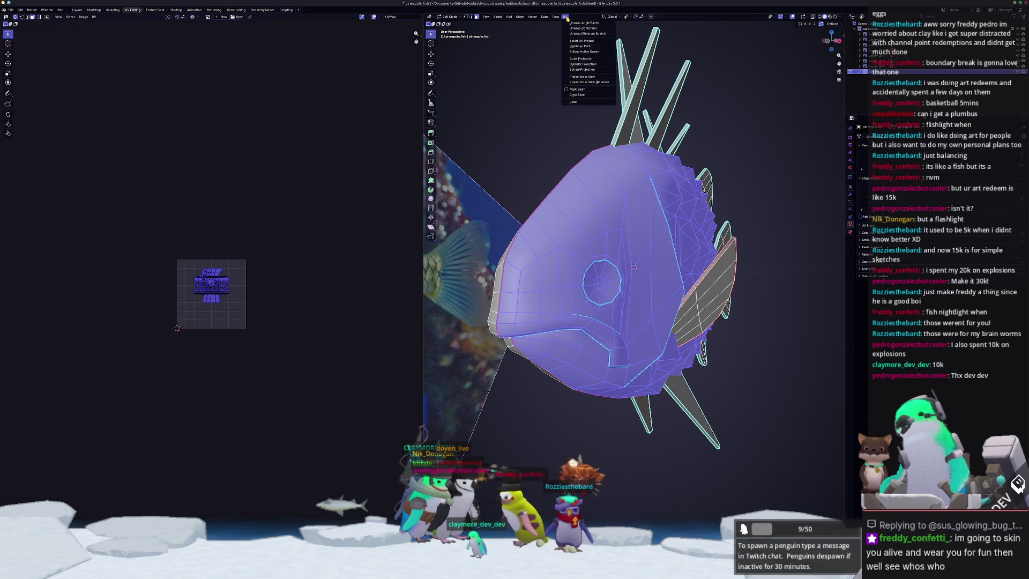
{"action": "left_click", "coordinate": [584, 23]}
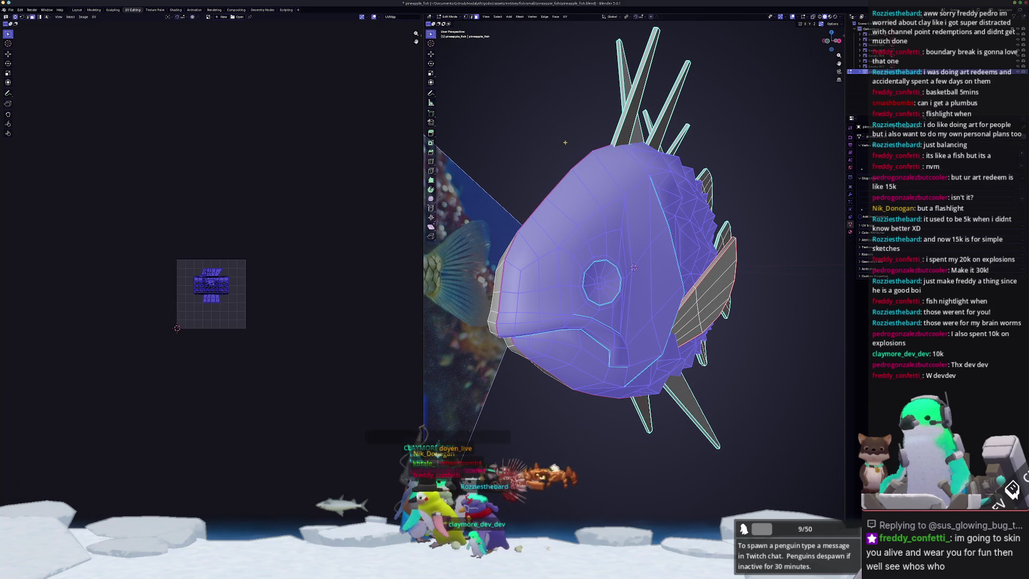
Select the connected body and unwrap it with Minimum Stretch into two side islands.
{"action": "left_click", "coordinate": [582, 223]}
{"action": "key", "text": "ctrl+l"}
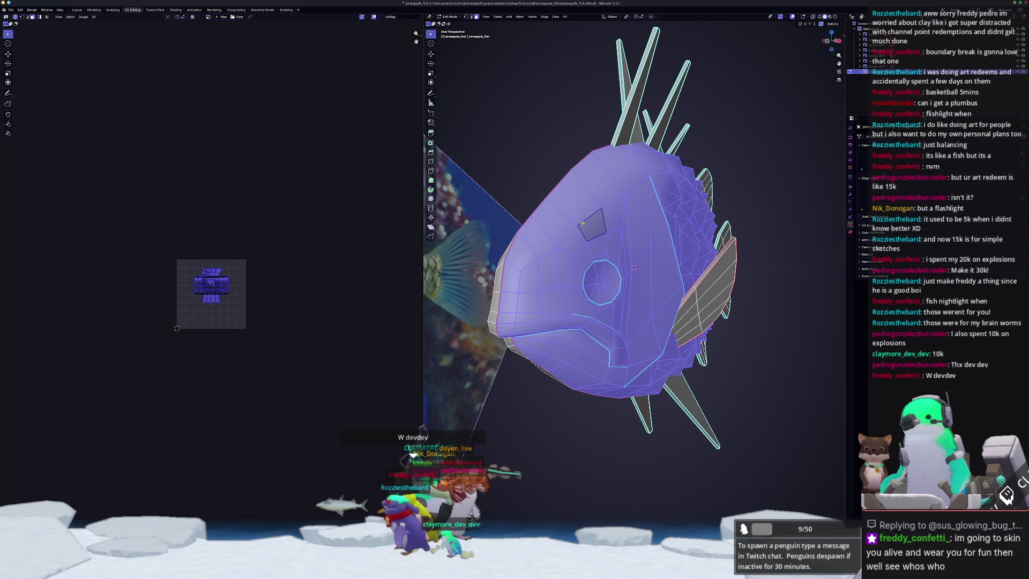
{"action": "key", "text": "KP_4"}
{"action": "key", "text": "KP_4"}
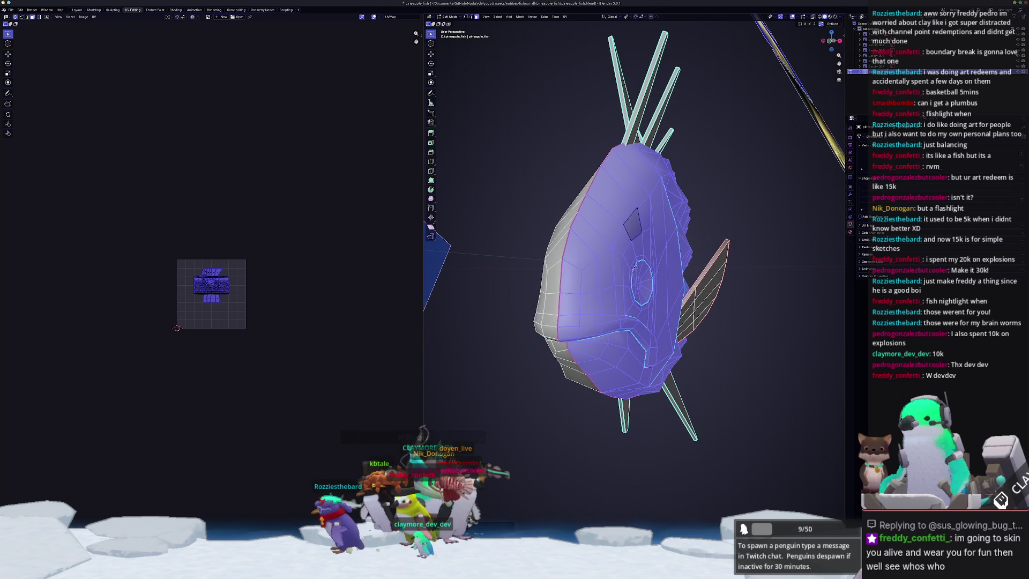
{"action": "key", "text": "a"}
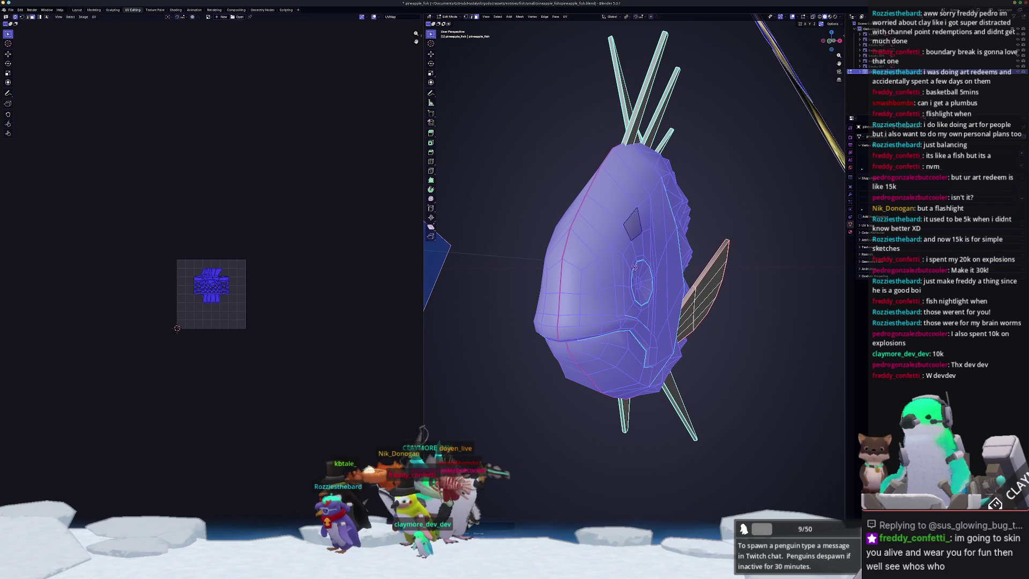
{"action": "mouse_move", "coordinate": [489, 514]}
{"action": "middle_mouse_down"}
{"action": "mouse_move", "coordinate": [526, 445]}
{"action": "mouse_move", "coordinate": [514, 439]}
{"action": "mouse_move", "coordinate": [531, 457]}
{"action": "mouse_move", "coordinate": [542, 448]}
{"action": "middle_mouse_up"}
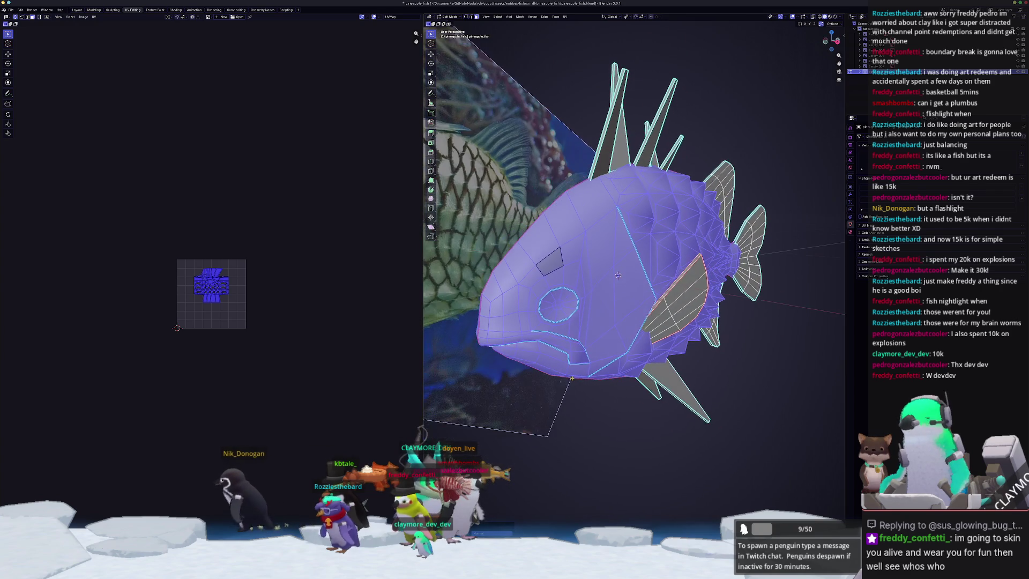
{"action": "left_click", "coordinate": [565, 16]}
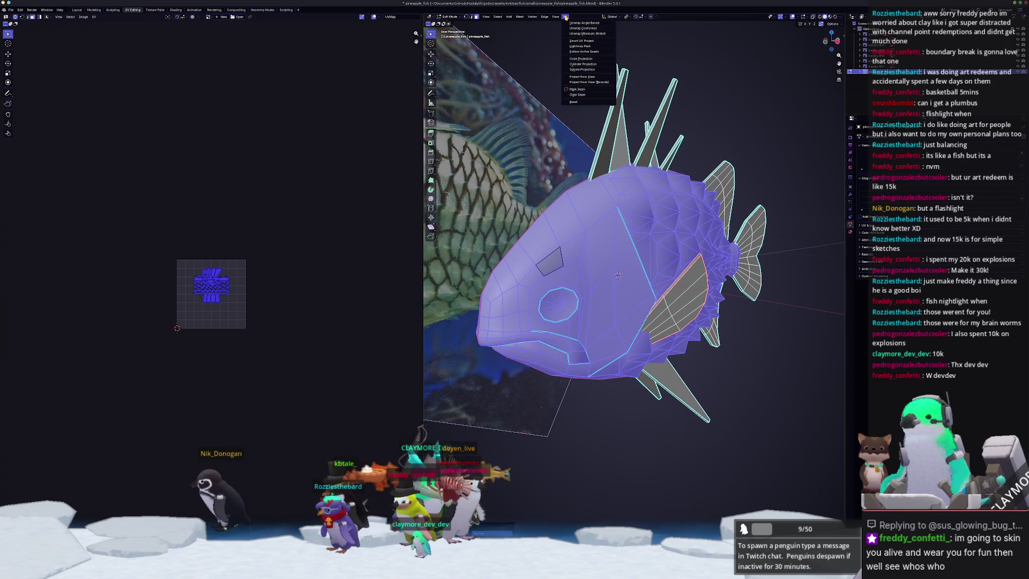
{"action": "left_click", "coordinate": [588, 34]}
{"action": "scroll", "coordinate": [257, 321], "scroll_direction": "down", "scroll_amount": 1}
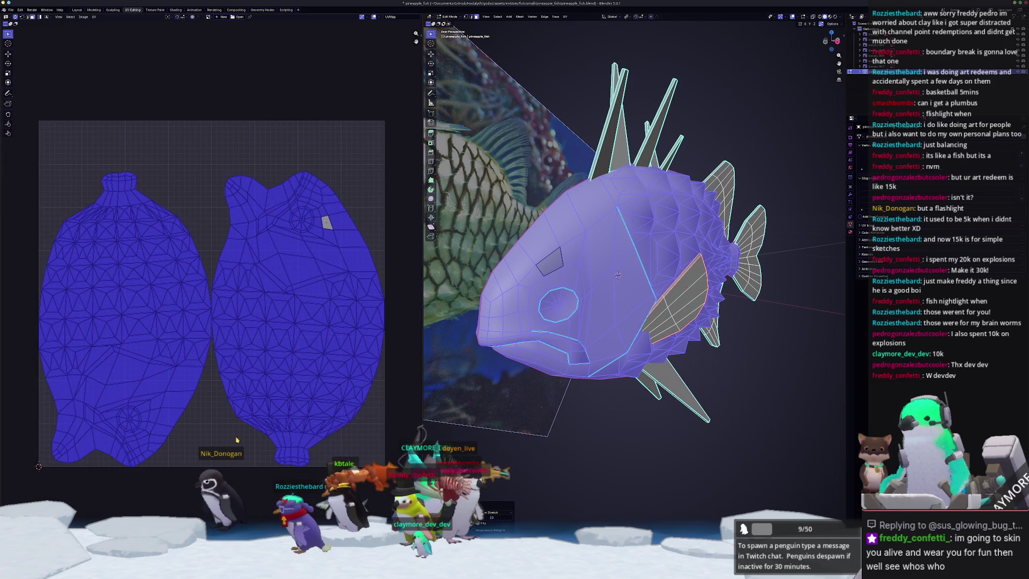
Isolate the fins by selecting the linked body and inverting the selection.
{"action": "key", "text": "alt+a"}
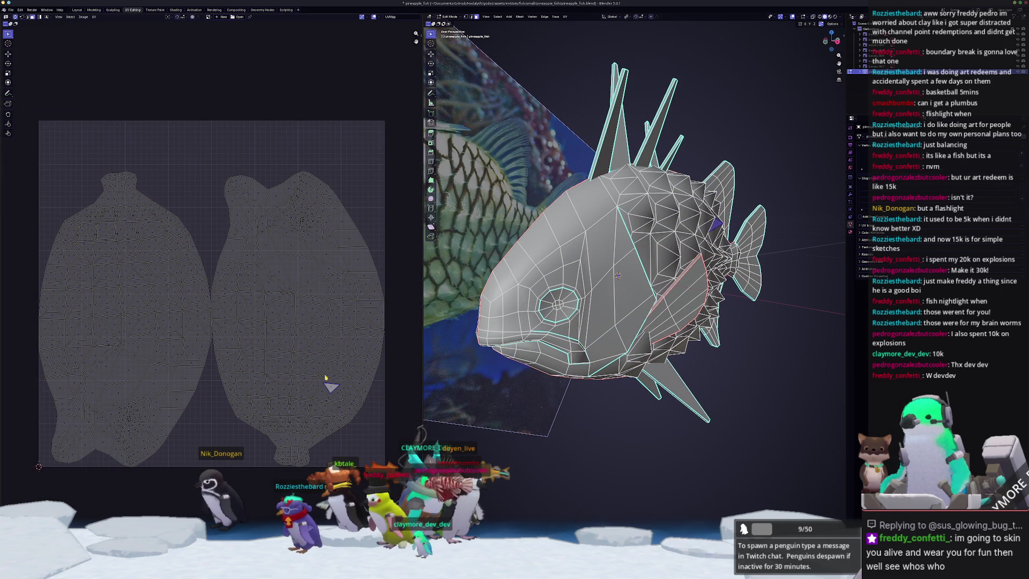
{"action": "scroll", "coordinate": [300, 267], "scroll_direction": "up", "scroll_amount": 2}
{"action": "key", "text": "a"}
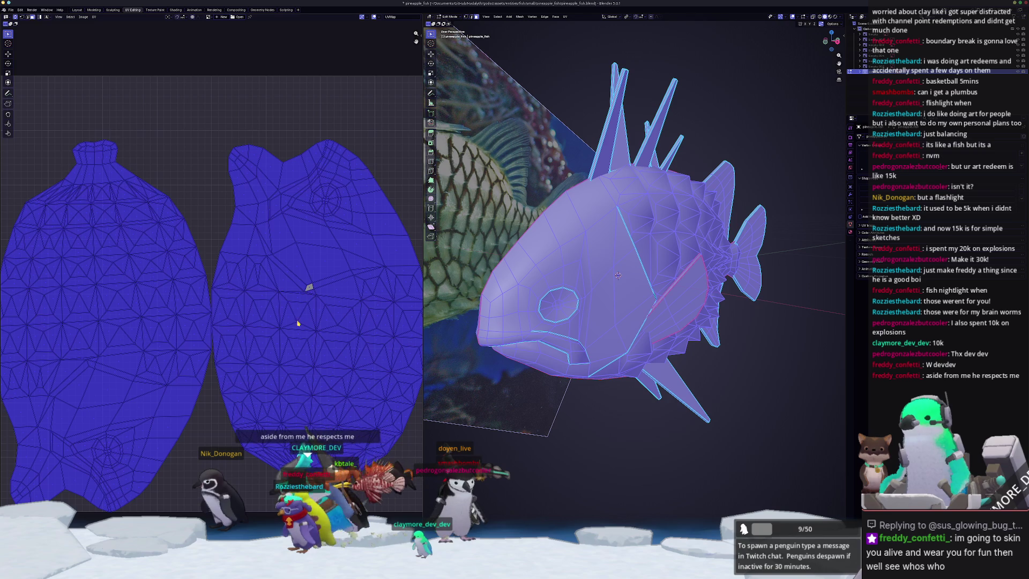
{"action": "scroll", "coordinate": [293, 328], "scroll_direction": "down", "scroll_amount": 1}
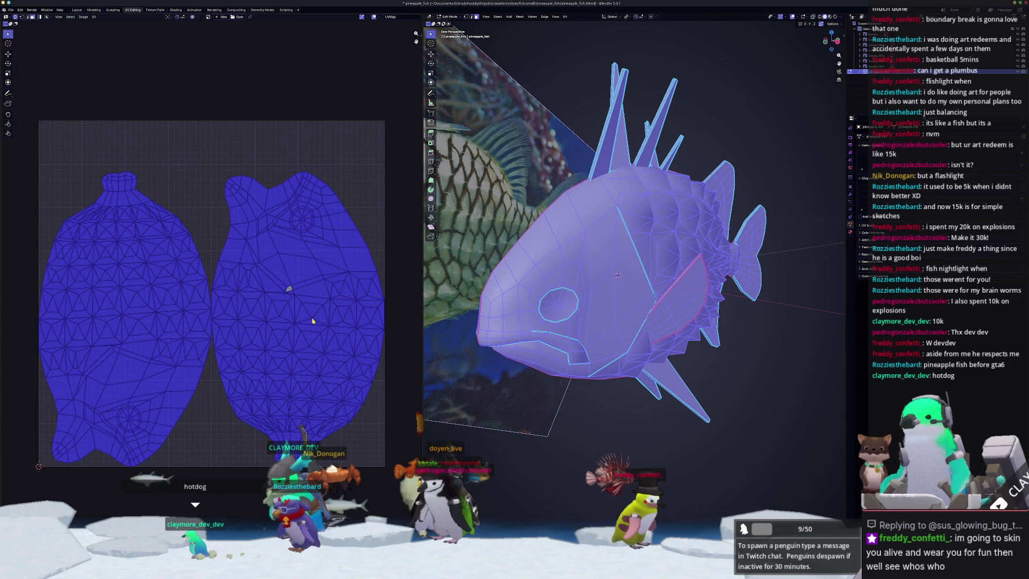
{"action": "scroll", "coordinate": [608, 292], "scroll_direction": "up", "scroll_amount": 1}
{"action": "scroll", "coordinate": [615, 273], "scroll_direction": "down", "scroll_amount": 1}
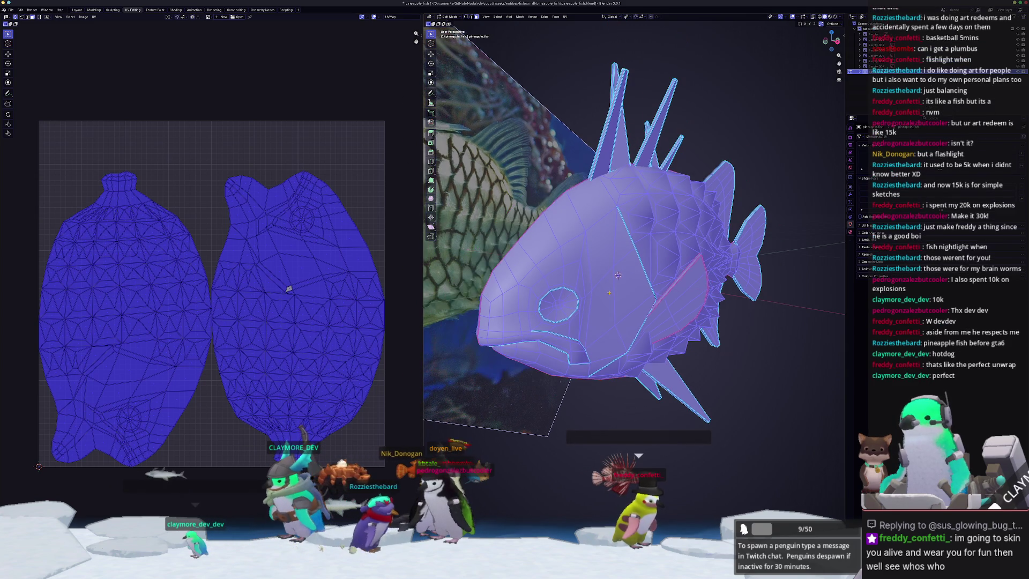
{"action": "left_click", "coordinate": [618, 275]}
{"action": "key", "text": "l"}
{"action": "key", "text": "ctrl+i"}
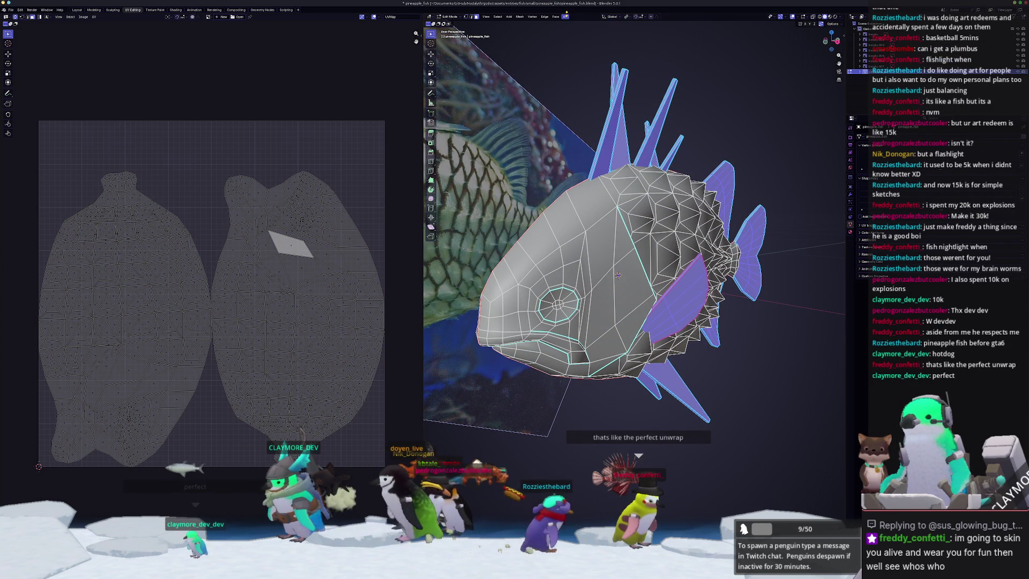
{"action": "left_click", "coordinate": [565, 17]}
Unwrap the fins with Smart UV Project and select the whole mesh.
{"action": "left_click", "coordinate": [581, 41]}
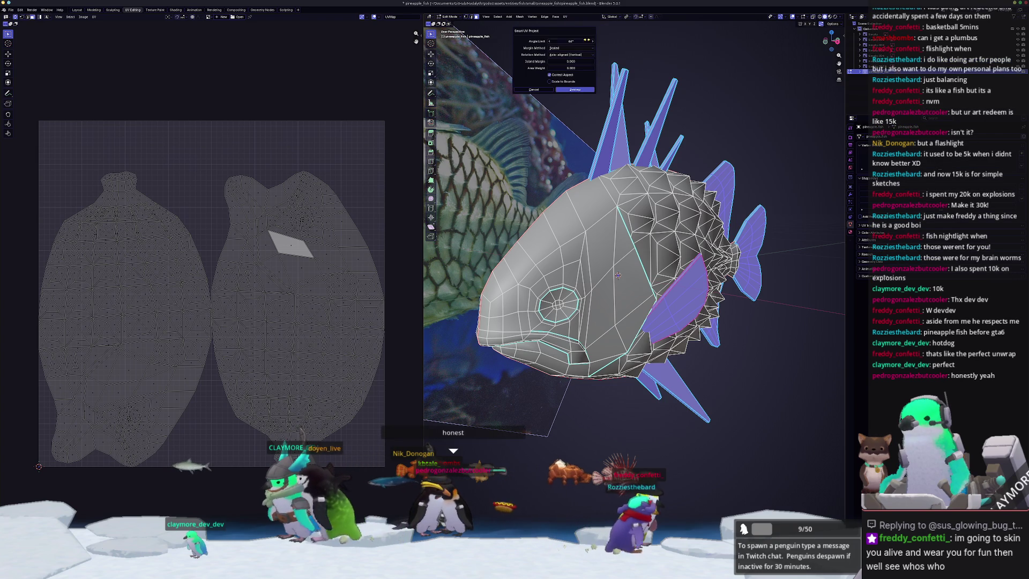
{"action": "left_click", "coordinate": [580, 90]}
{"action": "key", "text": "a"}
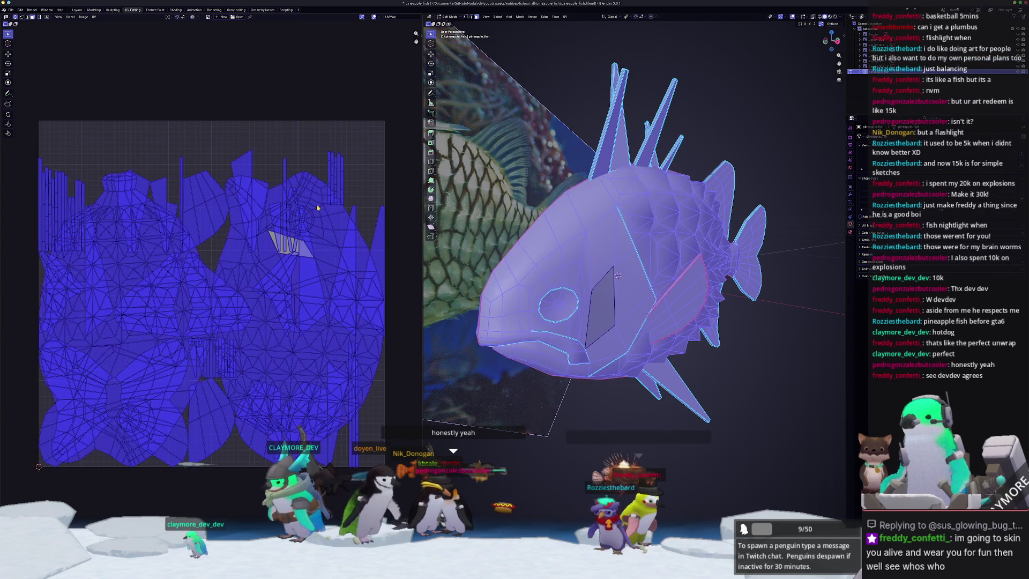
Pack all UV islands with UVPackmaster3 using Pixel Margin, reaching about 0.83 coverage.
{"action": "key", "text": "n"}
{"action": "left_click", "coordinate": [420, 85]}
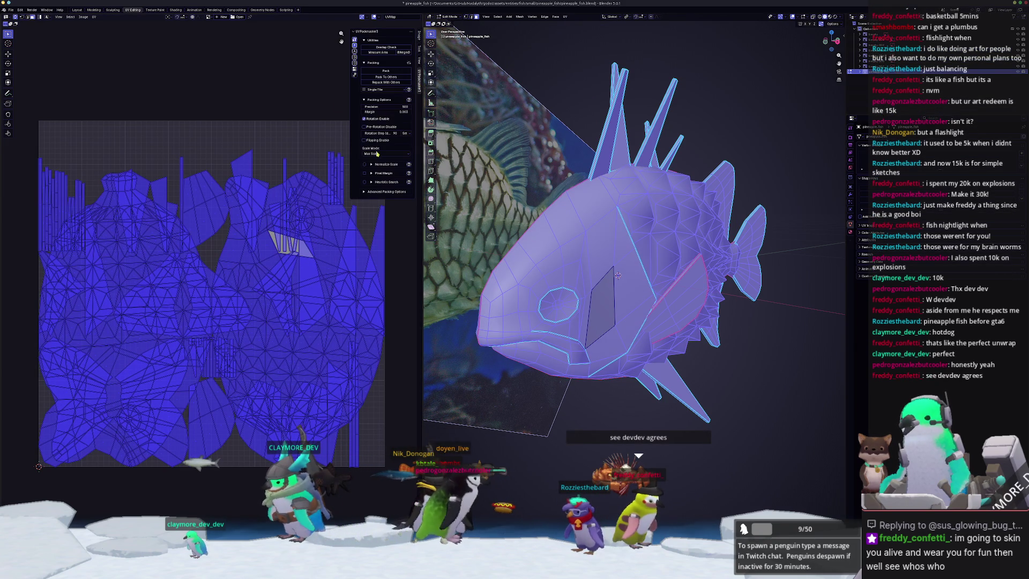
{"action": "left_click", "coordinate": [365, 173]}
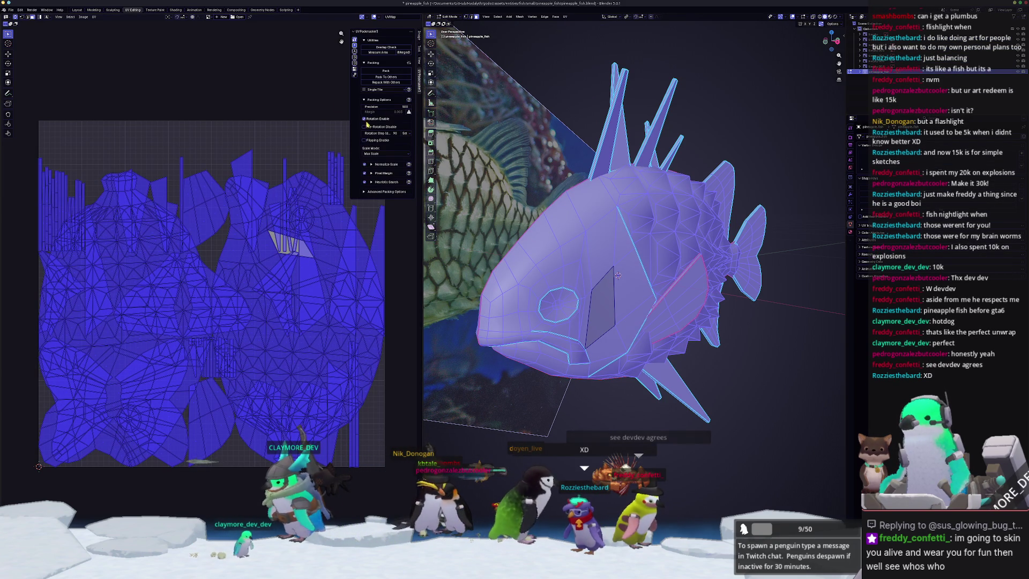
{"action": "left_click", "coordinate": [385, 71]}
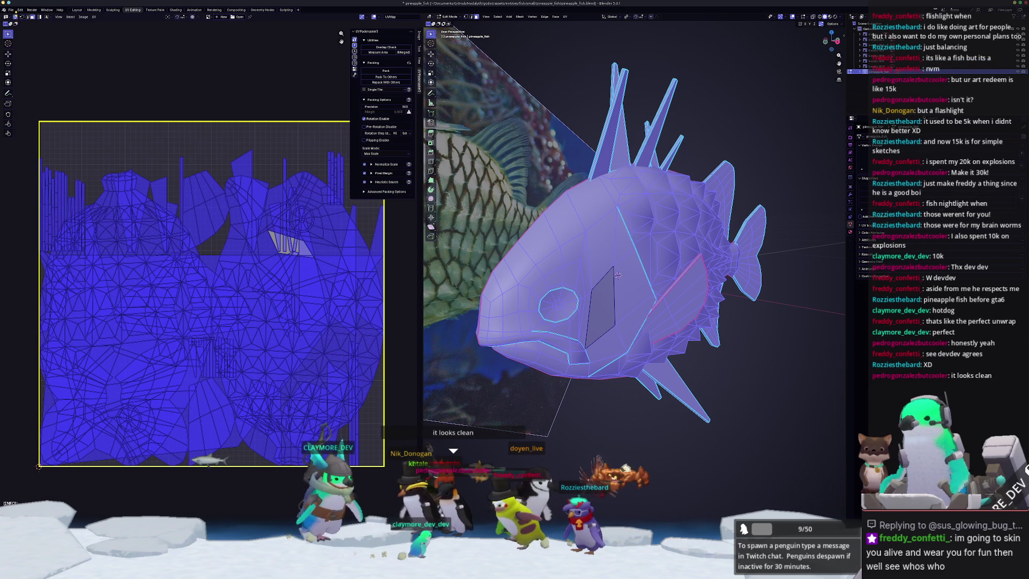
{"action": "left_click", "coordinate": [387, 71]}
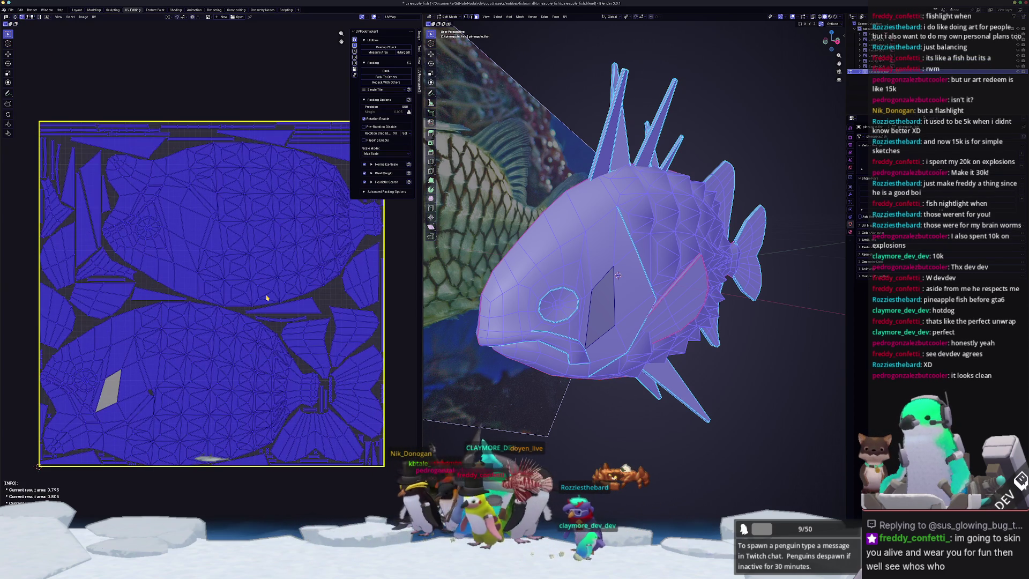
{"action": "scroll", "coordinate": [150, 405], "scroll_direction": "up", "scroll_amount": 6}
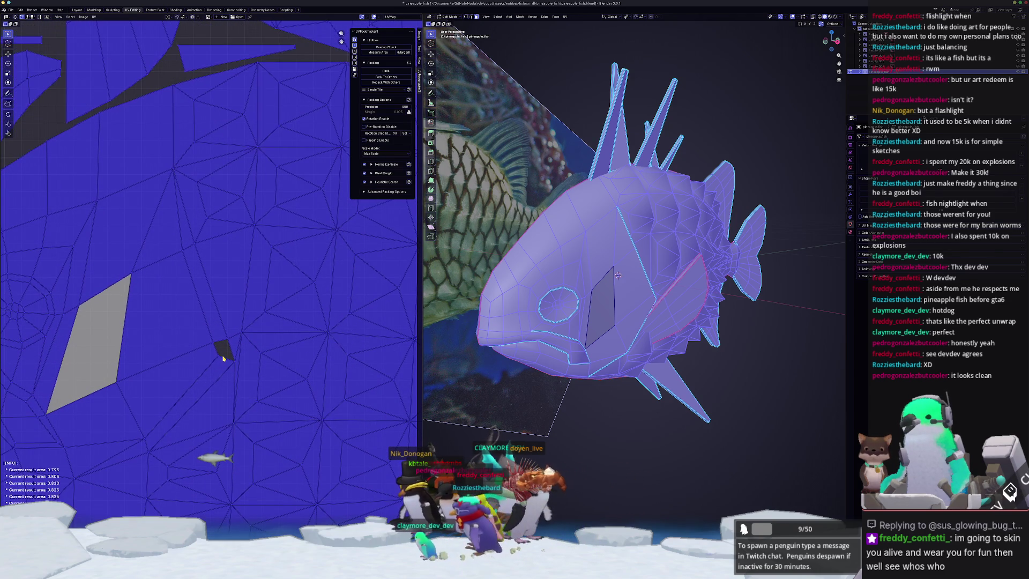
{"action": "scroll", "coordinate": [223, 358], "scroll_direction": "down", "scroll_amount": 5}
{"action": "mouse_move", "coordinate": [633, 322]}
{"action": "middle_mouse_down"}
{"action": "mouse_move", "coordinate": [546, 327]}
{"action": "mouse_move", "coordinate": [517, 348]}
{"action": "mouse_move", "coordinate": [628, 335]}
{"action": "middle_mouse_up"}
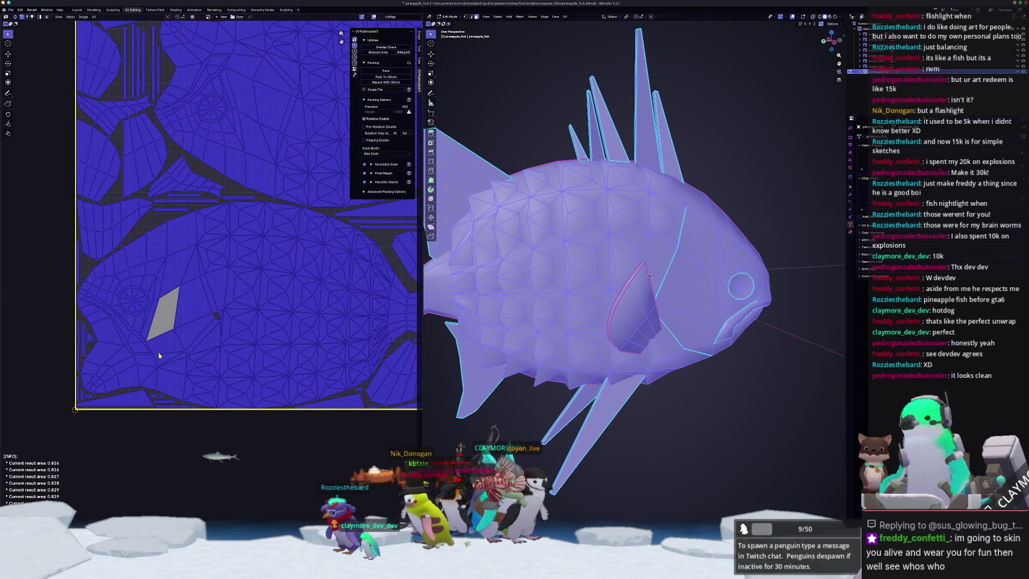
{"action": "scroll", "coordinate": [232, 340], "scroll_direction": "up", "scroll_amount": 2}
{"action": "scroll", "coordinate": [233, 345], "scroll_direction": "down", "scroll_amount": 1}
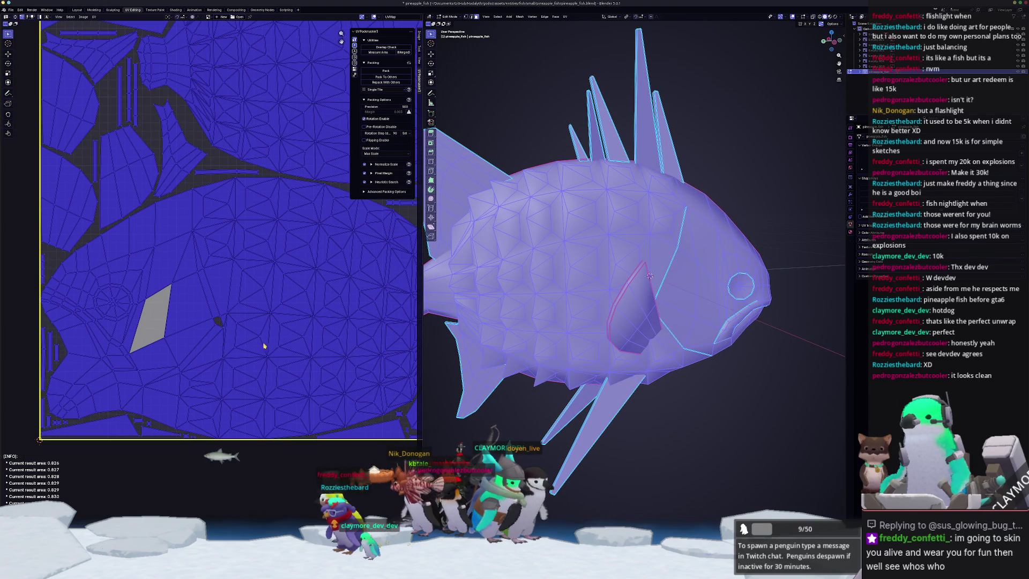
{"action": "key", "text": "alt+a"}
{"action": "key", "text": "a"}
{"action": "scroll", "coordinate": [654, 272], "scroll_direction": "up", "scroll_amount": 5}
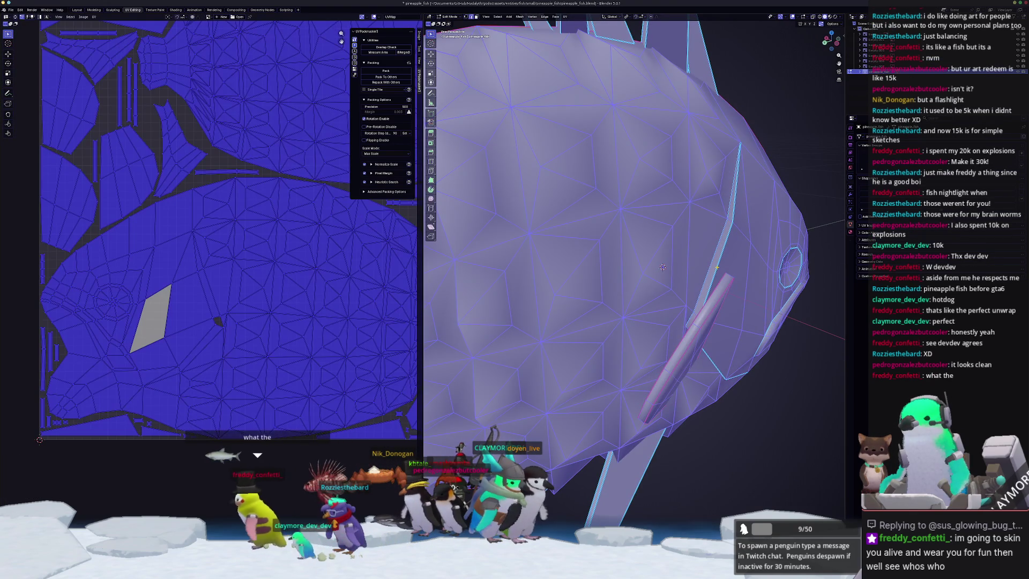
Mark the first group of edges near the side fin at the head as a seam.
{"action": "key", "text": "alt+a"}
{"action": "middle_click_drag", "start_coordinate": [654, 272], "coordinate": [617, 303]}
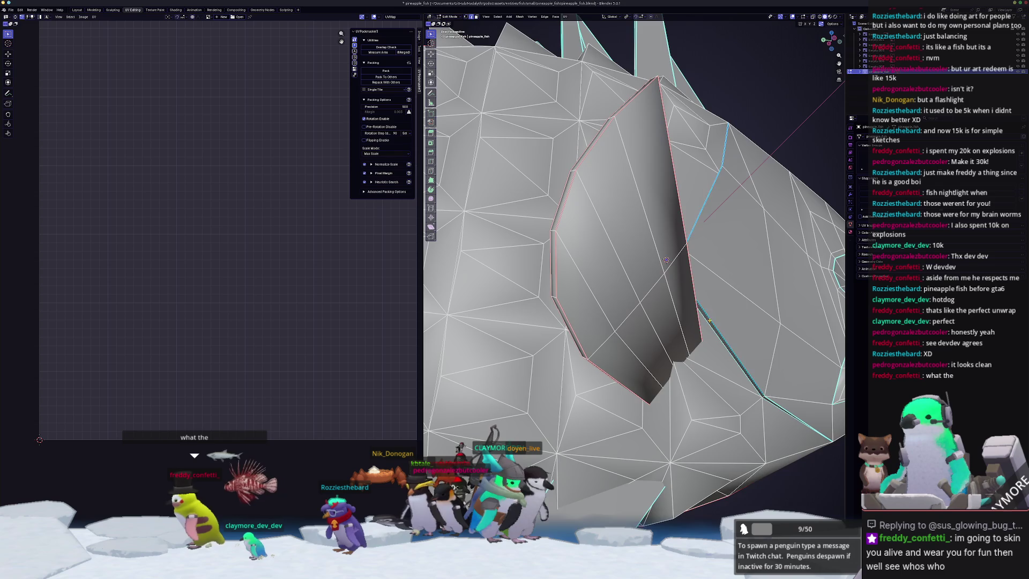
{"action": "scroll", "coordinate": [617, 303], "scroll_direction": "down", "scroll_amount": 5}
{"action": "scroll", "coordinate": [703, 252], "scroll_direction": "up", "scroll_amount": 5}
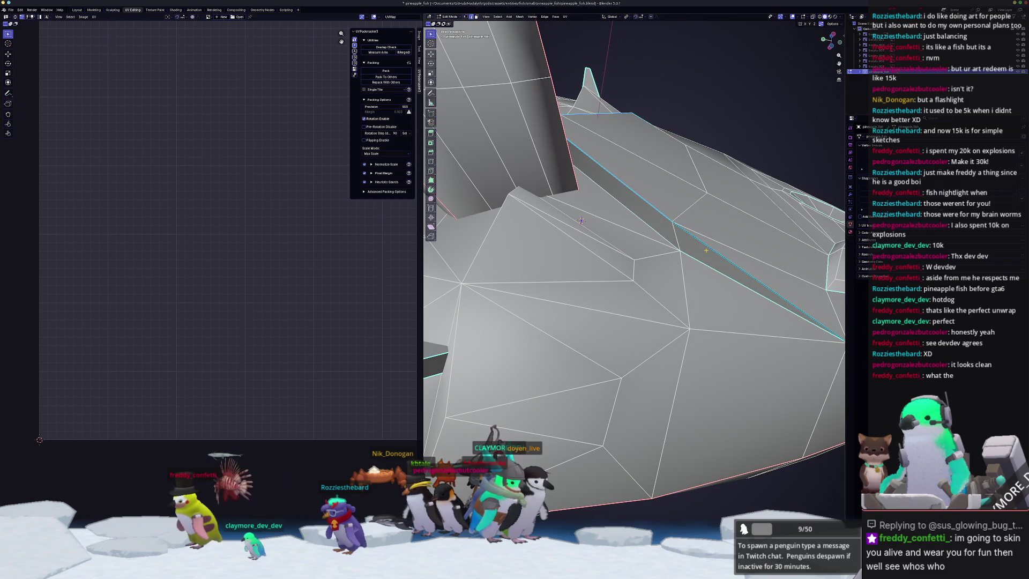
{"action": "scroll", "coordinate": [581, 220], "scroll_direction": "down", "scroll_amount": 5}
{"action": "middle_click_drag", "start_coordinate": [581, 220], "coordinate": [609, 244]}
{"action": "scroll", "coordinate": [609, 244], "scroll_direction": "up", "scroll_amount": 3}
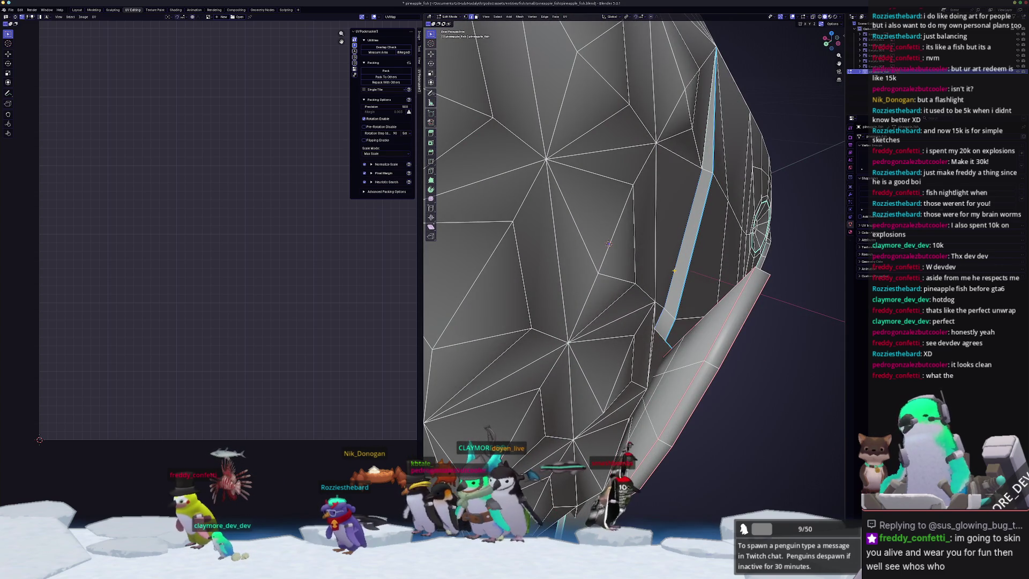
{"action": "right_click", "coordinate": [683, 215]}
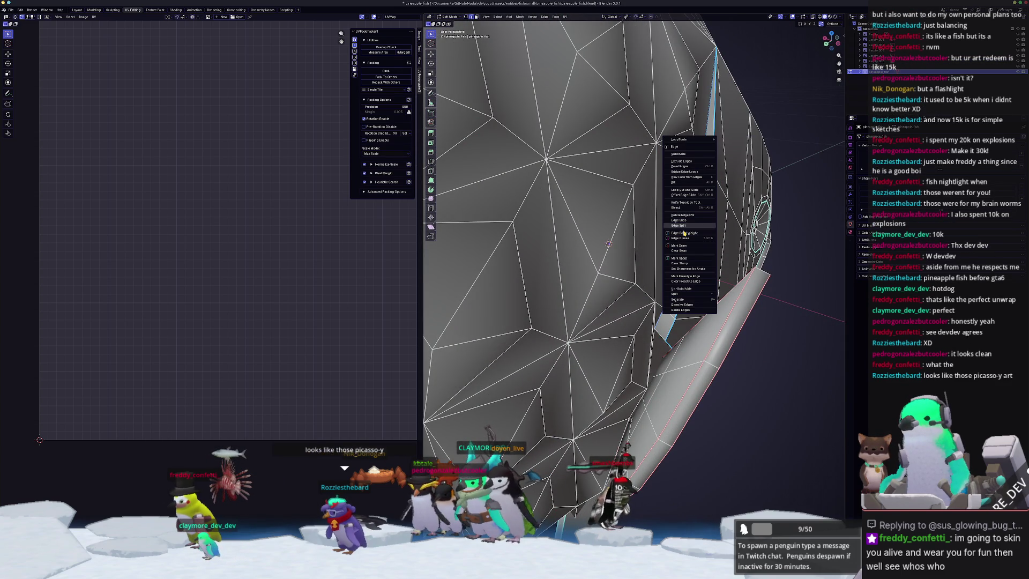
{"action": "left_click", "coordinate": [683, 245]}
Mark a second edge group around the pectoral fin as seams.
{"action": "scroll", "coordinate": [643, 257], "scroll_direction": "down", "scroll_amount": 4}
{"action": "mouse_move", "coordinate": [643, 257]}
{"action": "middle_mouse_down"}
{"action": "mouse_move", "coordinate": [653, 262]}
{"action": "mouse_move", "coordinate": [674, 245]}
{"action": "mouse_move", "coordinate": [582, 253]}
{"action": "mouse_move", "coordinate": [604, 280]}
{"action": "middle_mouse_up"}
{"action": "scroll", "coordinate": [654, 262], "scroll_direction": "up", "scroll_amount": 4}
{"action": "scroll", "coordinate": [582, 253], "scroll_direction": "up", "scroll_amount": 4}
{"action": "scroll", "coordinate": [582, 253], "scroll_direction": "down", "scroll_amount": 5}
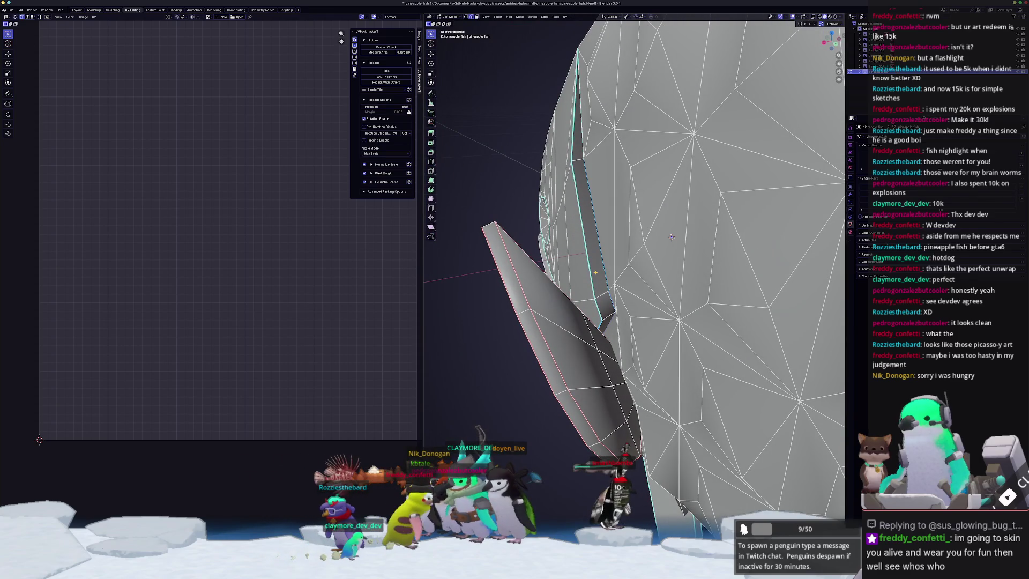
{"action": "middle_click_drag", "start_coordinate": [671, 236], "coordinate": [672, 259]}
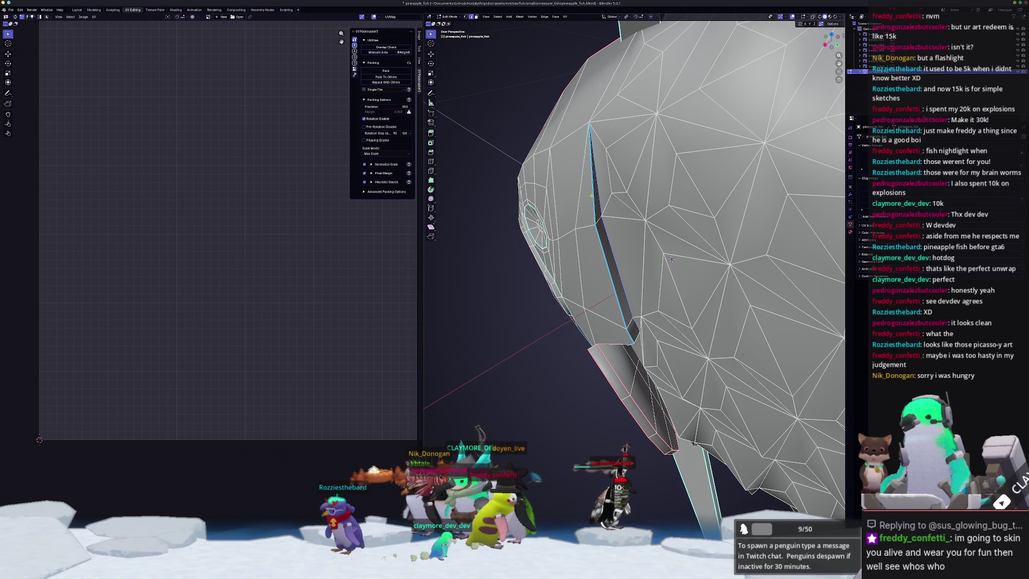
{"action": "right_click", "coordinate": [591, 196]}
{"action": "left_click", "coordinate": [558, 245]}
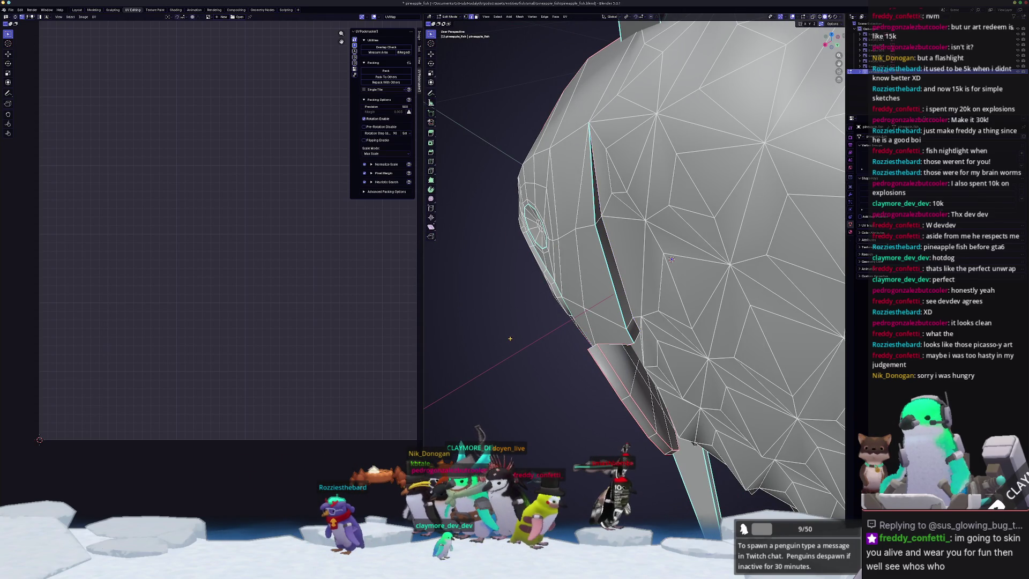
Mark a third edge group as seams, outlining the fin base.
{"action": "middle_click_drag", "start_coordinate": [671, 259], "coordinate": [665, 242]}
{"action": "middle_click_drag", "start_coordinate": [503, 323], "coordinate": [592, 272]}
{"action": "right_click", "coordinate": [592, 271]}
{"action": "left_click", "coordinate": [588, 210]}
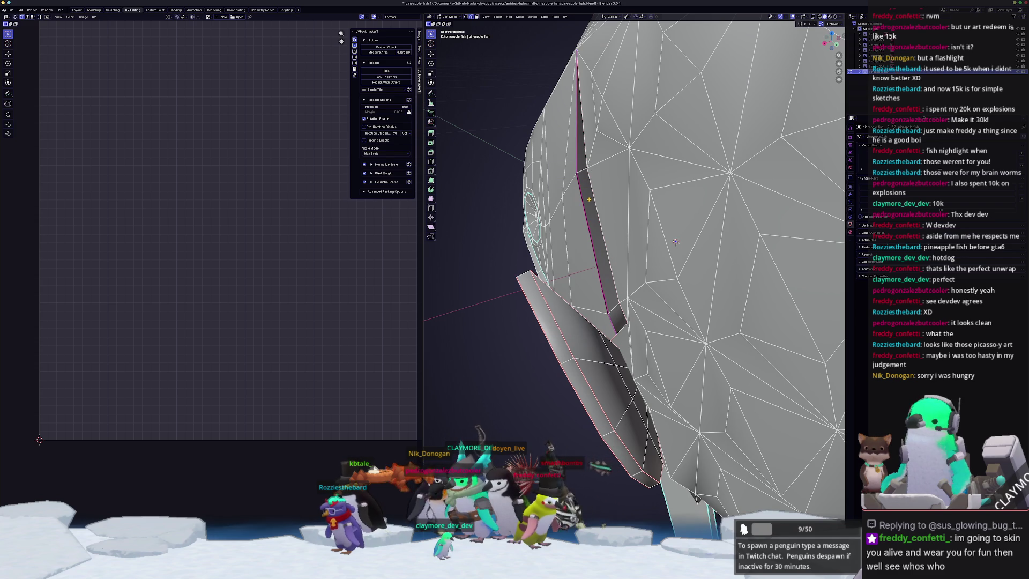
{"action": "mouse_move", "coordinate": [675, 242]}
{"action": "middle_mouse_down"}
{"action": "mouse_move", "coordinate": [551, 287]}
{"action": "mouse_move", "coordinate": [544, 239]}
{"action": "mouse_move", "coordinate": [665, 246]}
{"action": "middle_mouse_up"}
{"action": "middle_click_drag", "start_coordinate": [583, 257], "coordinate": [611, 252]}
{"action": "scroll", "coordinate": [584, 249], "scroll_direction": "up", "scroll_amount": 3}
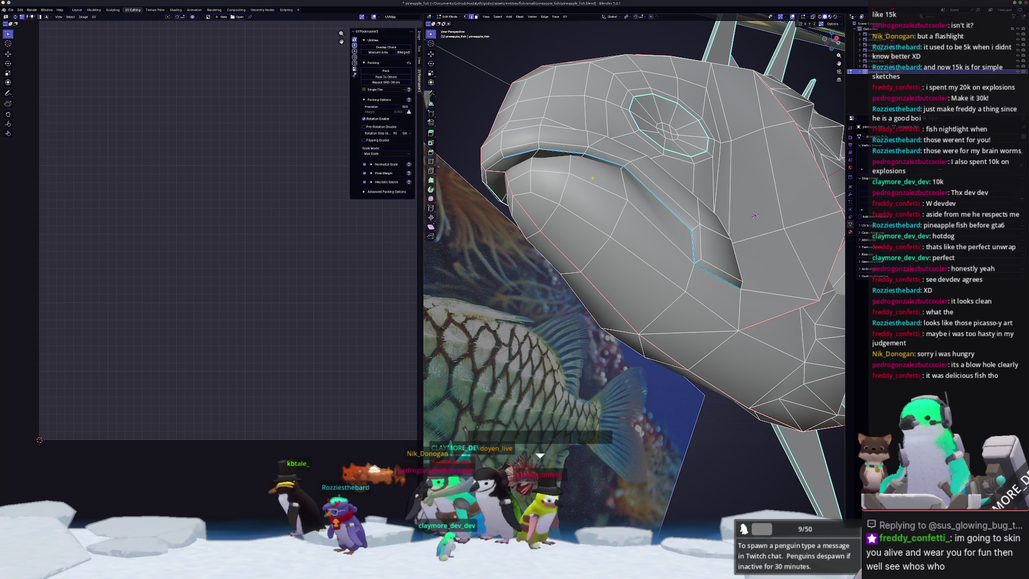
{"action": "scroll", "coordinate": [604, 124], "scroll_direction": "up", "scroll_amount": 2}
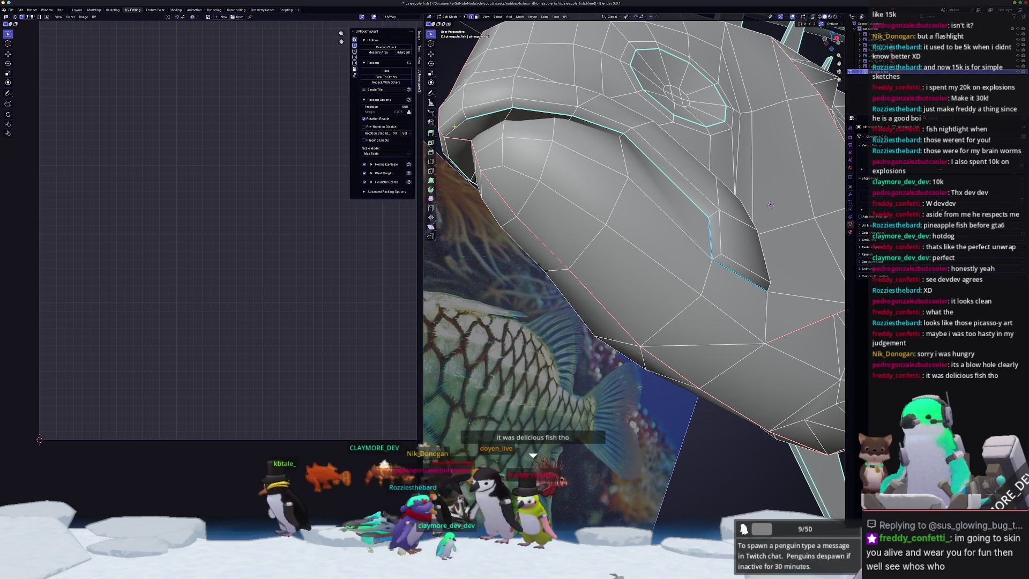
{"action": "mouse_move", "coordinate": [770, 204]}
{"action": "middle_mouse_down"}
{"action": "mouse_move", "coordinate": [585, 253]}
{"action": "mouse_move", "coordinate": [610, 265]}
{"action": "middle_mouse_up"}
{"action": "scroll", "coordinate": [611, 265], "scroll_direction": "up", "scroll_amount": 3}
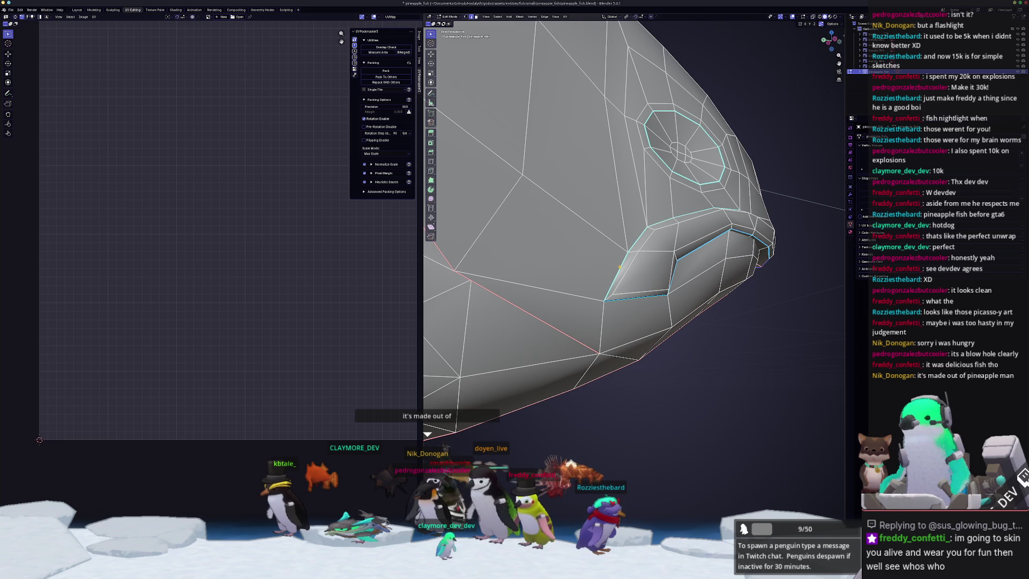
{"action": "scroll", "coordinate": [444, 124], "scroll_direction": "up", "scroll_amount": 2}
{"action": "mouse_move", "coordinate": [444, 124]}
{"action": "middle_mouse_down"}
{"action": "mouse_move", "coordinate": [774, 165]}
{"action": "mouse_move", "coordinate": [812, 157]}
{"action": "mouse_move", "coordinate": [750, 172]}
{"action": "middle_mouse_up"}
{"action": "key", "text": "alt+z"}
{"action": "middle_click_drag", "start_coordinate": [541, 281], "coordinate": [576, 222]}
{"action": "scroll", "coordinate": [555, 243], "scroll_direction": "up", "scroll_amount": 4}
{"action": "key", "text": "alt+z"}
{"action": "mouse_move", "coordinate": [702, 193]}
{"action": "middle_mouse_down"}
{"action": "mouse_move", "coordinate": [647, 130]}
{"action": "mouse_move", "coordinate": [702, 206]}
{"action": "middle_mouse_up"}
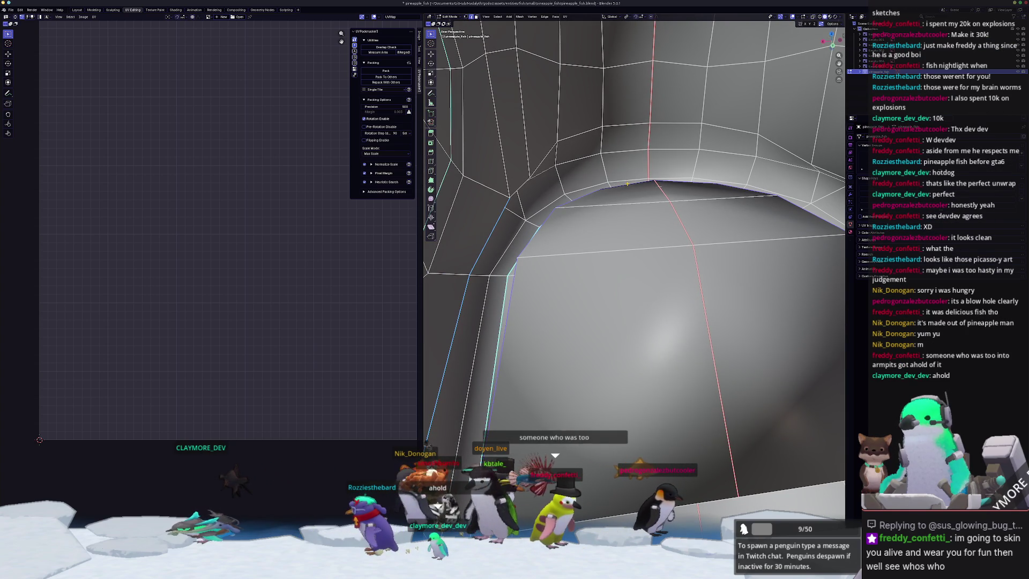
{"action": "scroll", "coordinate": [627, 183], "scroll_direction": "down", "scroll_amount": 10}
{"action": "middle_click_drag", "start_coordinate": [563, 213], "coordinate": [662, 195]}
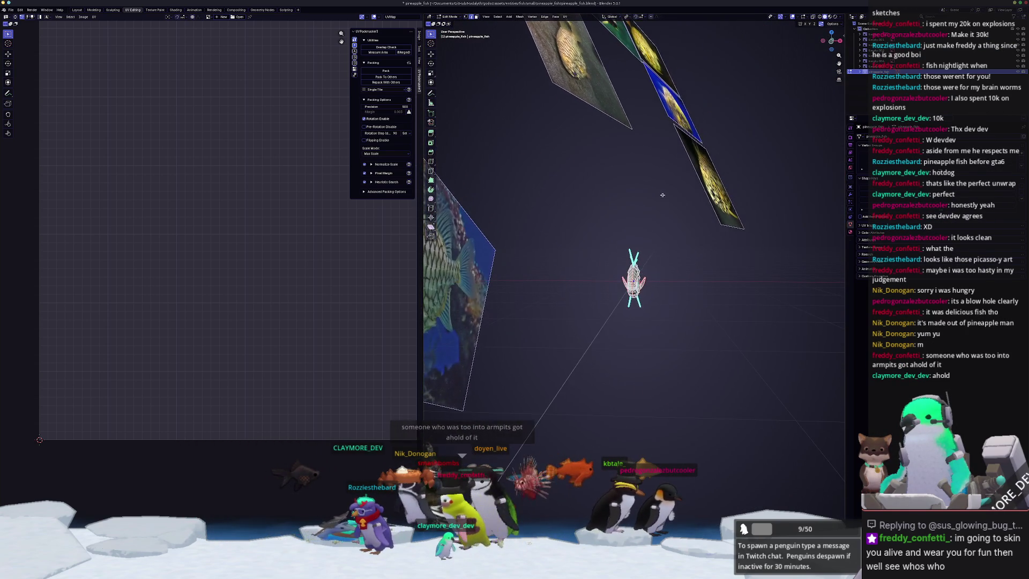
Mark two more edge groups on the fish, including its underside, as seams.
{"action": "scroll", "coordinate": [663, 195], "scroll_direction": "up", "scroll_amount": 10}
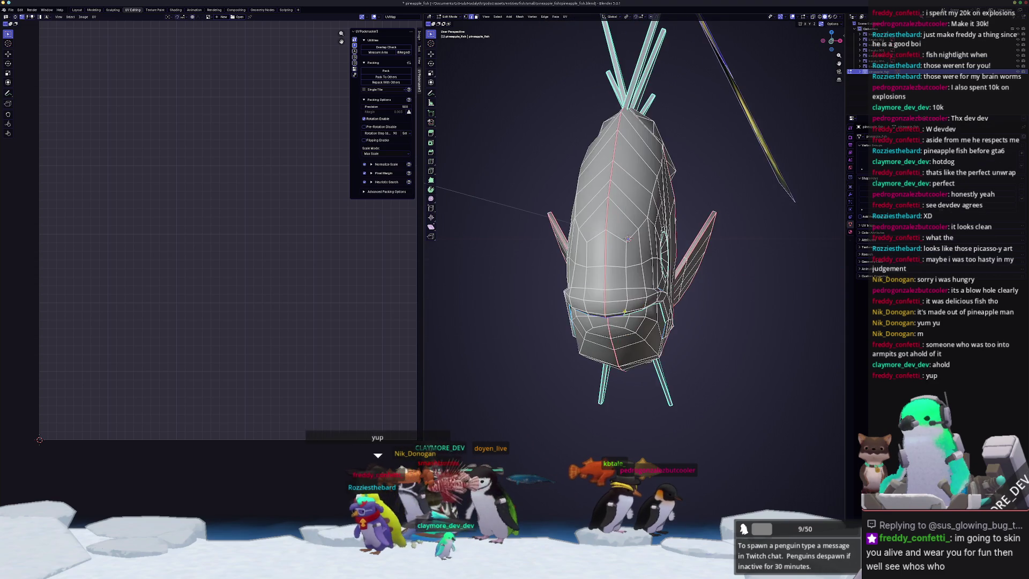
{"action": "key", "text": "ctrl+e"}
{"action": "left_click", "coordinate": [494, 342]}
{"action": "middle_click_drag", "start_coordinate": [494, 341], "coordinate": [602, 239]}
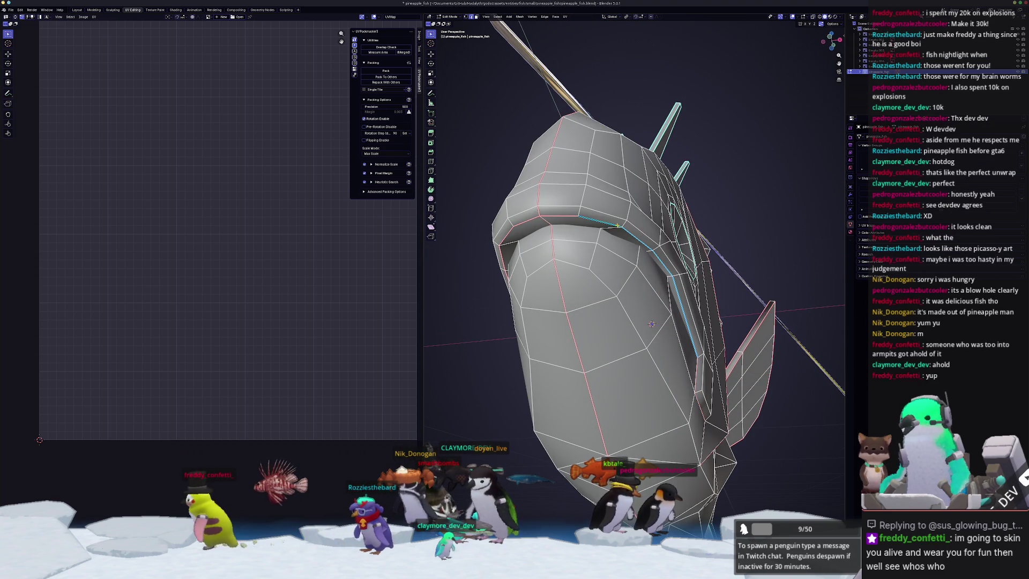
{"action": "key", "text": "ctrl+e"}
{"action": "left_click", "coordinate": [632, 280]}
{"action": "mouse_move", "coordinate": [632, 281]}
{"action": "middle_mouse_down"}
{"action": "mouse_move", "coordinate": [518, 250]}
{"action": "mouse_move", "coordinate": [558, 247]}
{"action": "middle_mouse_up"}
Select every face of the fish mesh for unwrapping.
{"action": "key", "text": "a"}
{"action": "scroll", "coordinate": [538, 95], "scroll_direction": "down", "scroll_amount": 3}
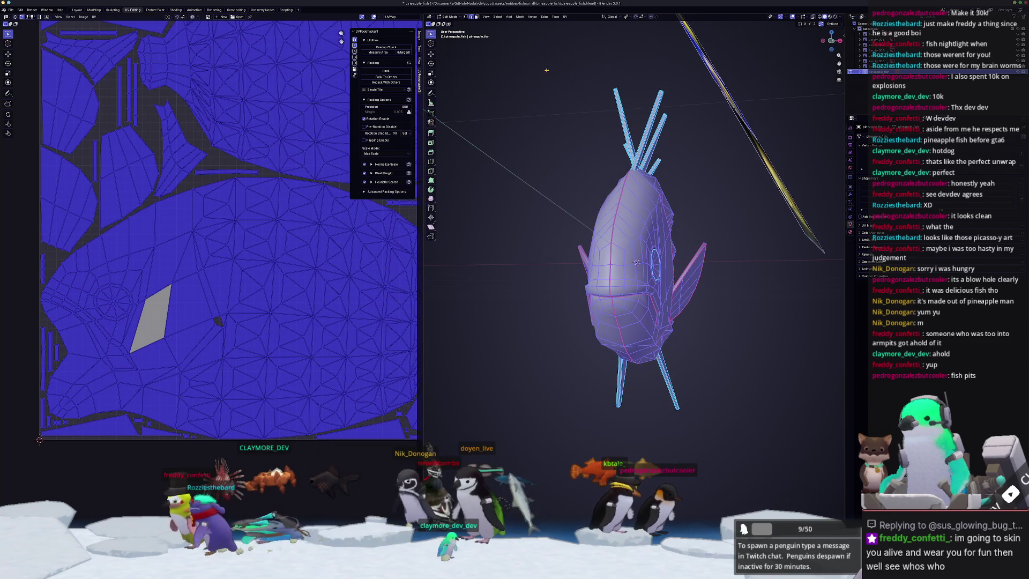
{"action": "key", "text": "alt+a"}
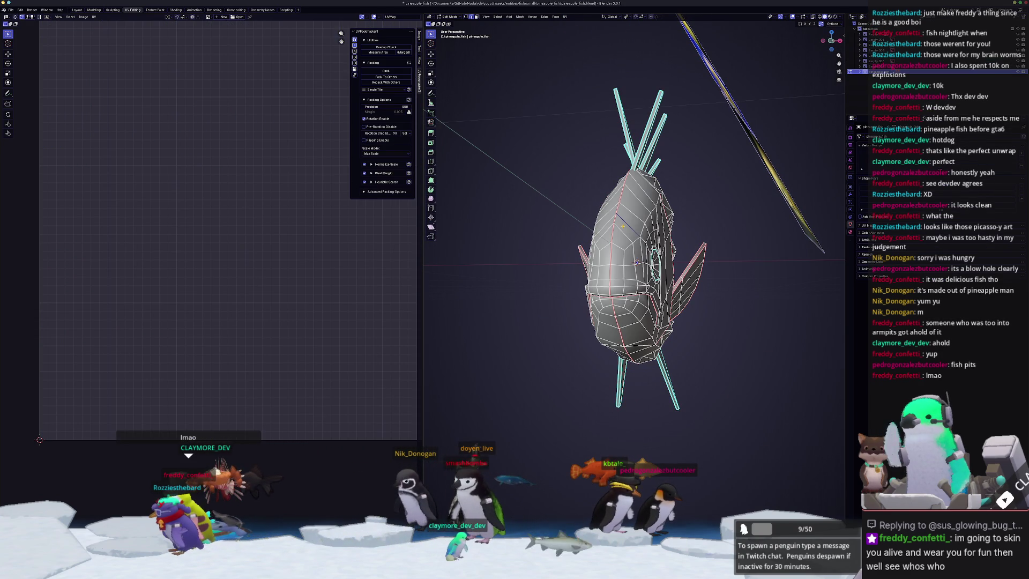
{"action": "key", "text": "a"}
{"action": "left_click", "coordinate": [564, 18]}
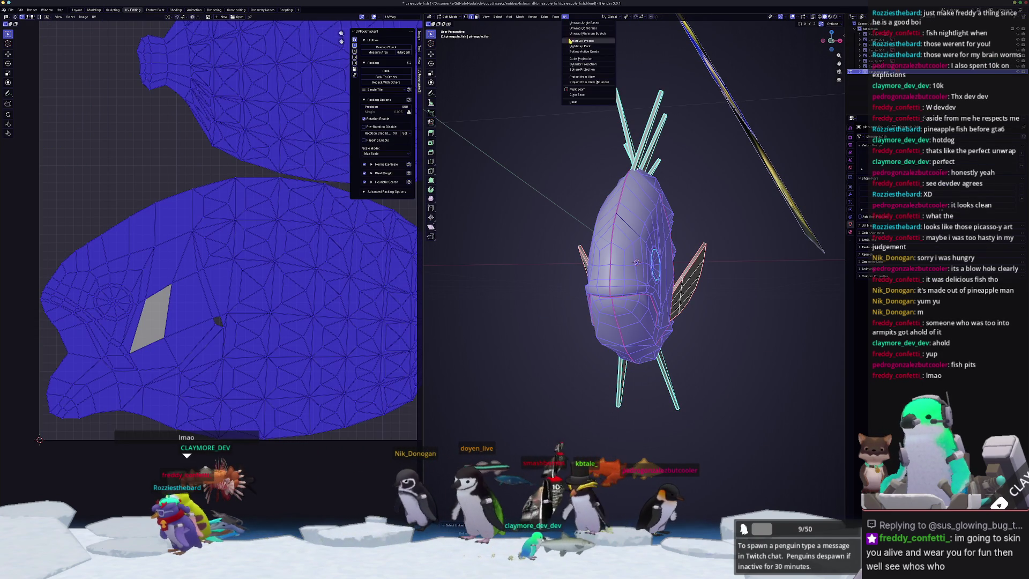
Re-unwrap the fish, undo, then pack all UV islands to about 0.80 coverage.
{"action": "left_click", "coordinate": [585, 34]}
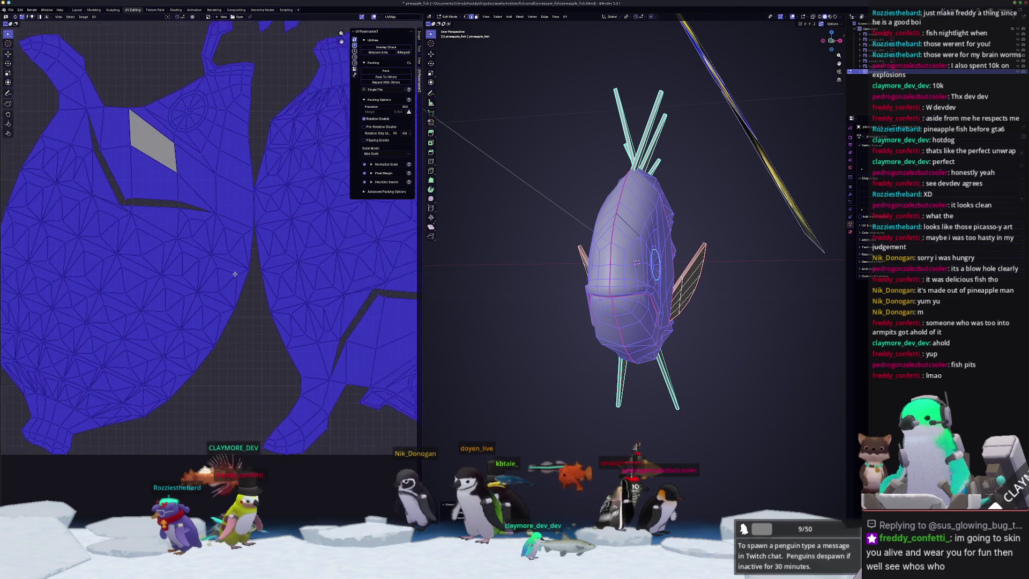
{"action": "key", "text": "alt+a"}
{"action": "mouse_move", "coordinate": [165, 368]}
{"action": "middle_mouse_down"}
{"action": "mouse_move", "coordinate": [263, 359]}
{"action": "mouse_move", "coordinate": [228, 405]}
{"action": "middle_mouse_up"}
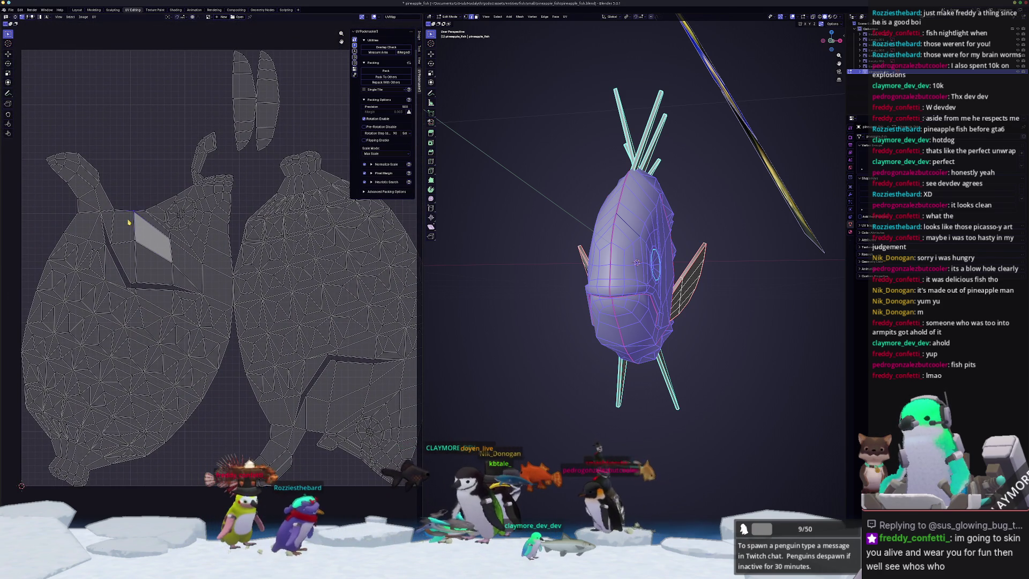
{"action": "scroll", "coordinate": [155, 276], "scroll_direction": "down", "scroll_amount": 2}
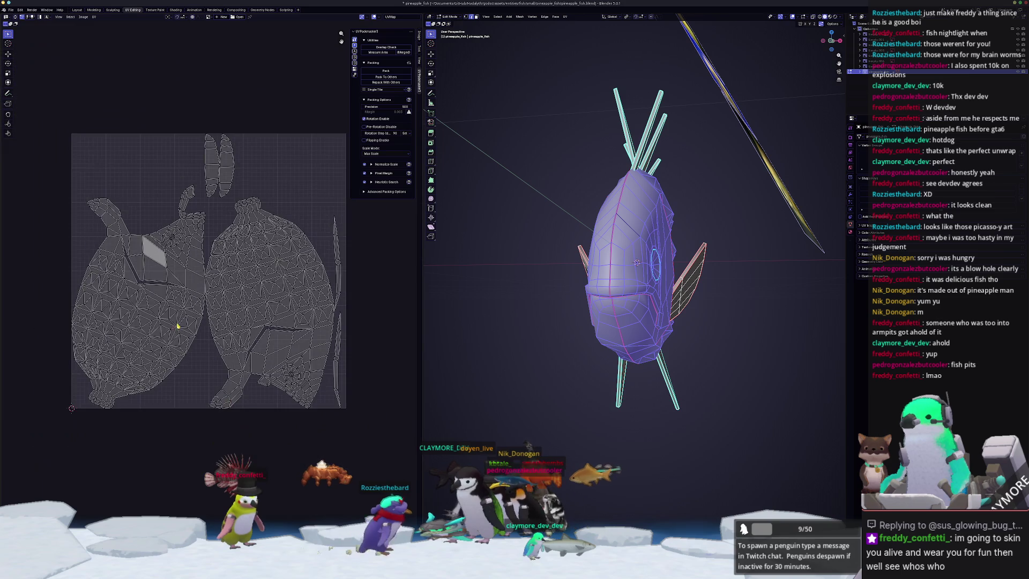
{"action": "key", "text": "ctrl+z"}
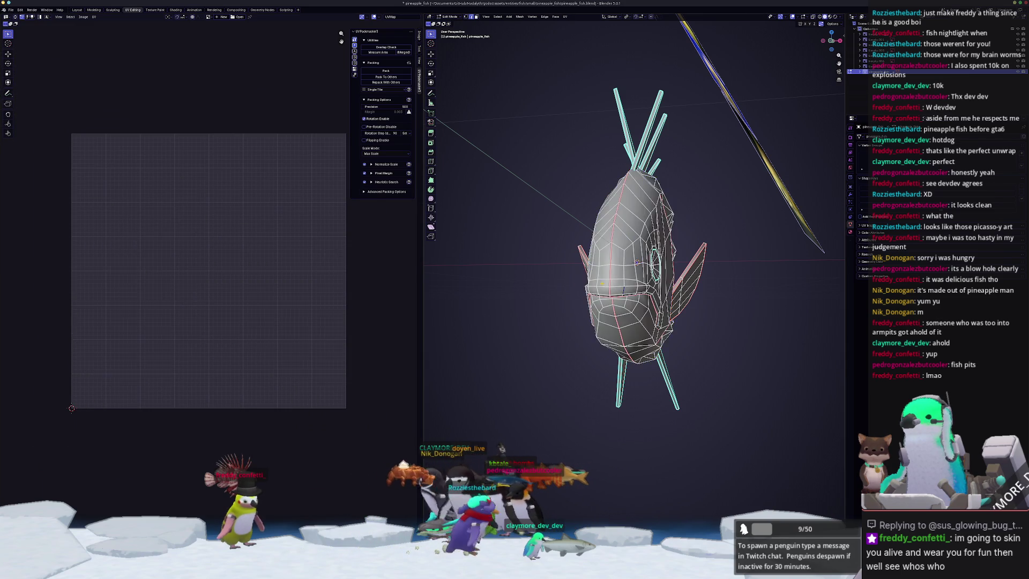
{"action": "left_click", "coordinate": [268, 120]}
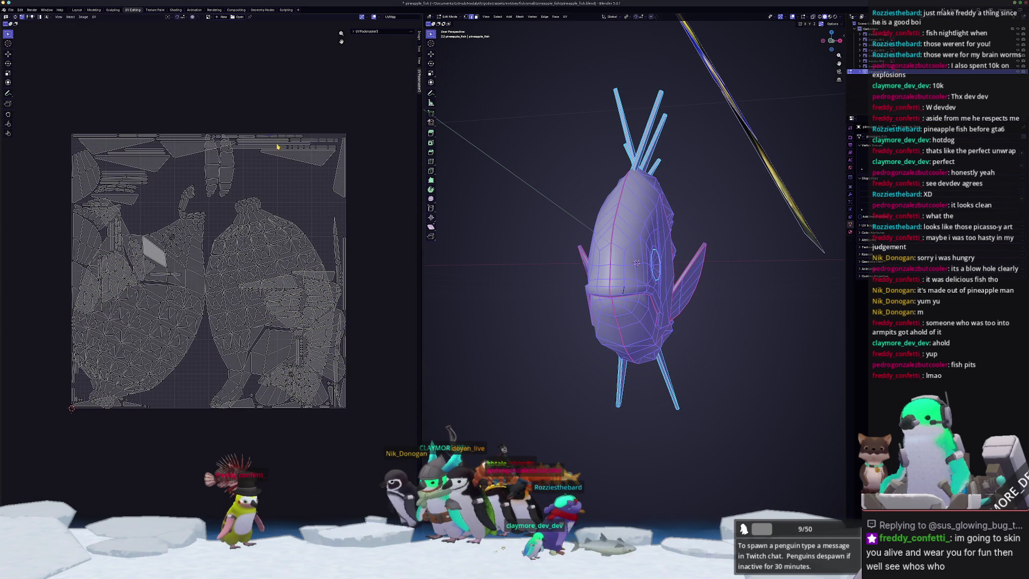
{"action": "key", "text": "a"}
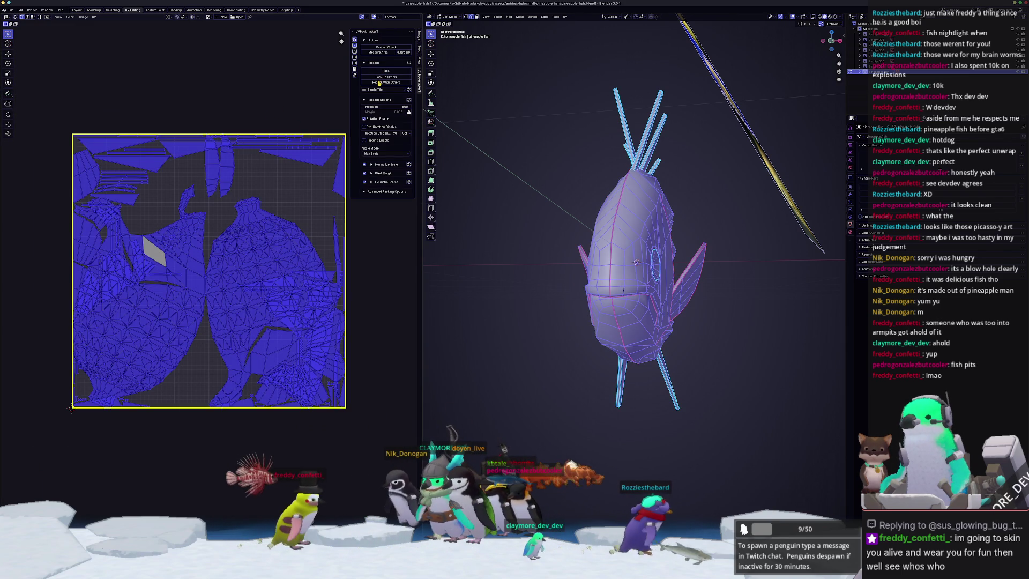
{"action": "left_click", "coordinate": [381, 76]}
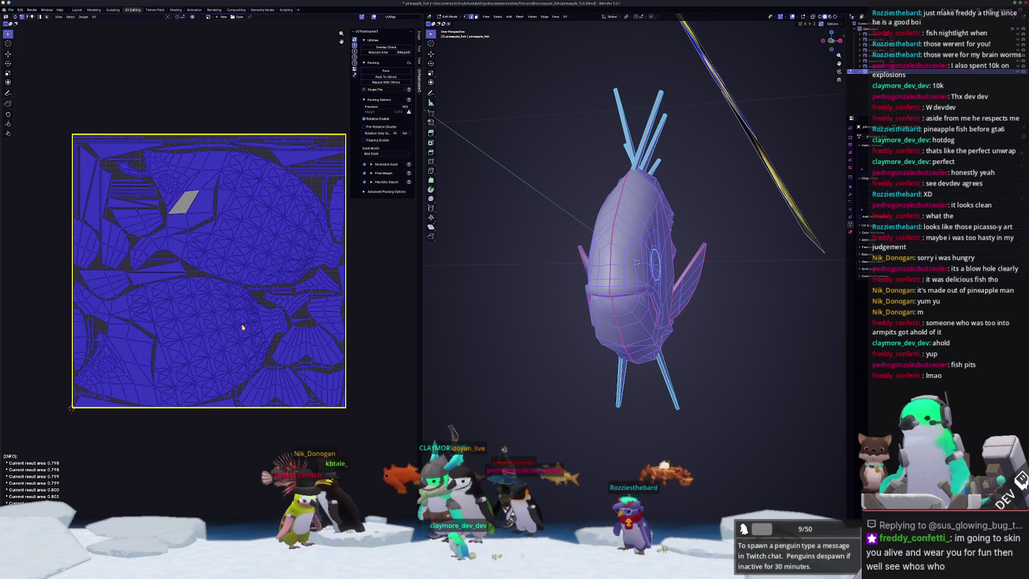
Return to Object Mode and save the blend file.
{"action": "key", "text": "Tab"}
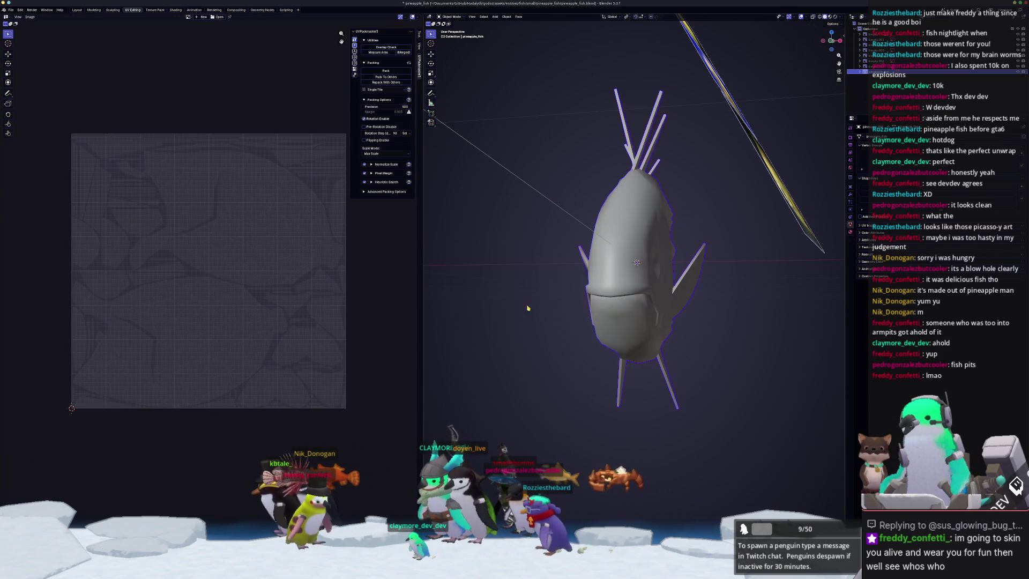
{"action": "key", "text": "ctrl+s"}
{"action": "middle_click_drag", "start_coordinate": [521, 313], "coordinate": [546, 291]}
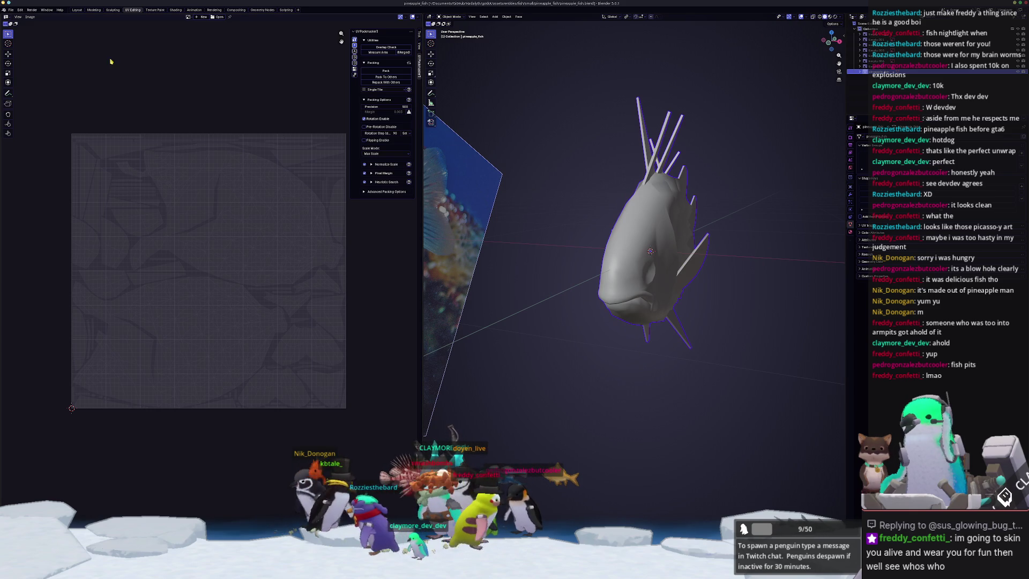
{"action": "left_click", "coordinate": [11, 10]}
Export the fish through File > Export > FBX into a new folder named 'exports'.
{"action": "mouse_move", "coordinate": [19, 96]}
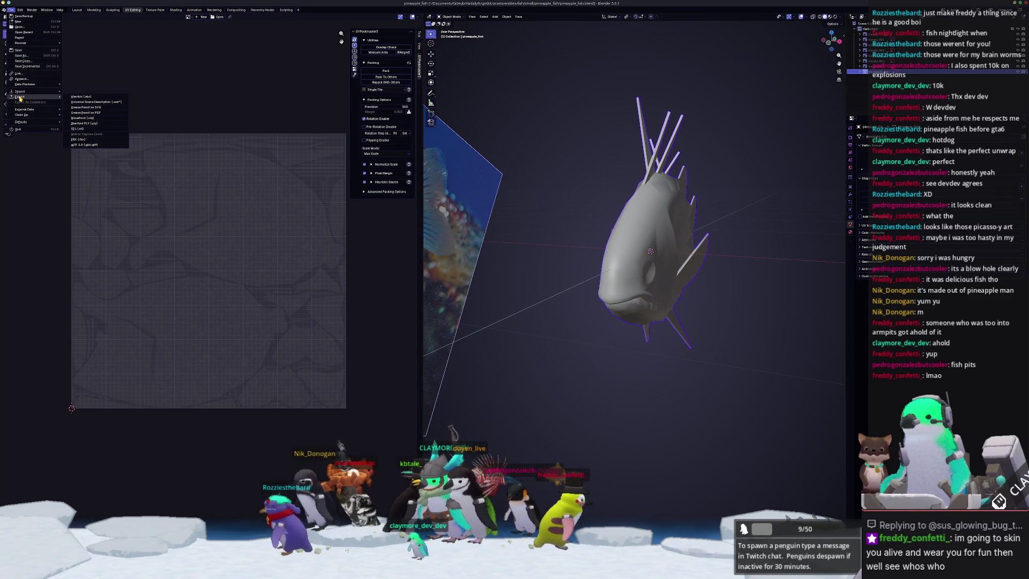
{"action": "left_click", "coordinate": [82, 140]}
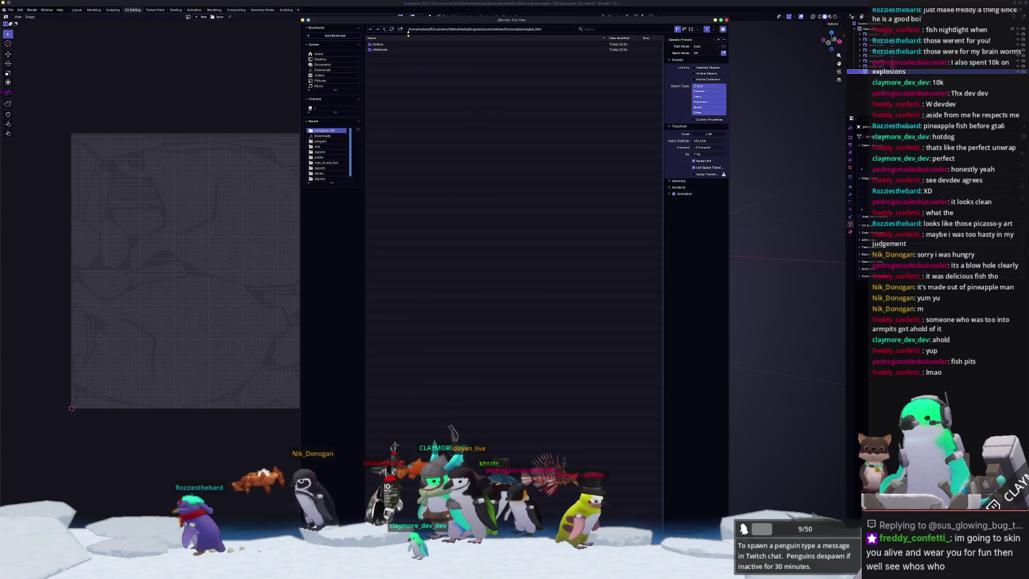
{"action": "type", "text": "exports"}
{"action": "key", "text": "Return"}
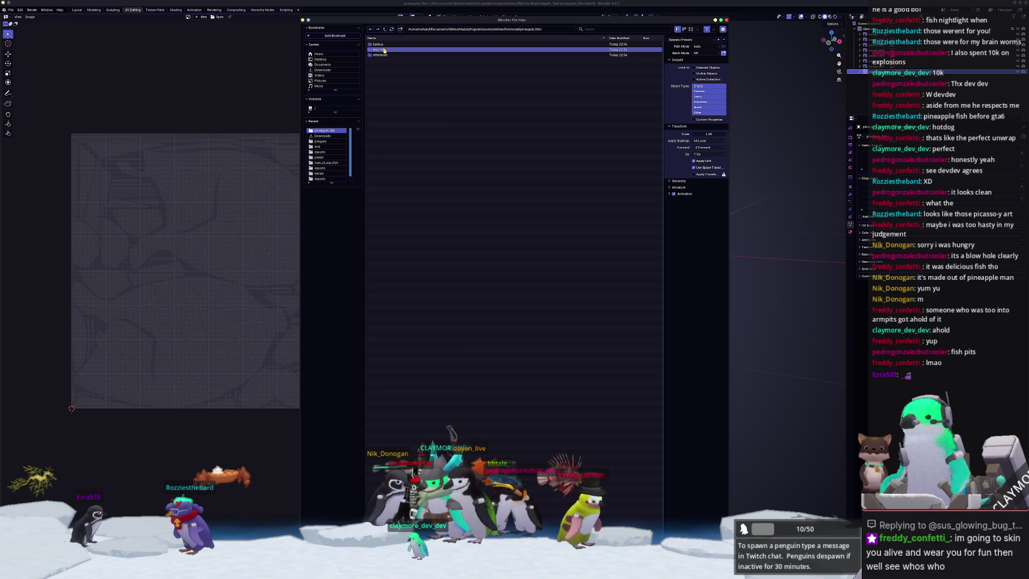
{"action": "double_click", "coordinate": [385, 50]}
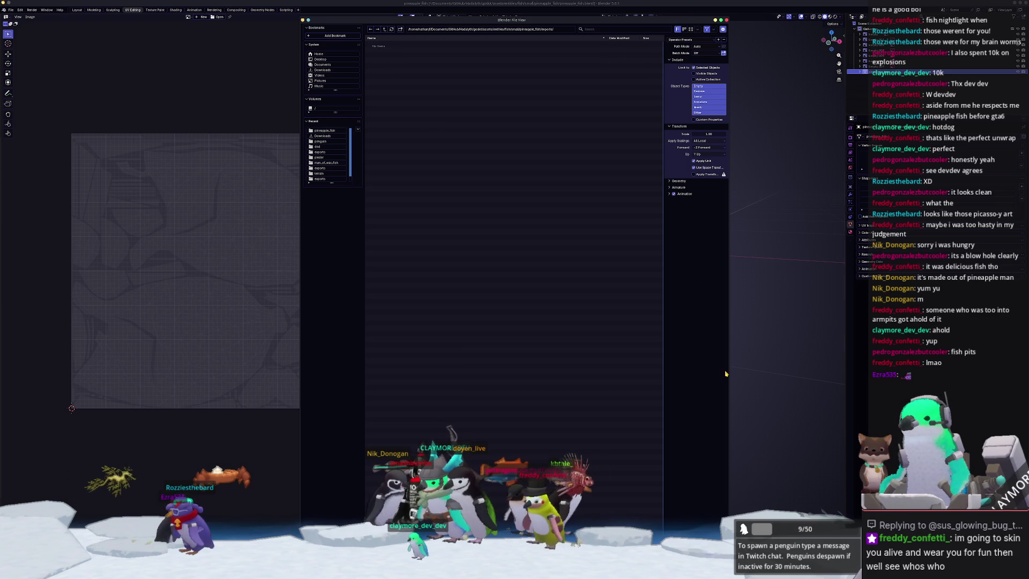
{"action": "key", "text": "Return"}
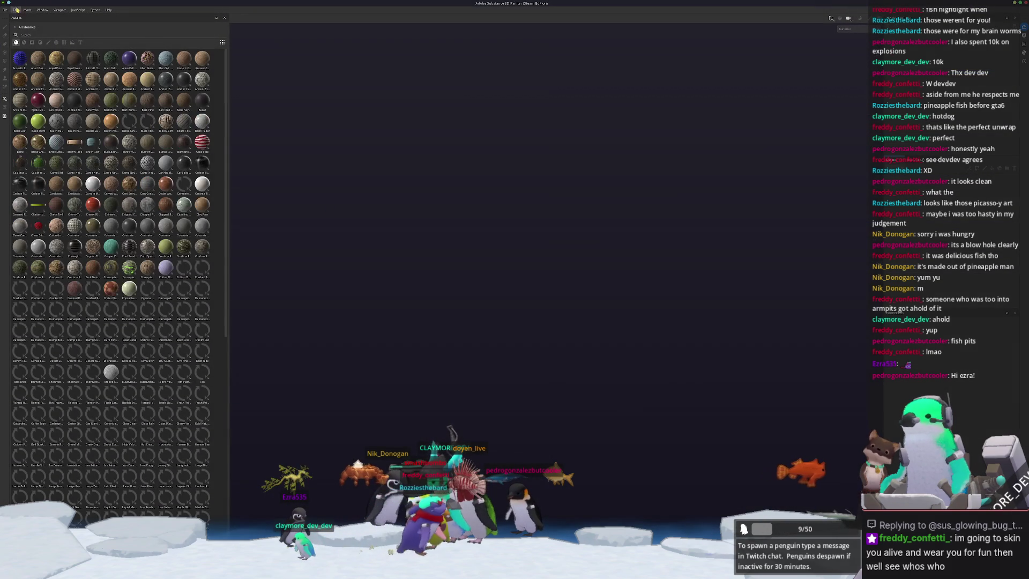
Create a new project using fish/small/pineapple_fish/pineapple_fish.fbx as the mesh.
{"action": "left_click", "coordinate": [4, 10]}
{"action": "left_click", "coordinate": [16, 18]}
{"action": "left_click", "coordinate": [562, 220]}
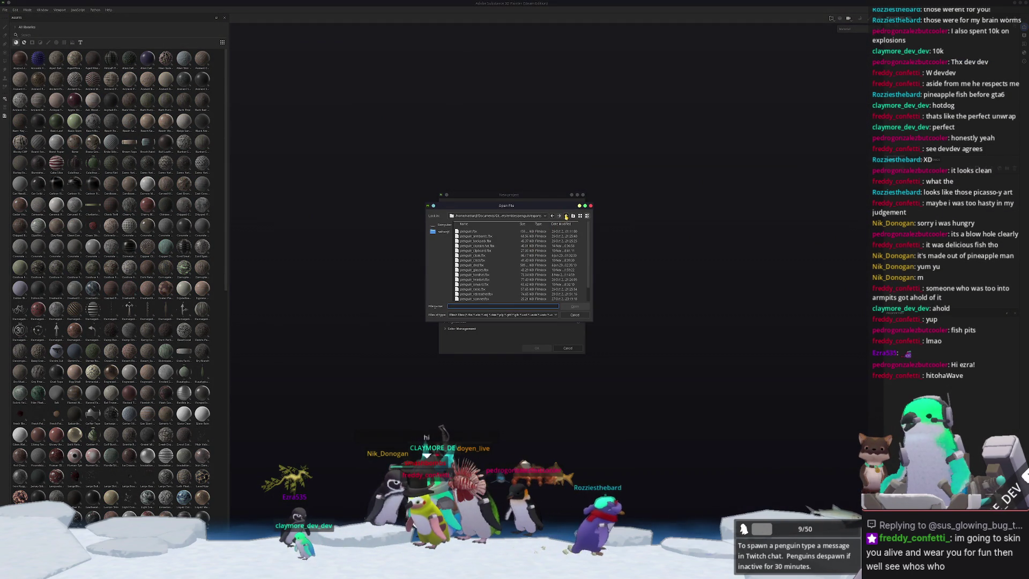
{"action": "left_click", "coordinate": [566, 216]}
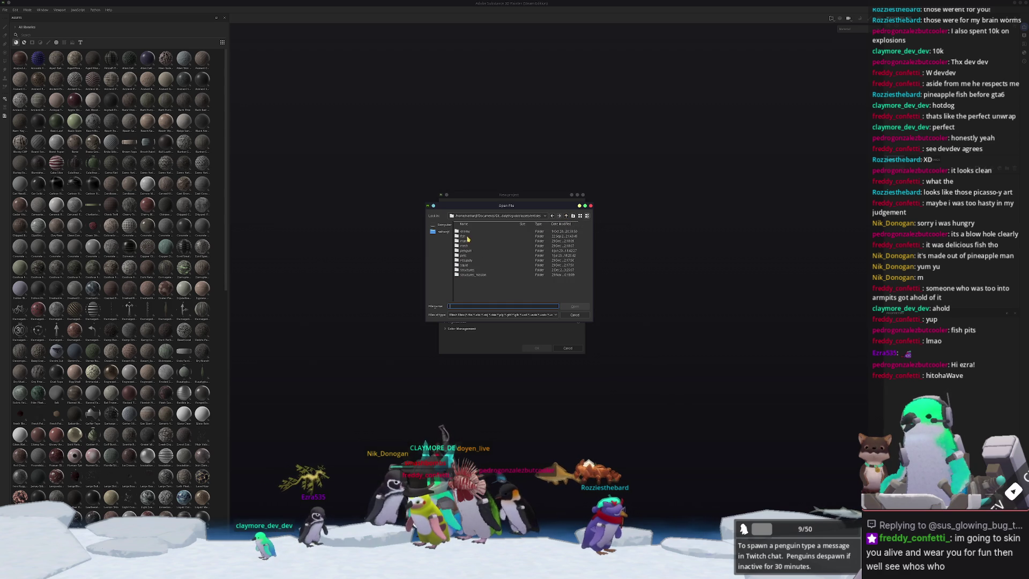
{"action": "double_click", "coordinate": [465, 237]}
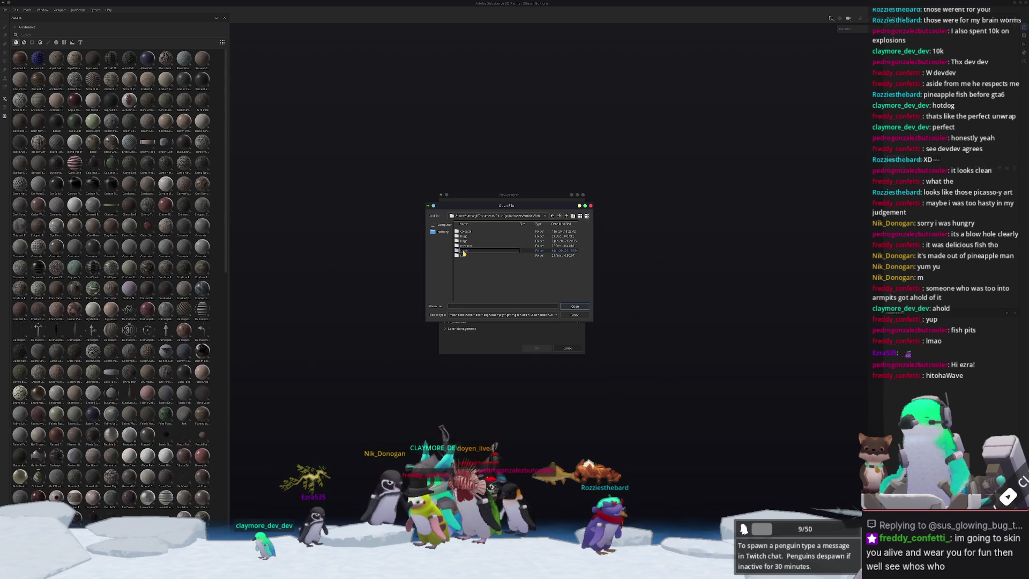
{"action": "double_click", "coordinate": [464, 251]}
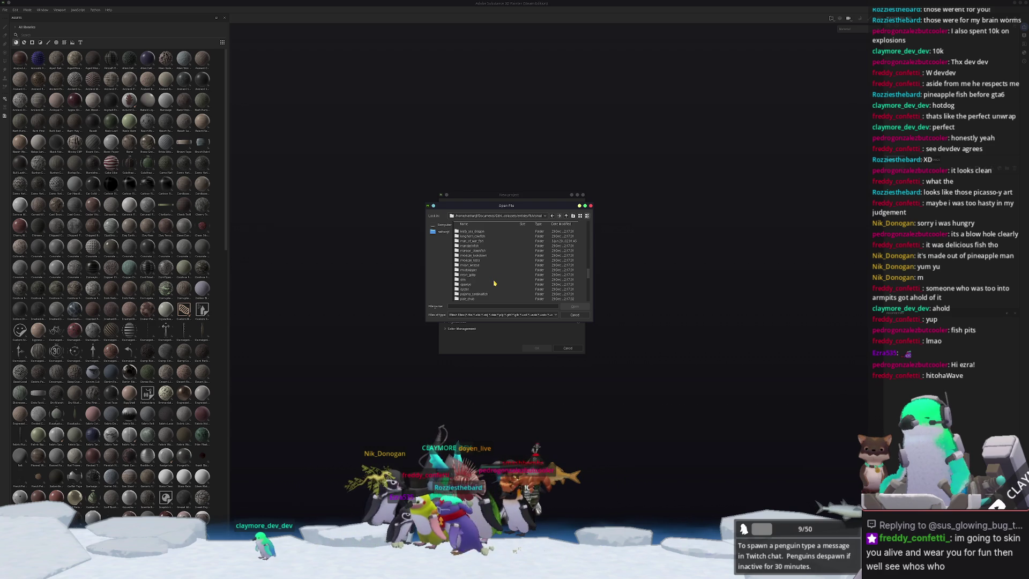
{"action": "double_click", "coordinate": [485, 271]}
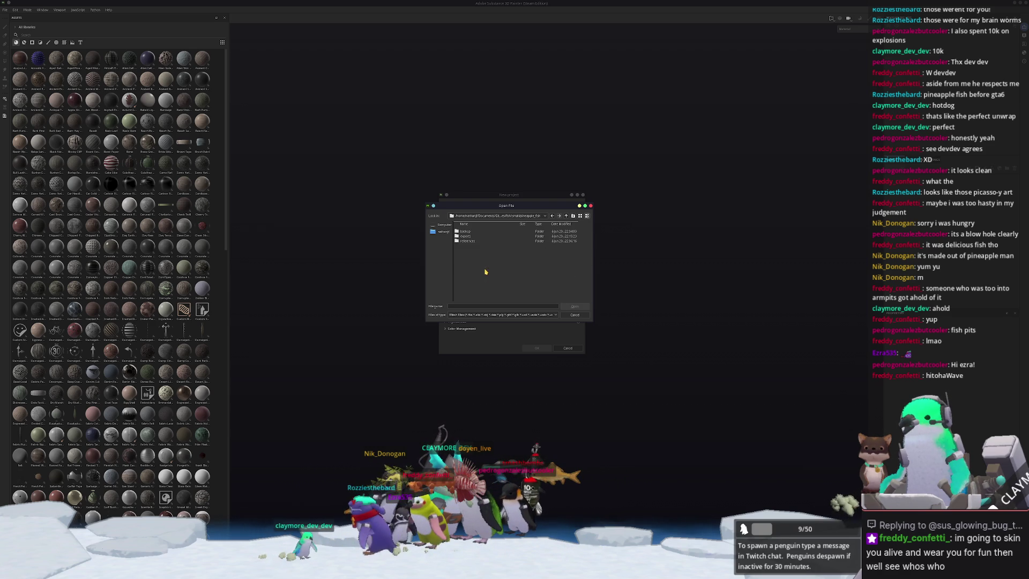
{"action": "double_click", "coordinate": [476, 233]}
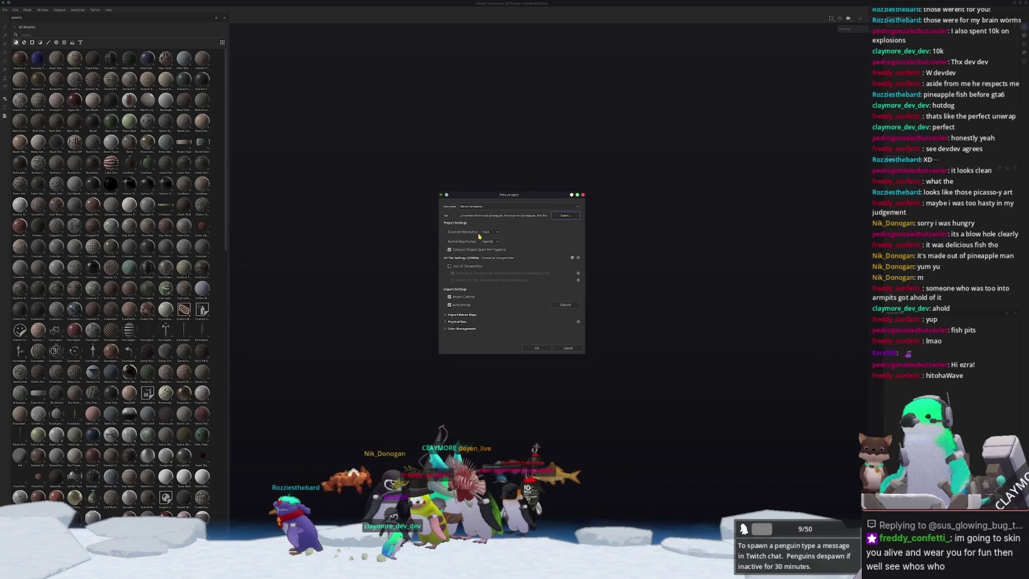
{"action": "left_click", "coordinate": [536, 347]}
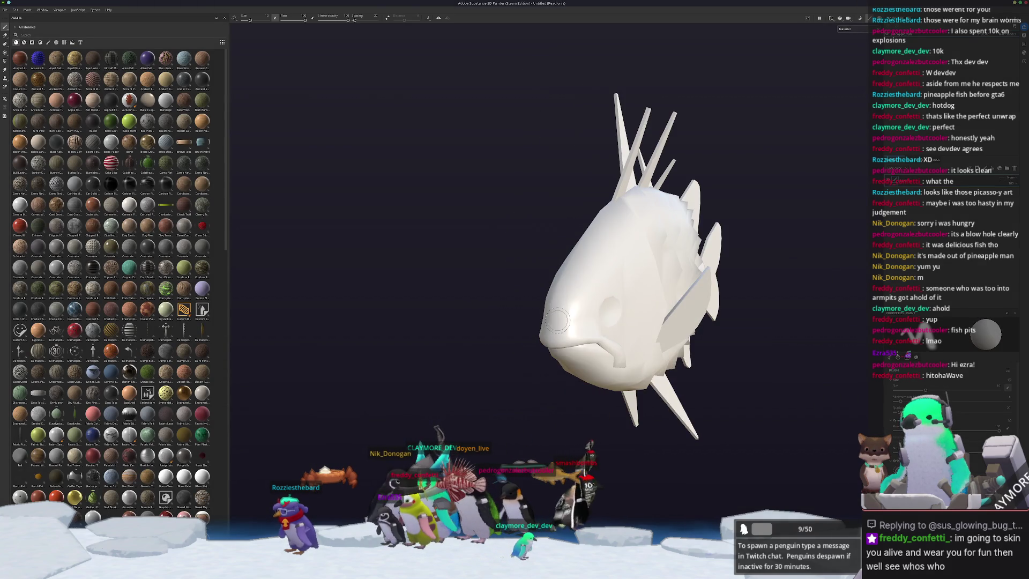
Toggle into the bake setup and back, orbiting the fish to a front three-quarter view.
{"action": "key", "text": "ctrl+shift+b"}
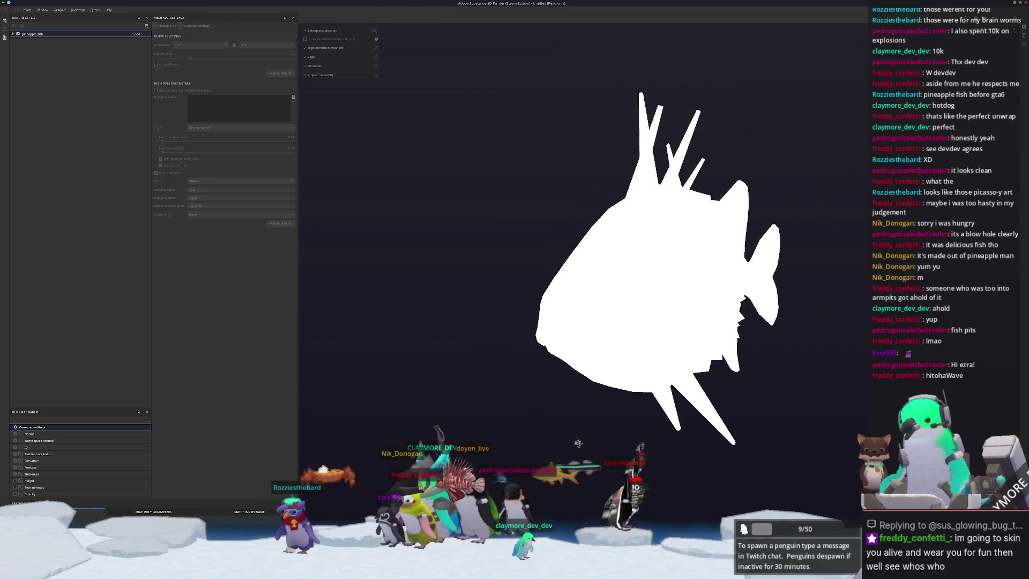
{"action": "left_click_drag", "start_coordinate": [594, 455], "coordinate": [571, 442], "text": "alt"}
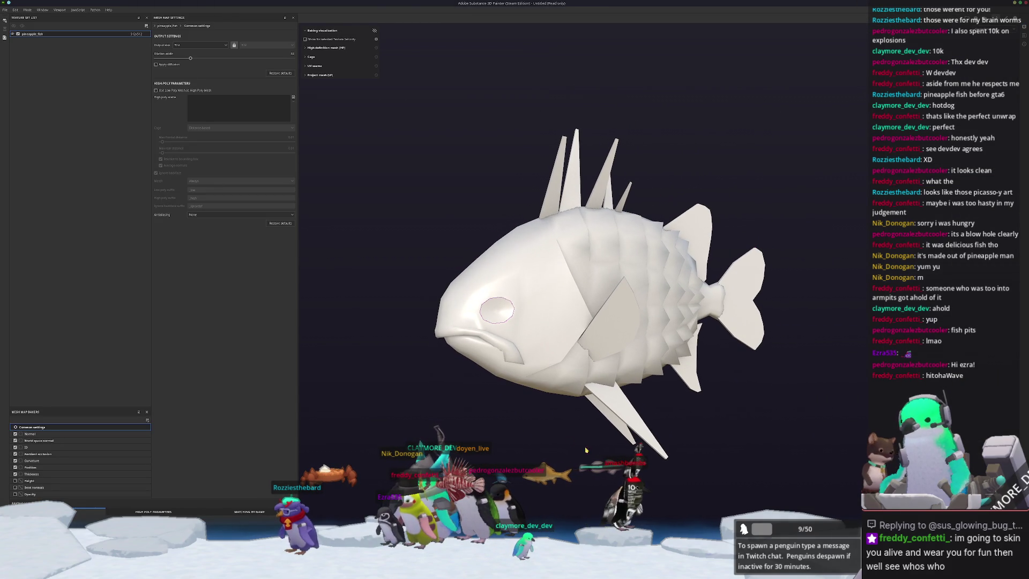
{"action": "key", "text": "ctrl+shift+b"}
{"action": "mouse_move", "coordinate": [497, 309]}
{"action": "left_mouse_down", "text": "alt"}
{"action": "mouse_move", "coordinate": [545, 412]}
{"action": "mouse_move", "coordinate": [532, 355]}
{"action": "mouse_move", "coordinate": [517, 414]}
{"action": "mouse_move", "coordinate": [452, 437]}
{"action": "mouse_move", "coordinate": [773, 357]}
{"action": "mouse_move", "coordinate": [662, 434]}
{"action": "mouse_move", "coordinate": [798, 59]}
{"action": "left_mouse_up", "text": "alt"}
Show only the Base color channel on the side-on fish, then switch to Blender.
{"action": "left_click", "coordinate": [845, 52]}
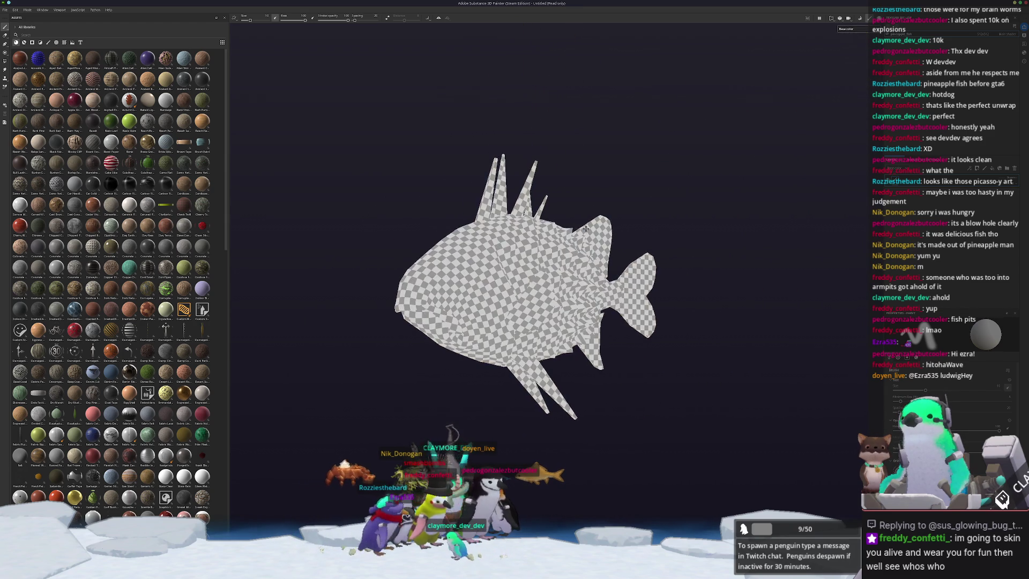
{"action": "left_click_drag", "start_coordinate": [589, 268], "coordinate": [552, 266], "text": "alt"}
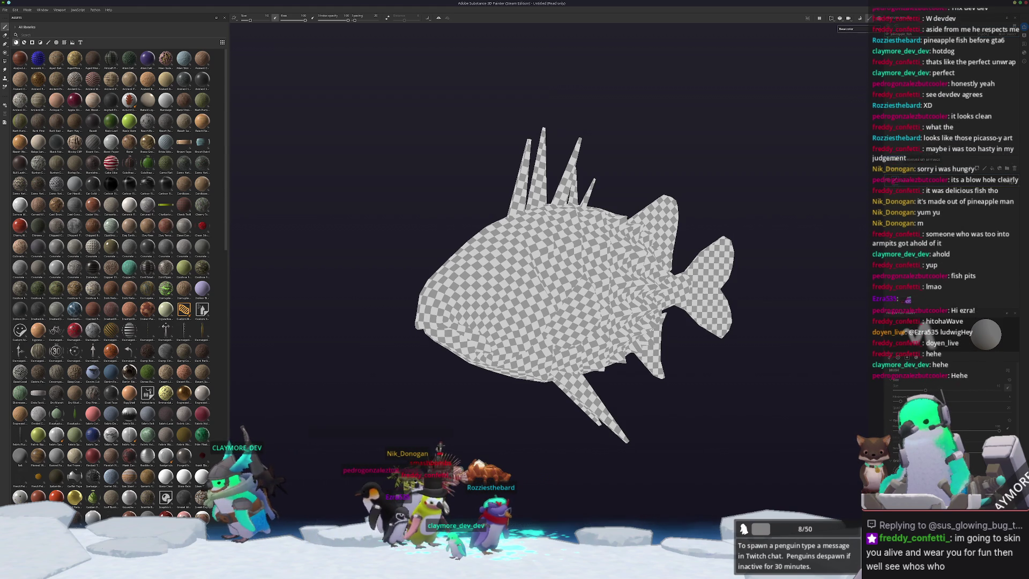
{"action": "key", "text": "alt+Tab"}
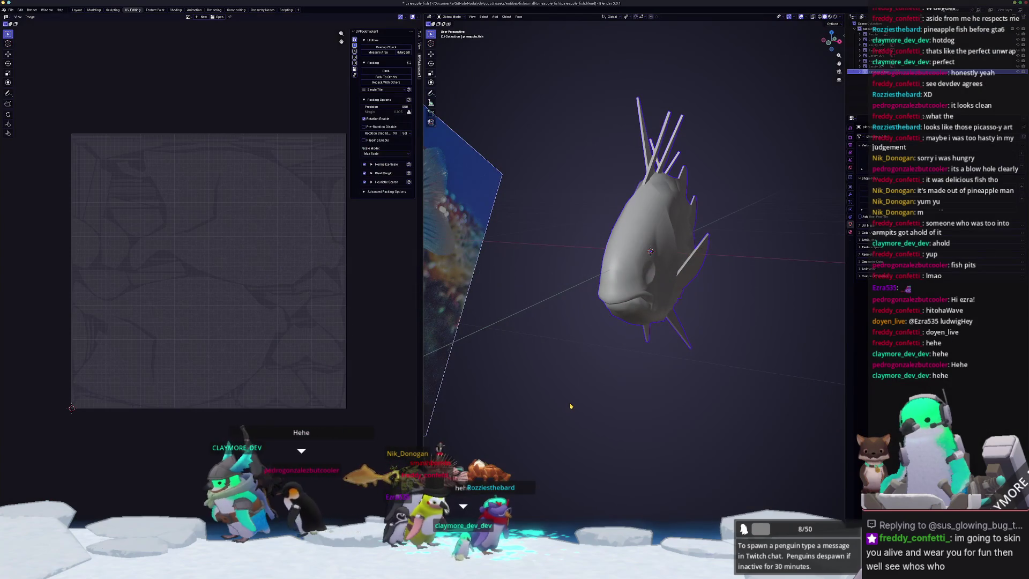
Shrink the browser's fish reference photo and place it at the top left over Substance Painter.
{"action": "key", "text": "alt+Tab"}
{"action": "key", "text": "alt+Tab"}
{"action": "key", "text": "alt+Tab"}
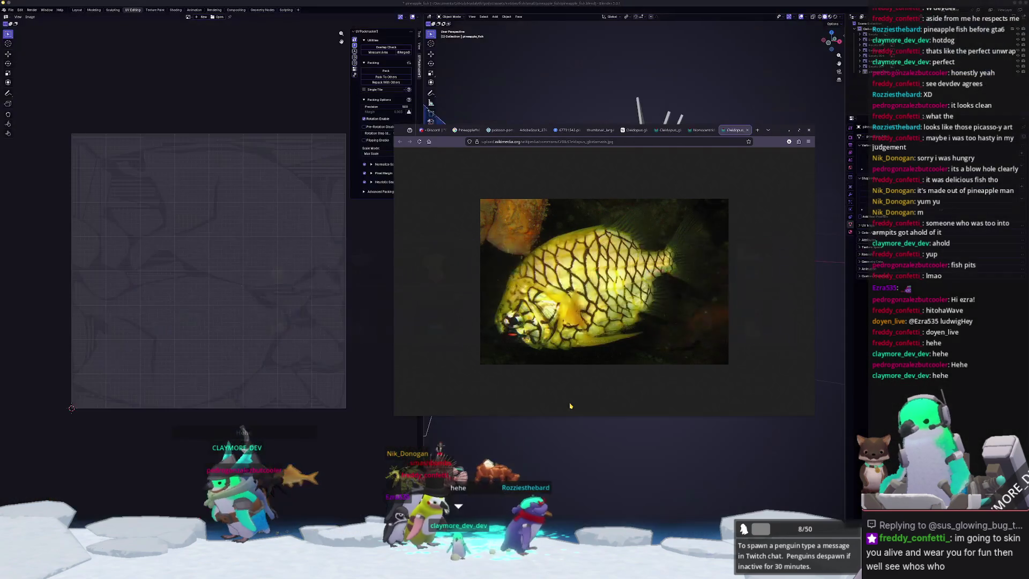
{"action": "mouse_move", "coordinate": [780, 133]}
{"action": "left_mouse_down"}
{"action": "mouse_move", "coordinate": [527, 65]}
{"action": "mouse_move", "coordinate": [427, 60]}
{"action": "left_mouse_up"}
{"action": "key", "text": "alt+Tab"}
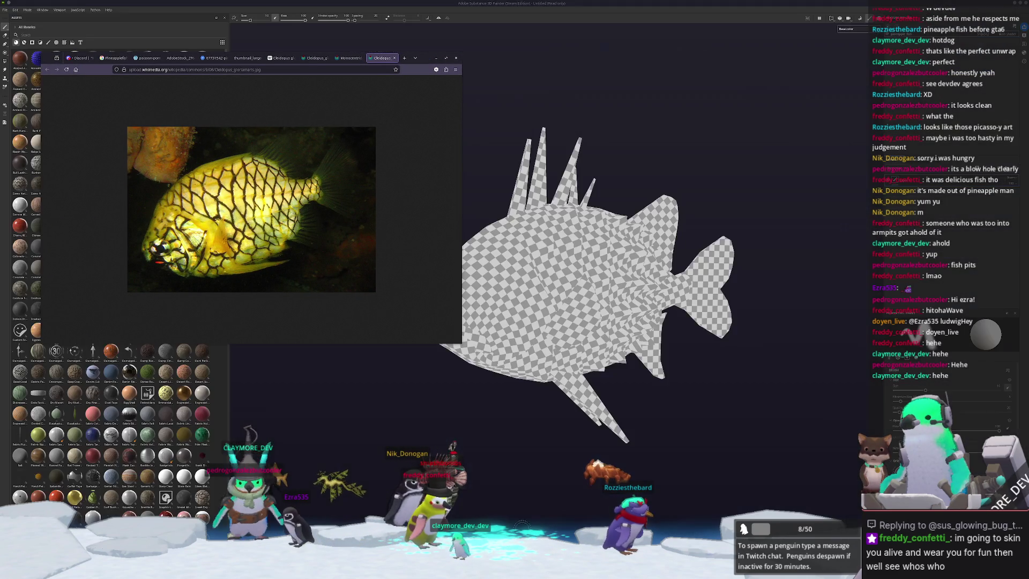
{"action": "mouse_move", "coordinate": [460, 345]}
{"action": "left_mouse_down"}
{"action": "mouse_move", "coordinate": [425, 287]}
{"action": "mouse_move", "coordinate": [318, 247]}
{"action": "left_mouse_up"}
{"action": "left_click_drag", "start_coordinate": [280, 58], "coordinate": [309, 50]}
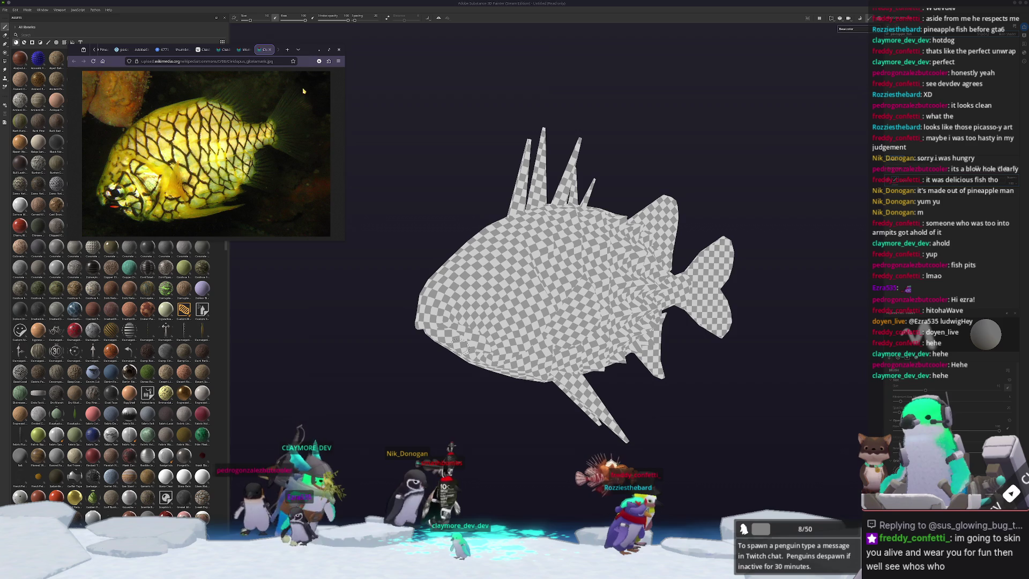
Launch KColorChooser from the application launcher.
{"action": "key", "text": "super"}
{"action": "type", "text": "kolor"}
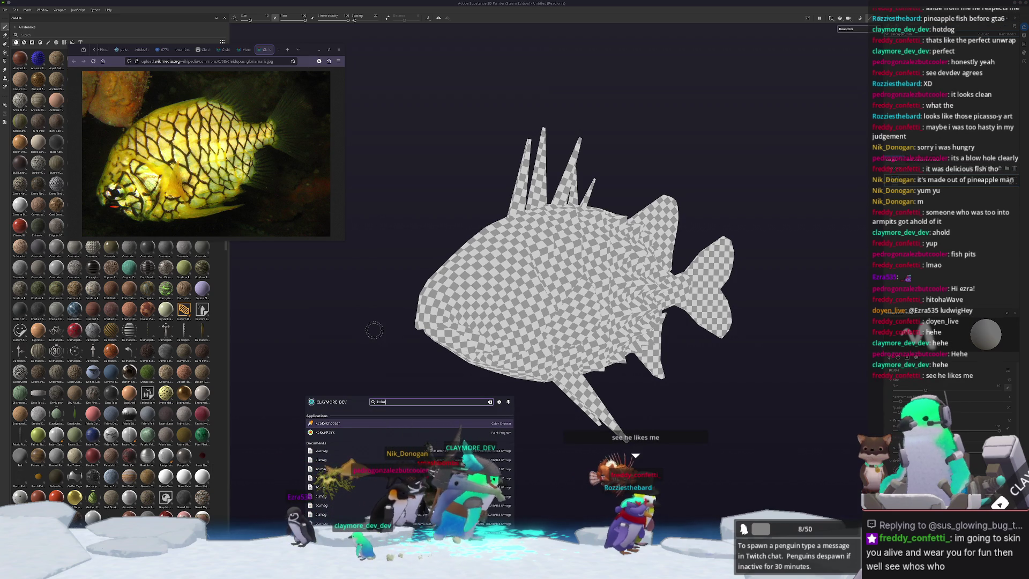
{"action": "key", "text": "Return"}
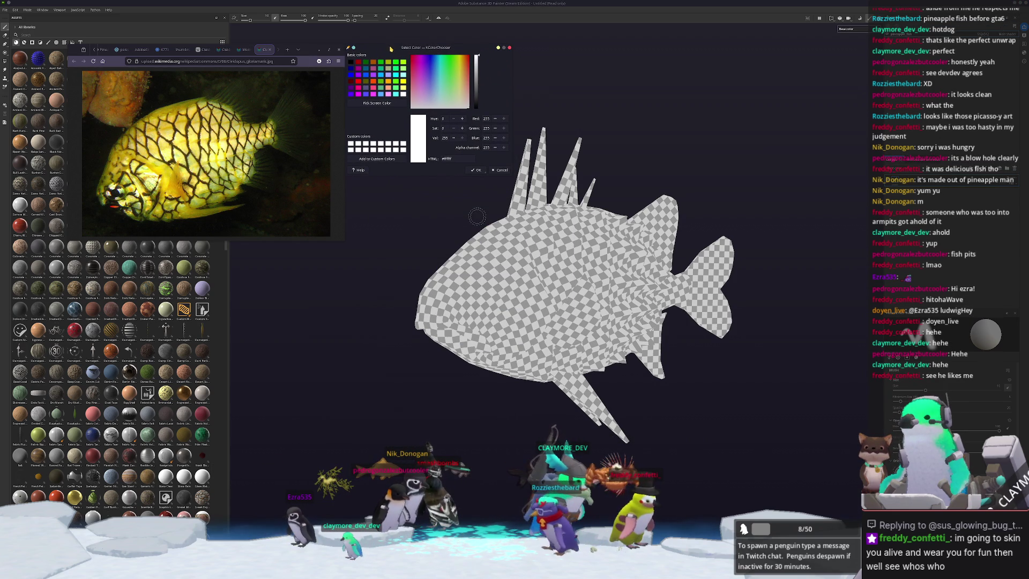
Sample trial yellows, including olive #abb04d, from several pineapple-fish reference photos.
{"action": "left_click", "coordinate": [377, 104]}
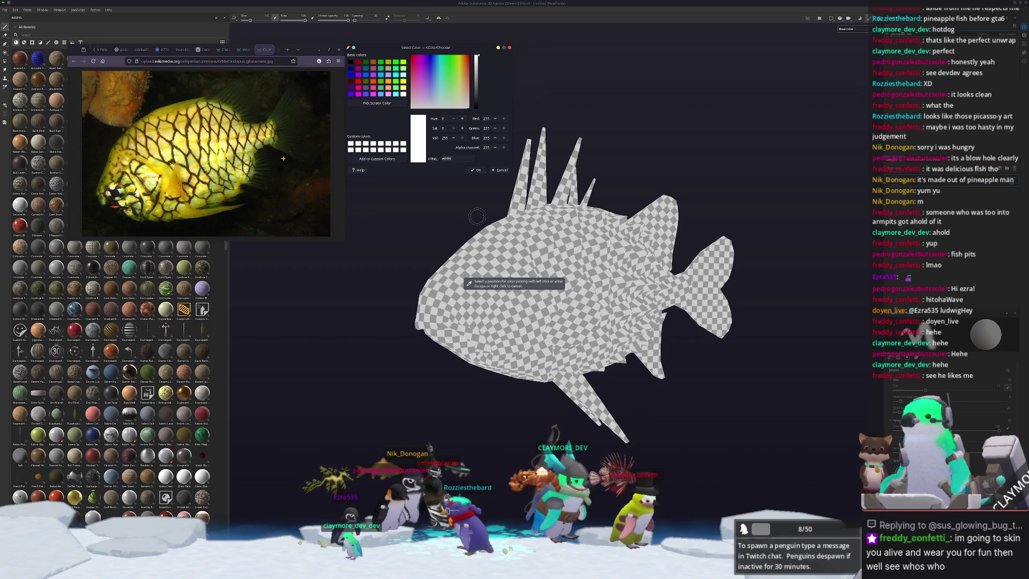
{"action": "left_click", "coordinate": [161, 140]}
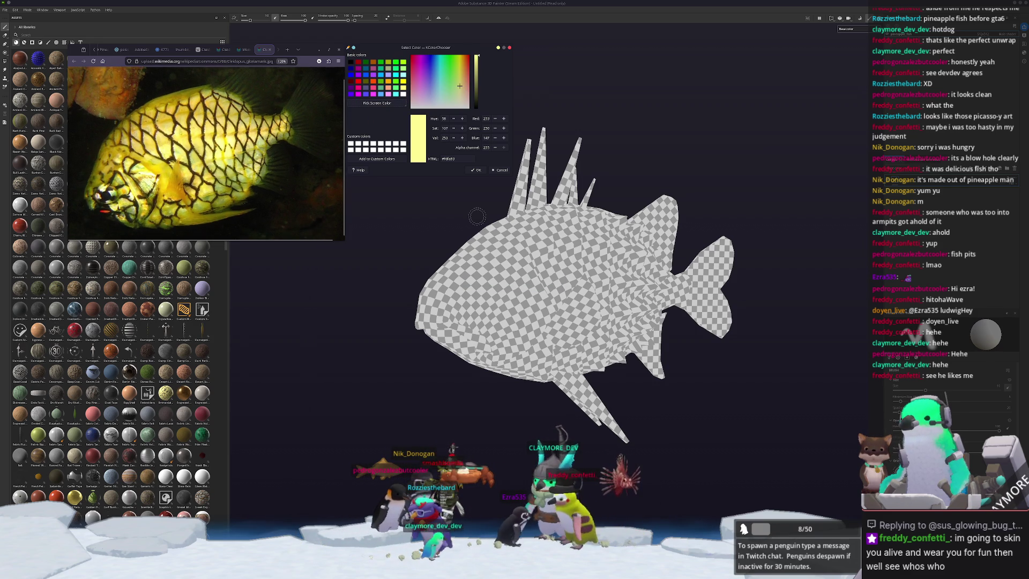
{"action": "left_click", "coordinate": [227, 50]}
{"action": "left_click", "coordinate": [244, 50]}
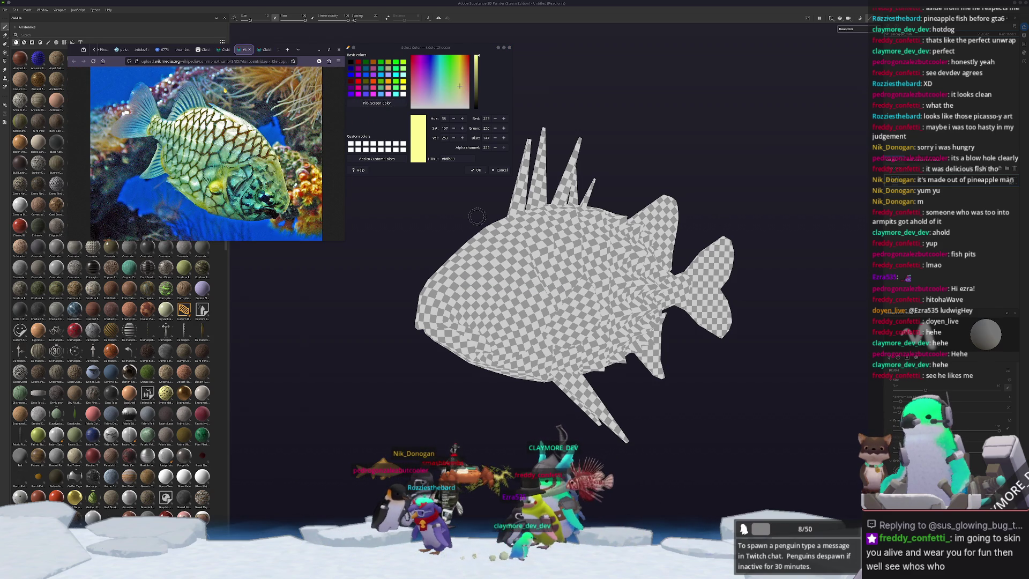
{"action": "left_click", "coordinate": [161, 49]}
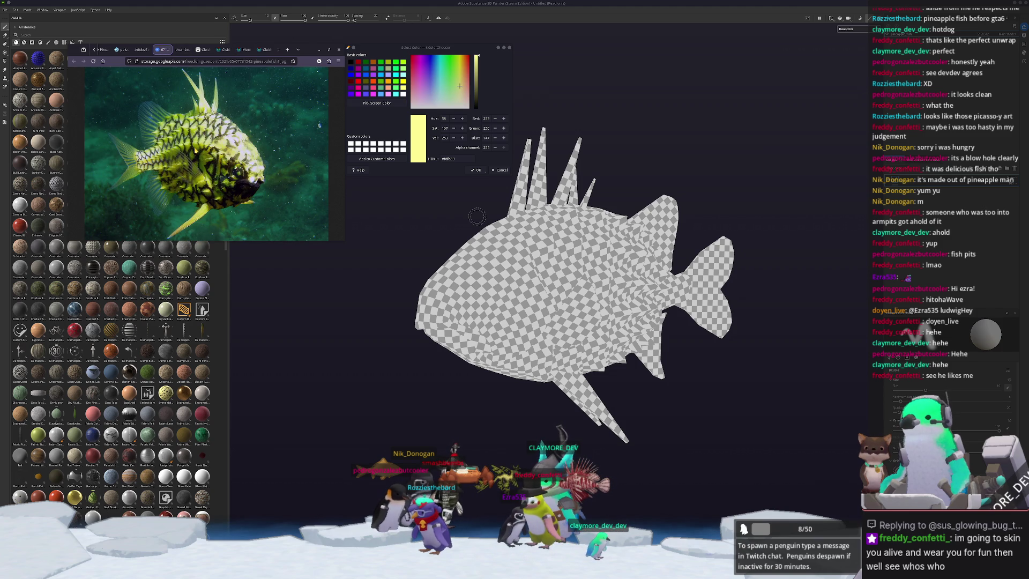
{"action": "left_click", "coordinate": [377, 103]}
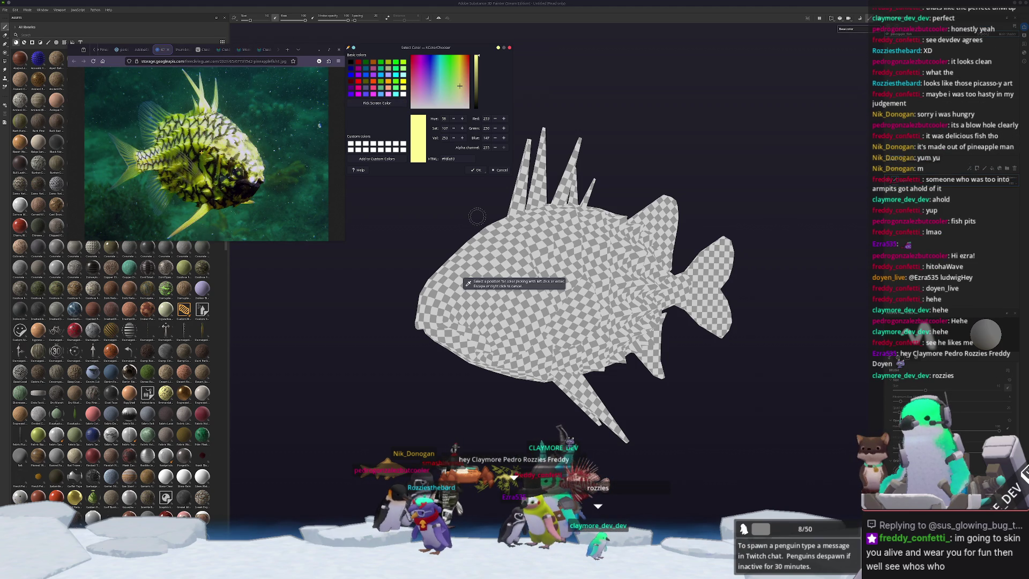
{"action": "left_click", "coordinate": [225, 134]}
Pick golden yellow #b19f3d from the aquarium photo and brighten it to #b4a03e.
{"action": "left_click", "coordinate": [142, 50]}
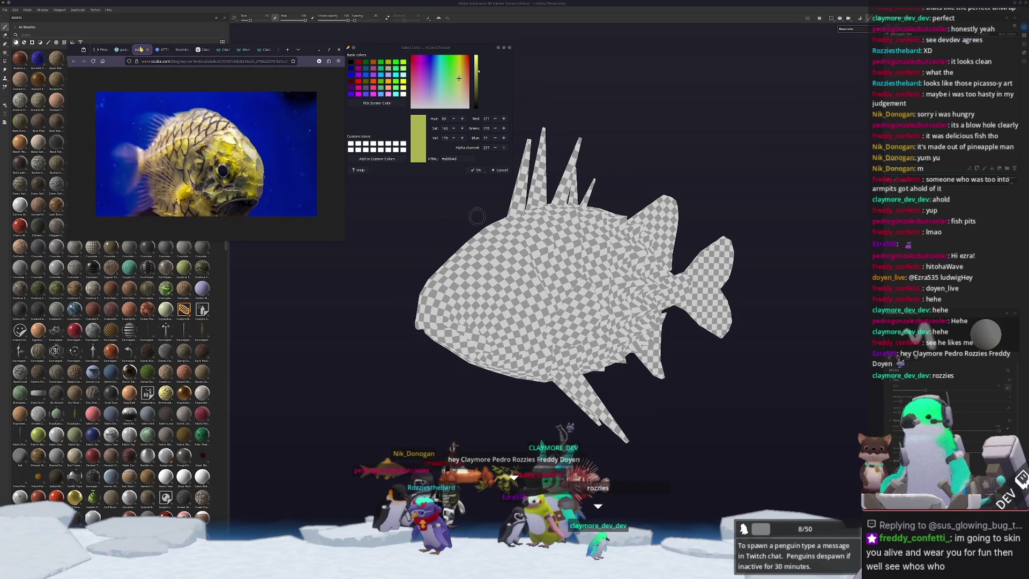
{"action": "left_click", "coordinate": [117, 50]}
{"action": "left_click", "coordinate": [376, 103]}
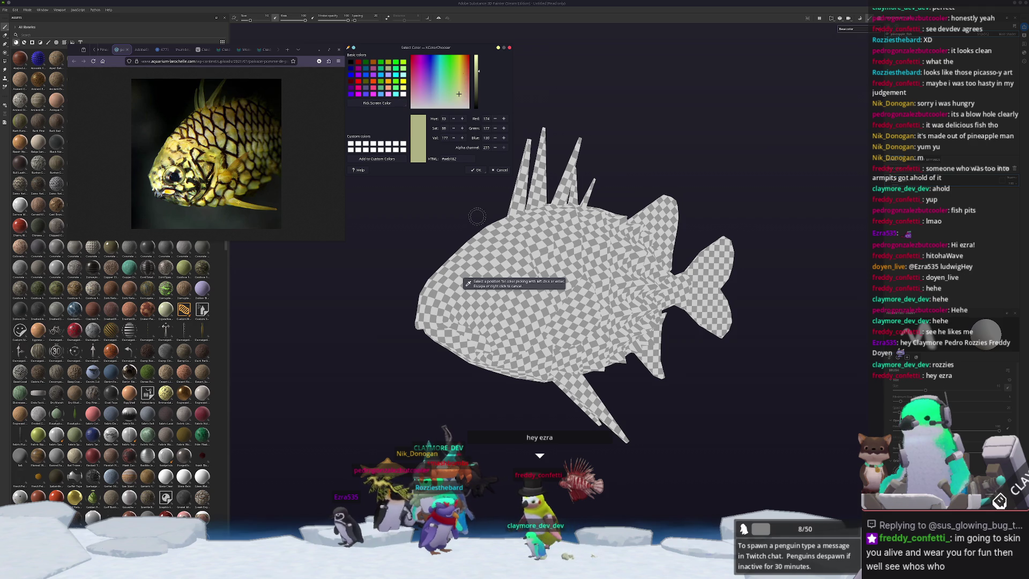
{"action": "left_click", "coordinate": [406, 174]}
{"action": "left_click_drag", "start_coordinate": [479, 75], "coordinate": [478, 70]}
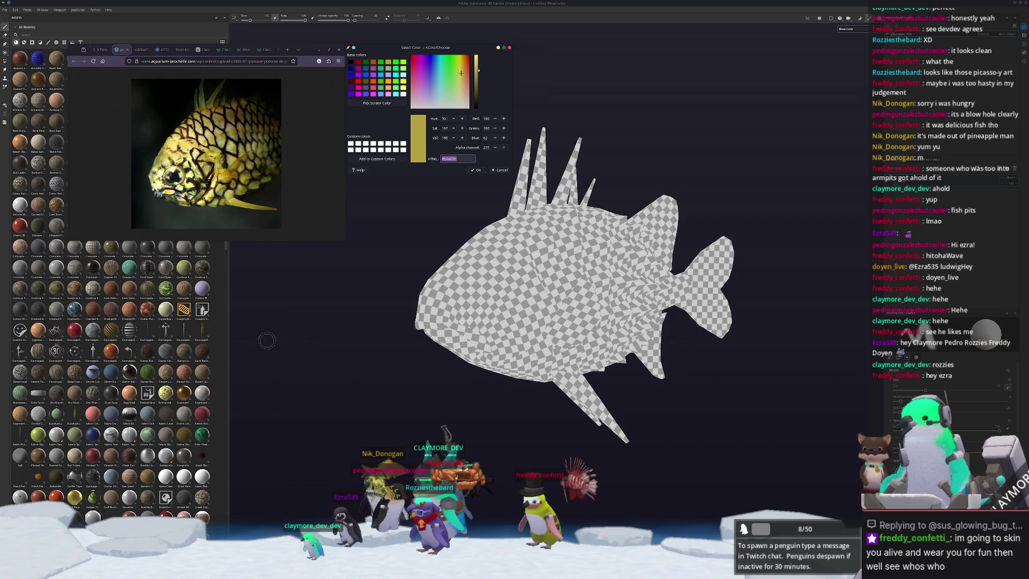
{"action": "scroll", "coordinate": [179, 411], "scroll_direction": "down", "scroll_amount": 10}
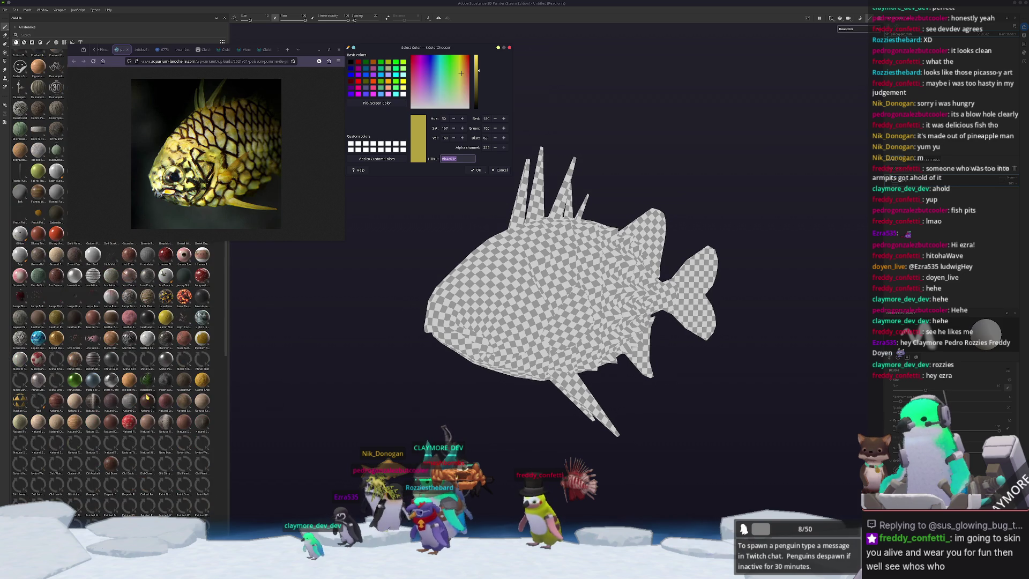
Browse the asset shelf and orbit to view the golden-yellow fish from a new angle.
{"action": "scroll", "coordinate": [179, 410], "scroll_direction": "down", "scroll_amount": 5}
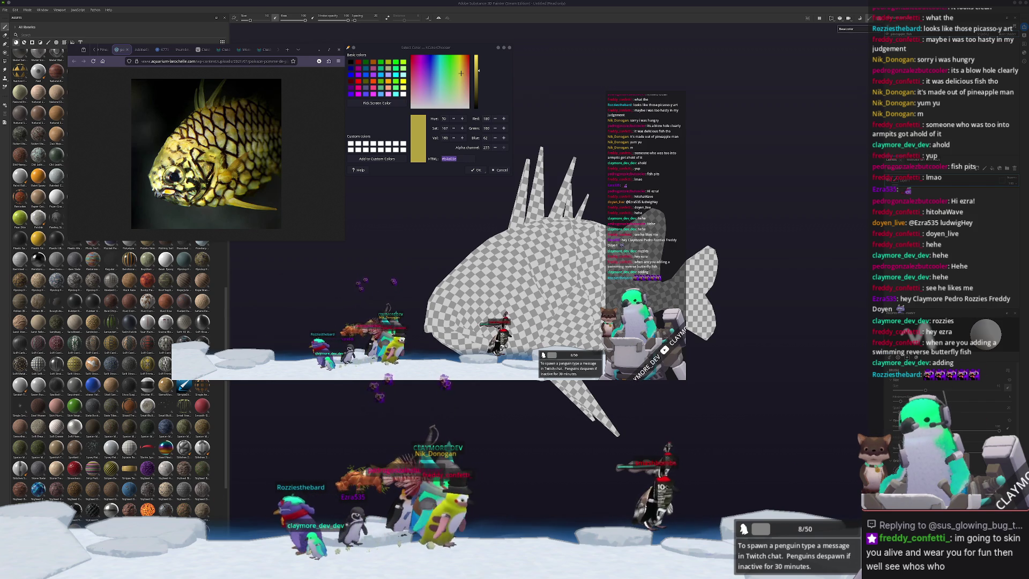
{"action": "scroll", "coordinate": [138, 363], "scroll_direction": "up", "scroll_amount": 2}
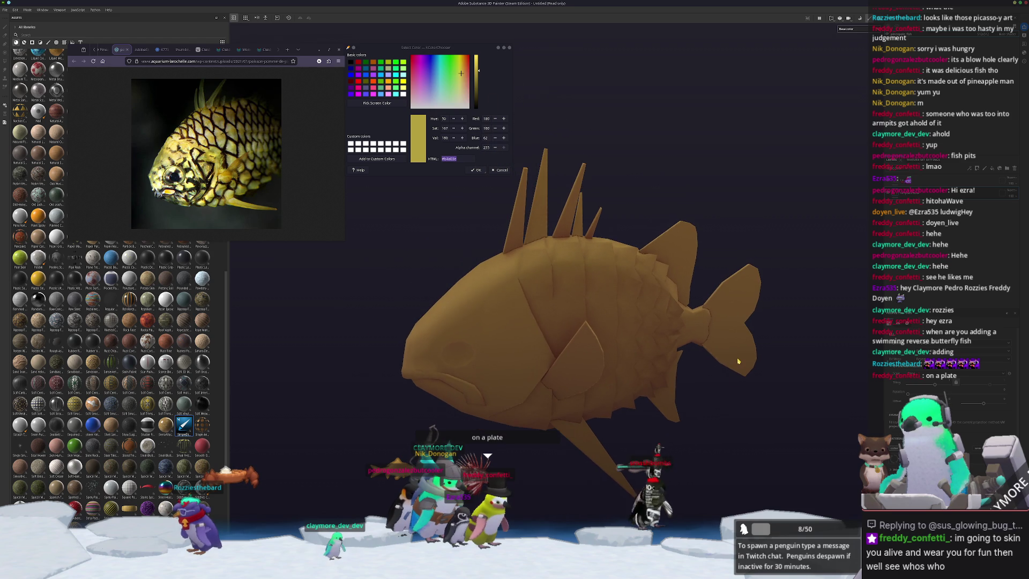
{"action": "left_click_drag", "start_coordinate": [737, 361], "coordinate": [795, 332], "text": "alt"}
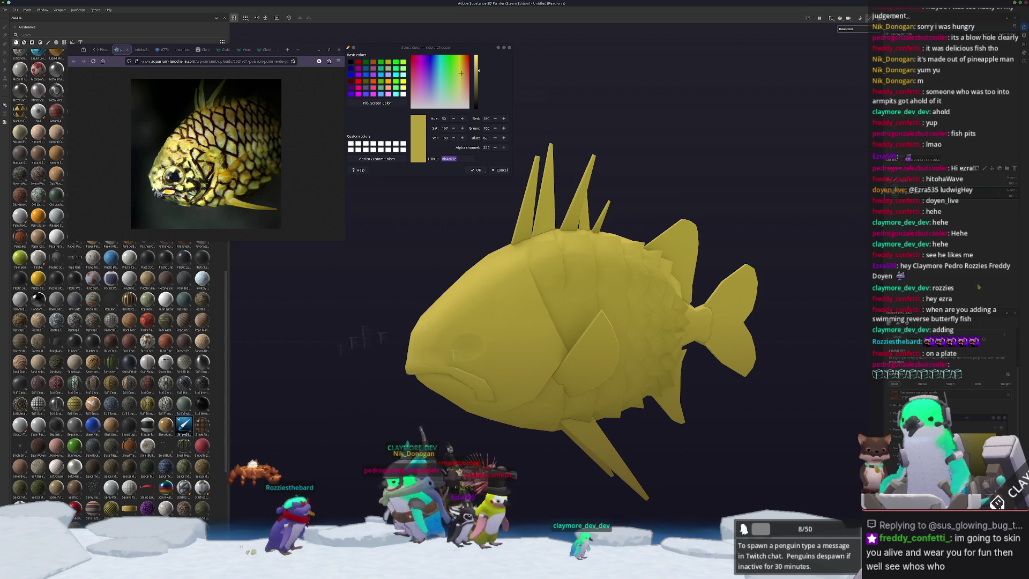
Orbit the fish and rotate the environment lighting to brighten the yellow.
{"action": "mouse_move", "coordinate": [750, 416]}
{"action": "left_mouse_down", "text": "alt"}
{"action": "mouse_move", "coordinate": [766, 419]}
{"action": "mouse_move", "coordinate": [723, 345]}
{"action": "mouse_move", "coordinate": [744, 336]}
{"action": "mouse_move", "coordinate": [766, 276]}
{"action": "mouse_move", "coordinate": [780, 282]}
{"action": "left_mouse_up", "text": "alt"}
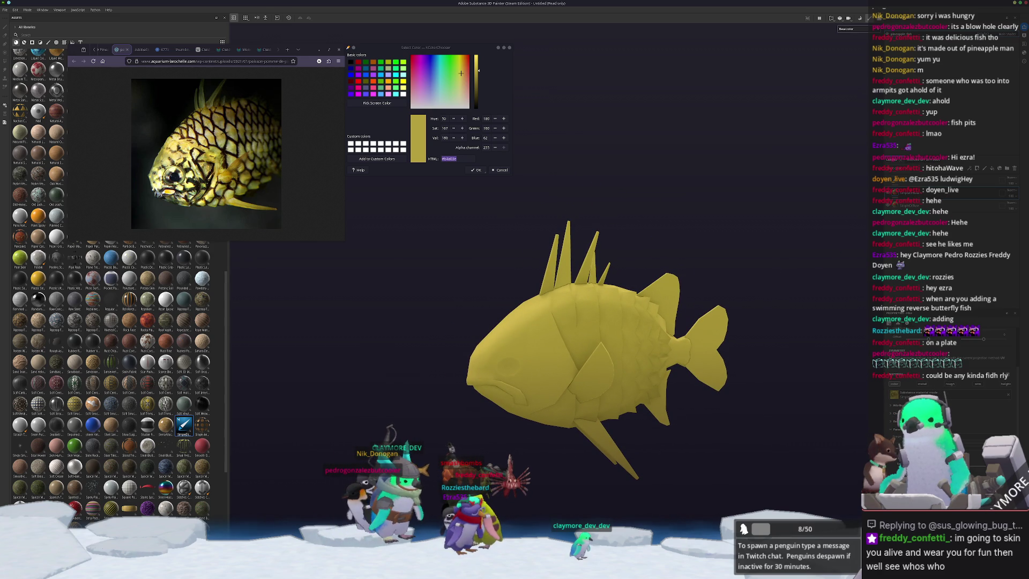
{"action": "mouse_move", "coordinate": [780, 282]}
{"action": "right_mouse_down", "text": "shift"}
{"action": "mouse_move", "coordinate": [761, 282]}
{"action": "mouse_move", "coordinate": [793, 282]}
{"action": "mouse_move", "coordinate": [761, 282]}
{"action": "mouse_move", "coordinate": [779, 282]}
{"action": "right_mouse_up", "text": "shift"}
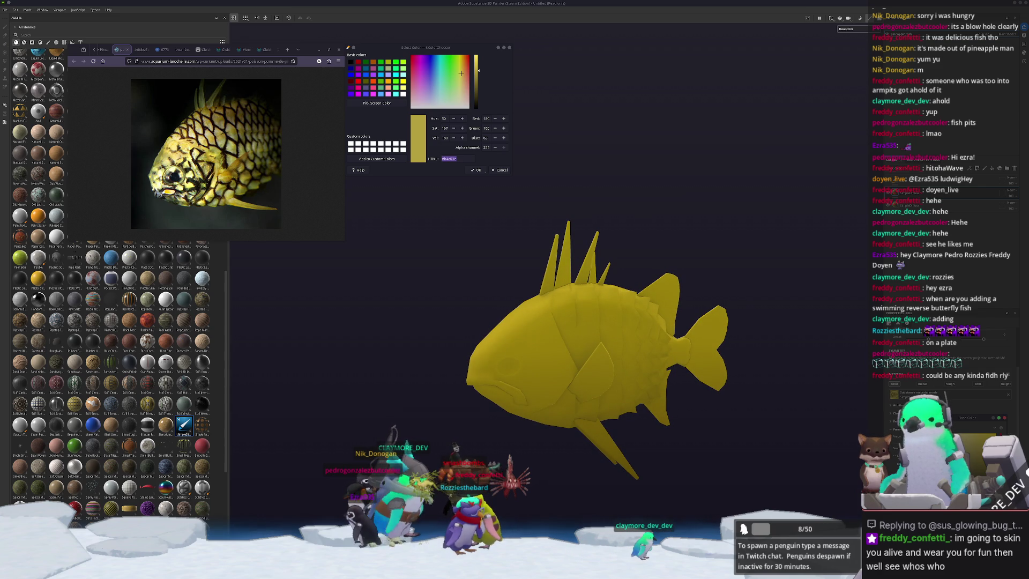
{"action": "right_click_drag", "start_coordinate": [780, 282], "coordinate": [796, 282], "text": "shift"}
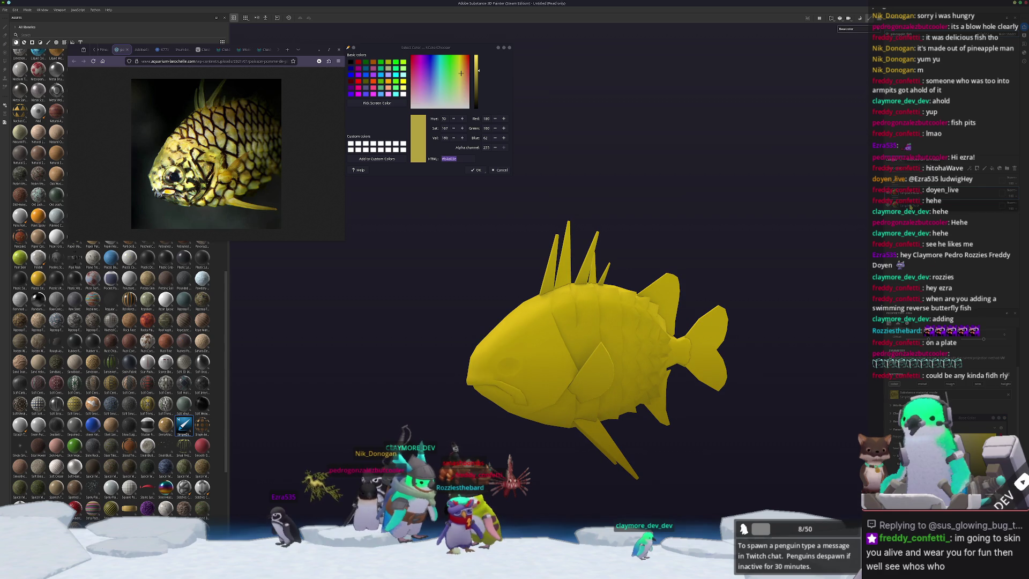
Add a filter and then a levels adjustment to the yellow-colouring layer.
{"action": "key", "text": "1"}
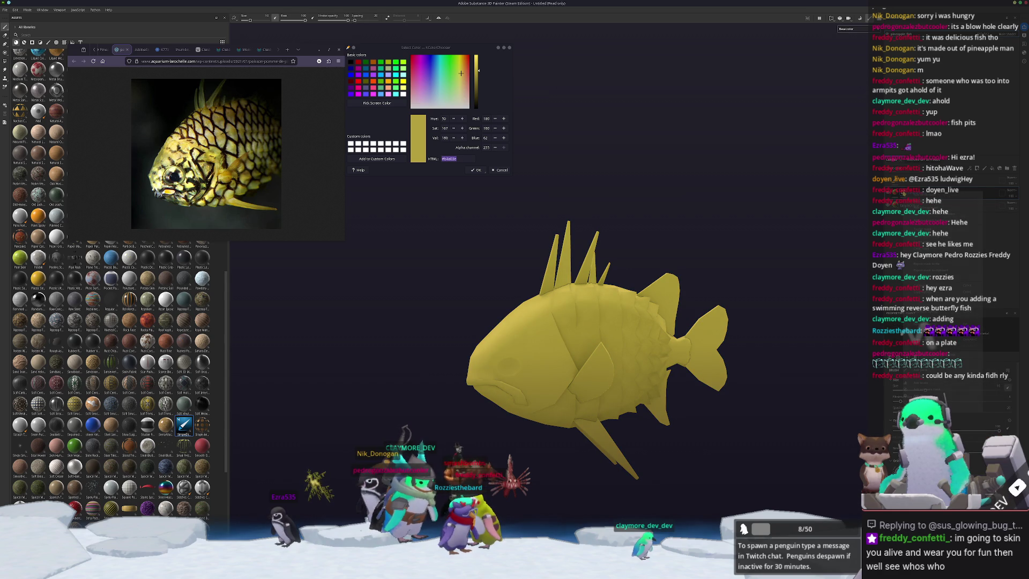
{"action": "right_click", "coordinate": [904, 191]}
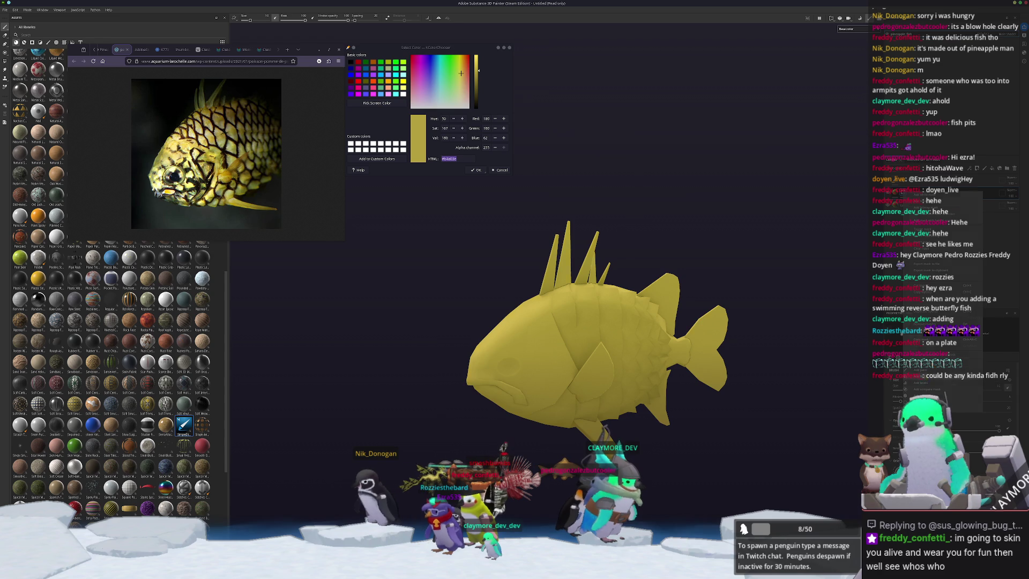
{"action": "key", "text": "4"}
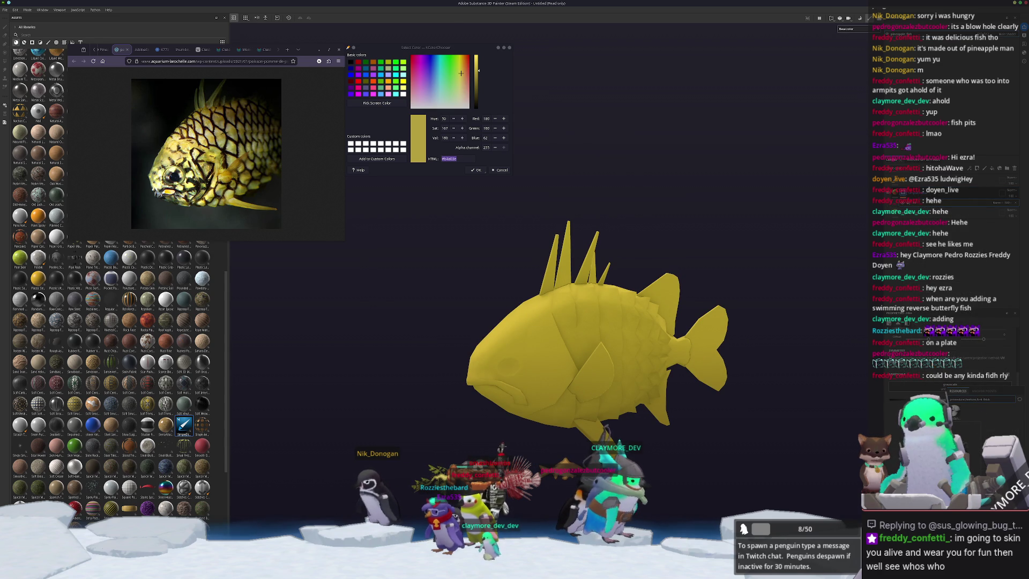
{"action": "scroll", "coordinate": [590, 332], "scroll_direction": "up", "scroll_amount": 5}
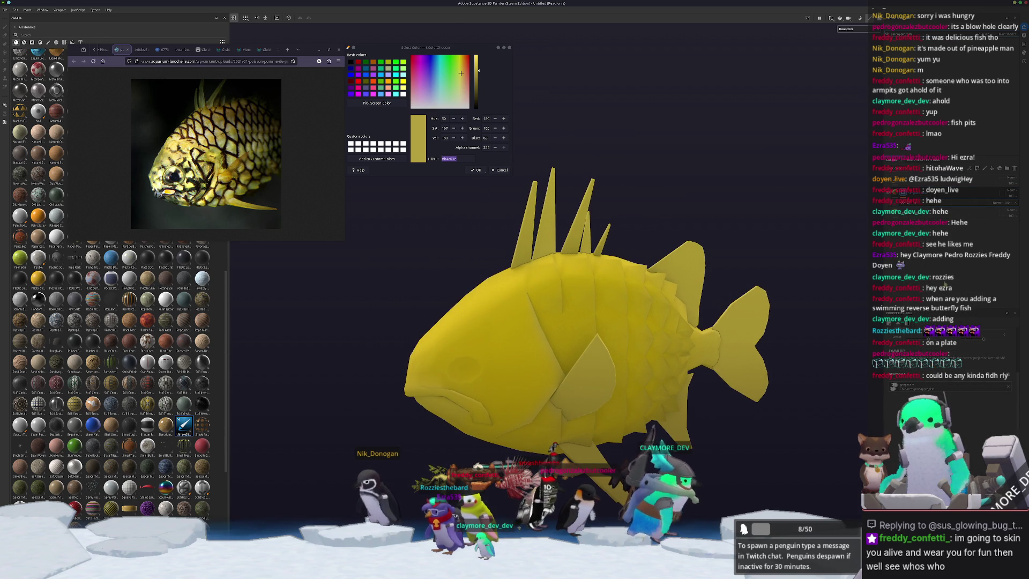
{"action": "right_click", "coordinate": [905, 200]}
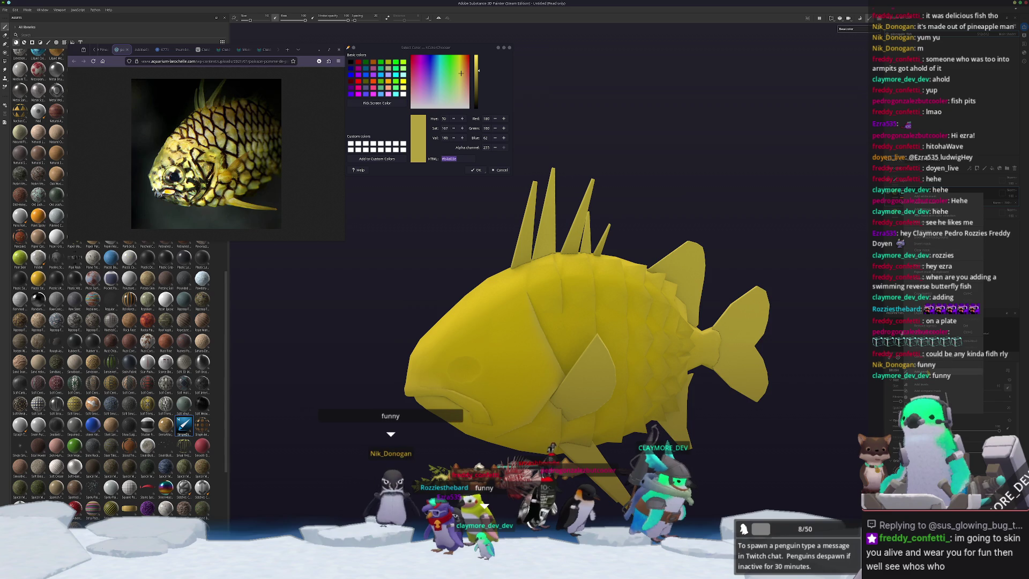
{"action": "left_click", "coordinate": [921, 397]}
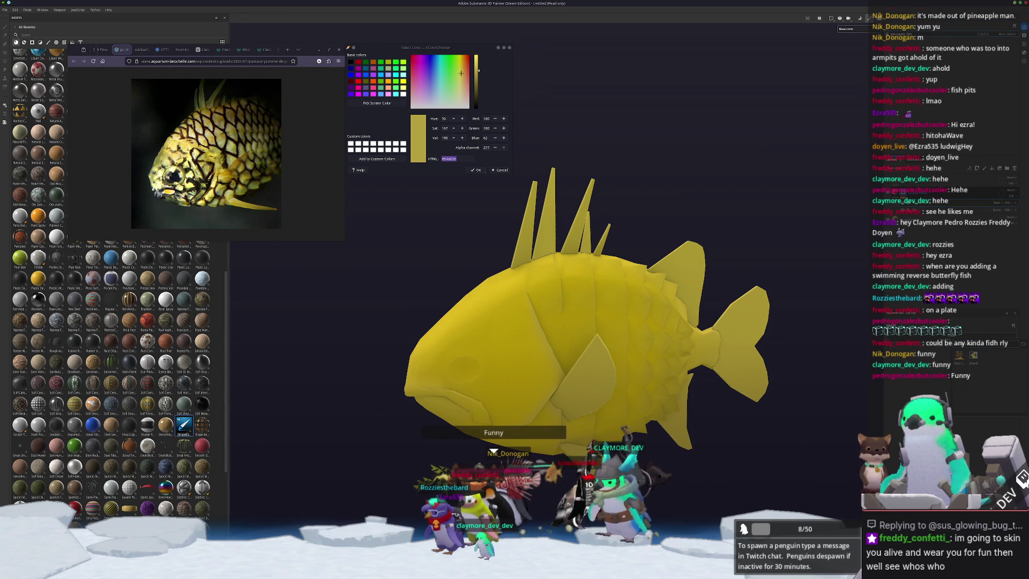
{"action": "left_click_drag", "start_coordinate": [855, 380], "coordinate": [825, 375], "text": "alt"}
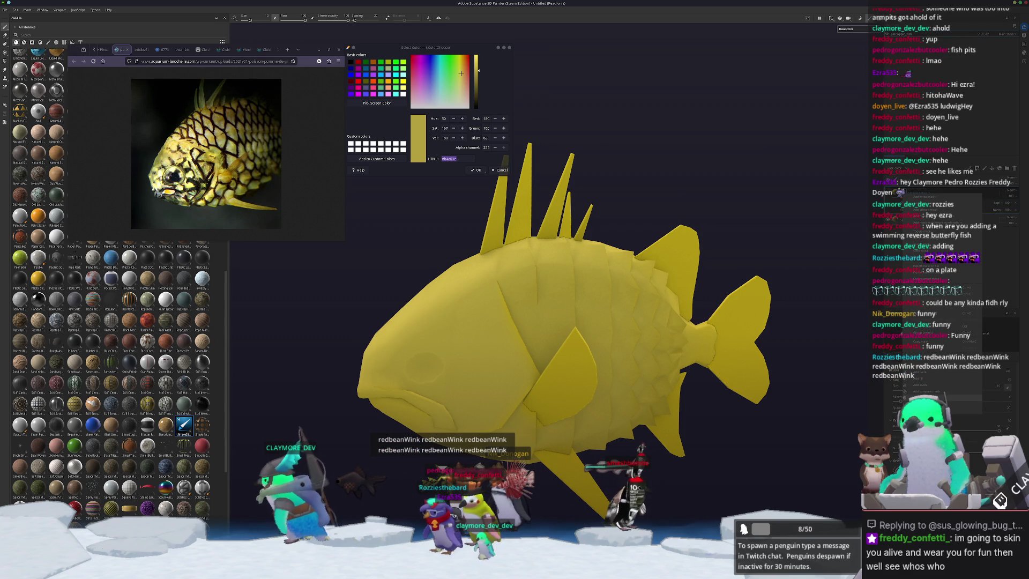
{"action": "left_click", "coordinate": [923, 390]}
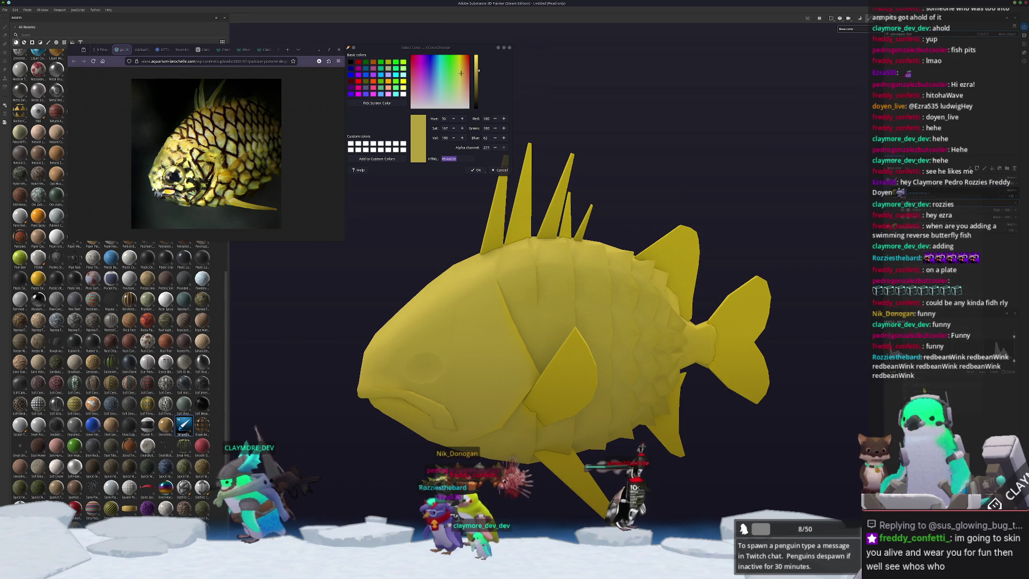